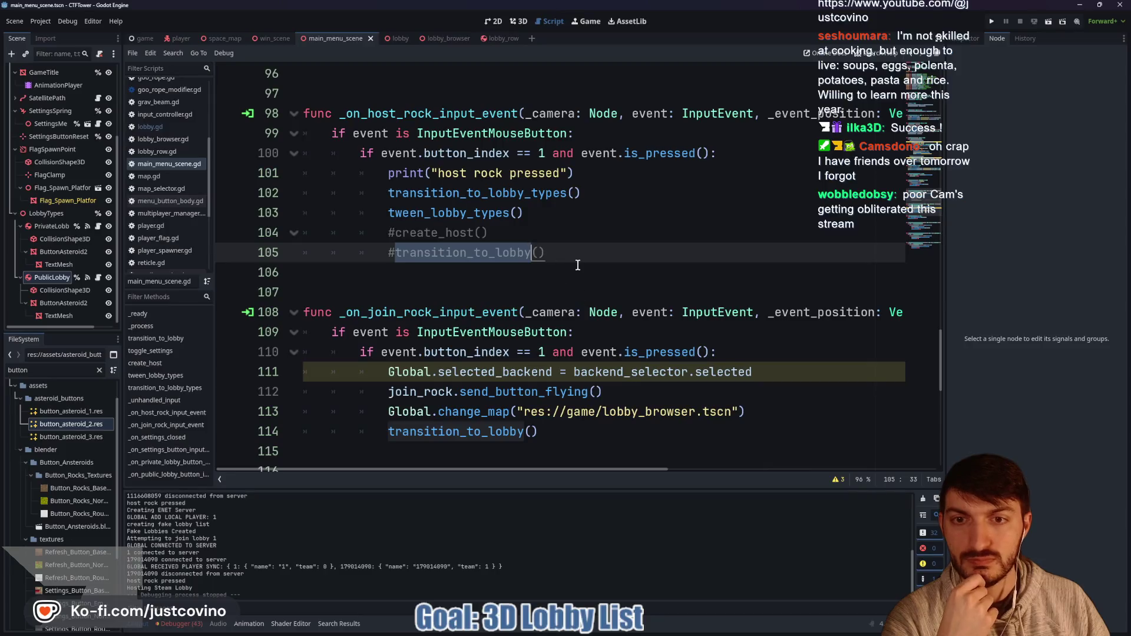
Delete the commented-out create_host and transition_to_lobby lines, save, and remove the leftover blank line 105.
key(BackSpace)
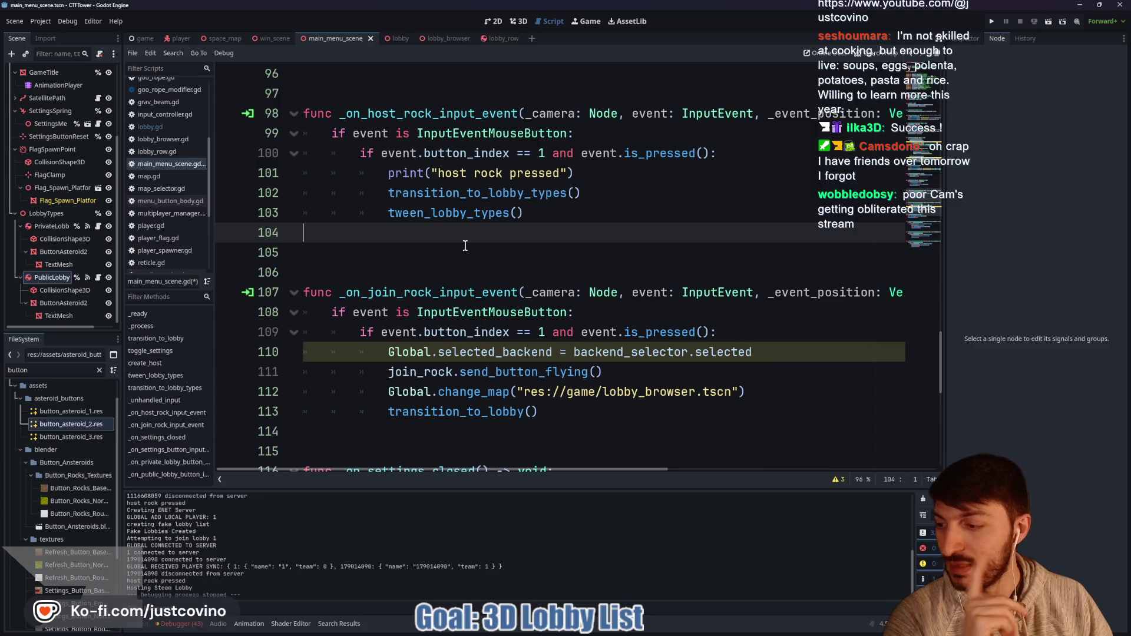
key(ctrl+s)
click(407, 258)
key(BackSpace)
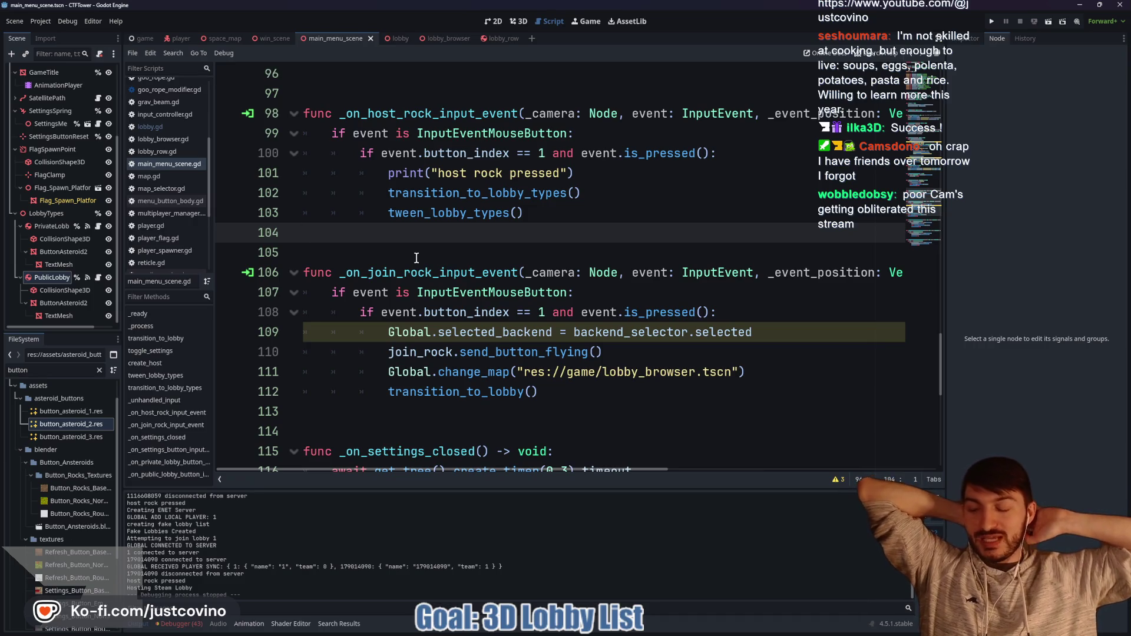
scroll(432, 261, down, 4)
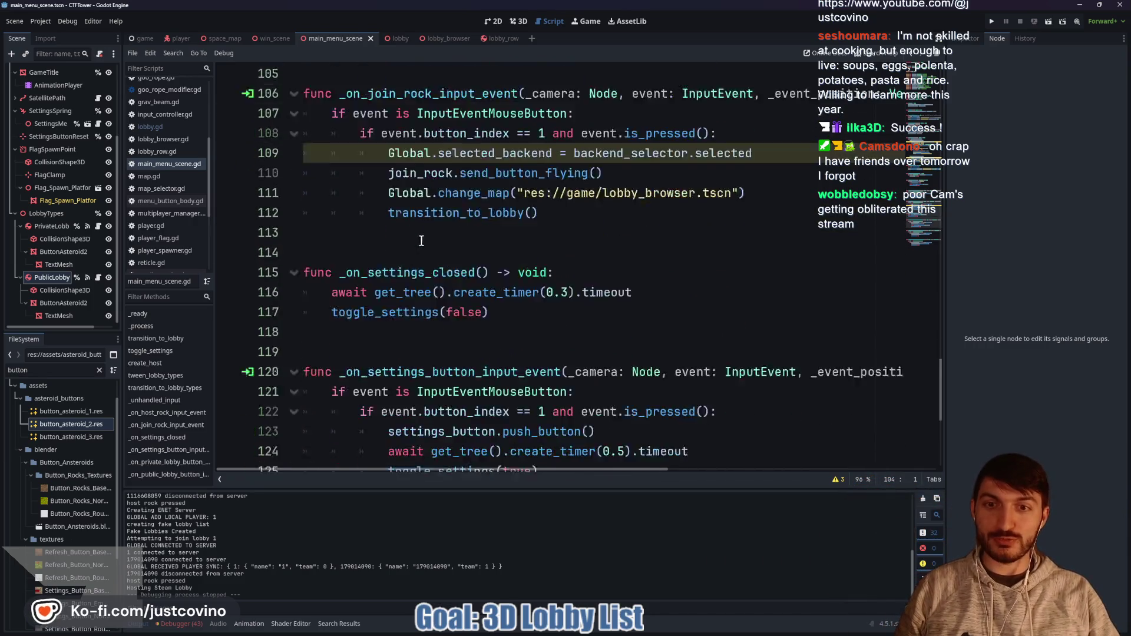
Review the blank lines between functions from line 114 down to line 133.
click(404, 192)
click(401, 273)
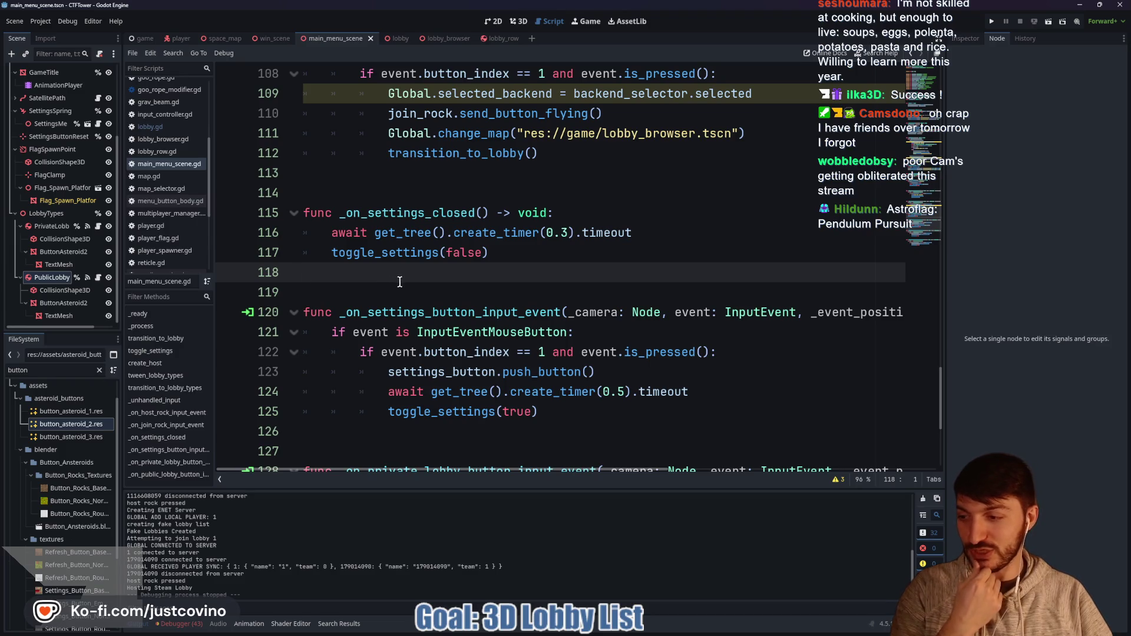
key(Down)
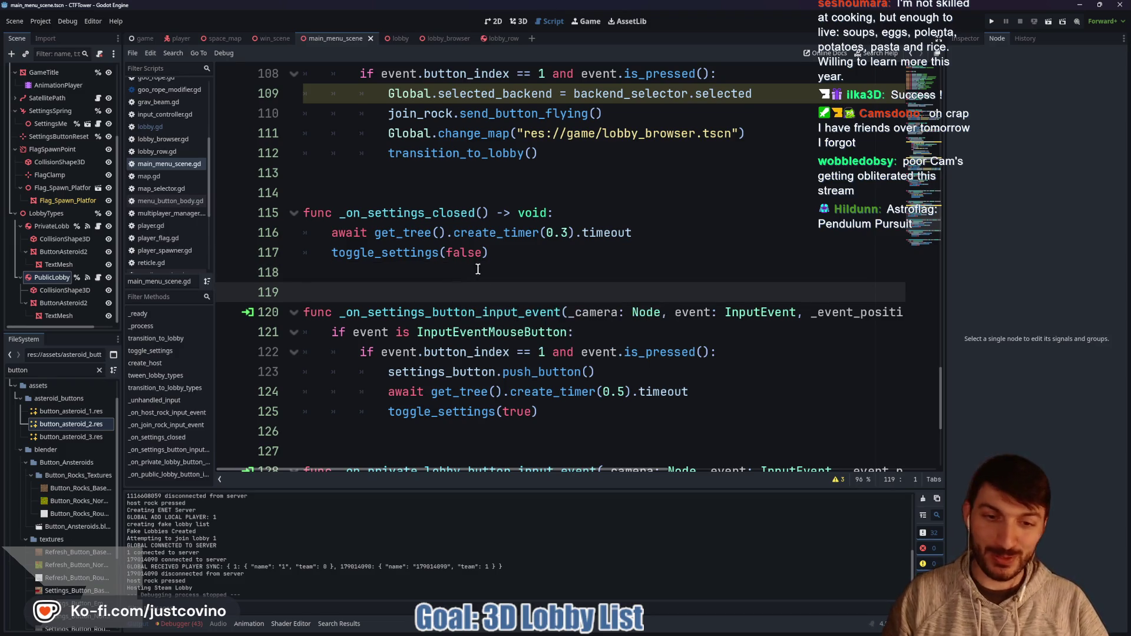
scroll(471, 277, down, 2)
scroll(558, 299, down, 3)
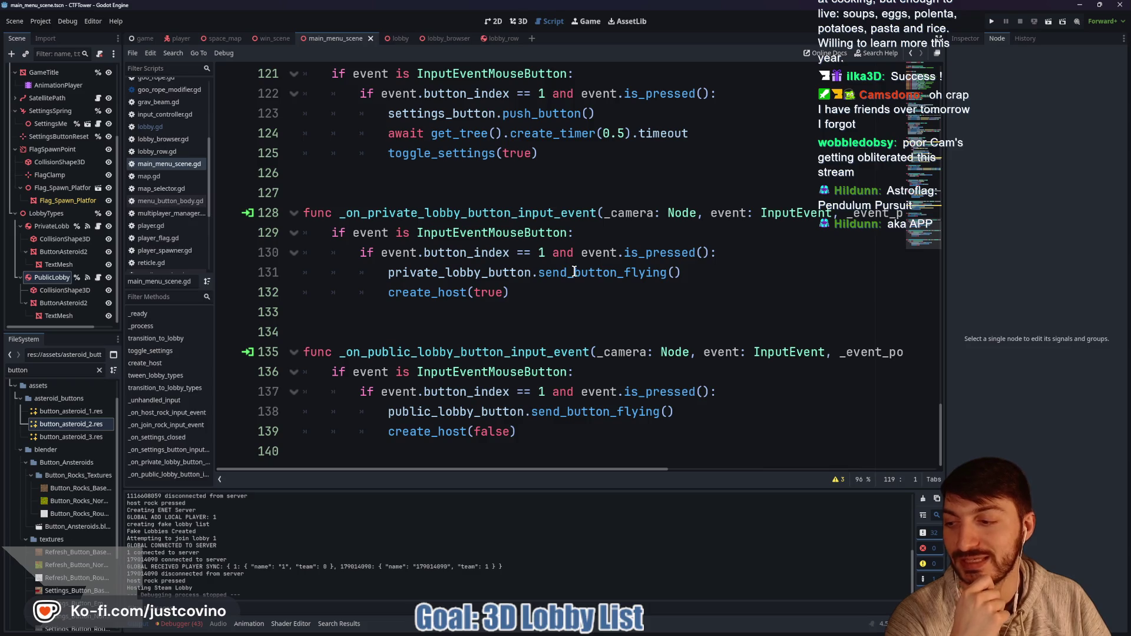
click(570, 311)
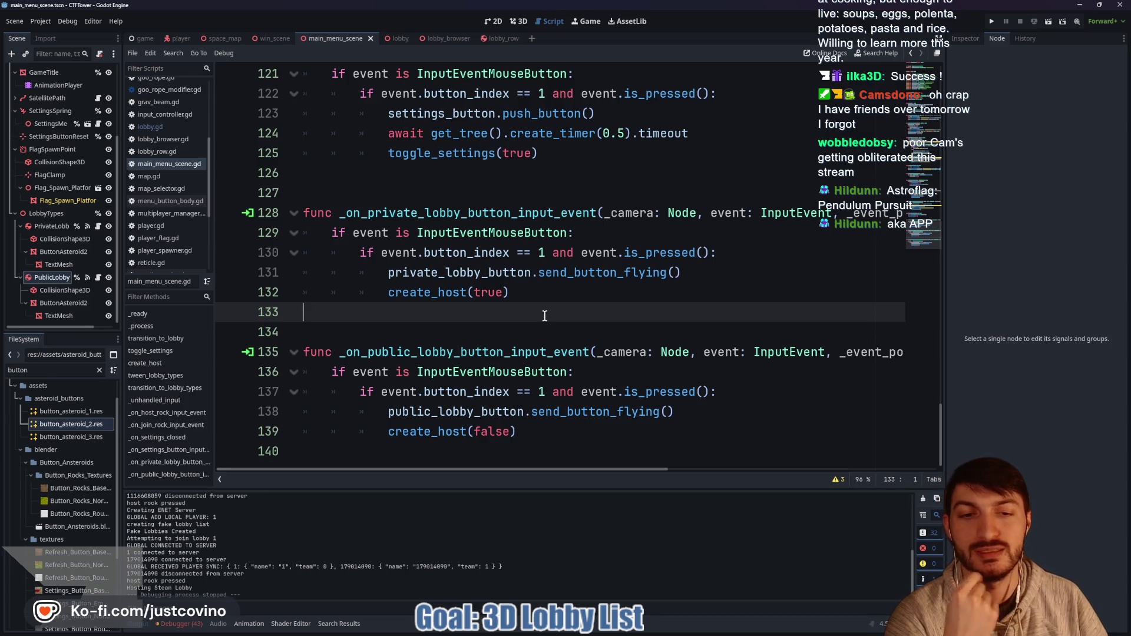
scroll(545, 316, up, 2)
click(470, 299)
Delete the extra blank line 96 above _on_host_rock_input_event.
scroll(412, 293, up, 1)
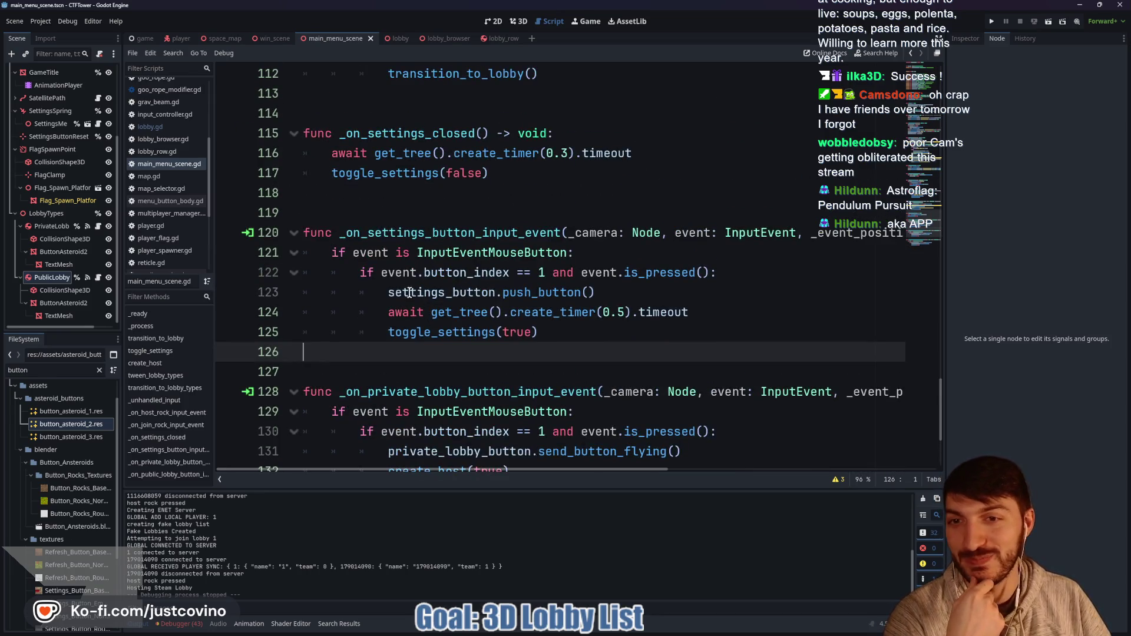
click(374, 201)
scroll(443, 224, up, 3)
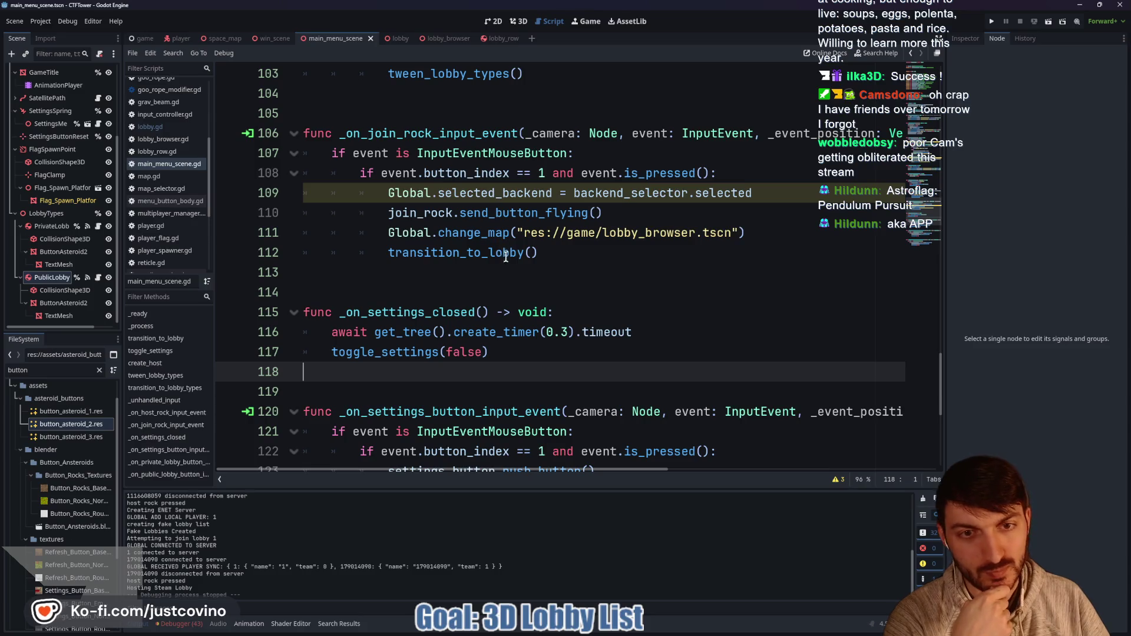
click(409, 292)
scroll(427, 278, up, 3)
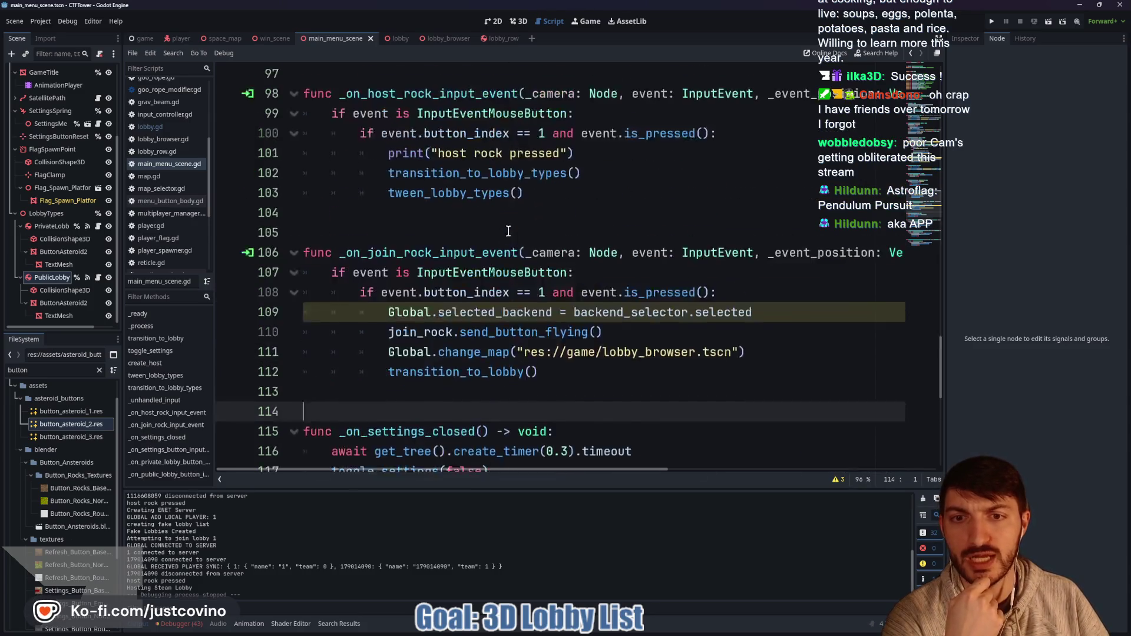
click(389, 275)
scroll(416, 254, up, 2)
click(369, 240)
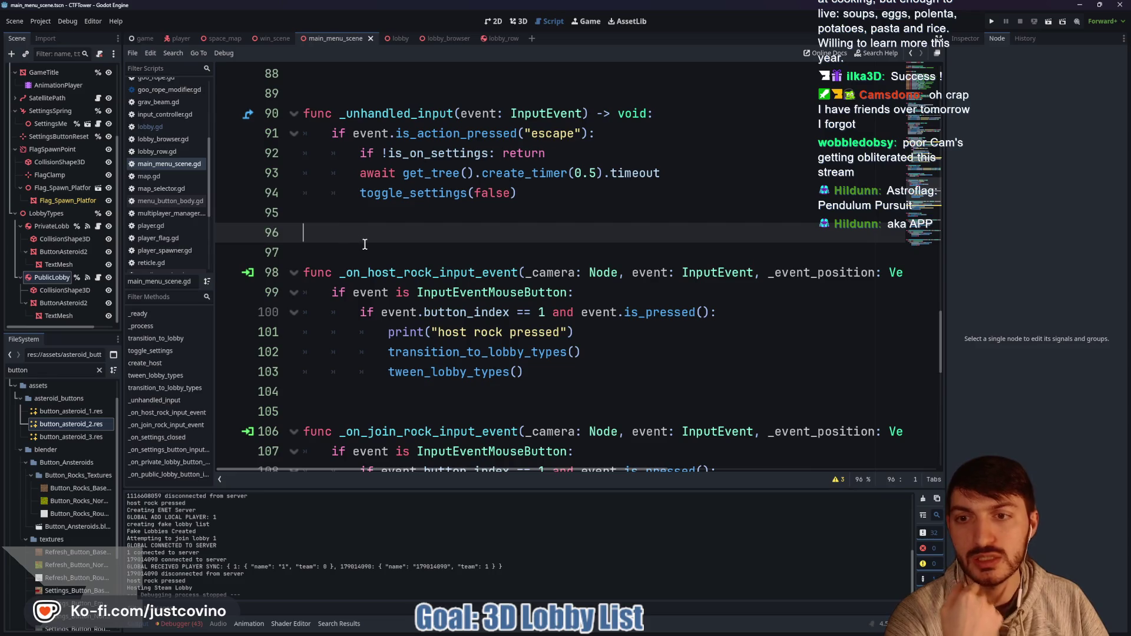
key(BackSpace)
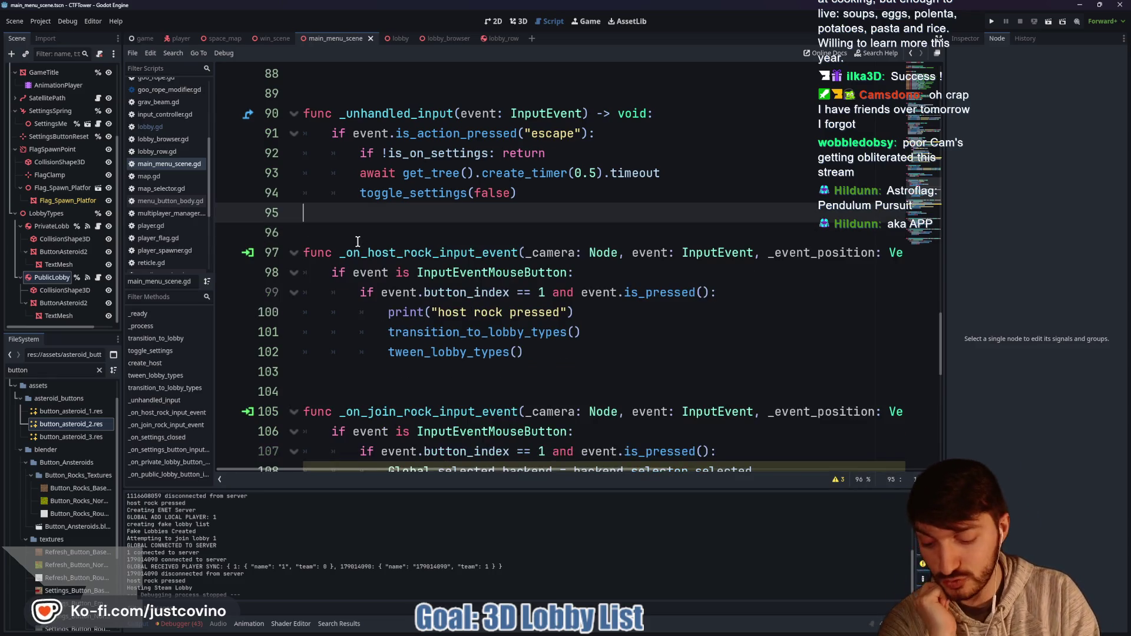
scroll(426, 231, up, 4)
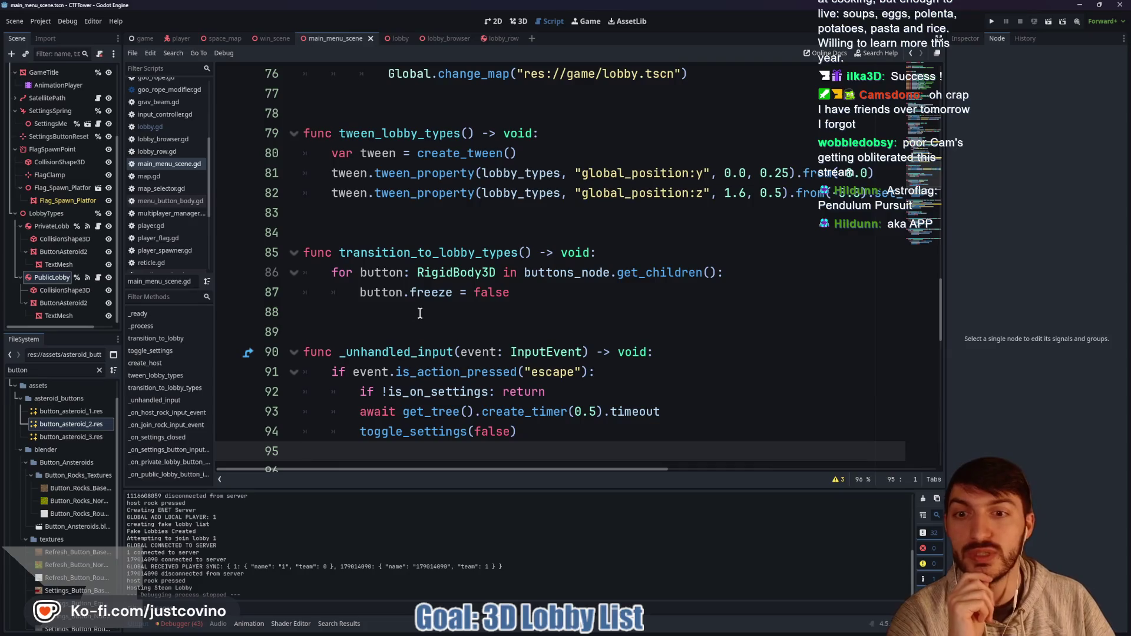
click(454, 295)
click(470, 233)
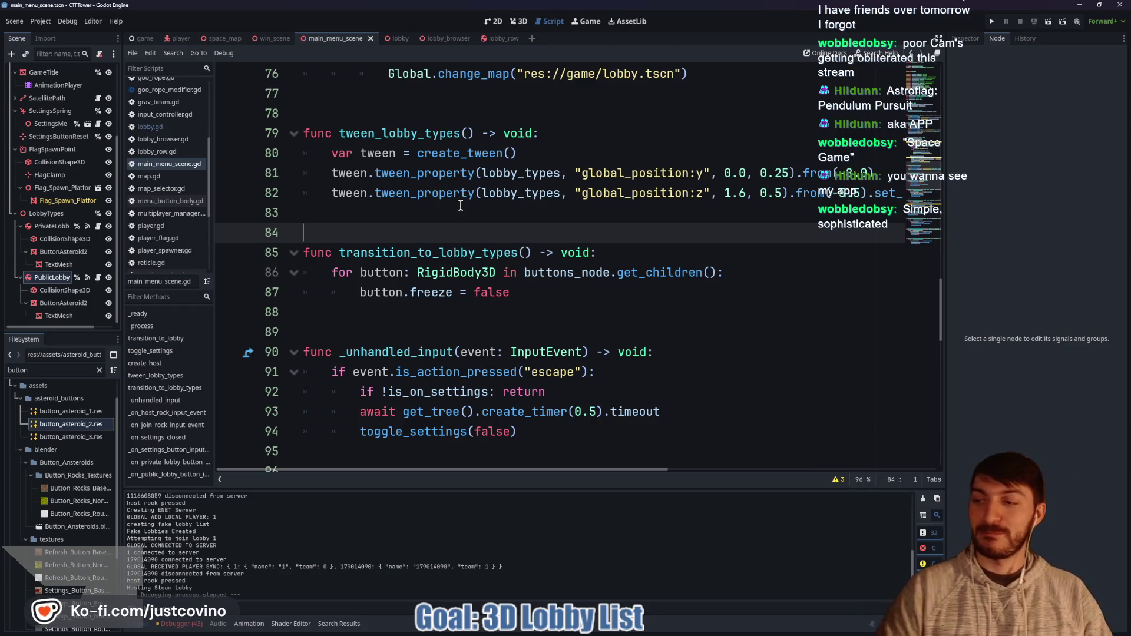
click(406, 215)
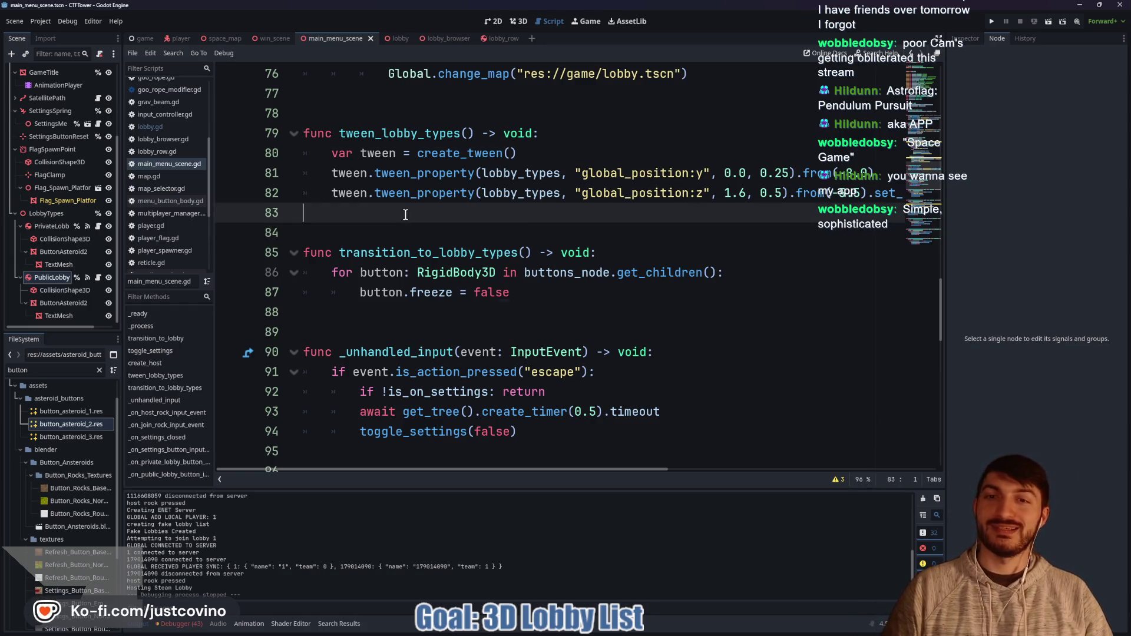
scroll(463, 265, up, 3)
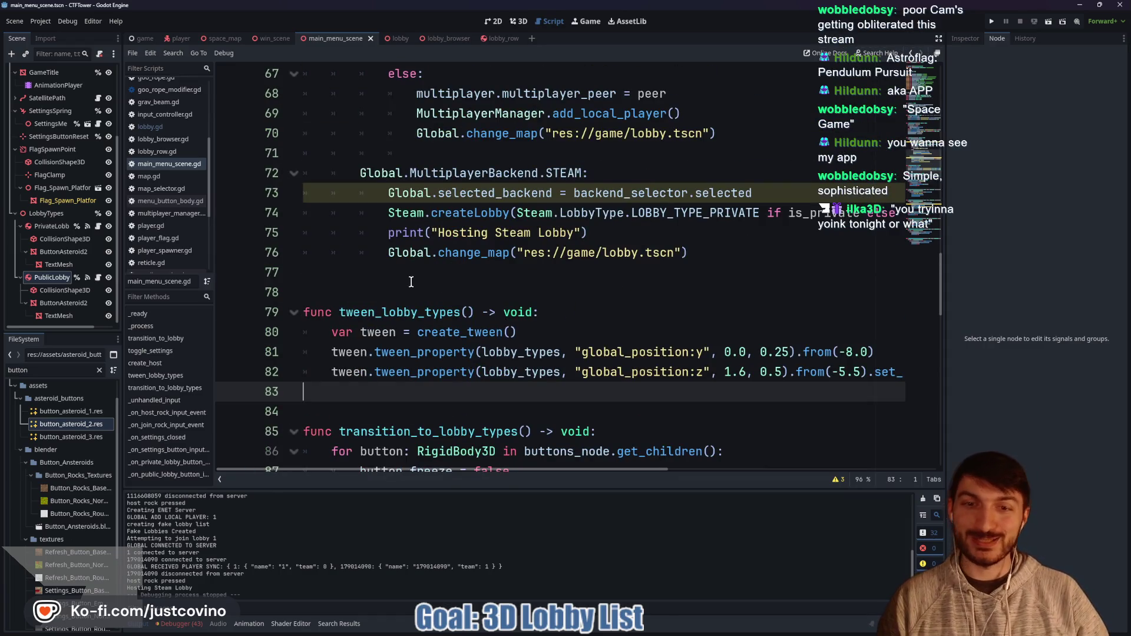
scroll(537, 274, up, 1)
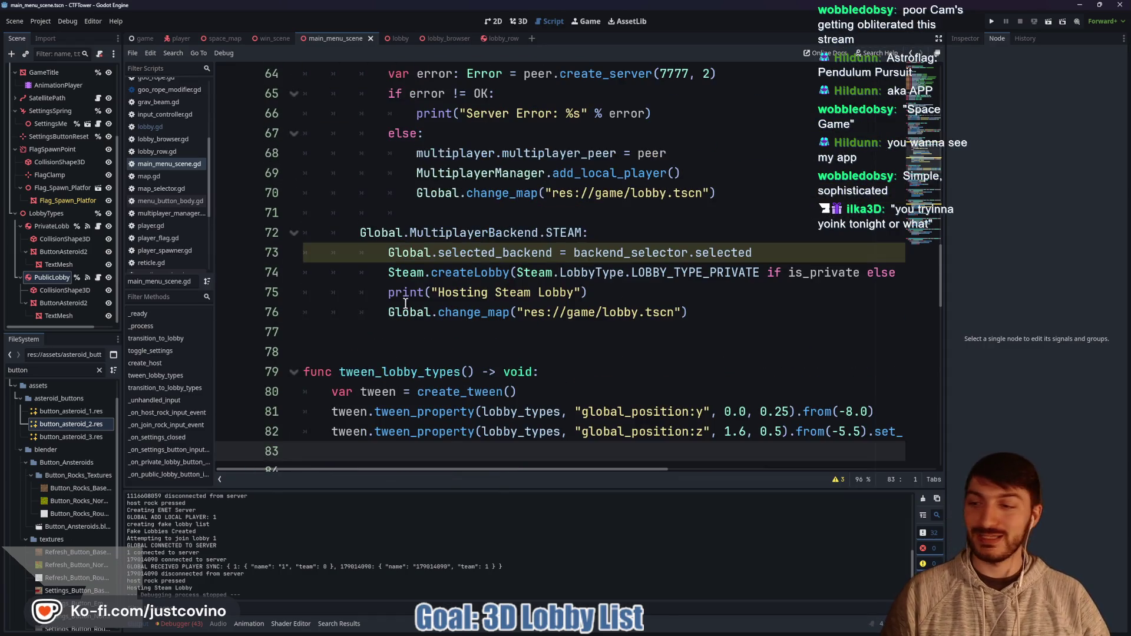
click(362, 306)
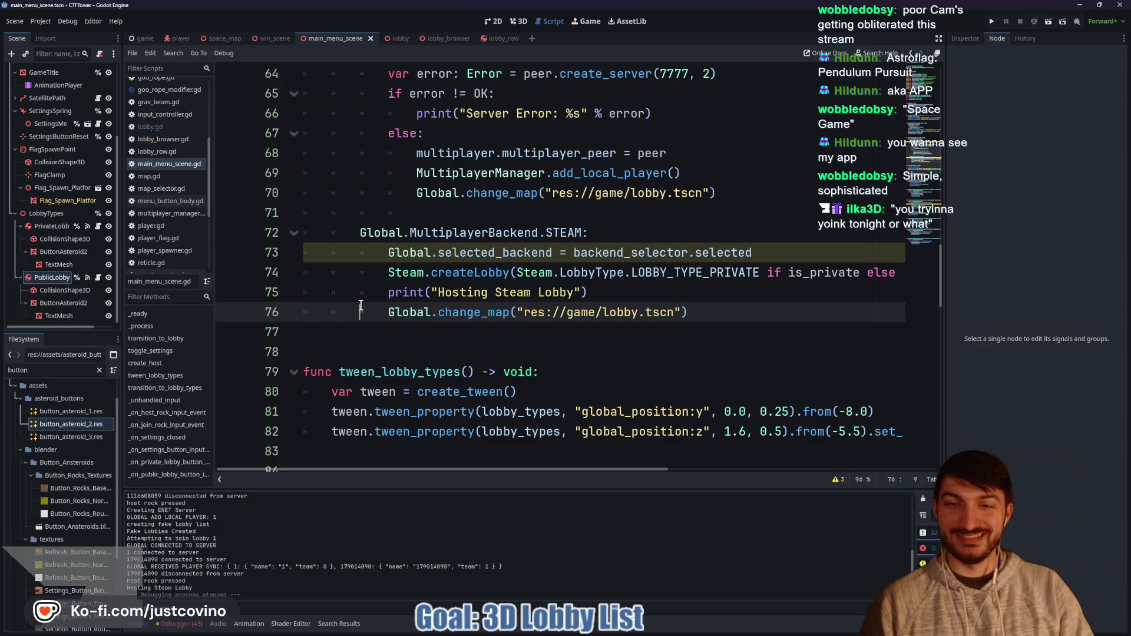
click(401, 211)
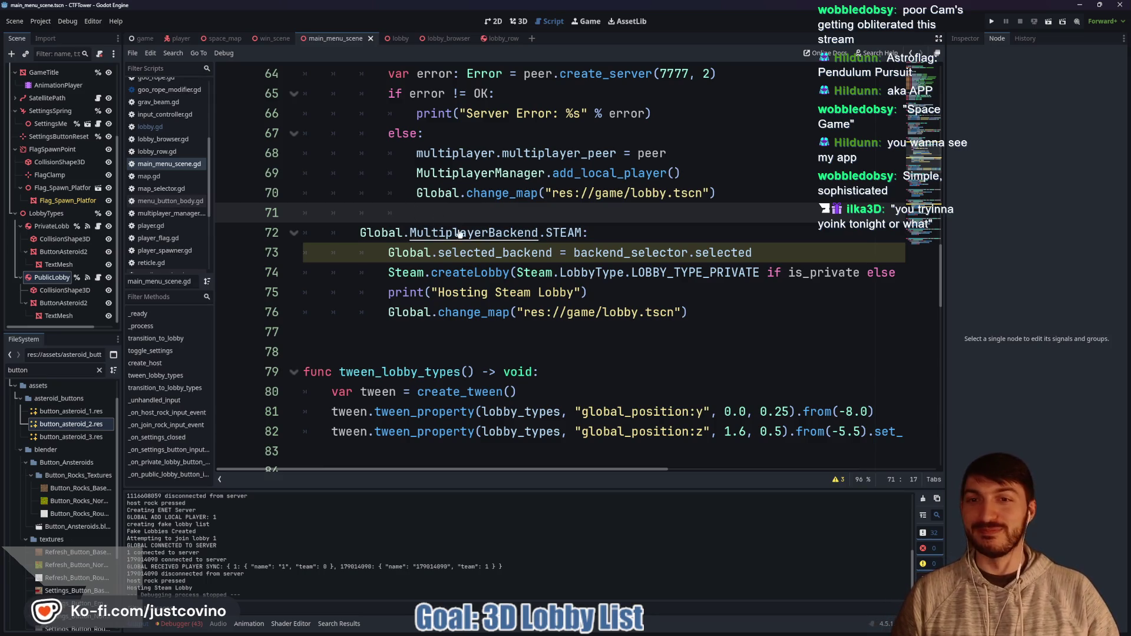
scroll(460, 235, up, 4)
click(477, 155)
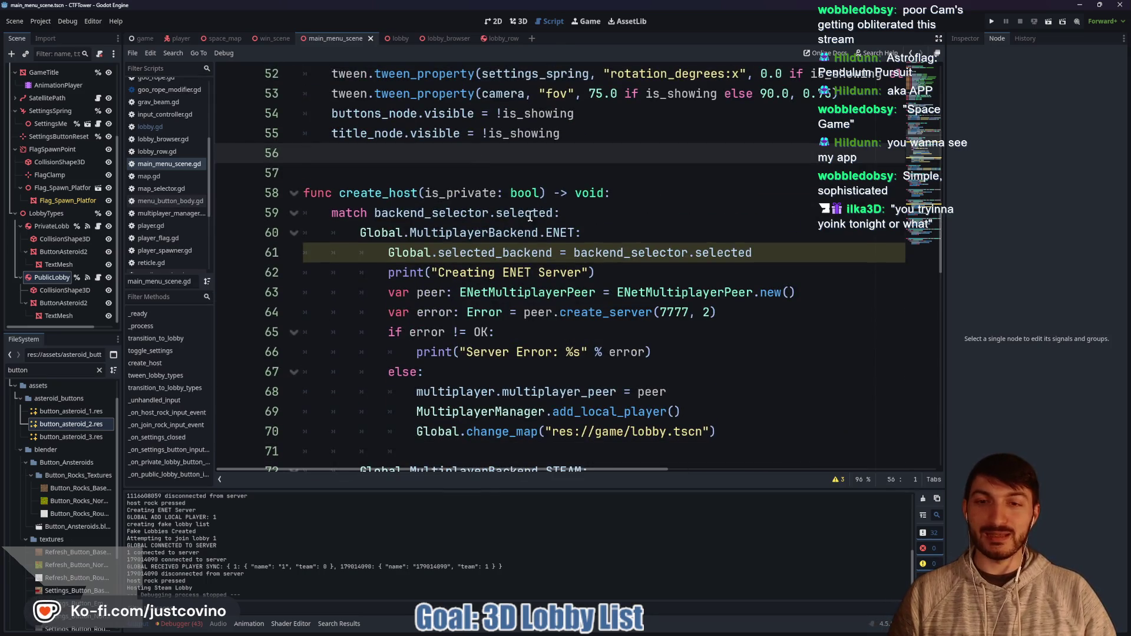
scroll(518, 227, up, 5)
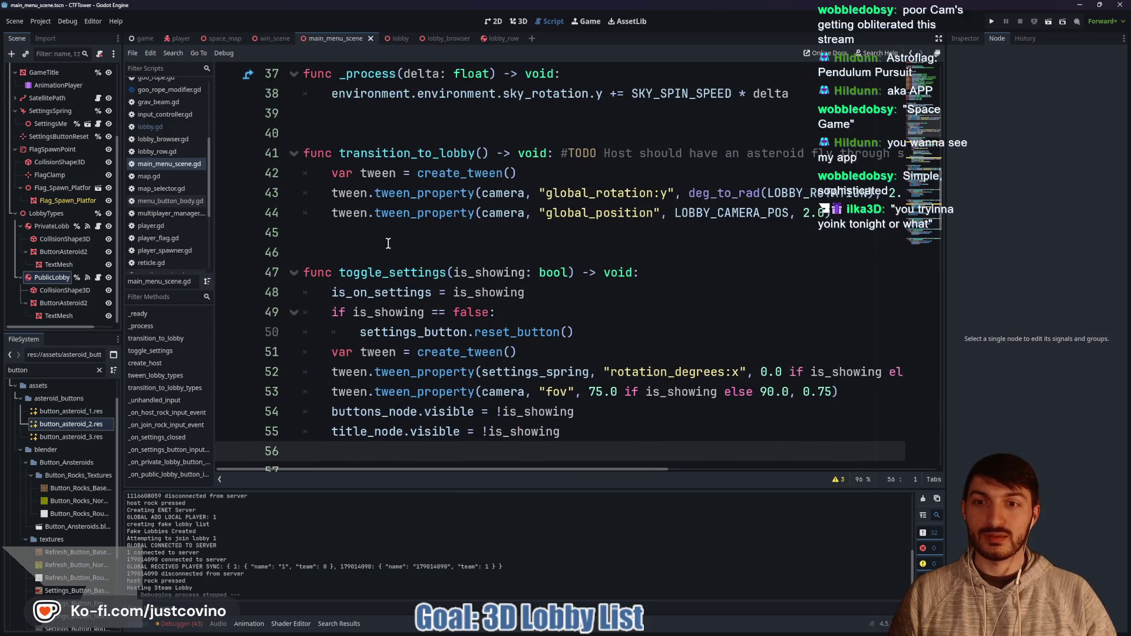
scroll(373, 242, up, 4)
click(394, 275)
scroll(395, 280, up, 2)
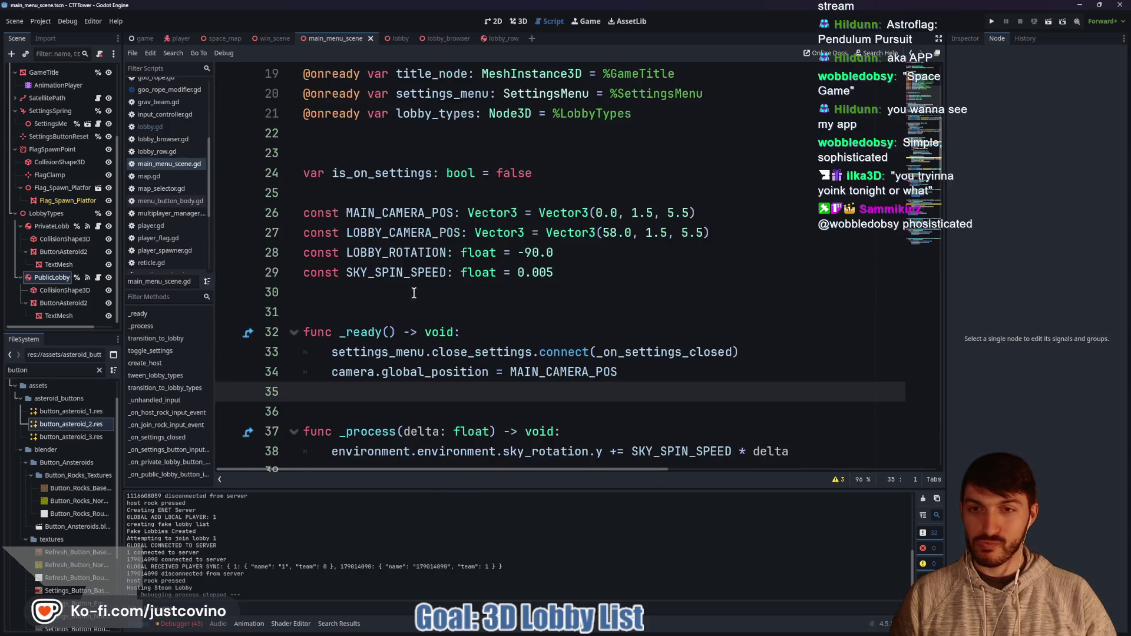
click(547, 308)
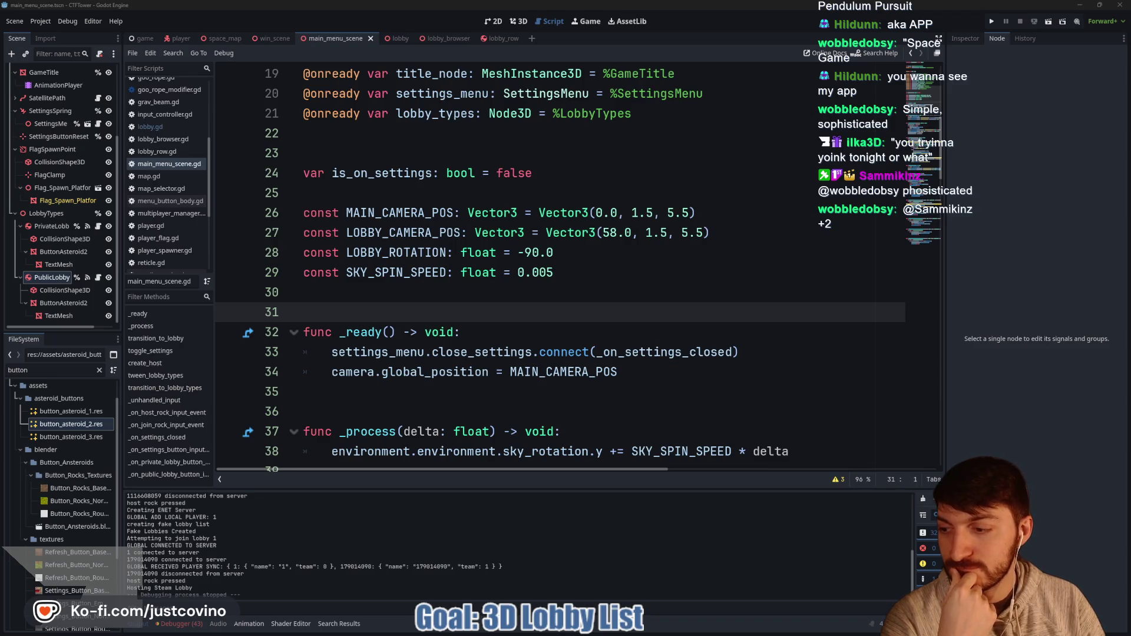
scroll(498, 330, down, 10)
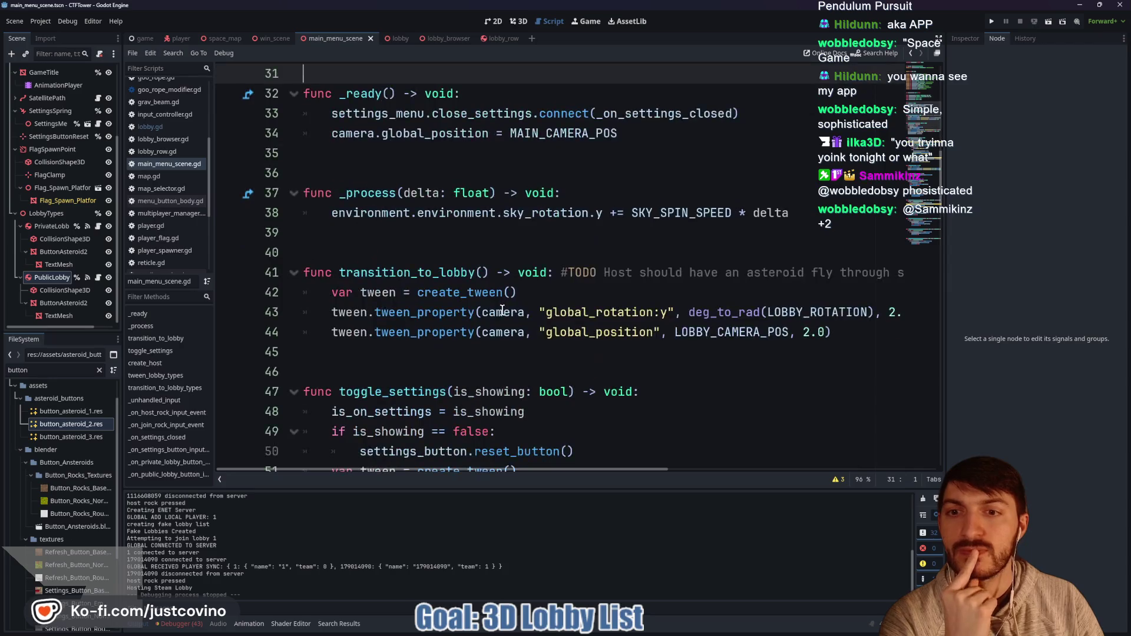
scroll(502, 310, down, 3)
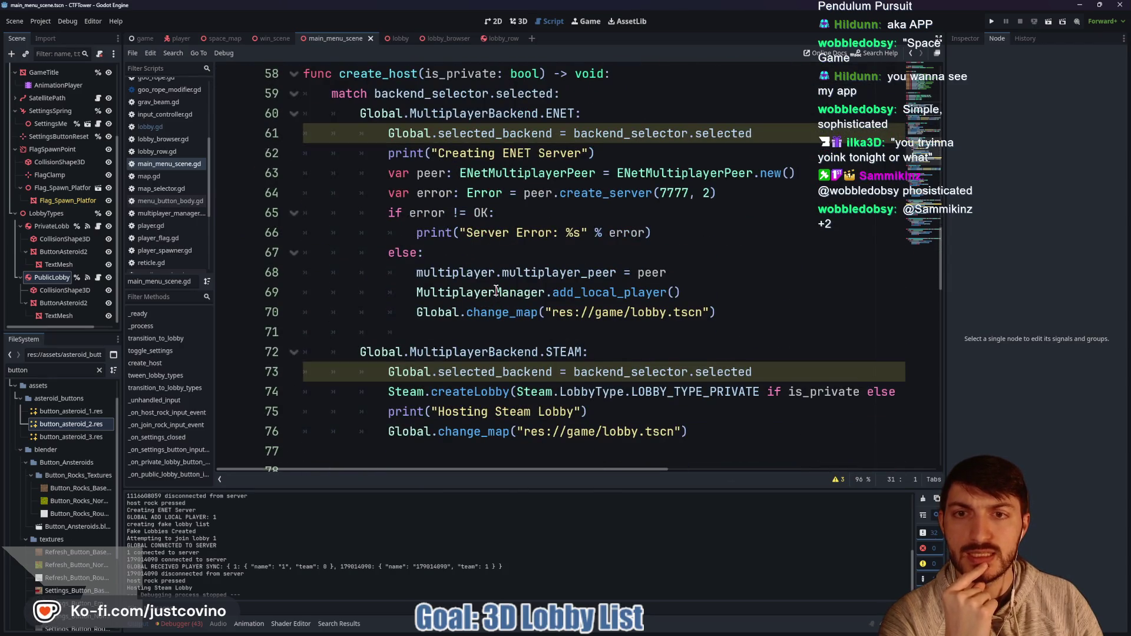
scroll(553, 299, down, 4)
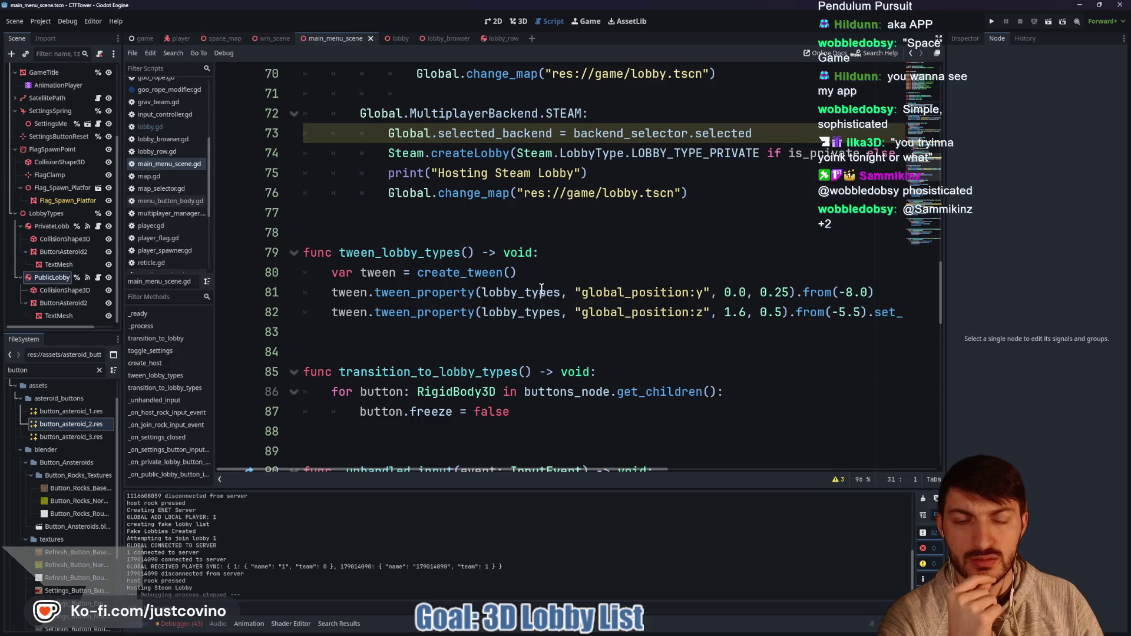
click(991, 21)
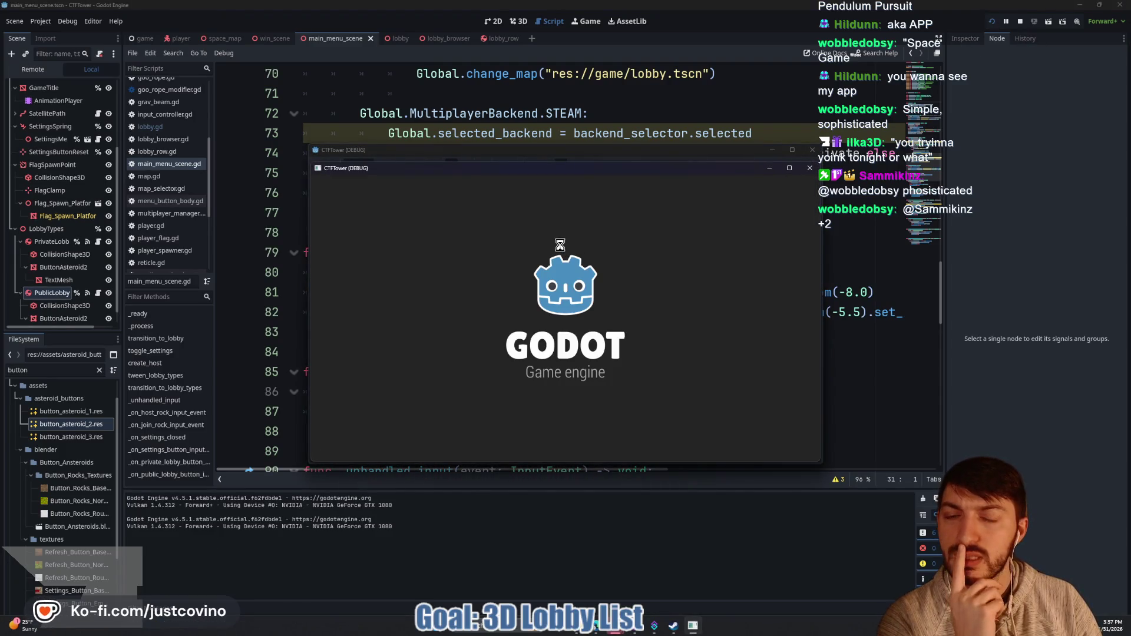
Press the host rock in the running game, then stop the test run.
click(253, 248)
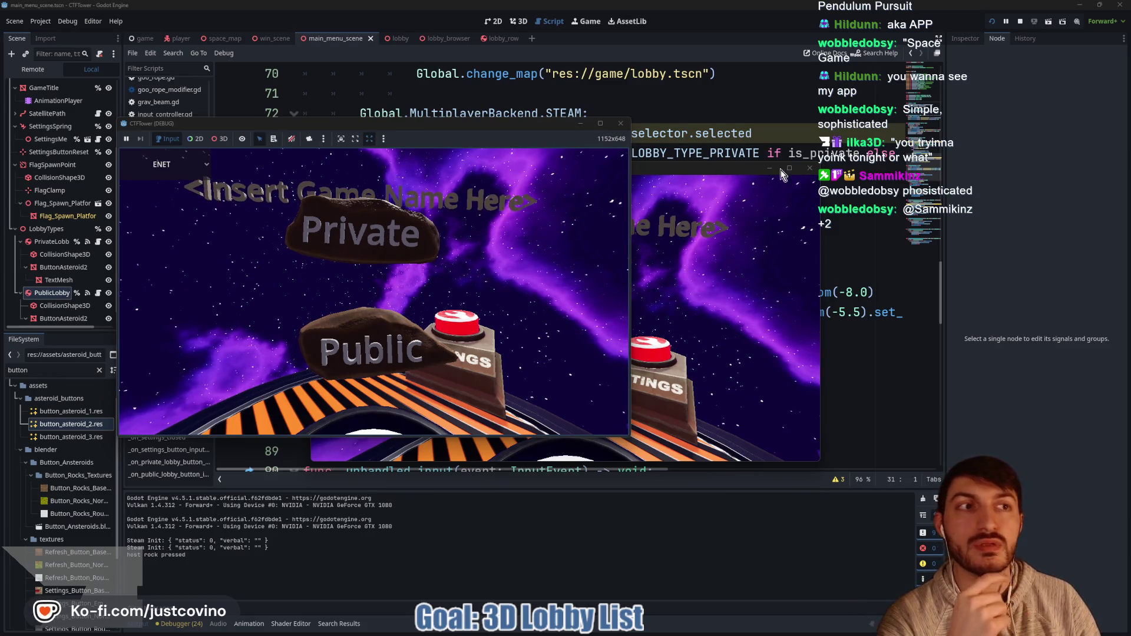
click(1017, 23)
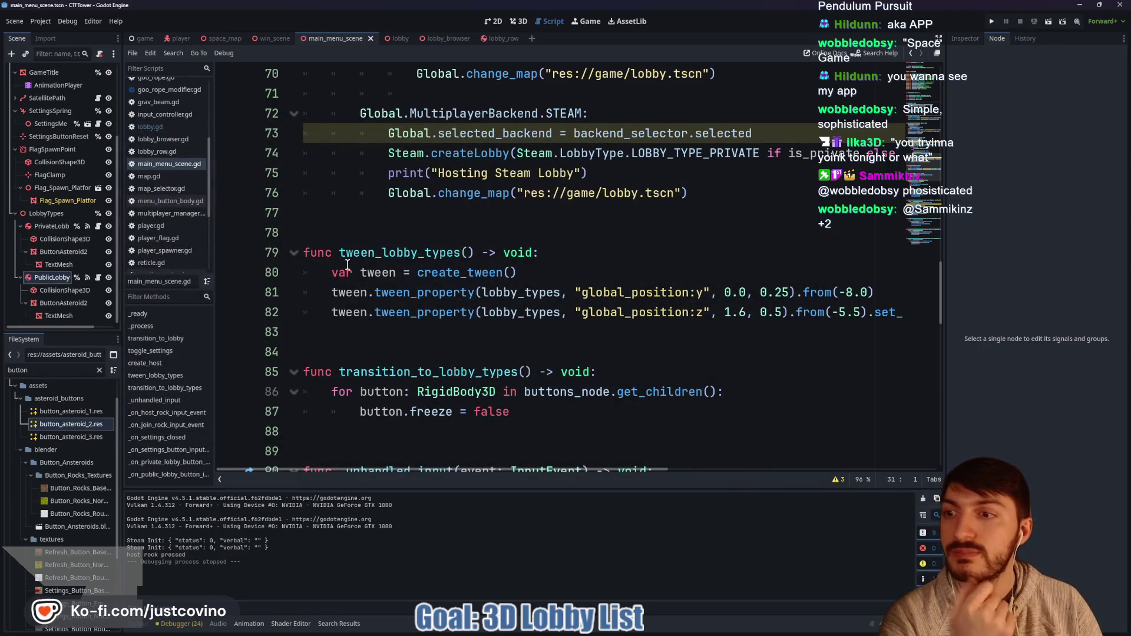
click(98, 278)
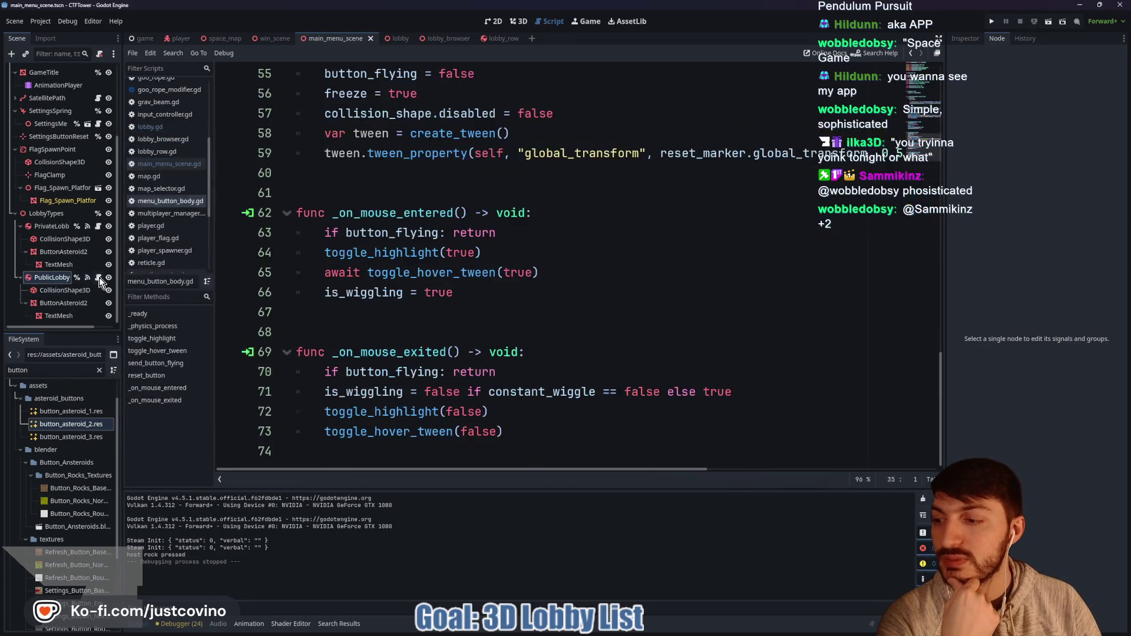
Quick Load asteroid_button as PublicLobby ButtonAsteroid2's surface material override.
double_click(388, 255)
click(66, 291)
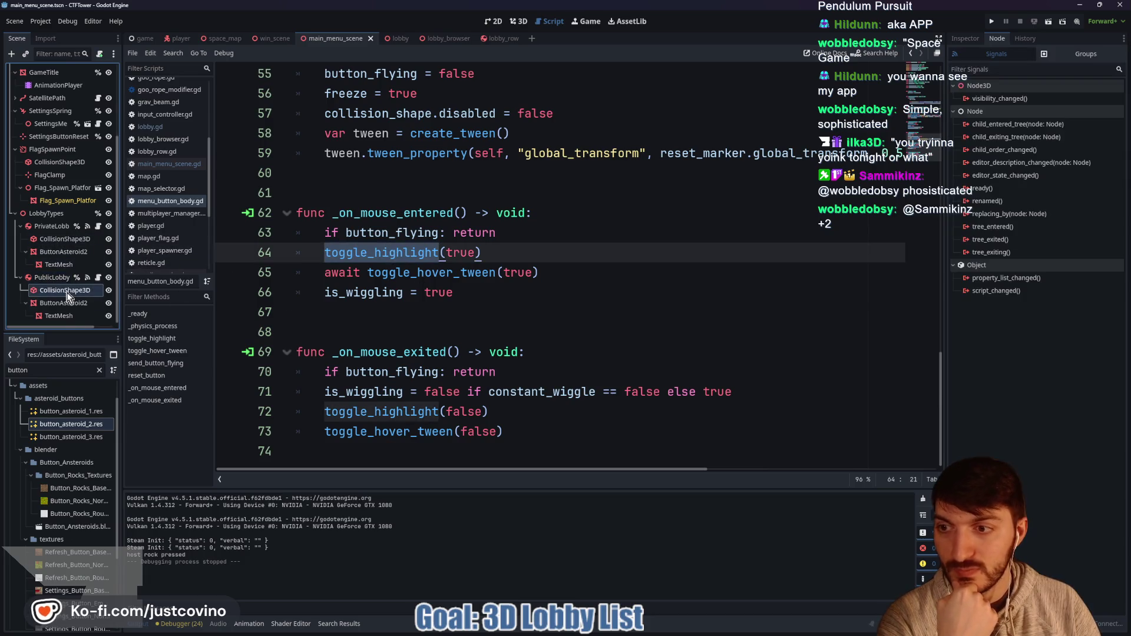
click(65, 304)
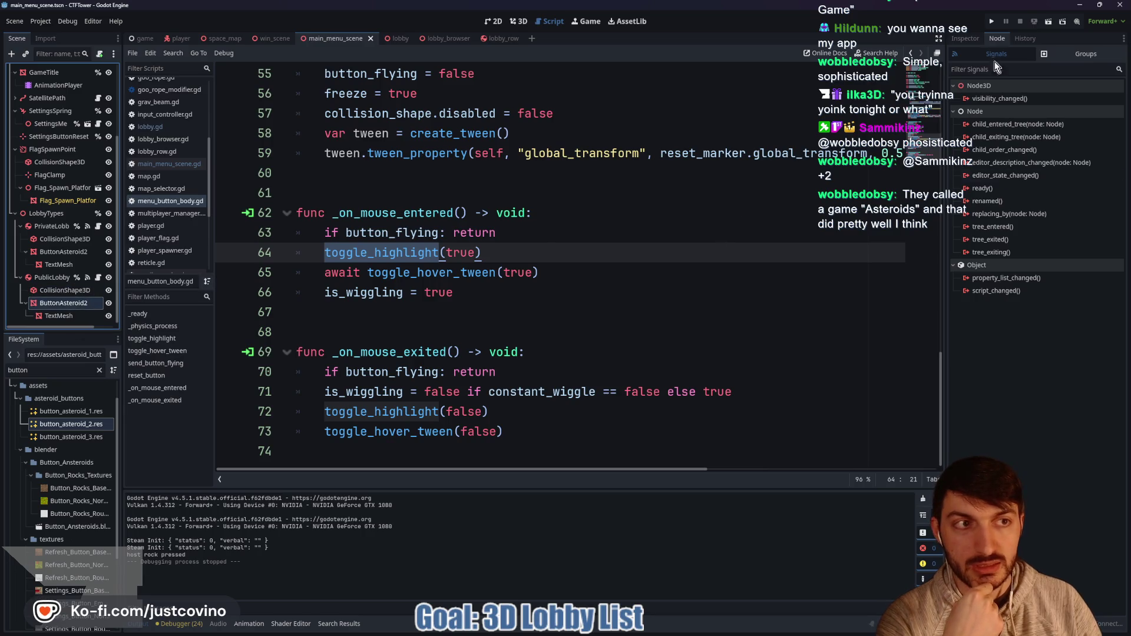
click(1025, 148)
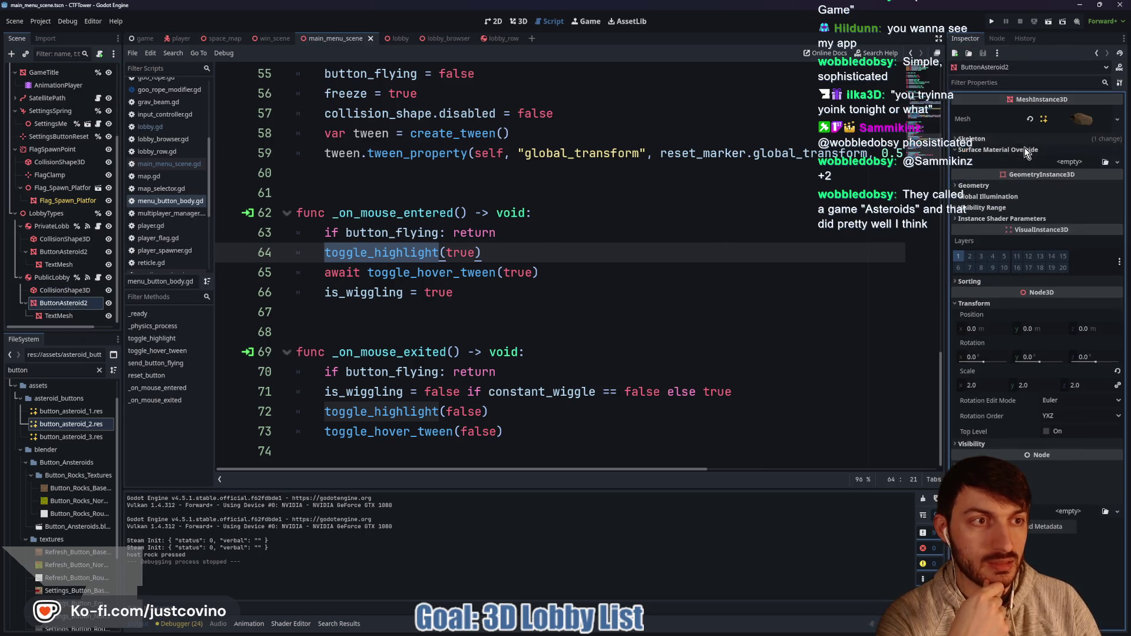
click(1071, 162)
click(1078, 229)
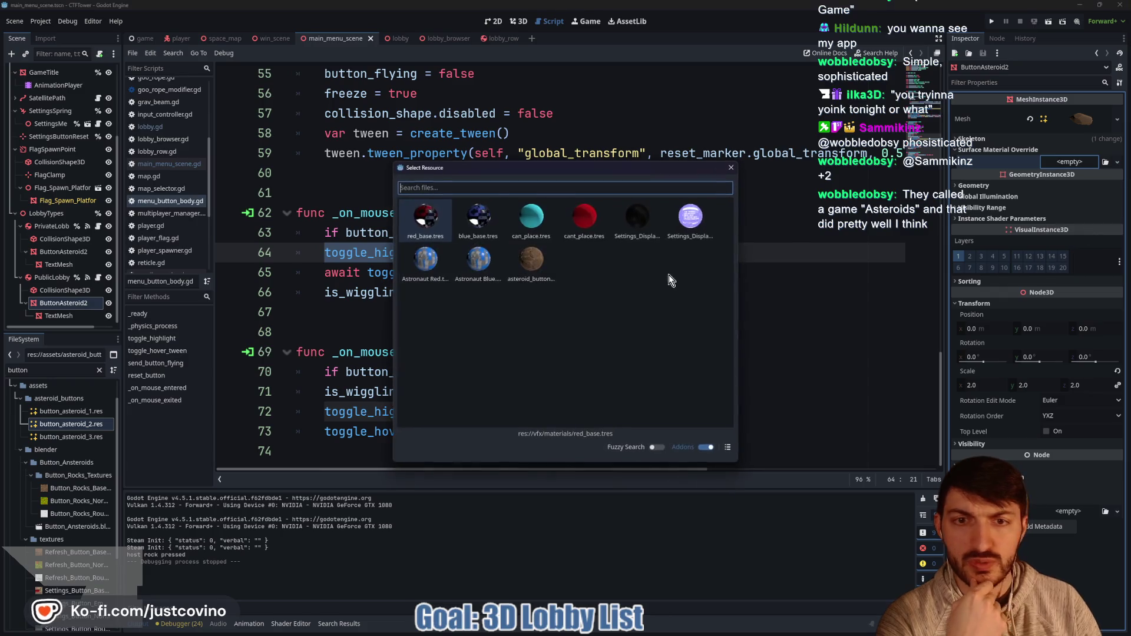
double_click(532, 263)
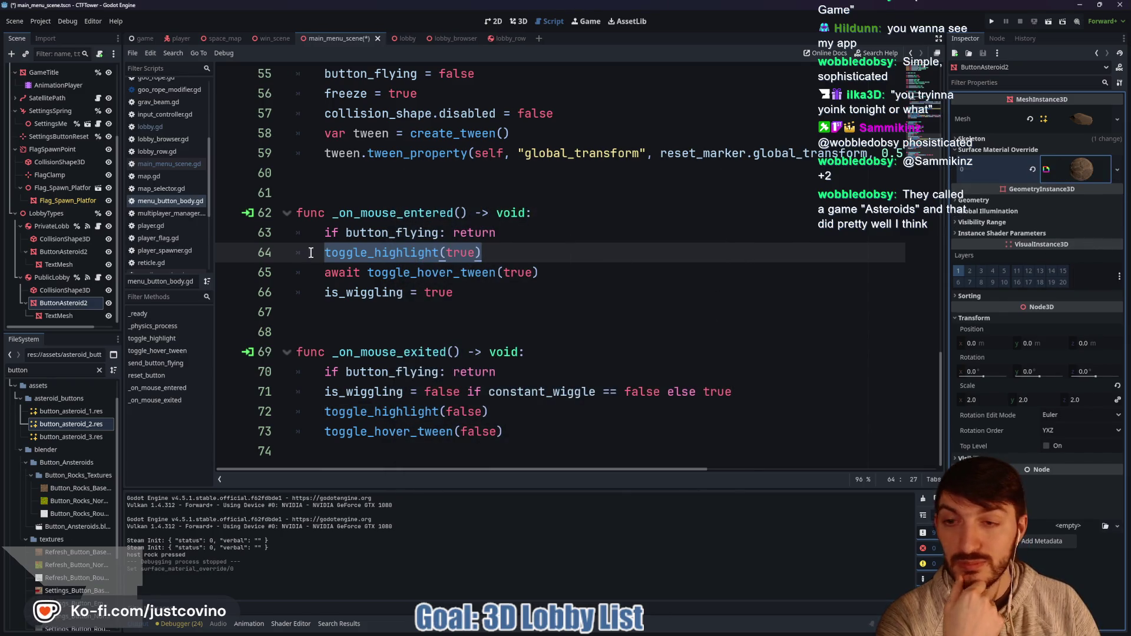
Give PrivateLobby's ButtonAsteroid2 the asteroid_button override material too, and save the scene.
click(69, 253)
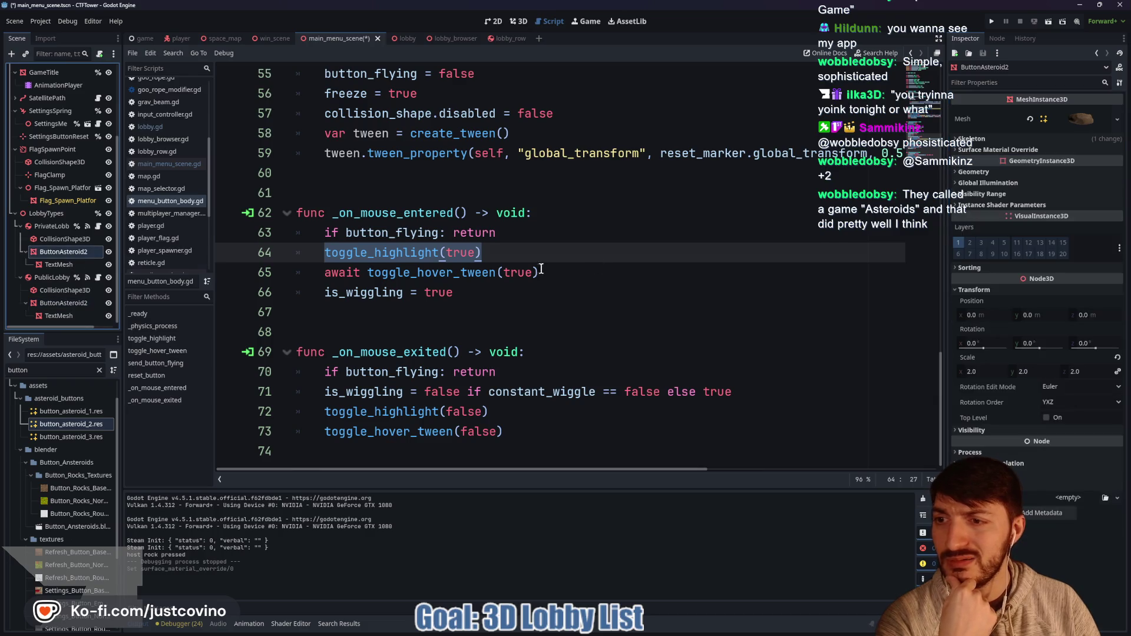
click(1025, 150)
click(1064, 167)
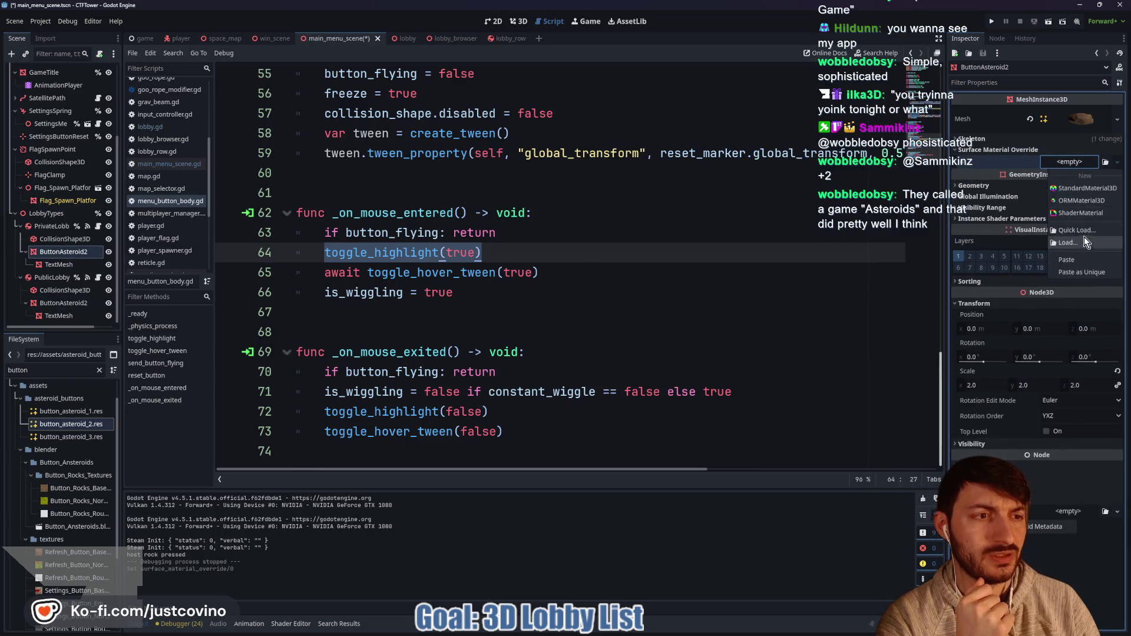
click(1084, 238)
double_click(550, 256)
click(677, 256)
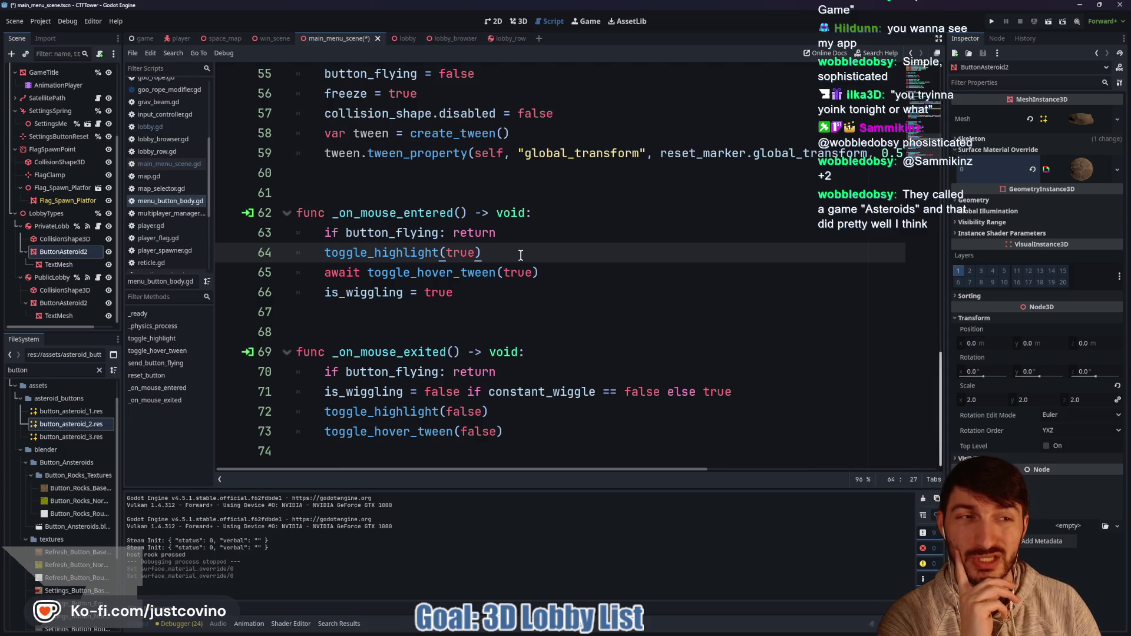
key(ctrl+s)
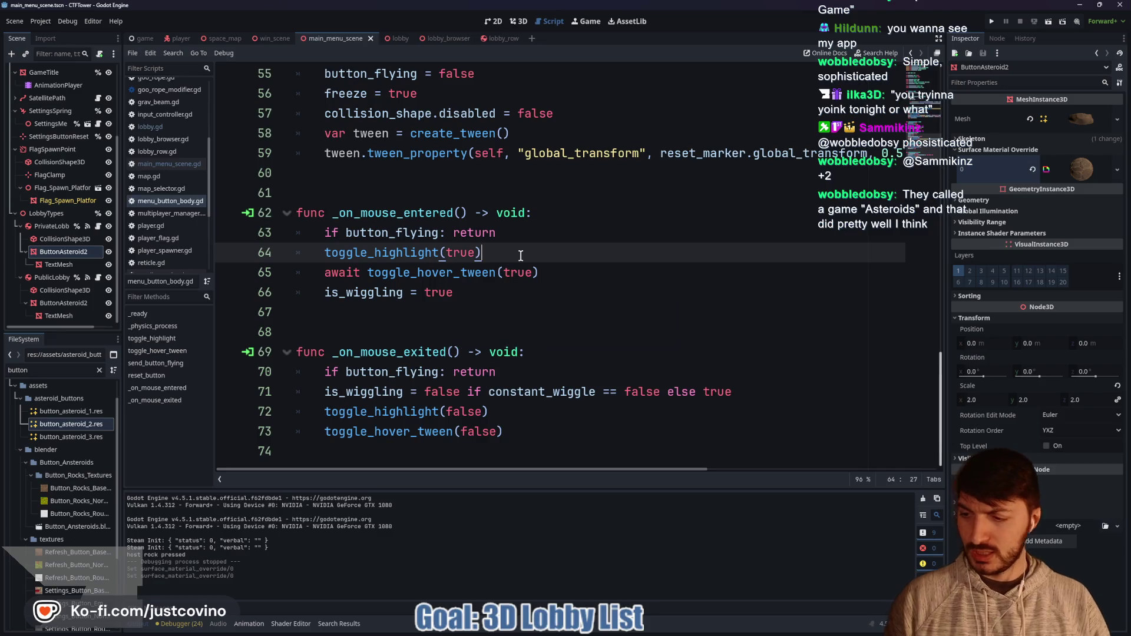
click(53, 226)
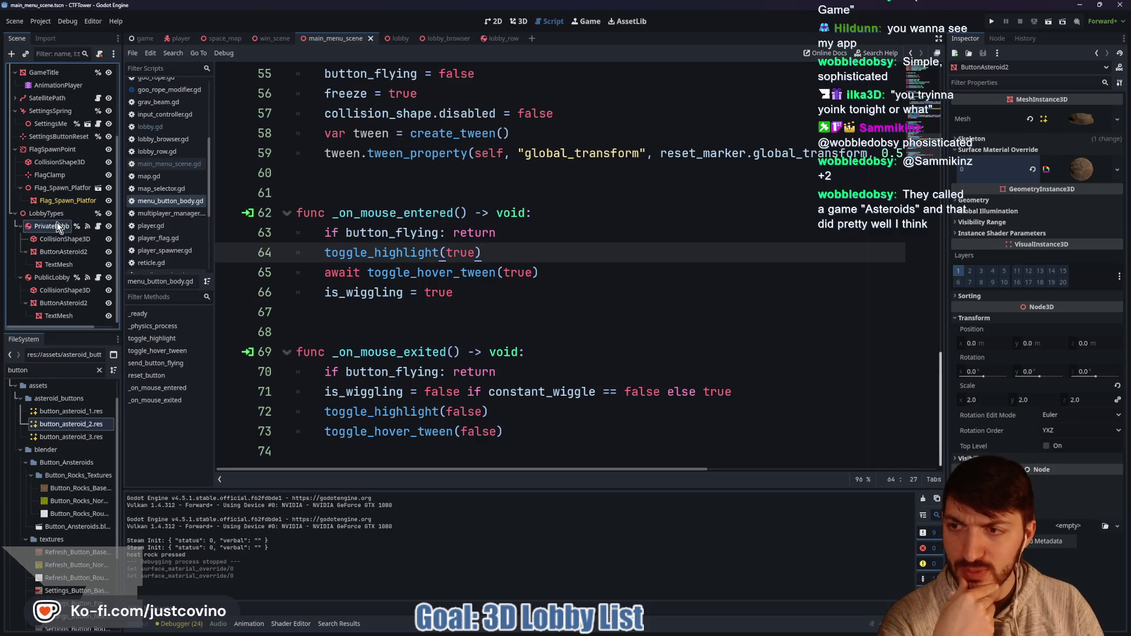
Connect mouse_entered on the PrivateLobby and PublicLobby buttons to _on_mouse_entered in their own scripts.
click(997, 39)
double_click(997, 201)
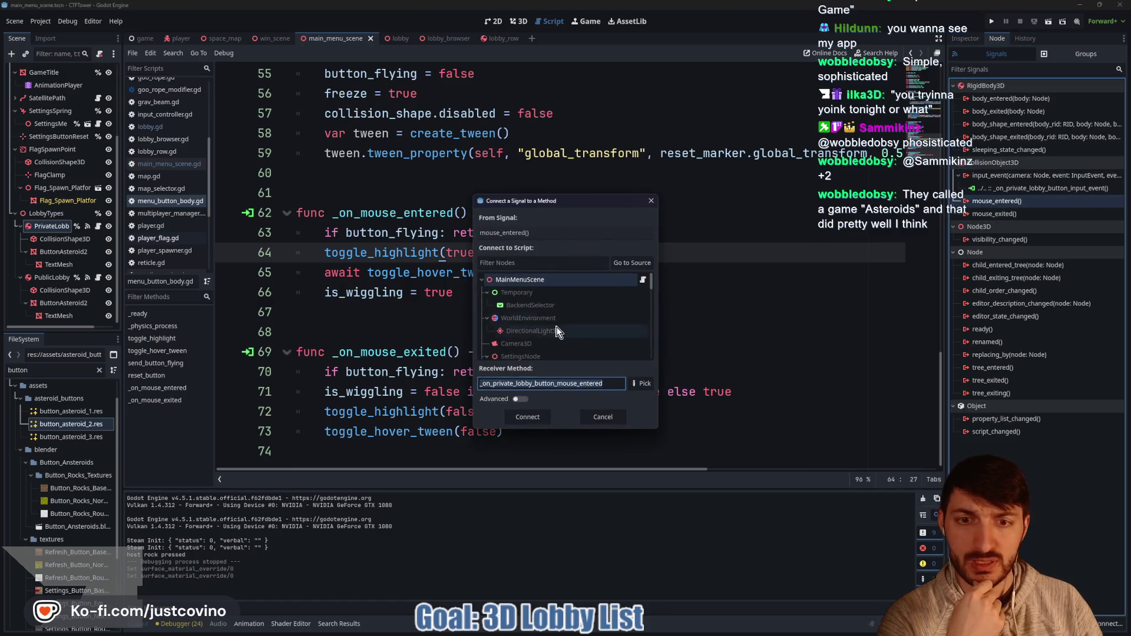
scroll(553, 324, down, 5)
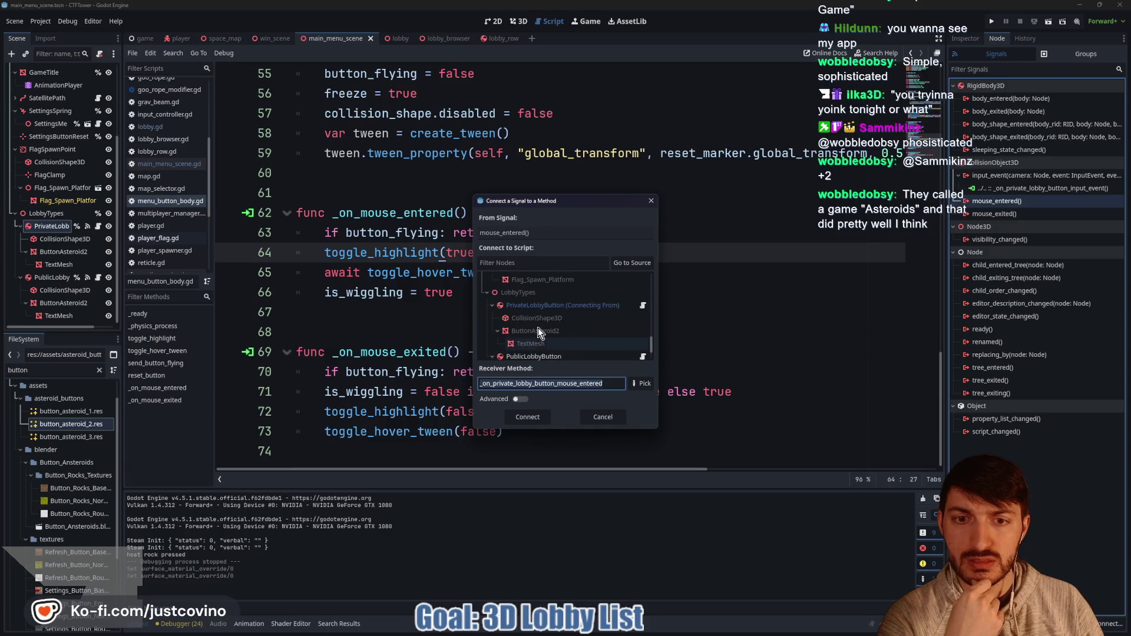
click(538, 305)
click(533, 419)
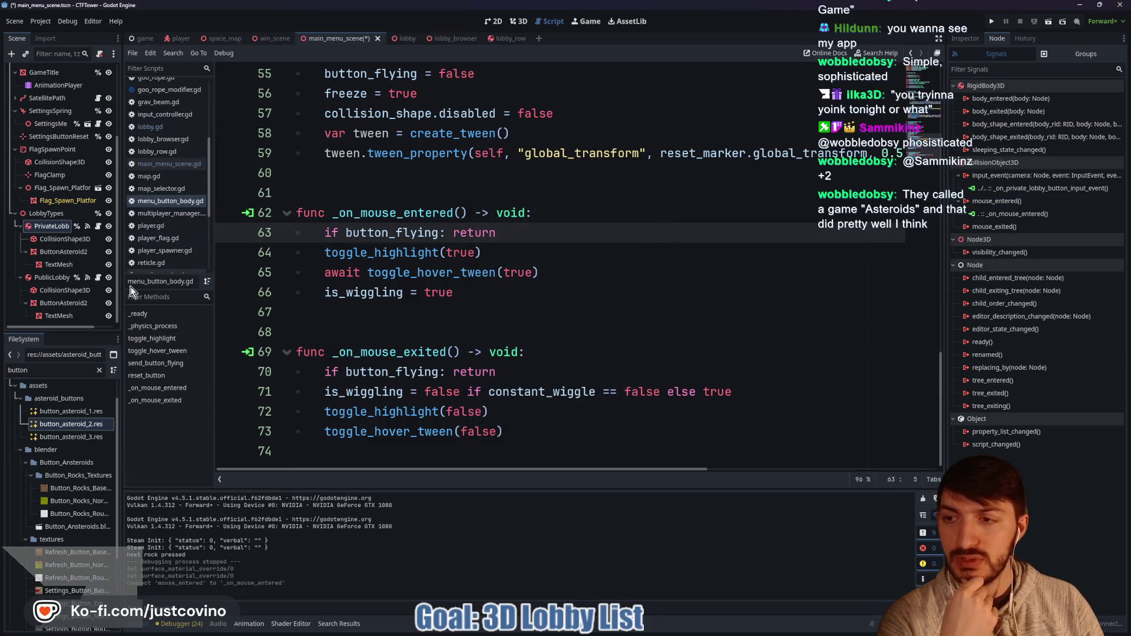
click(51, 280)
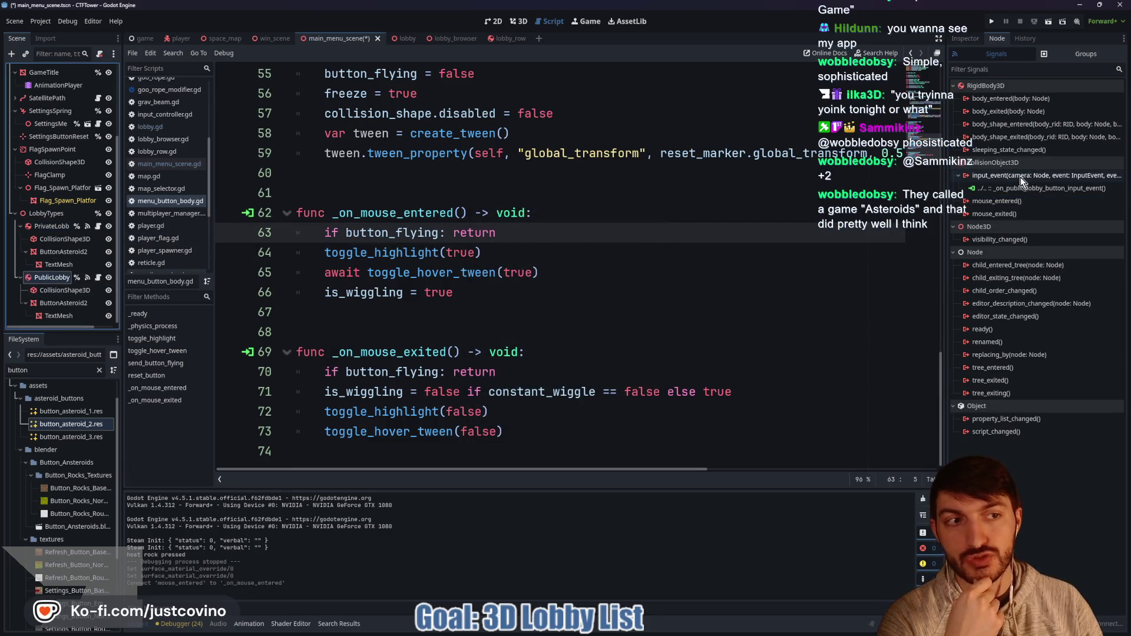
double_click(995, 201)
scroll(573, 323, up, 3)
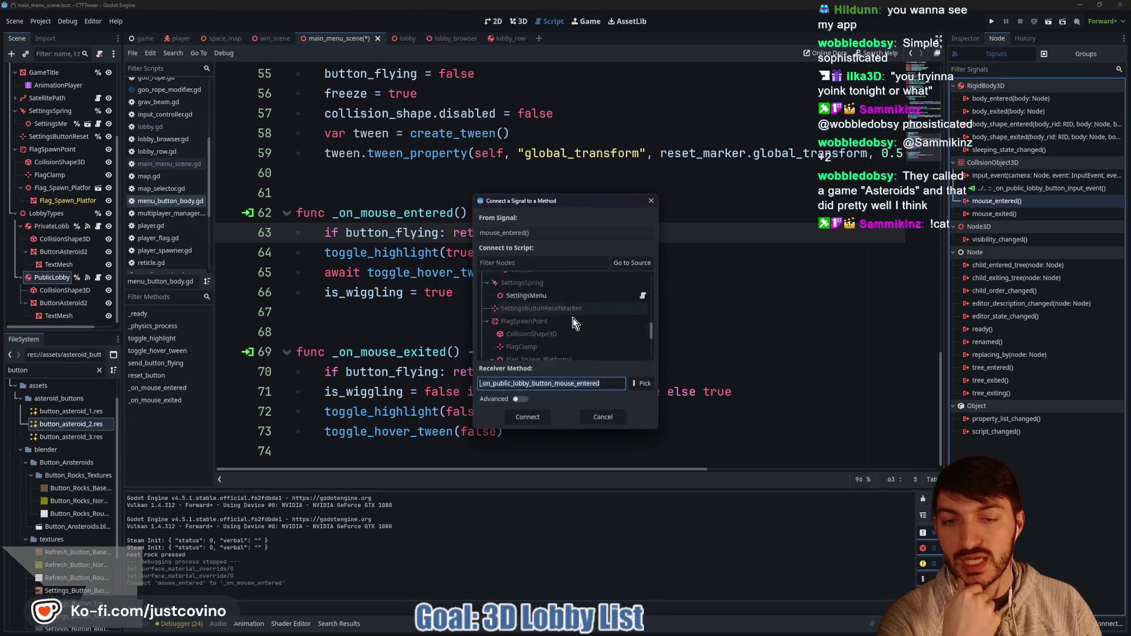
click(546, 352)
click(540, 421)
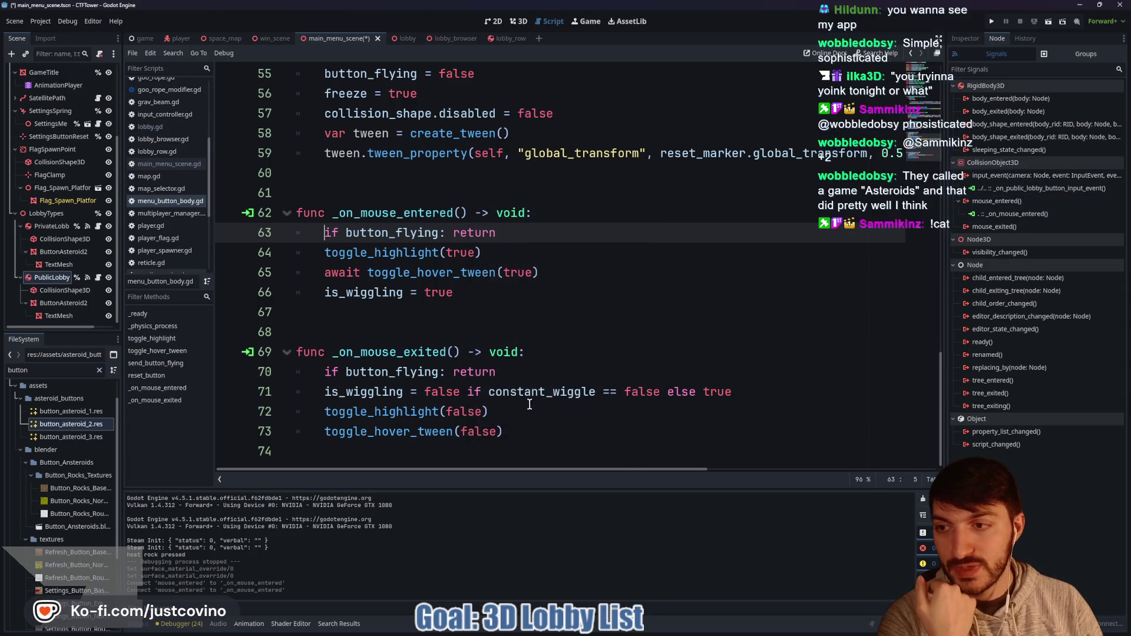
Connect mouse_exited on both lobby buttons to _on_mouse_exited, then save the scene.
double_click(1007, 227)
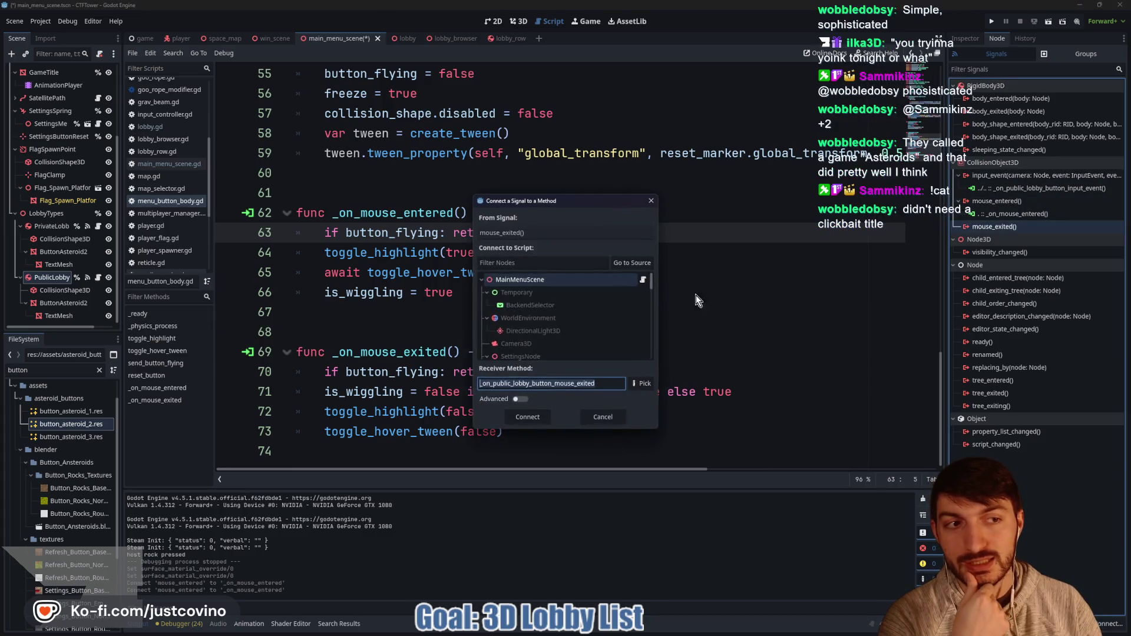
scroll(573, 322, down, 5)
scroll(567, 325, down, 4)
click(564, 315)
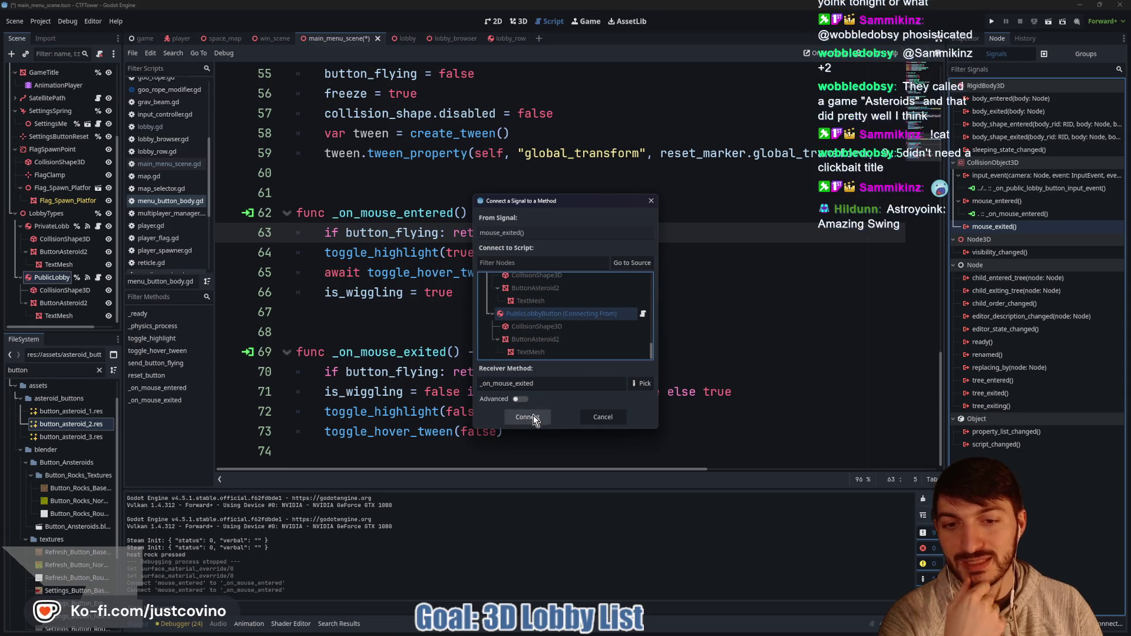
click(528, 417)
click(52, 227)
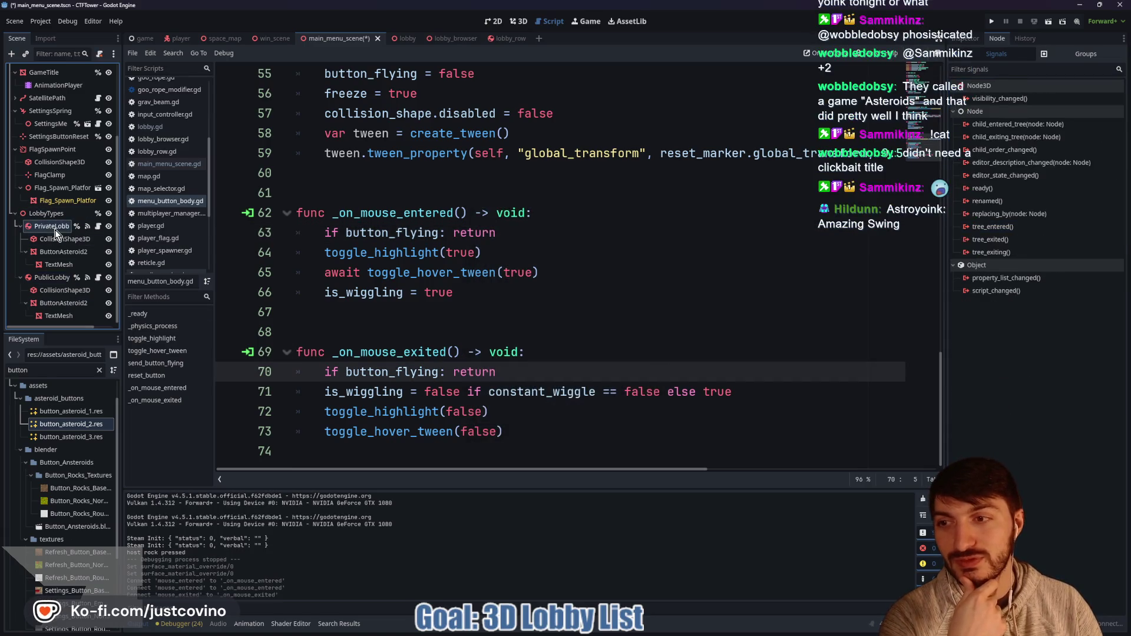
double_click(994, 227)
scroll(559, 333, down, 5)
click(542, 296)
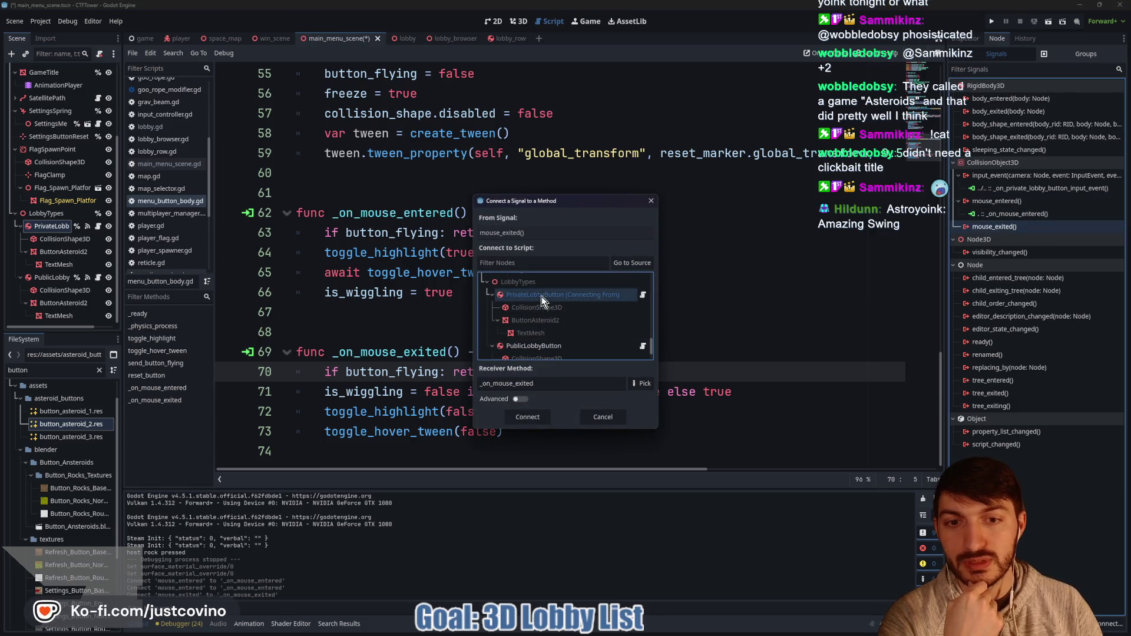
click(539, 417)
click(465, 331)
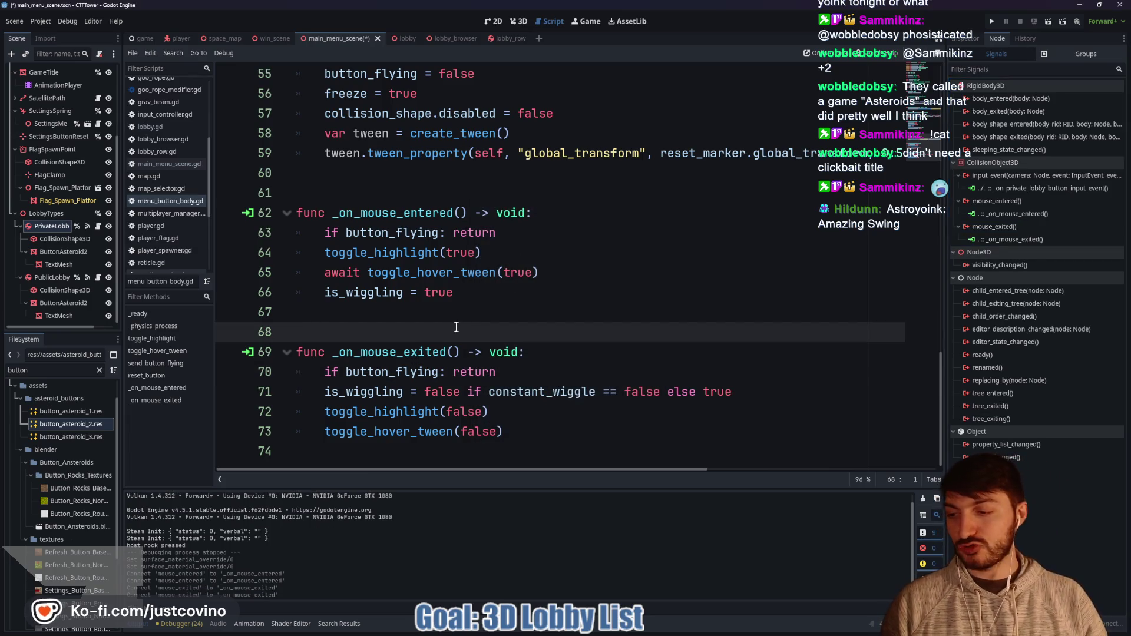
key(ctrl+s)
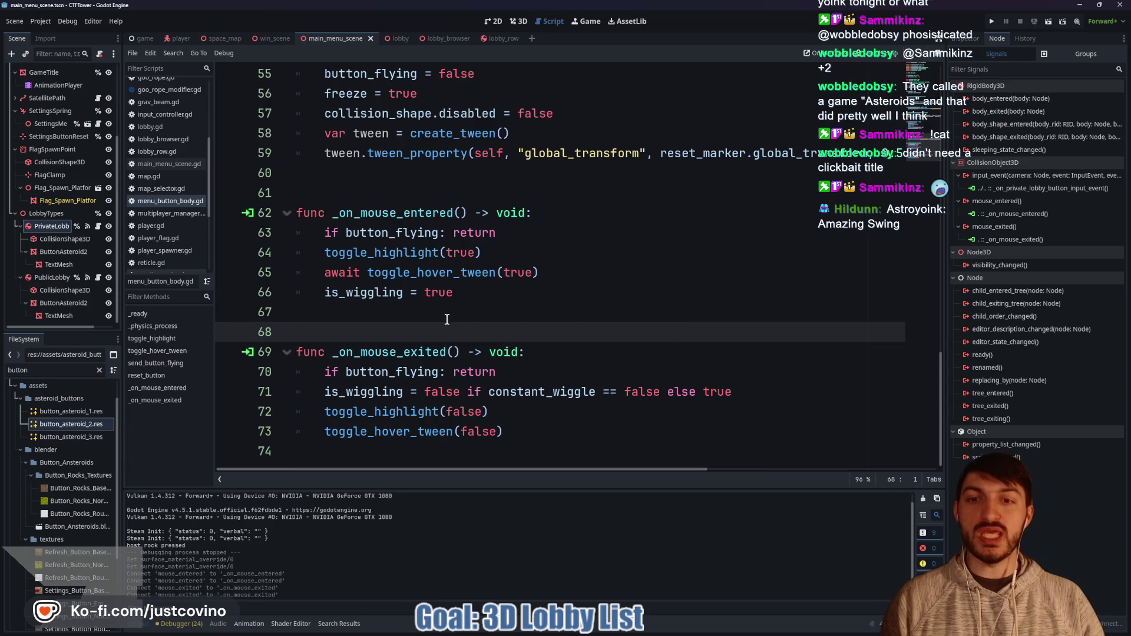
Run the CTFTower project to test the main menu.
click(446, 319)
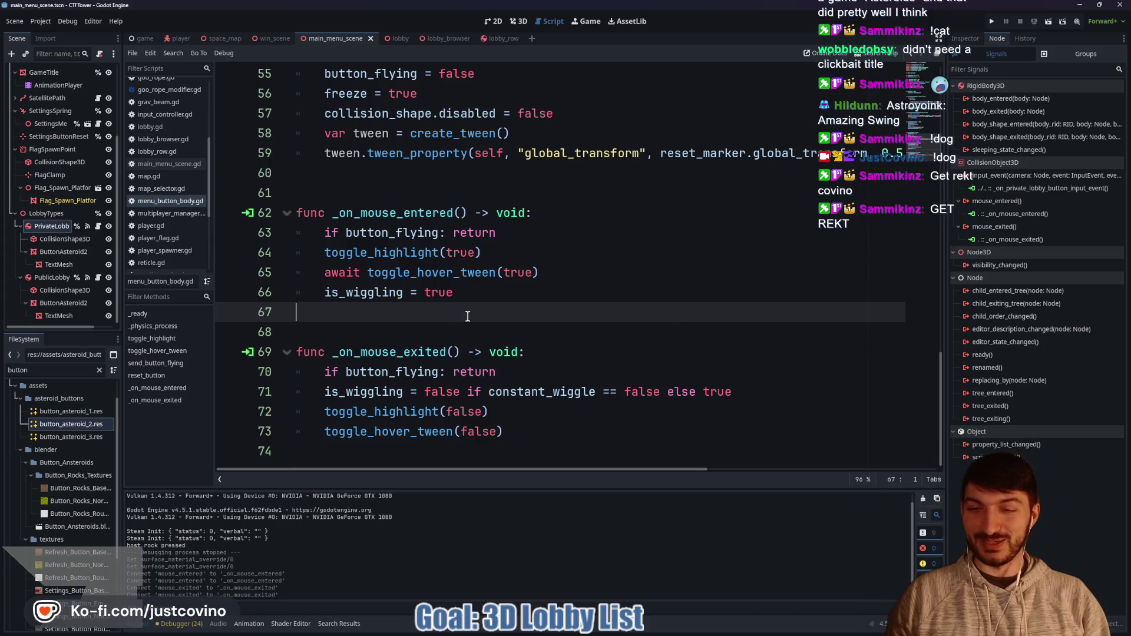
click(407, 195)
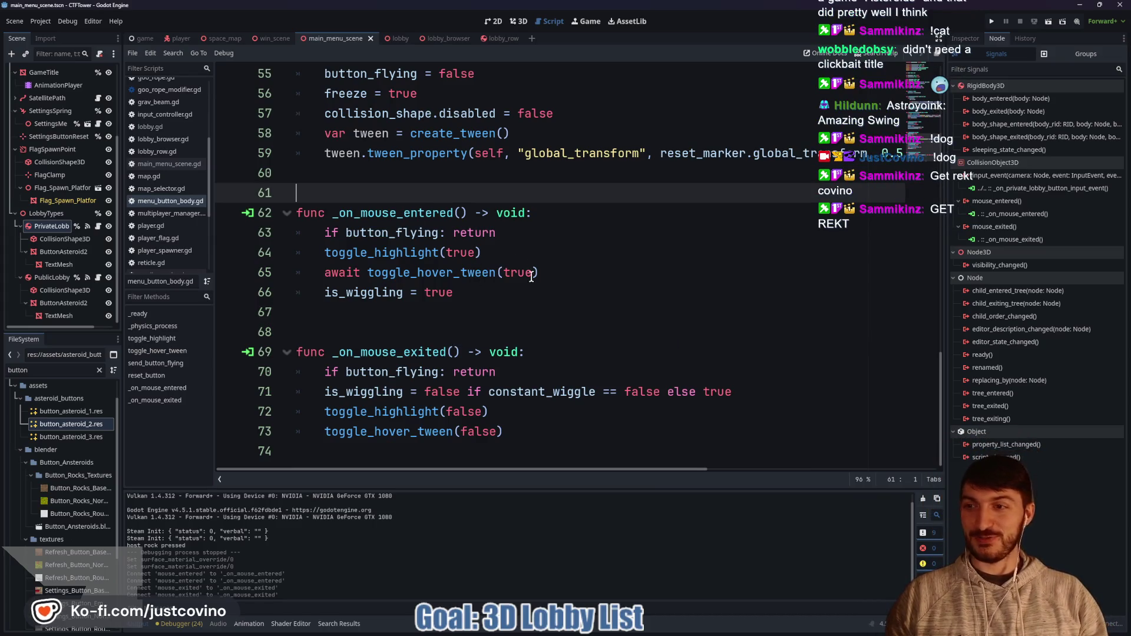
click(993, 18)
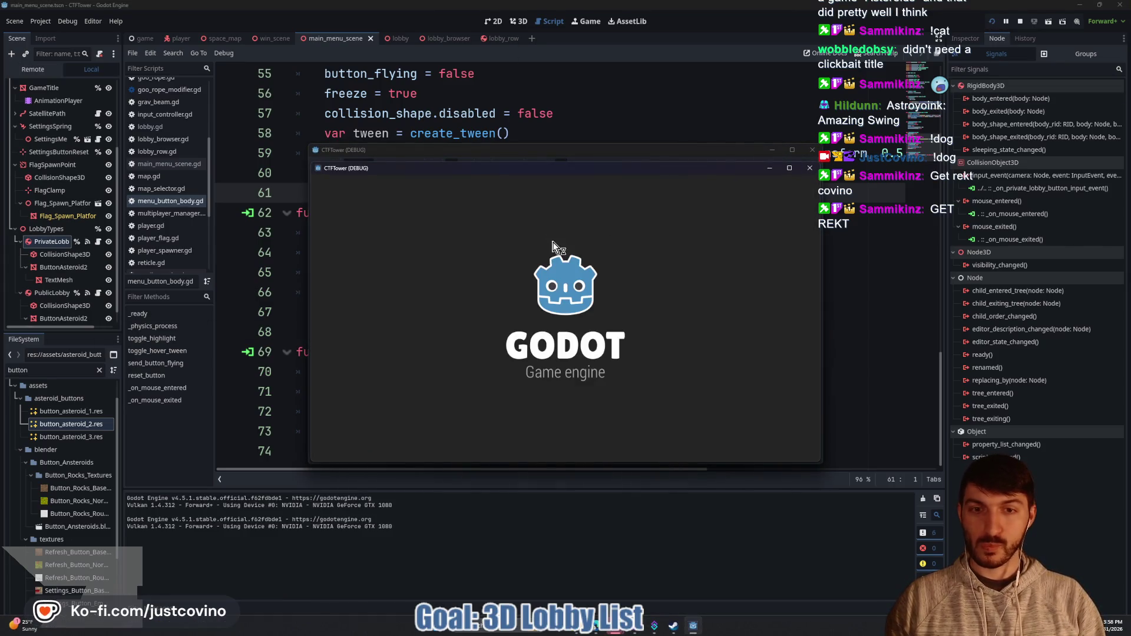
Choose Host Lobby in the game to check the Private/Public rock hover highlights, then stop.
click(447, 275)
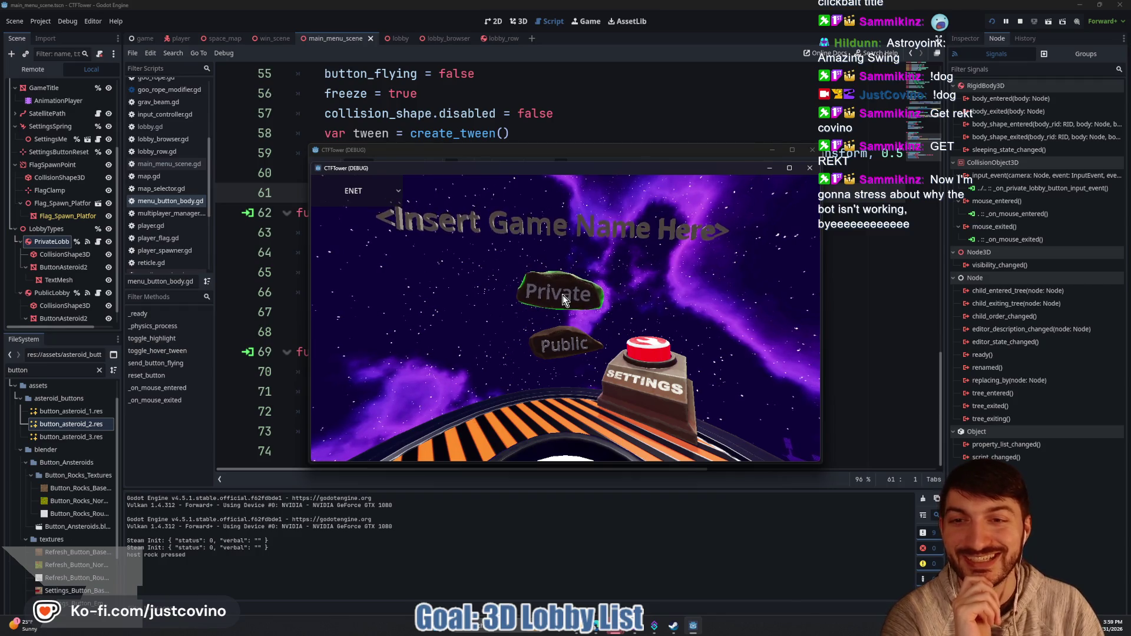
click(810, 168)
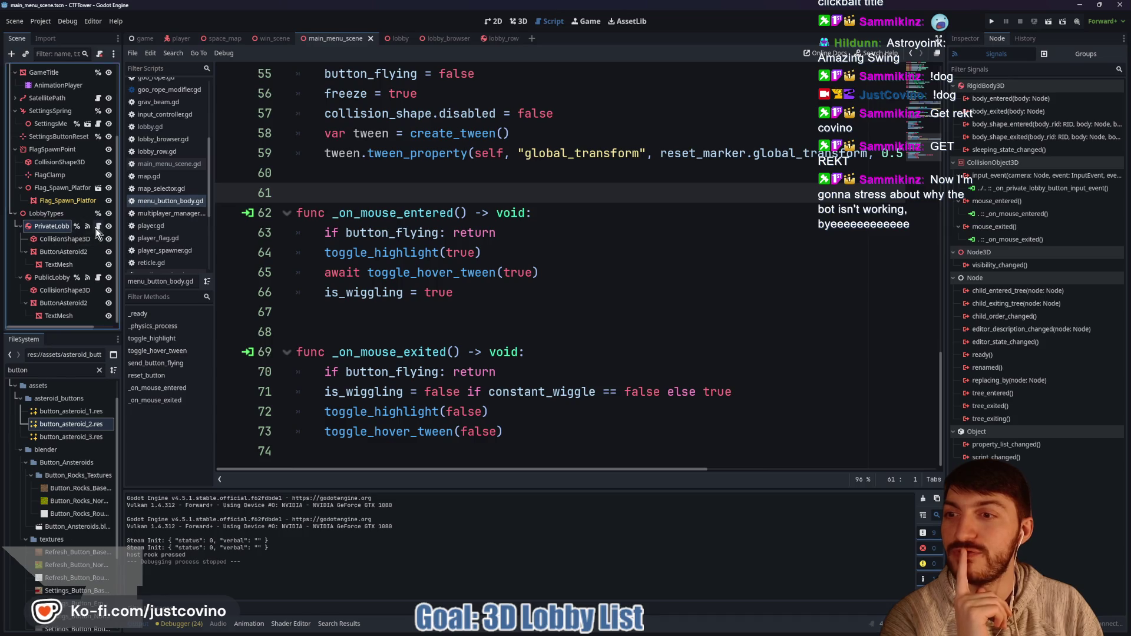
scroll(413, 283, up, 1)
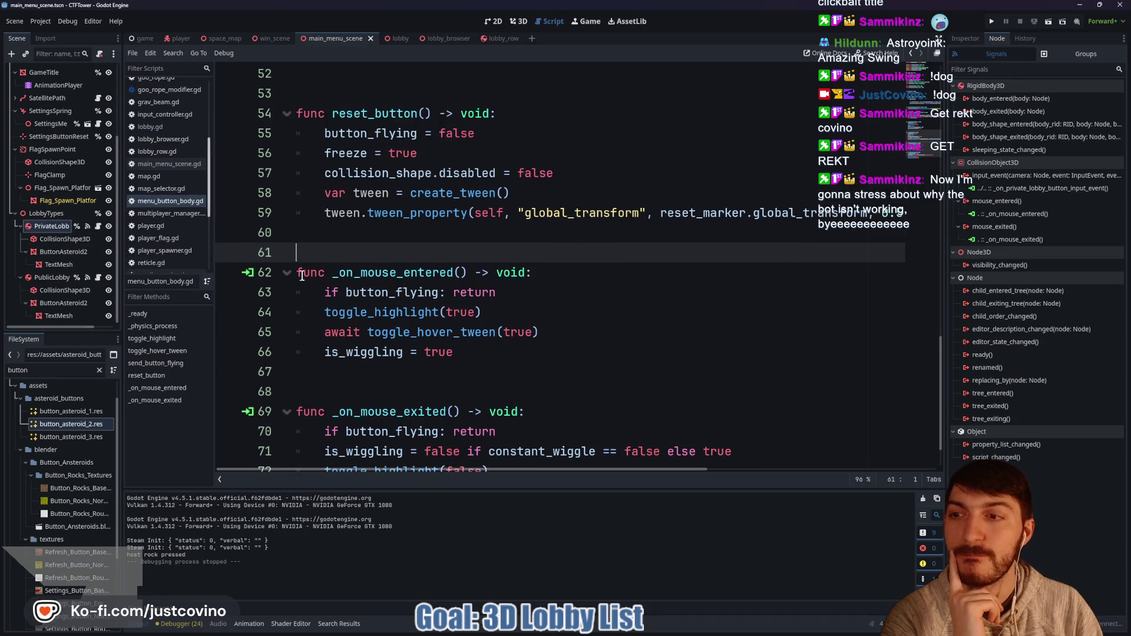
click(522, 24)
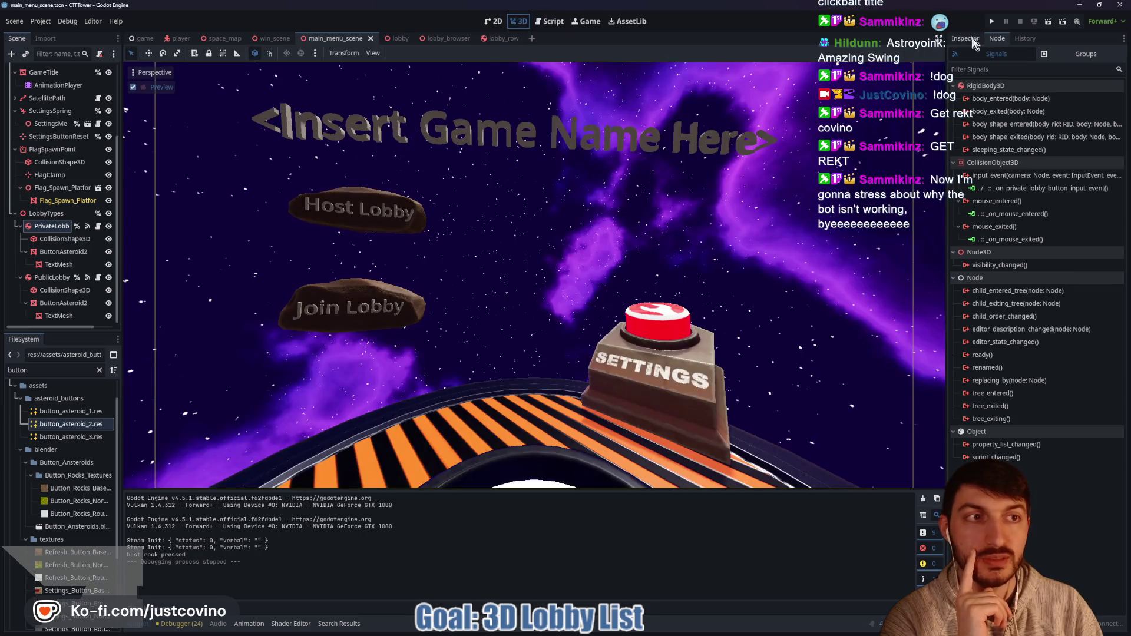
click(997, 38)
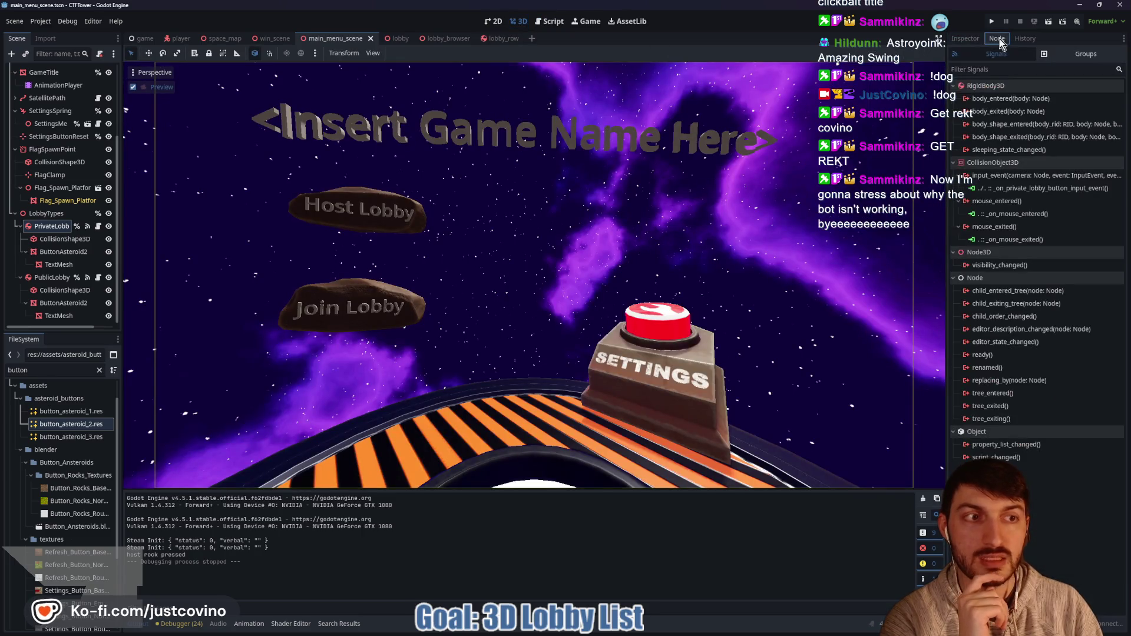
click(967, 42)
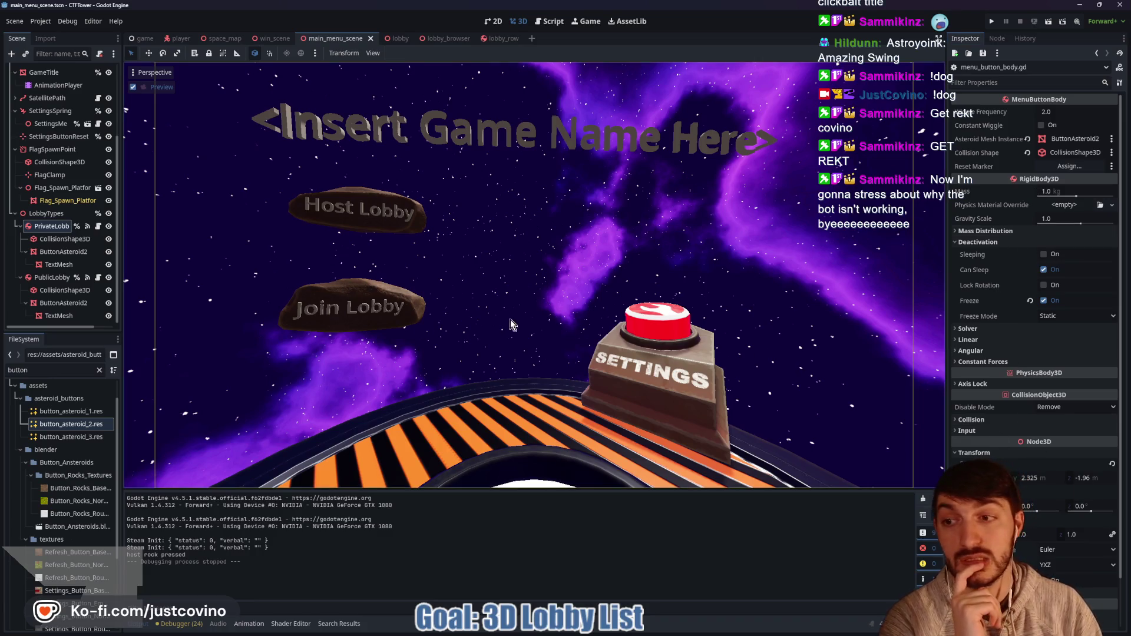
click(59, 215)
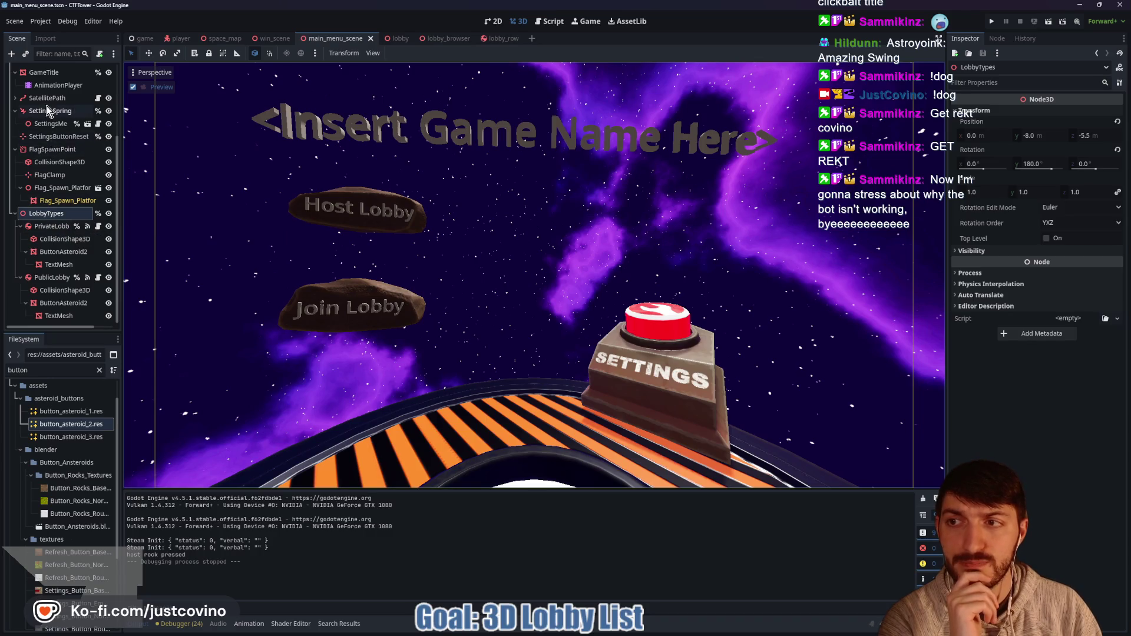
click(52, 227)
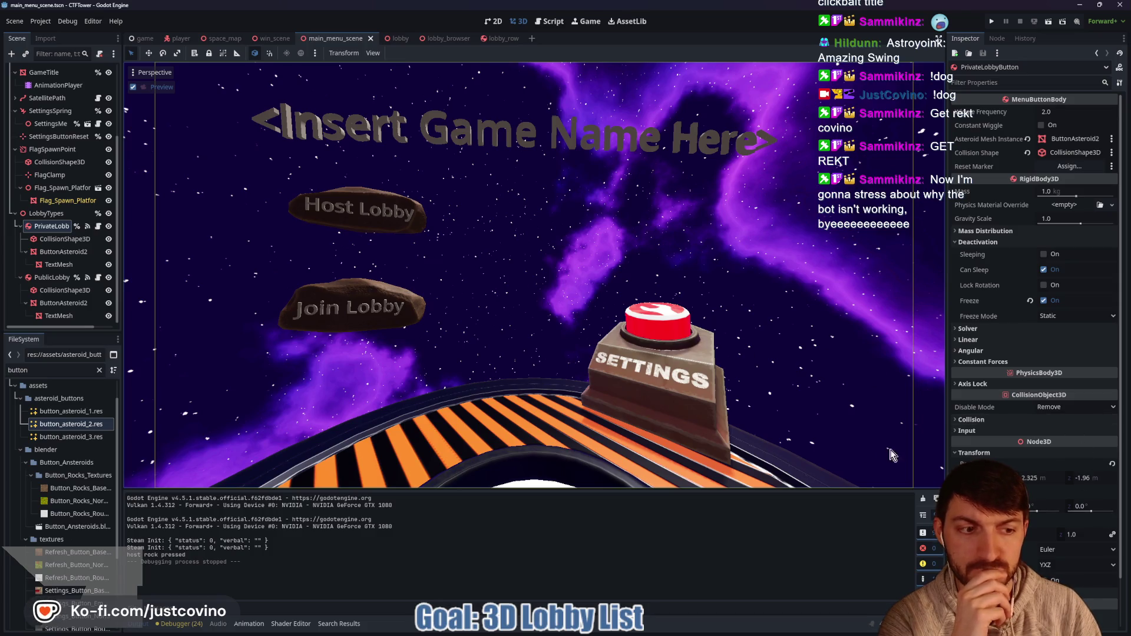
click(47, 213)
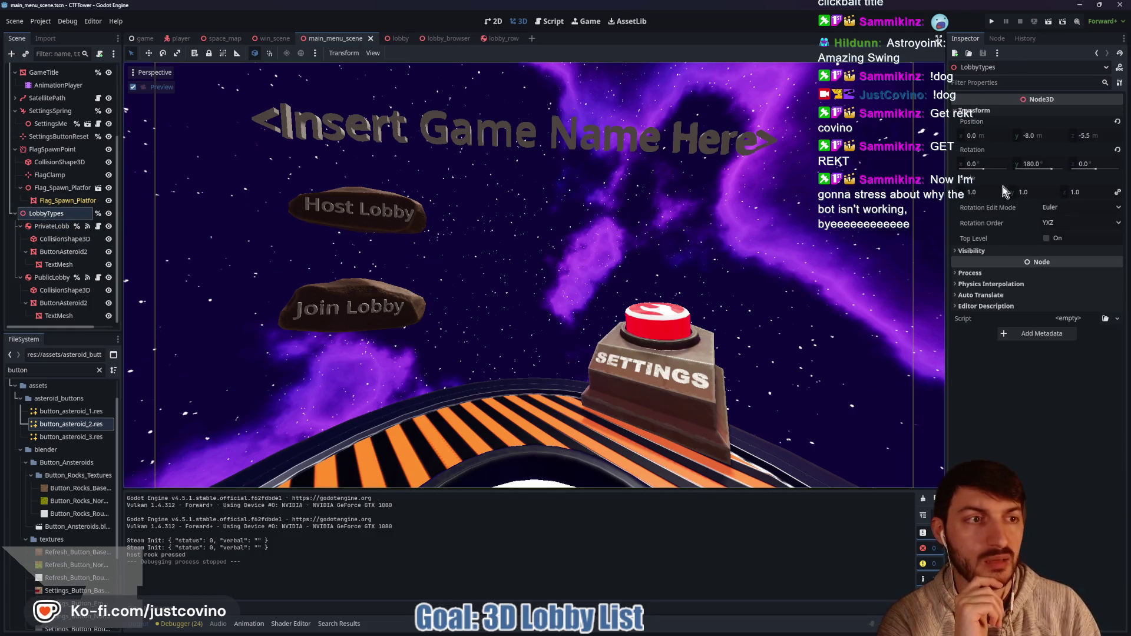
click(1038, 134)
text(0)
key(Return)
click(1094, 135)
text(-0.195)
key(Return)
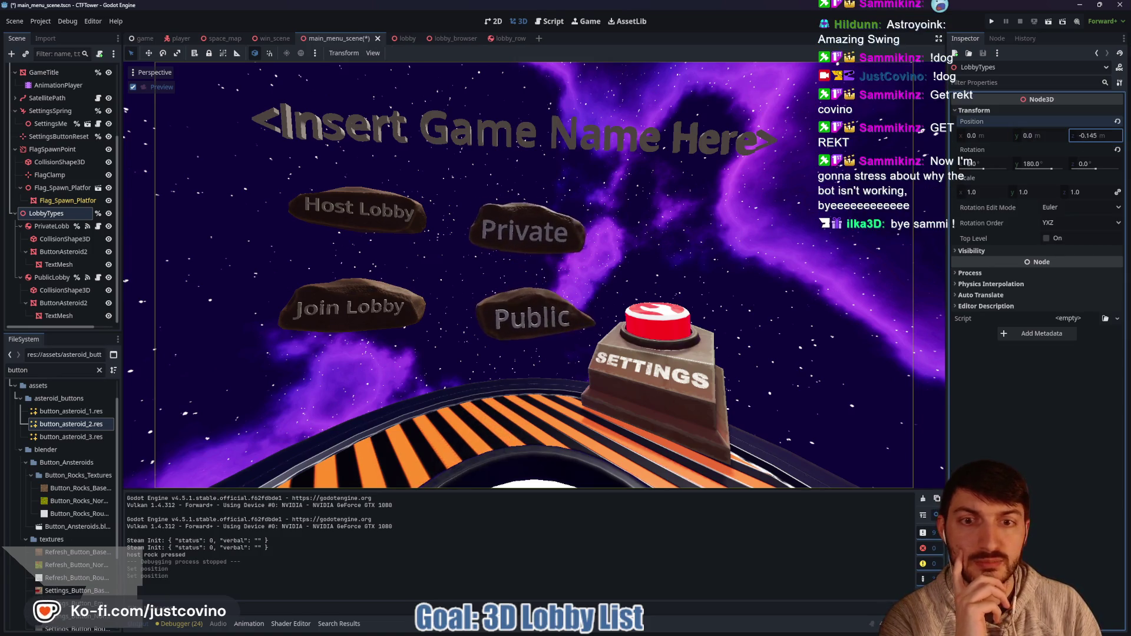
text(1.05)
key(Return)
drag(1095, 136, 1091, 135)
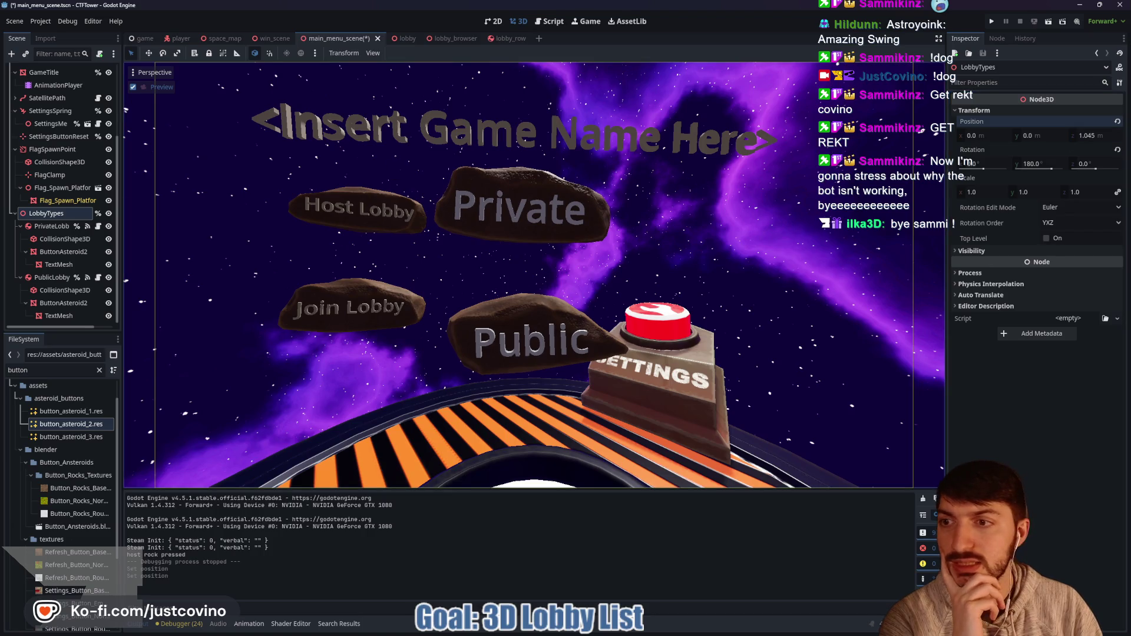
click(48, 228)
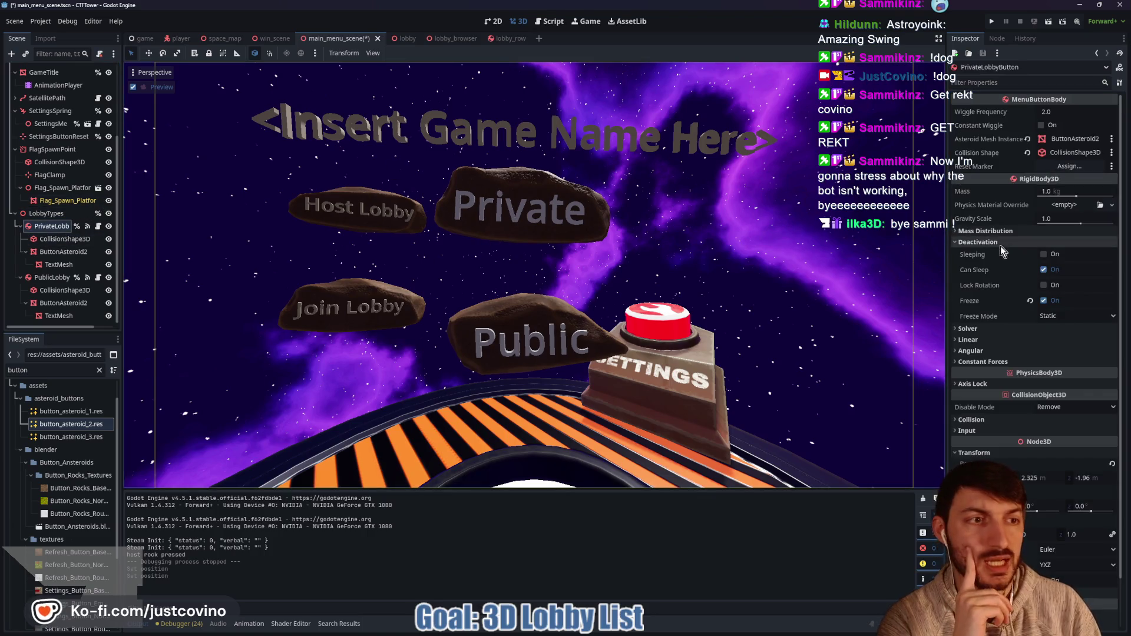
click(1111, 464)
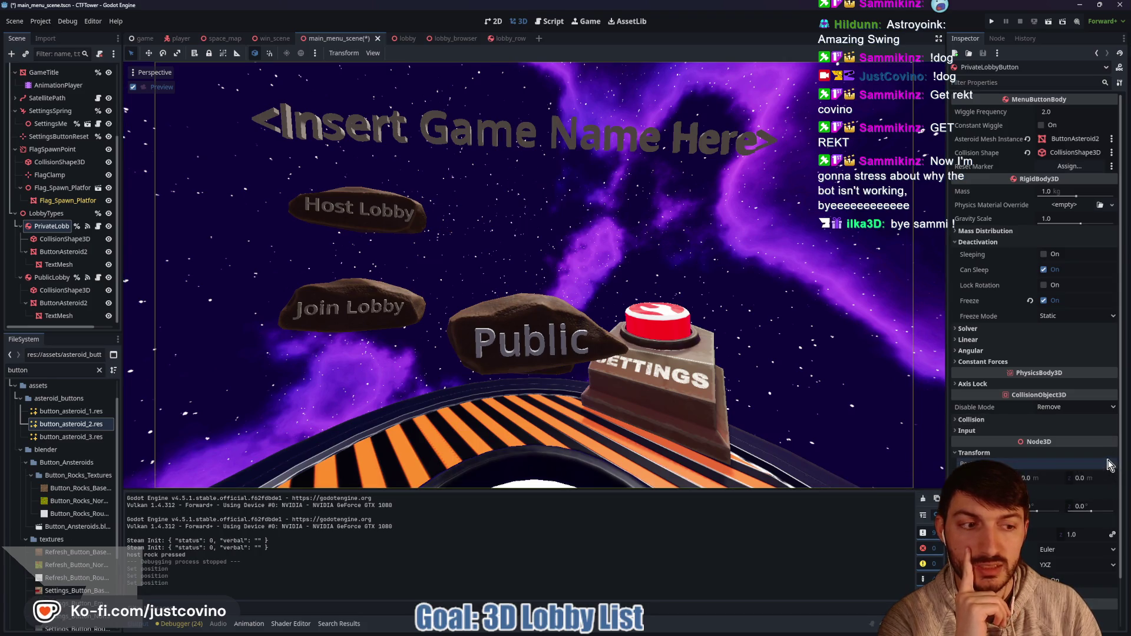
click(52, 278)
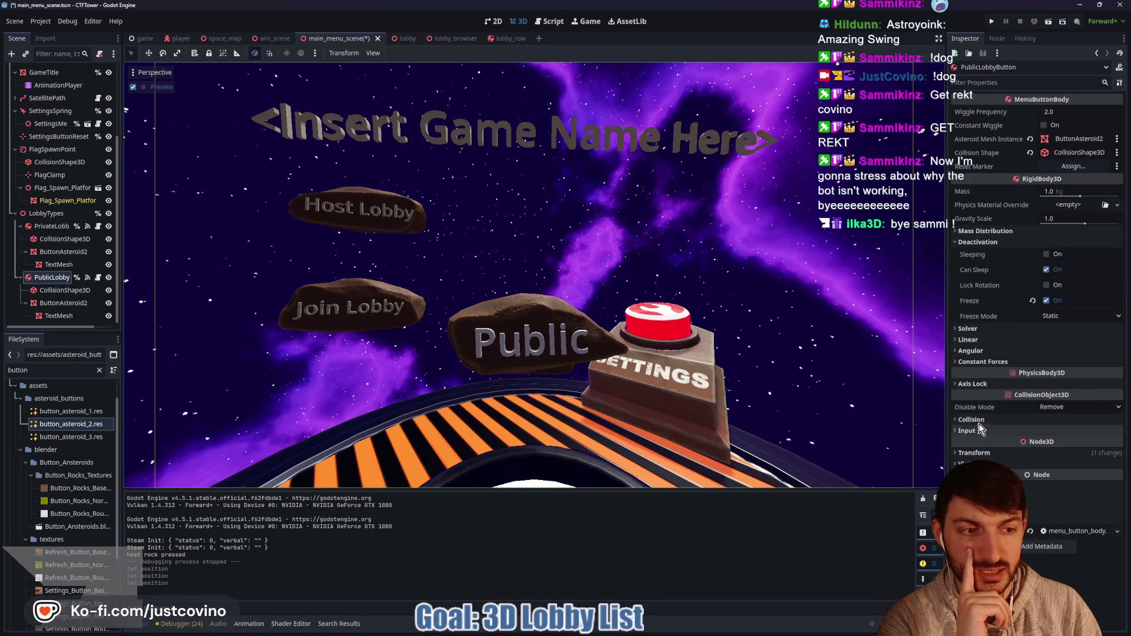
click(1081, 453)
click(1112, 466)
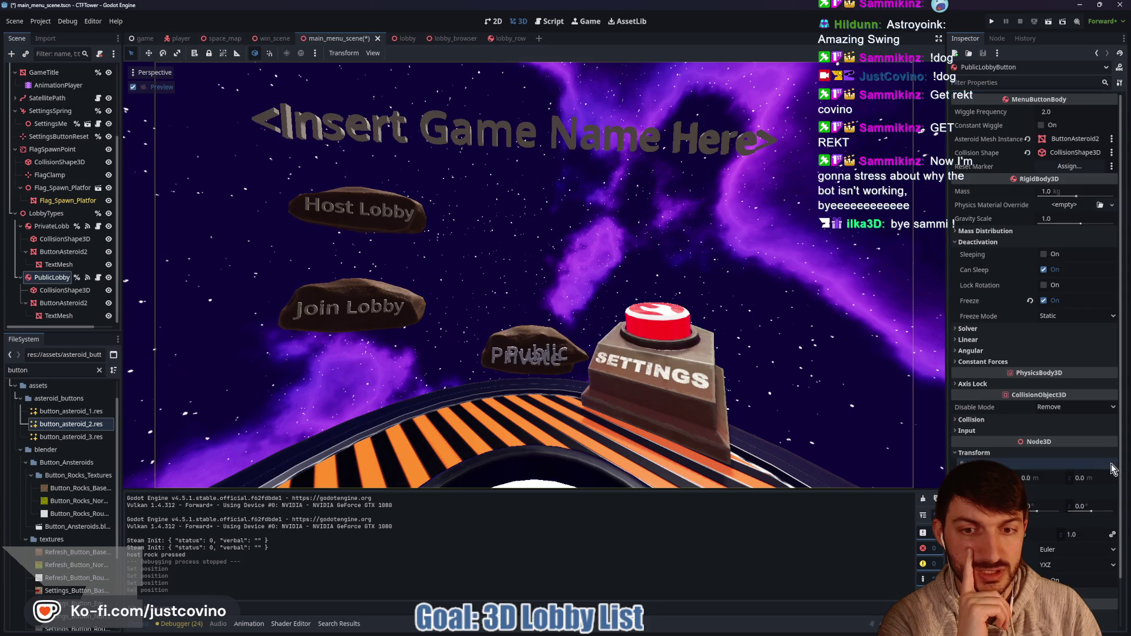
click(49, 227)
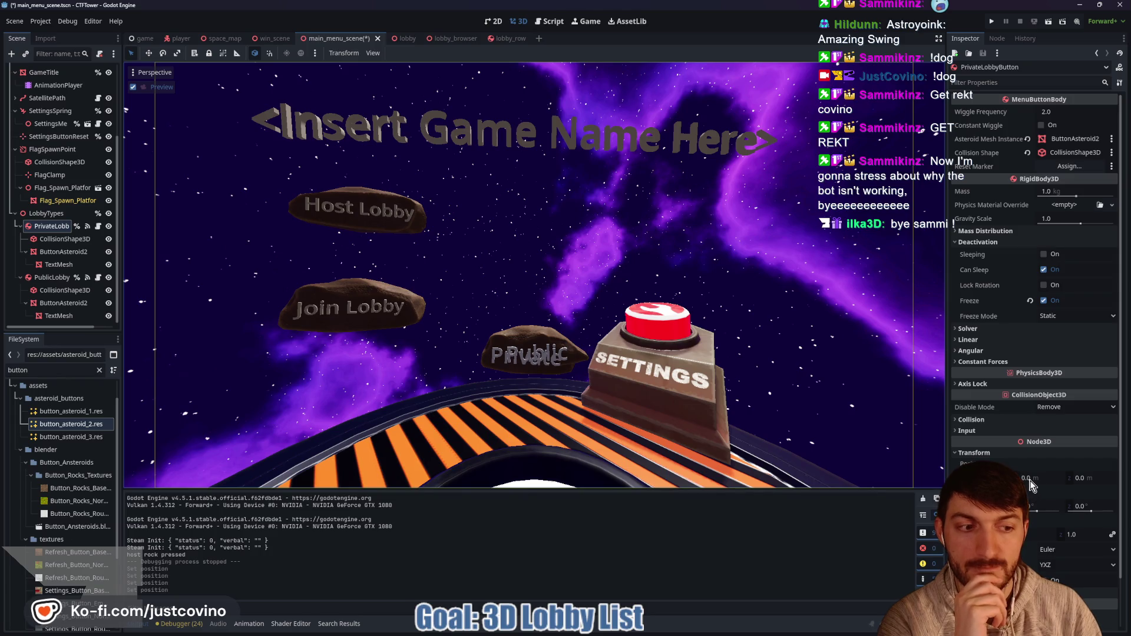
drag(1030, 485, 1061, 484)
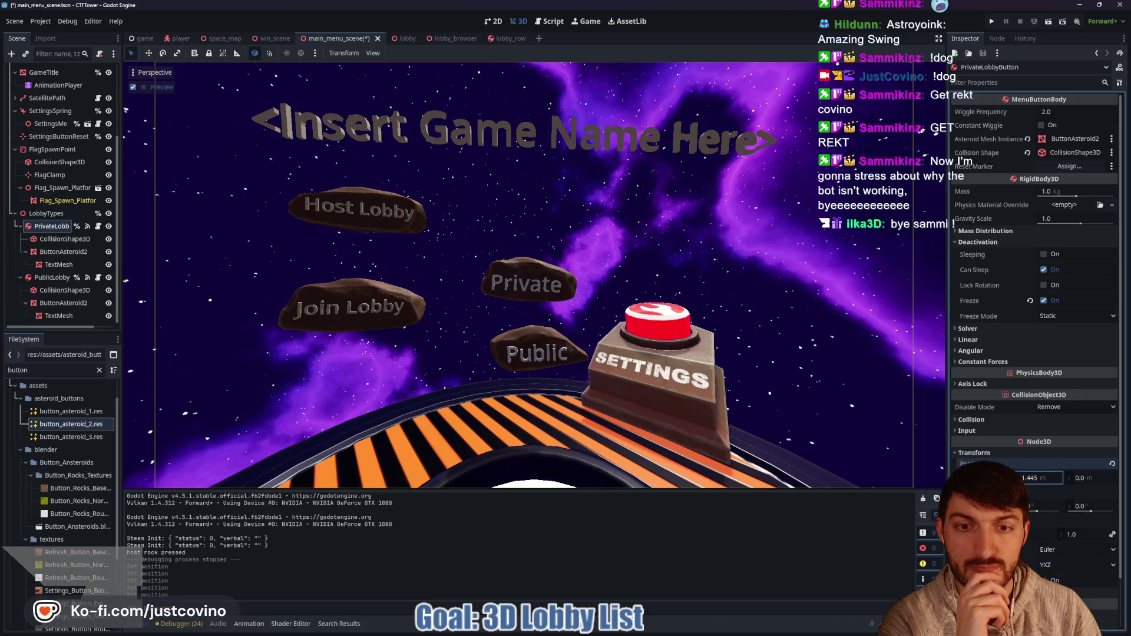
drag(1061, 484, 1078, 484)
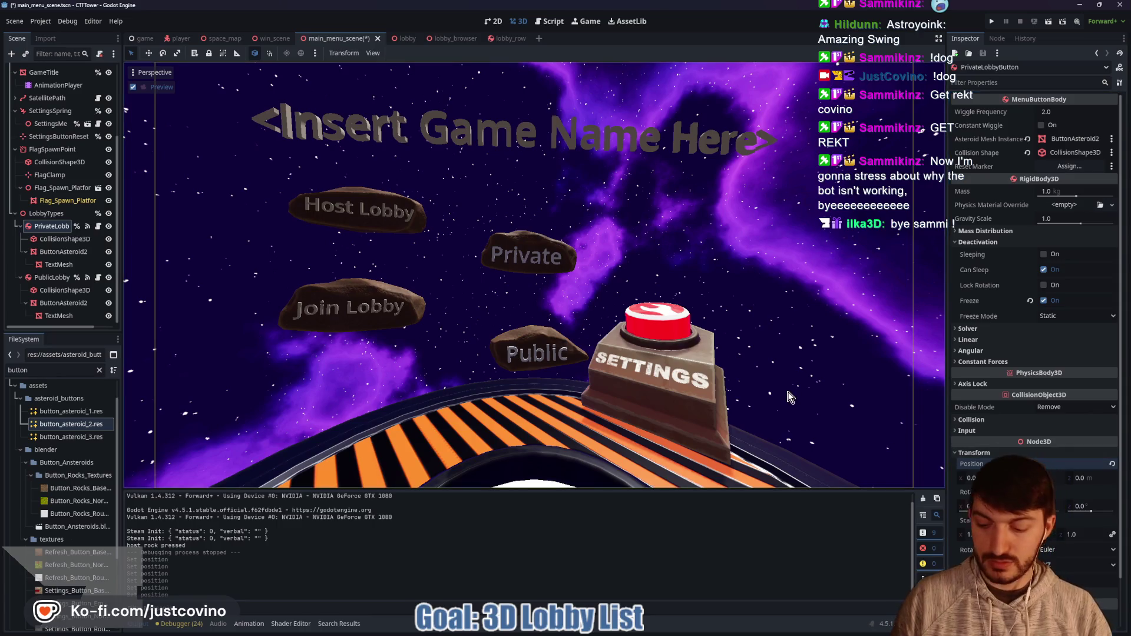
key(ctrl+z)
key(ctrl+z)
key(ctrl+z)
key(ctrl+z)
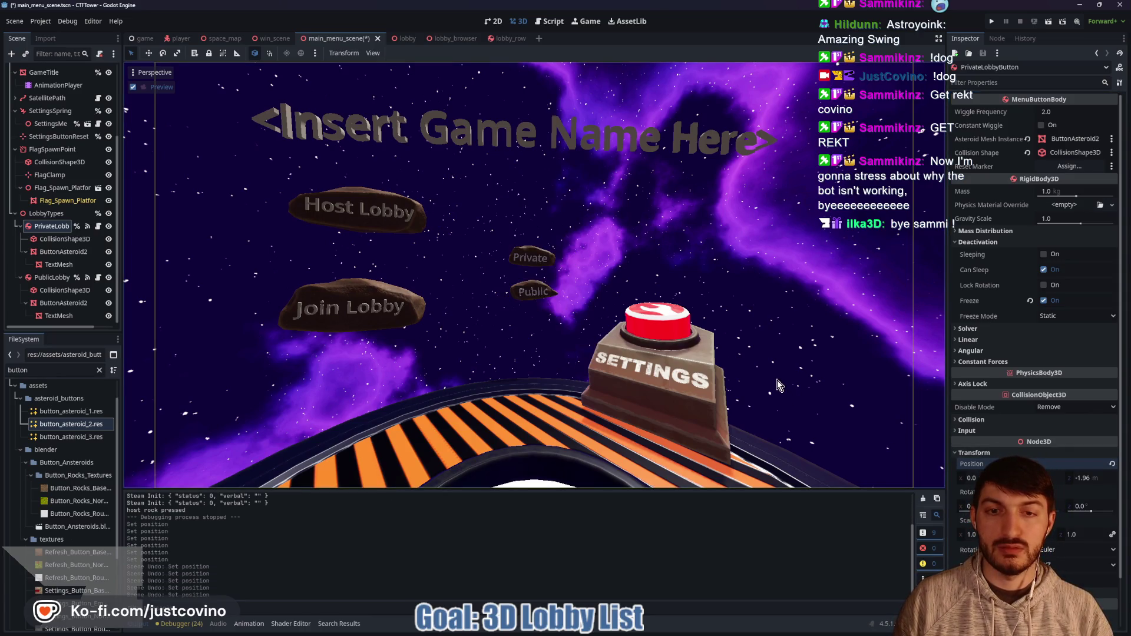
key(ctrl+z)
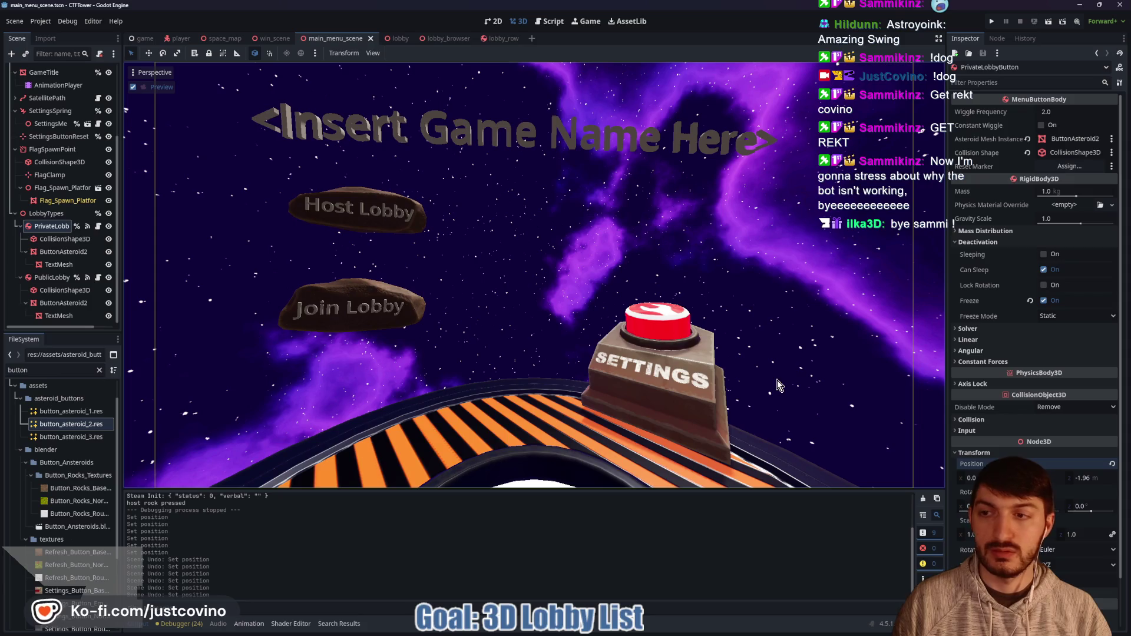
Open PrivateLobby's menu_button_body.gd and inspect its hover tween position code.
click(98, 227)
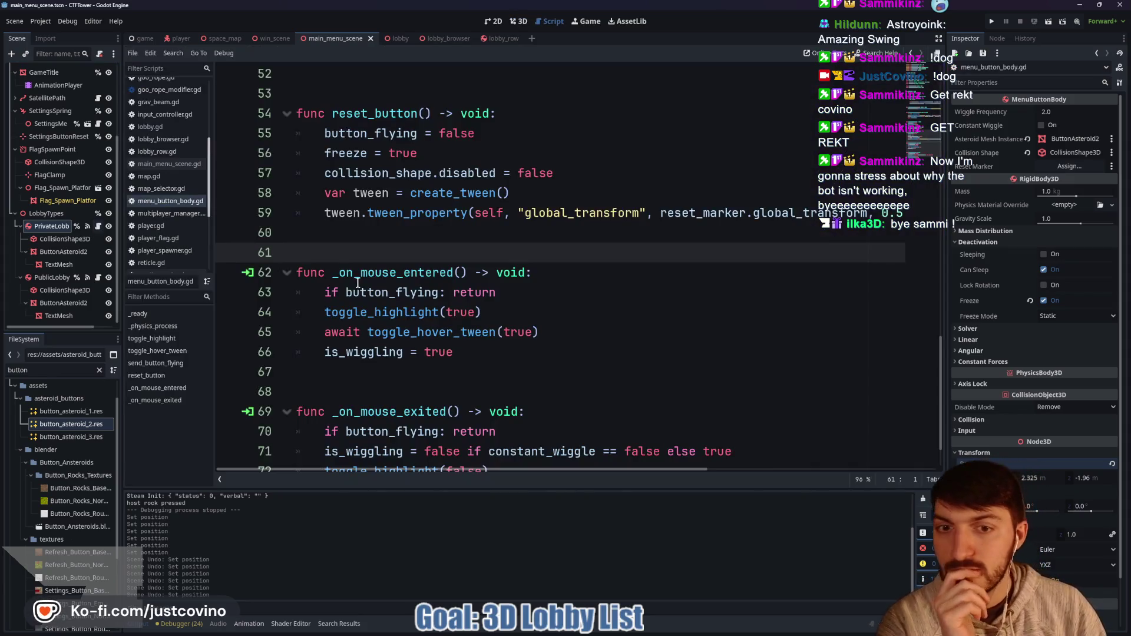
scroll(587, 286, down, 1)
scroll(587, 287, up, 3)
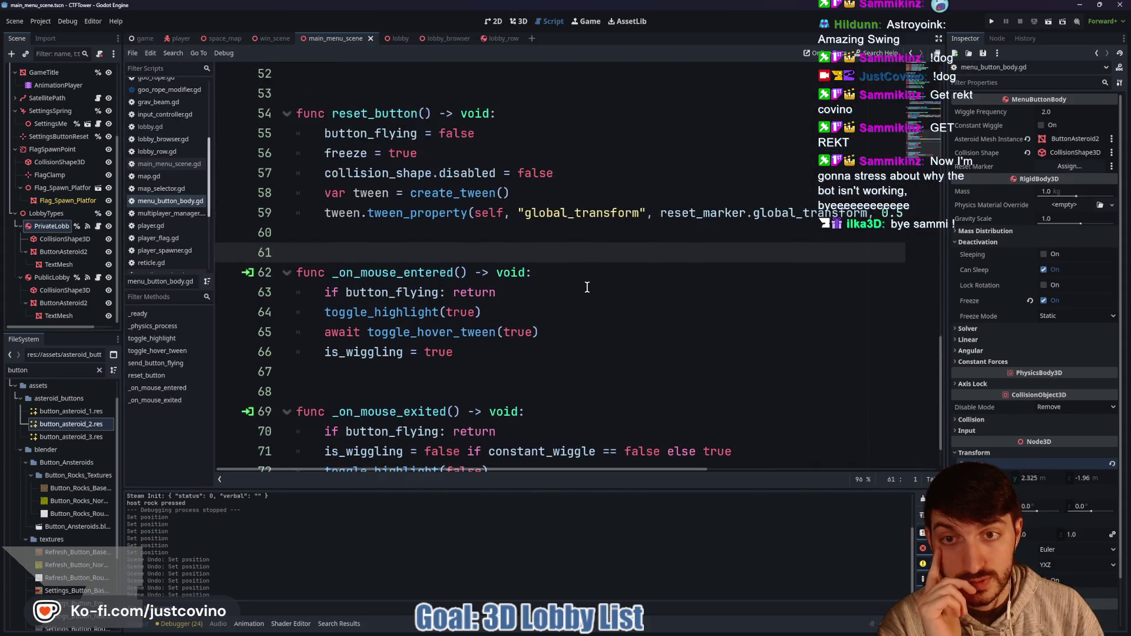
scroll(587, 287, down, 3)
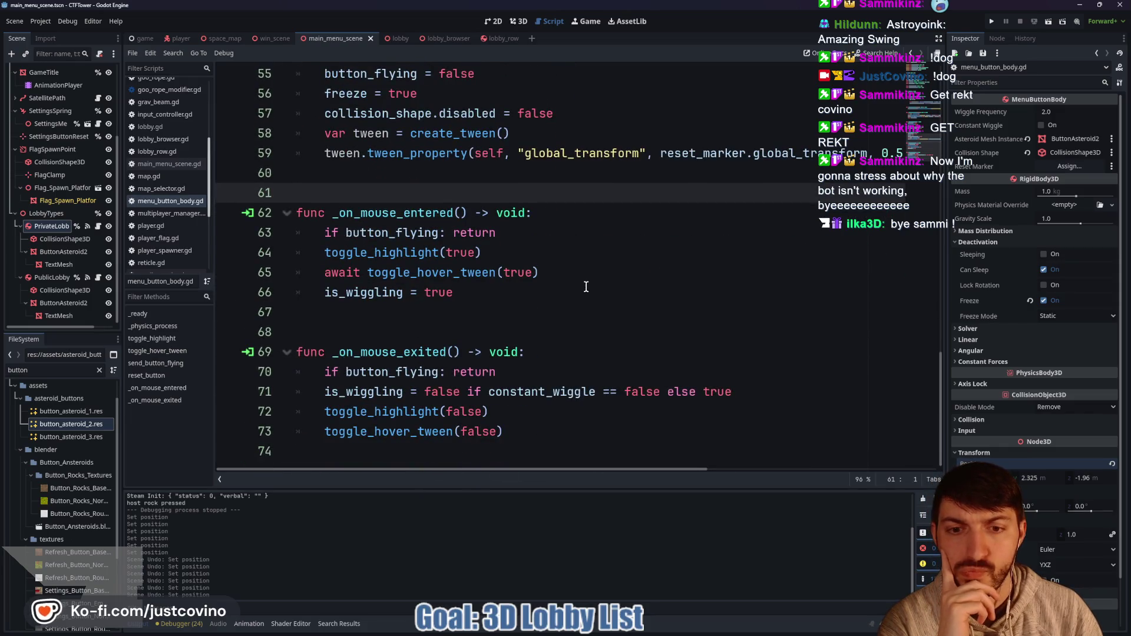
scroll(586, 287, up, 8)
click(549, 272)
double_click(549, 272)
scroll(688, 288, right, 3)
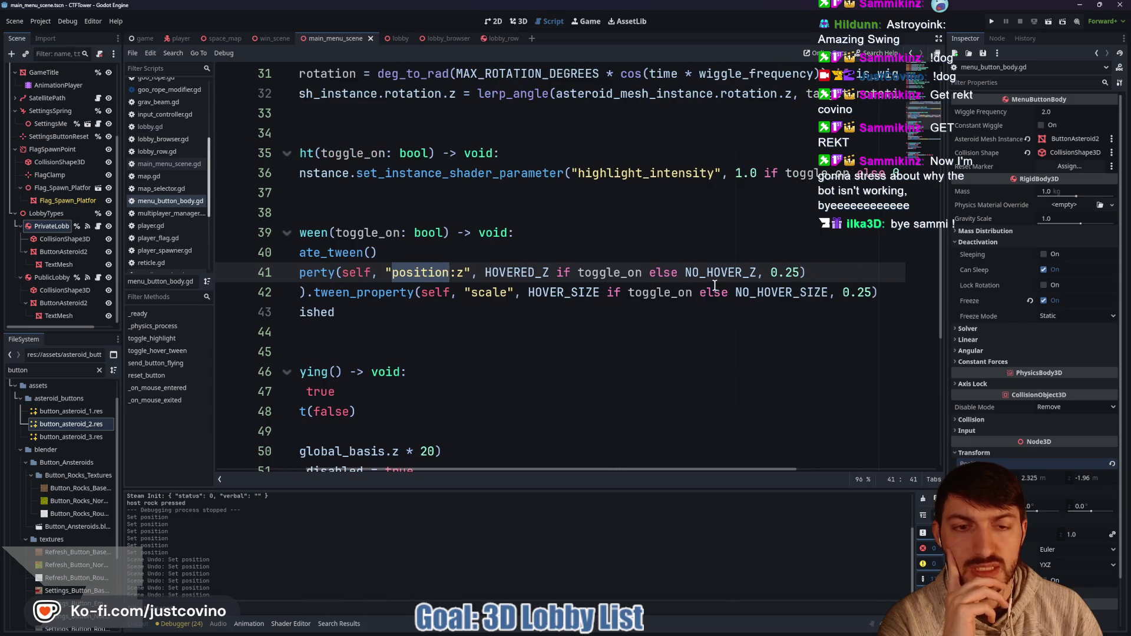
scroll(715, 285, left, 3)
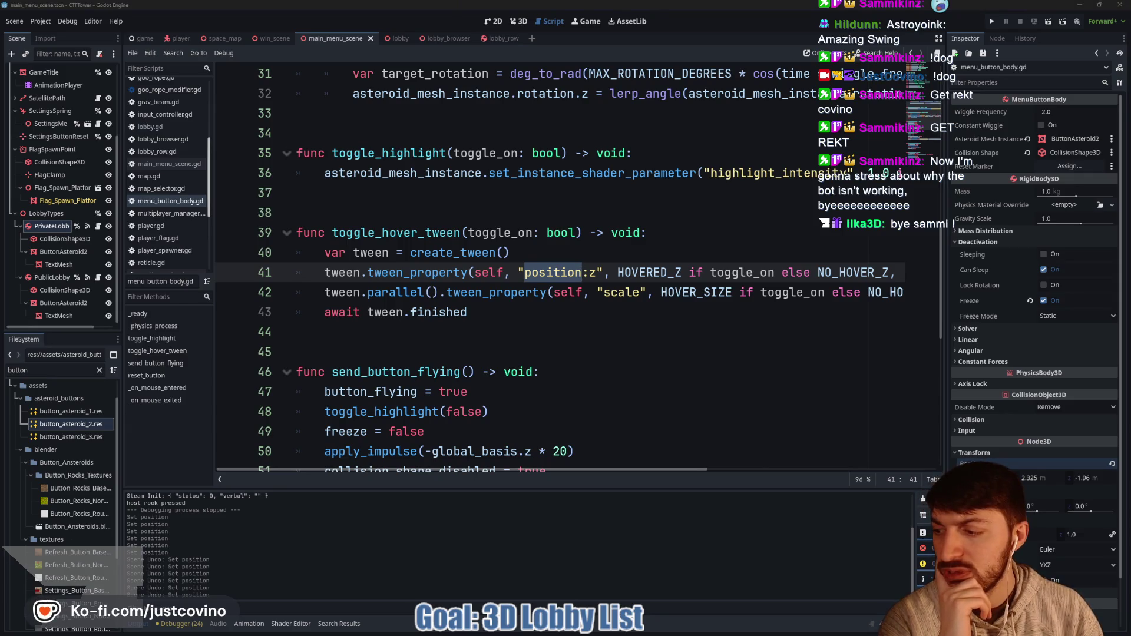
Jump to the HOVERED_Z definition and run the game.
click(528, 316)
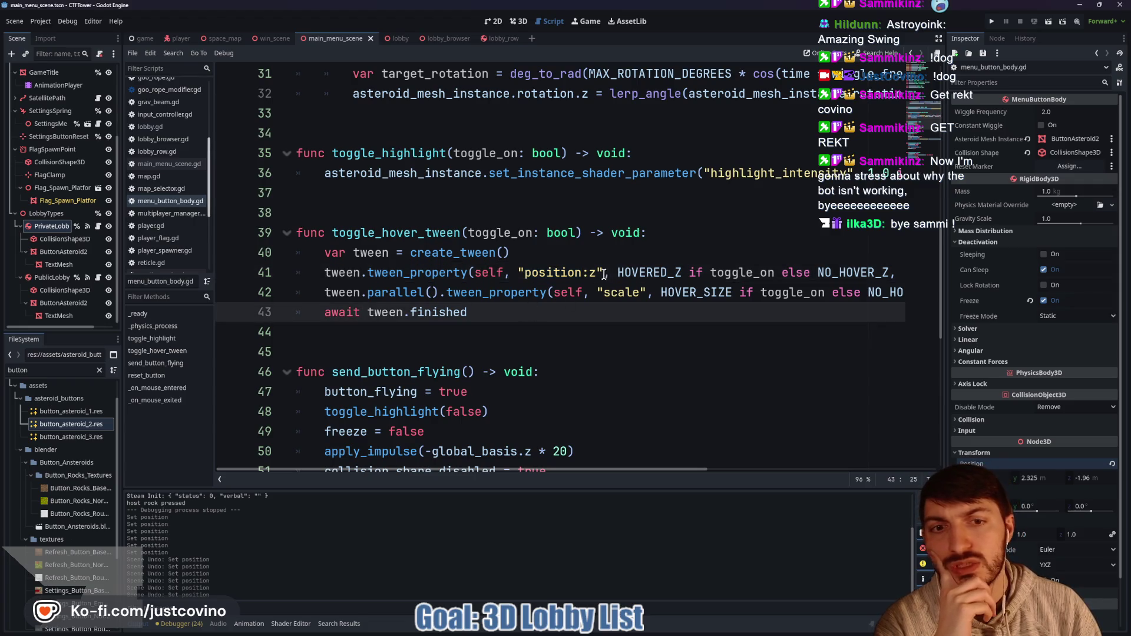
ctrl+click(636, 270)
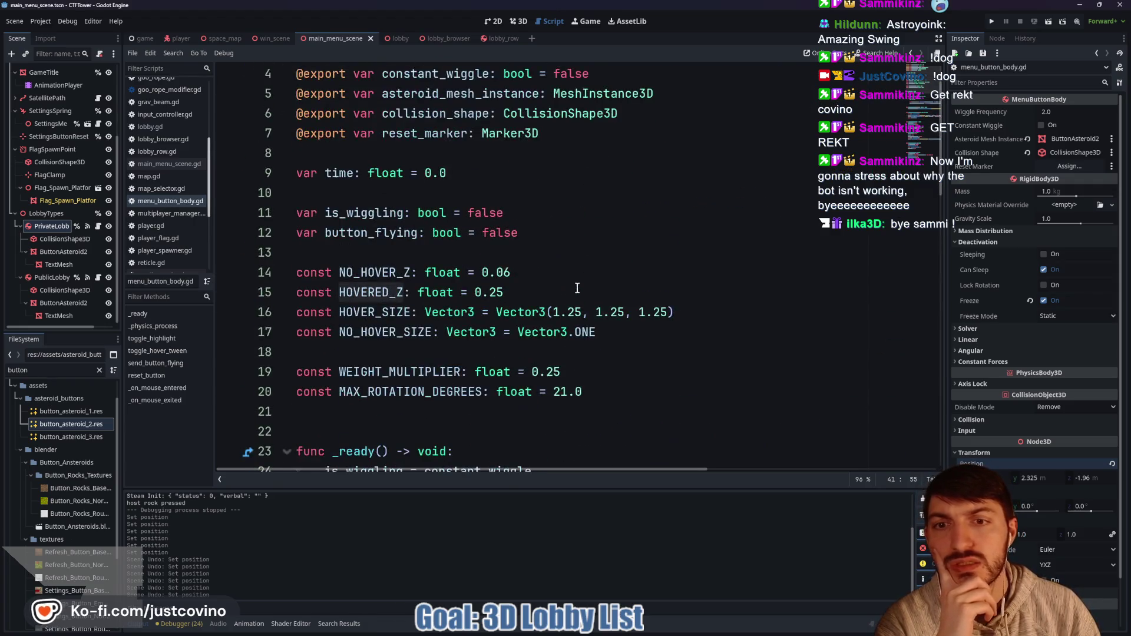
scroll(570, 262, down, 9)
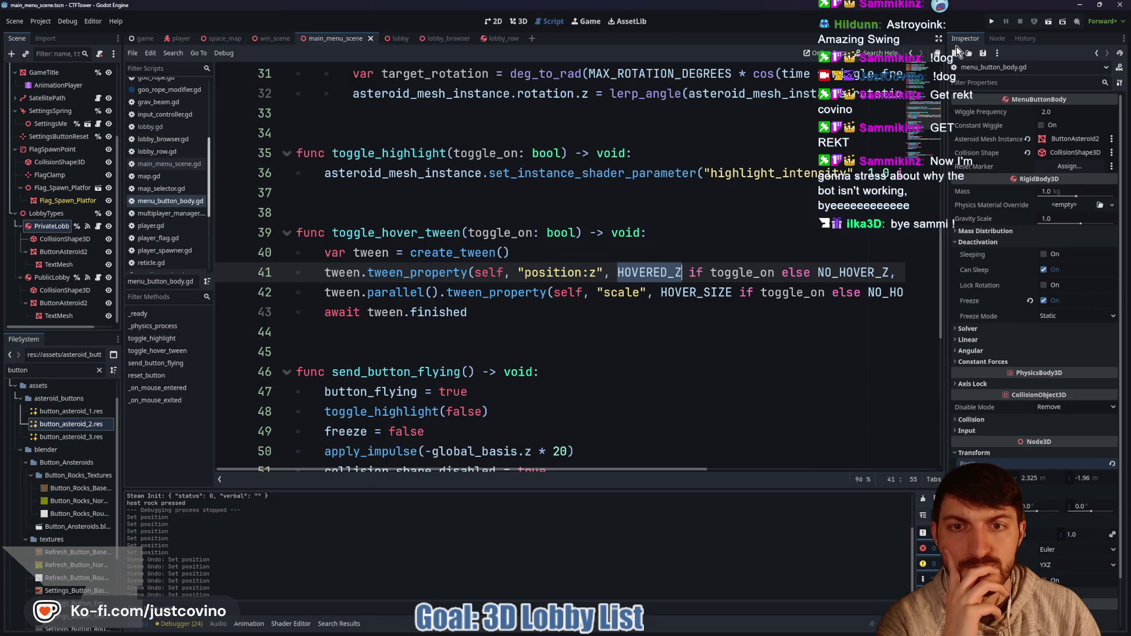
click(993, 22)
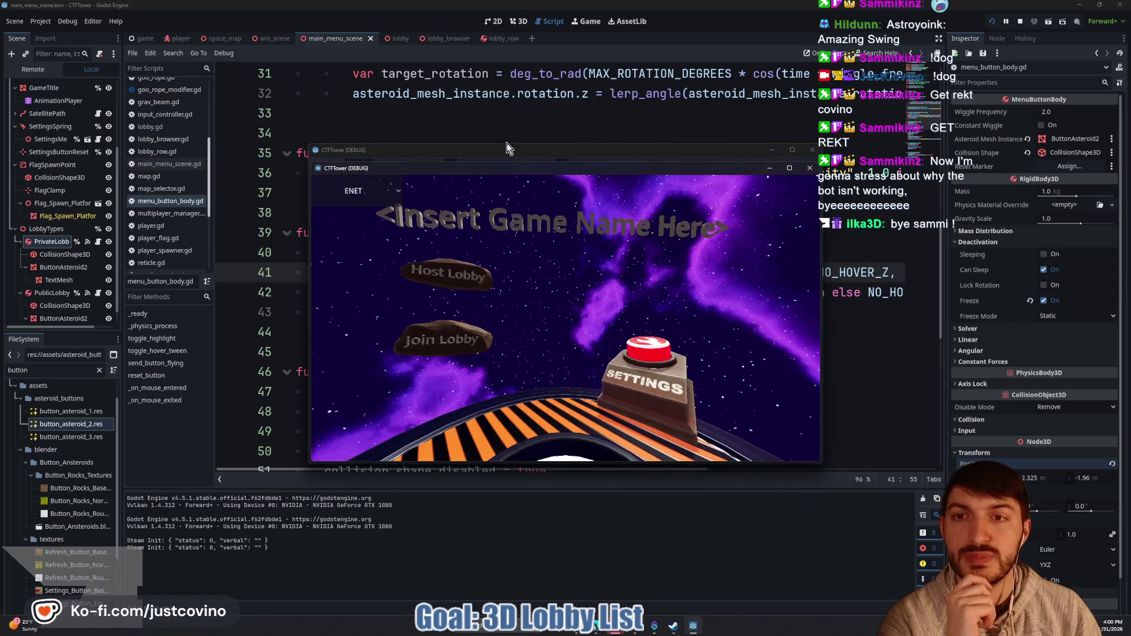
drag(500, 152, 485, 99)
click(449, 219)
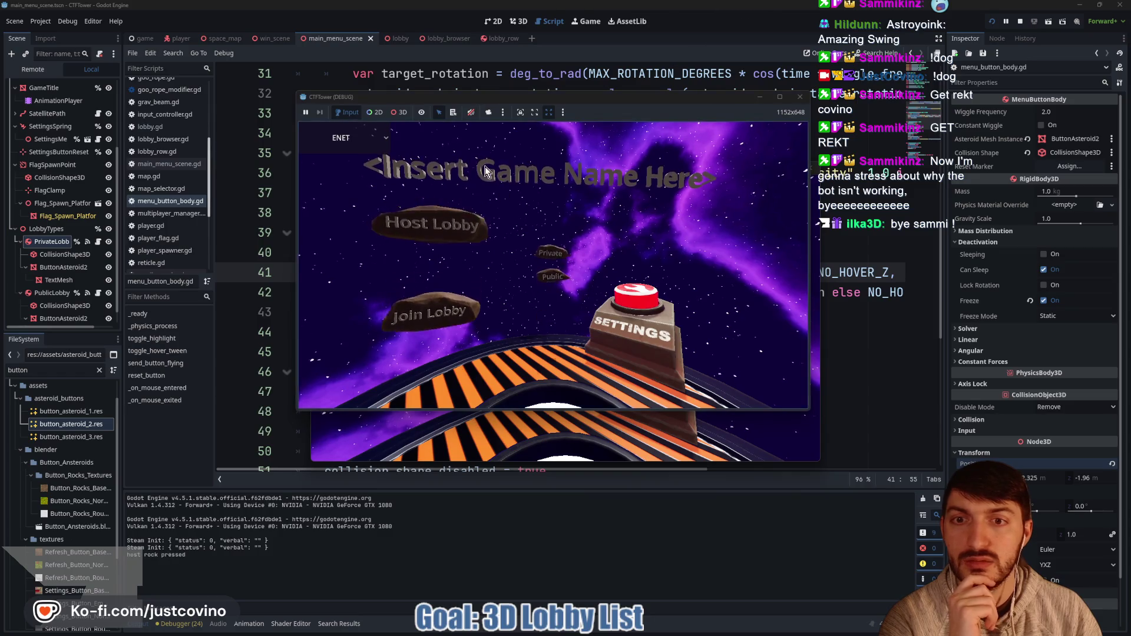
click(33, 69)
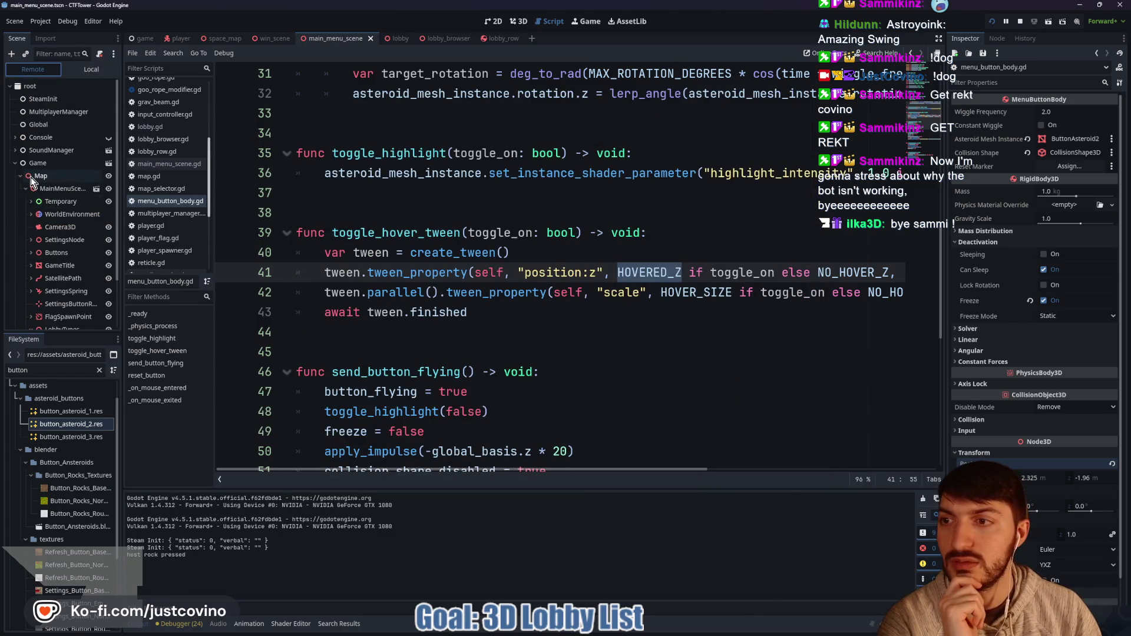
click(68, 283)
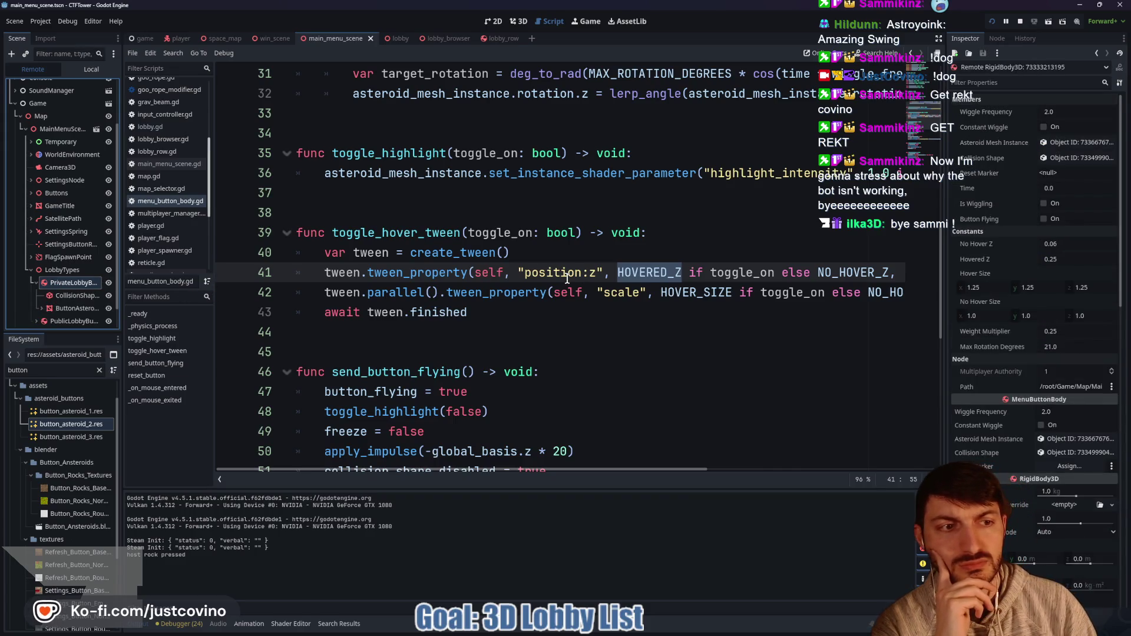
scroll(1001, 281, down, 5)
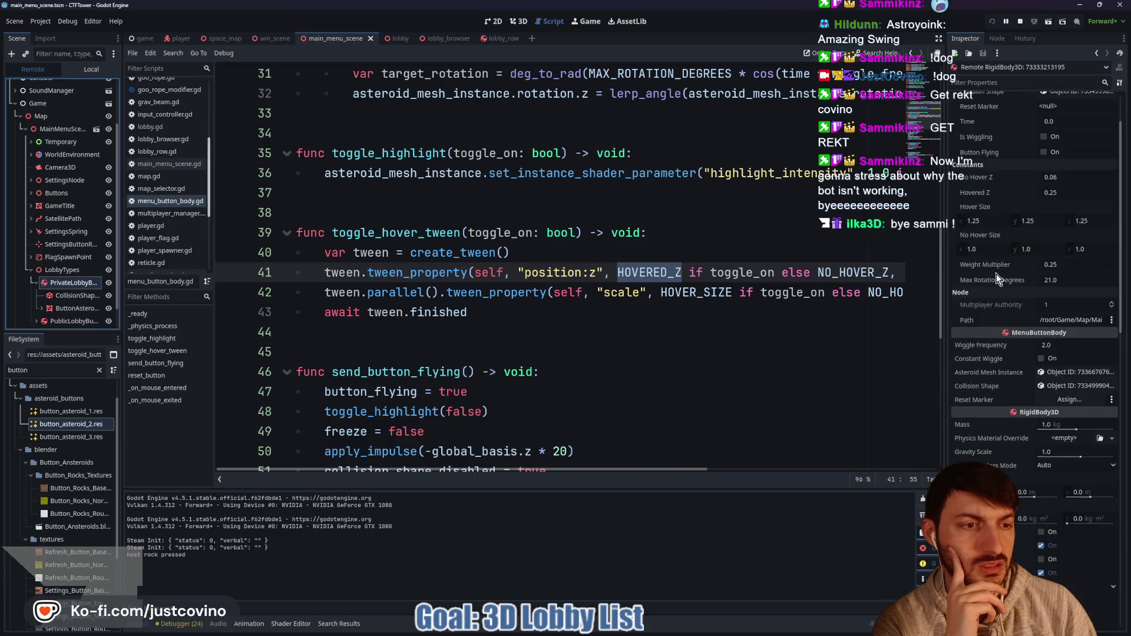
scroll(1004, 308, down, 3)
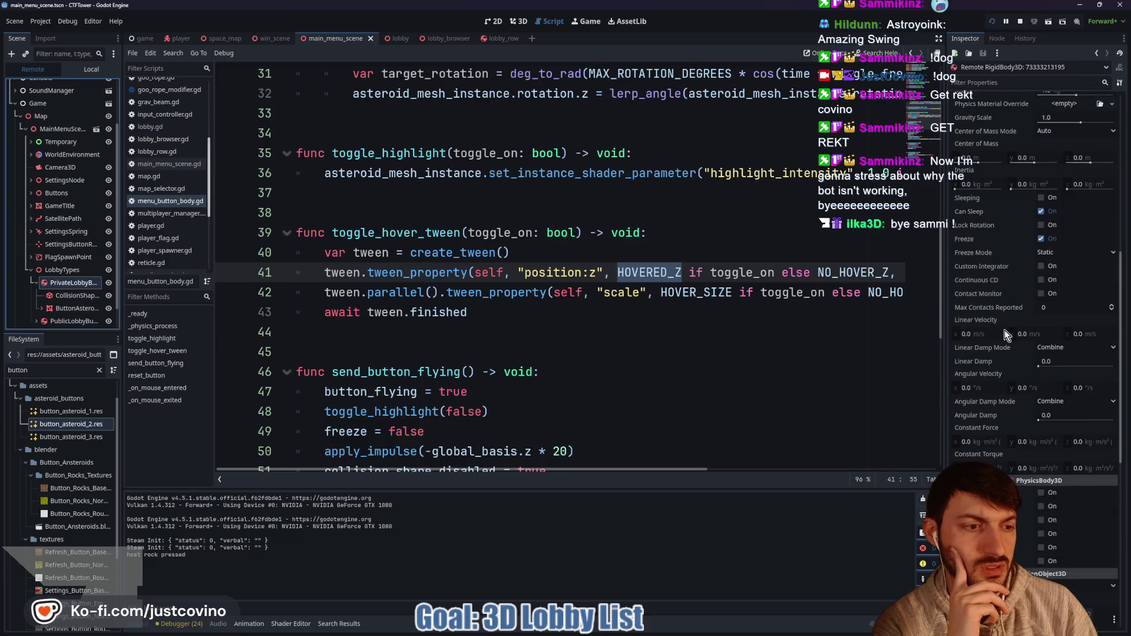
scroll(992, 341, down, 2)
scroll(991, 340, down, 3)
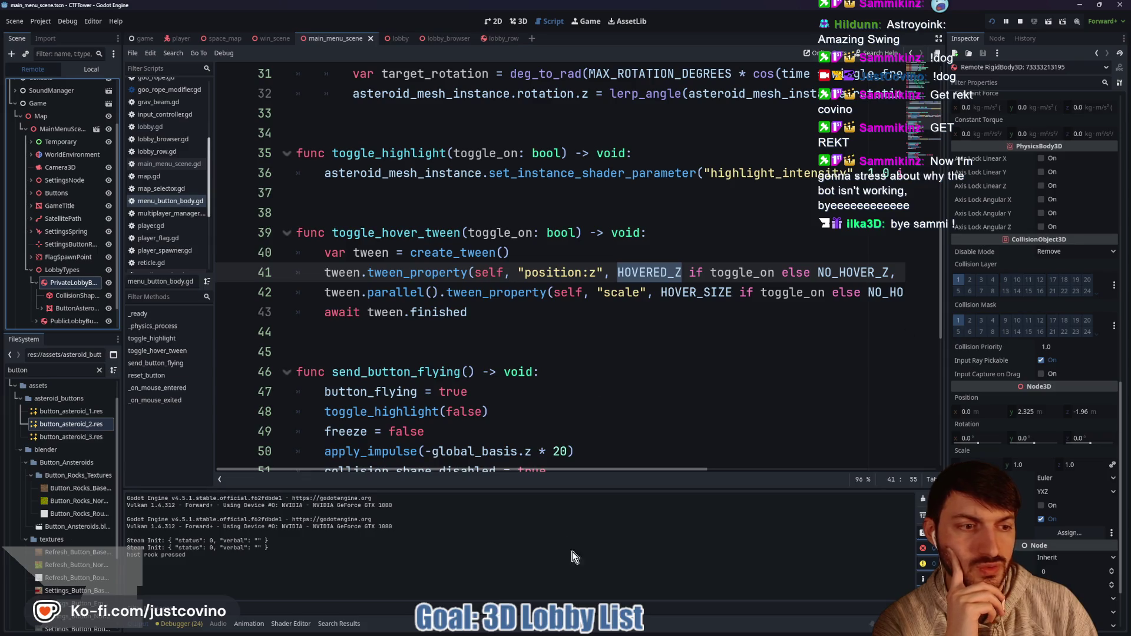
mouse_move(586, 634)
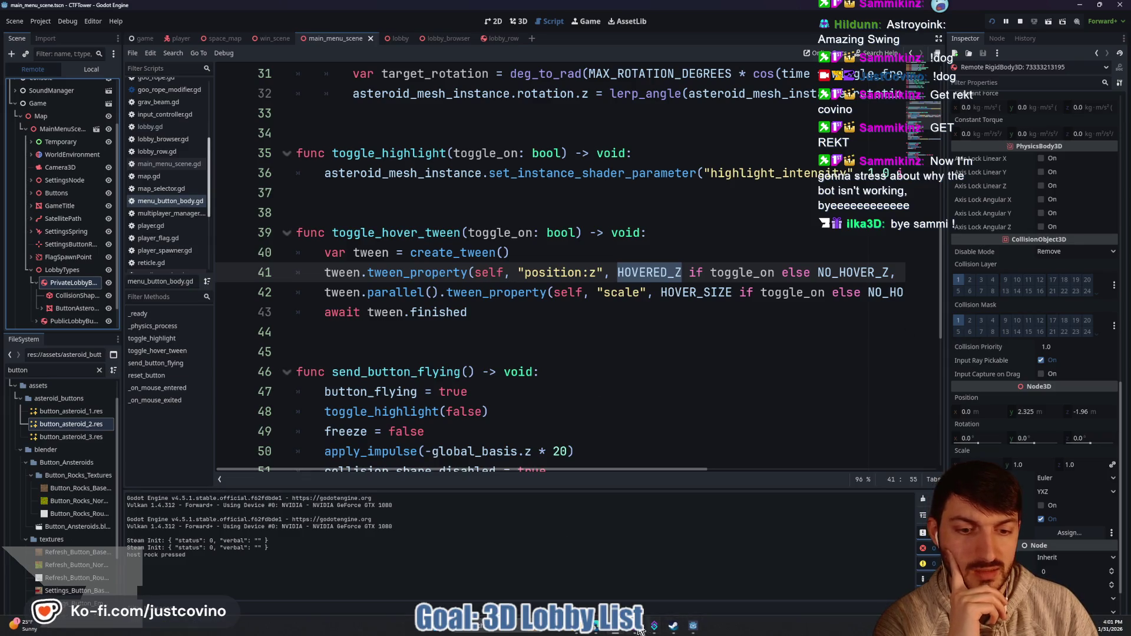
Bring the CTFTower (DEBUG) window forward, test the menu, and stop the run.
mouse_move(654, 625)
click(659, 574)
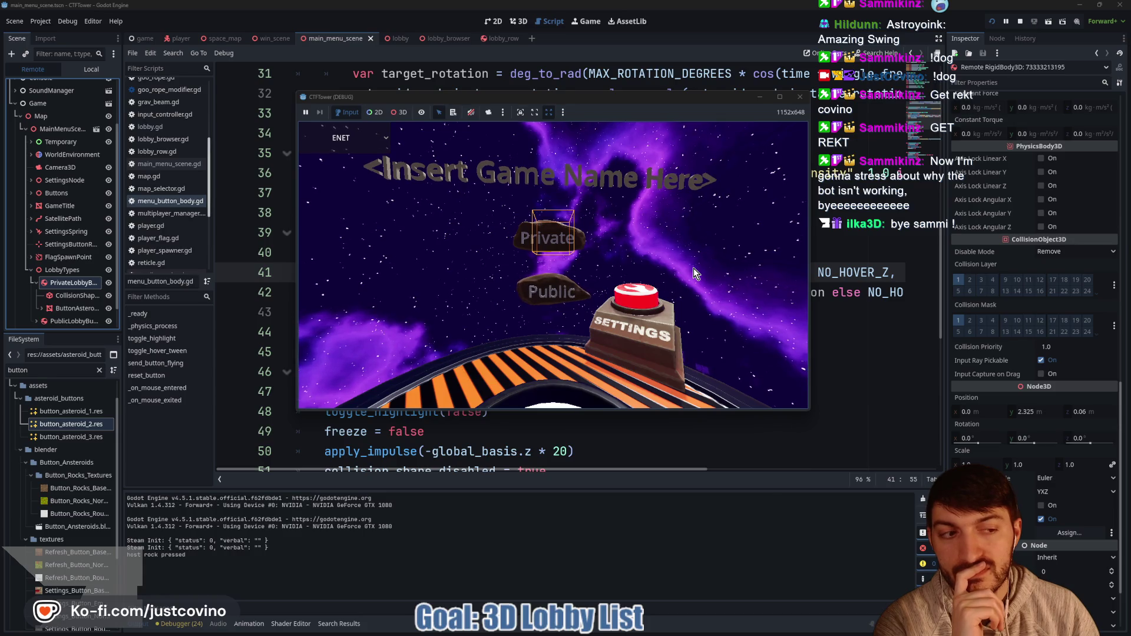
click(1020, 22)
click(51, 212)
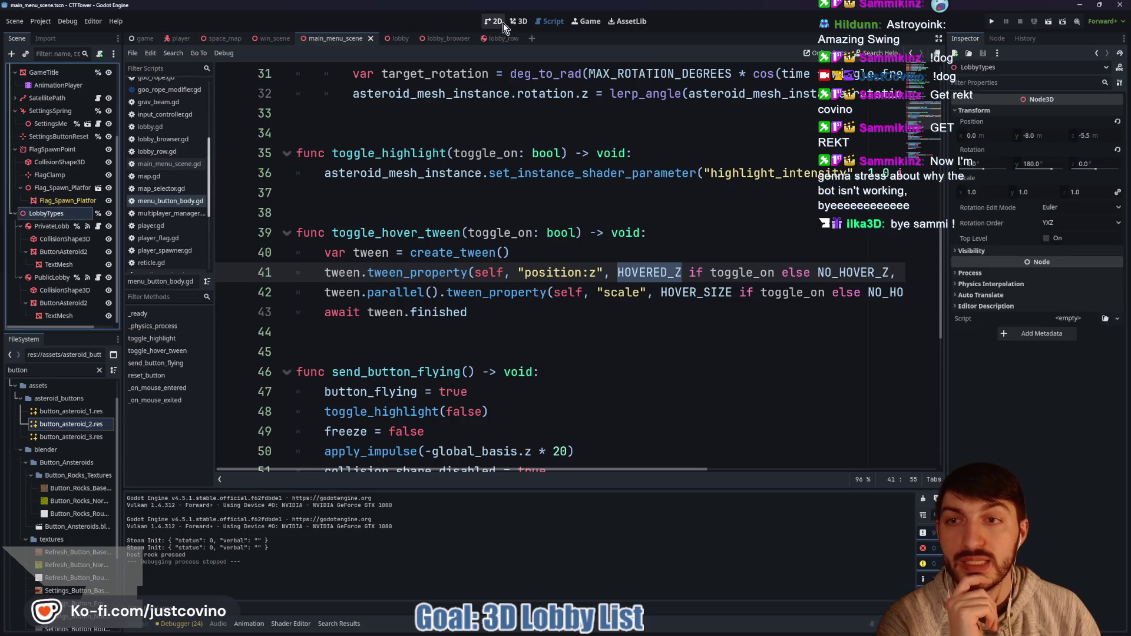
click(516, 22)
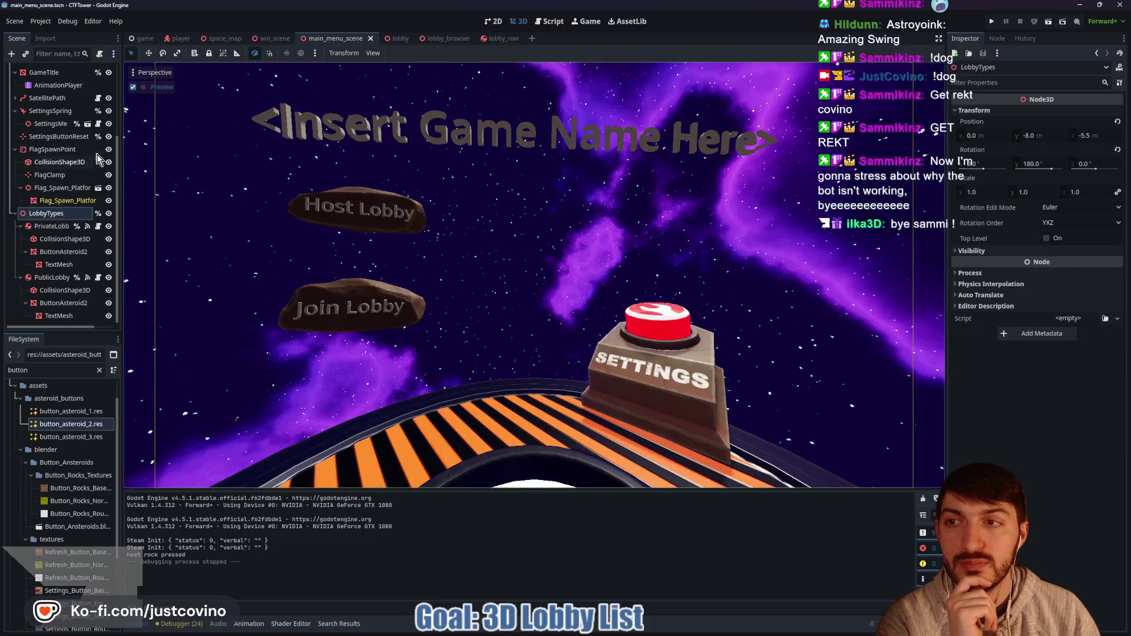
scroll(98, 168, up, 4)
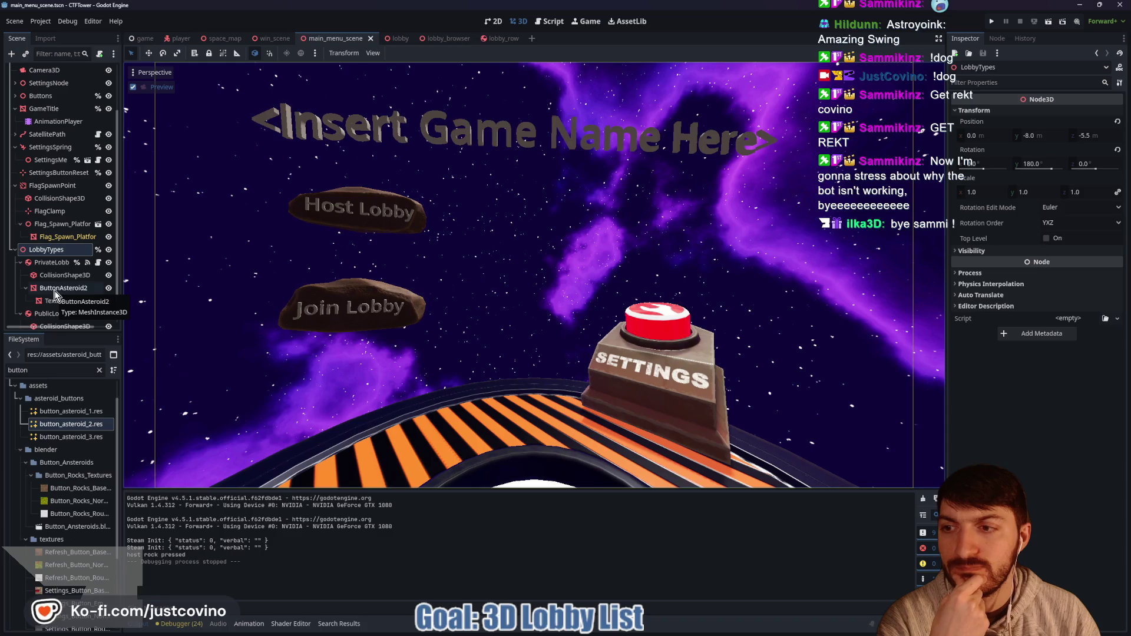
click(98, 263)
click(502, 314)
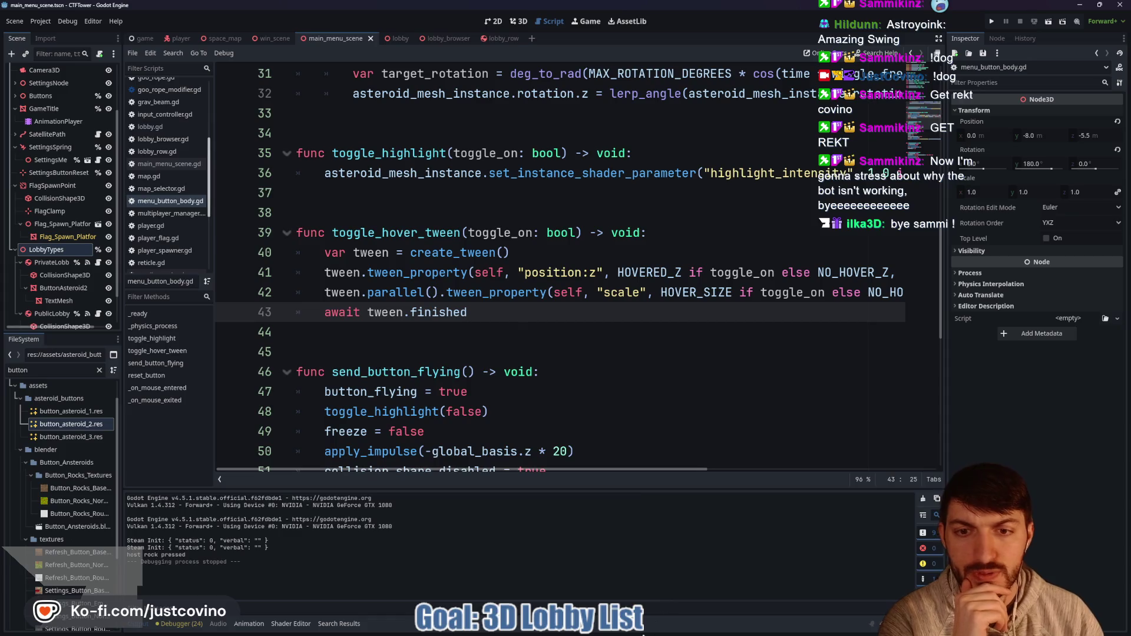
click(664, 627)
Commit the six files as "Lobby Types Added Private + Public" and push to origin.
click(273, 434)
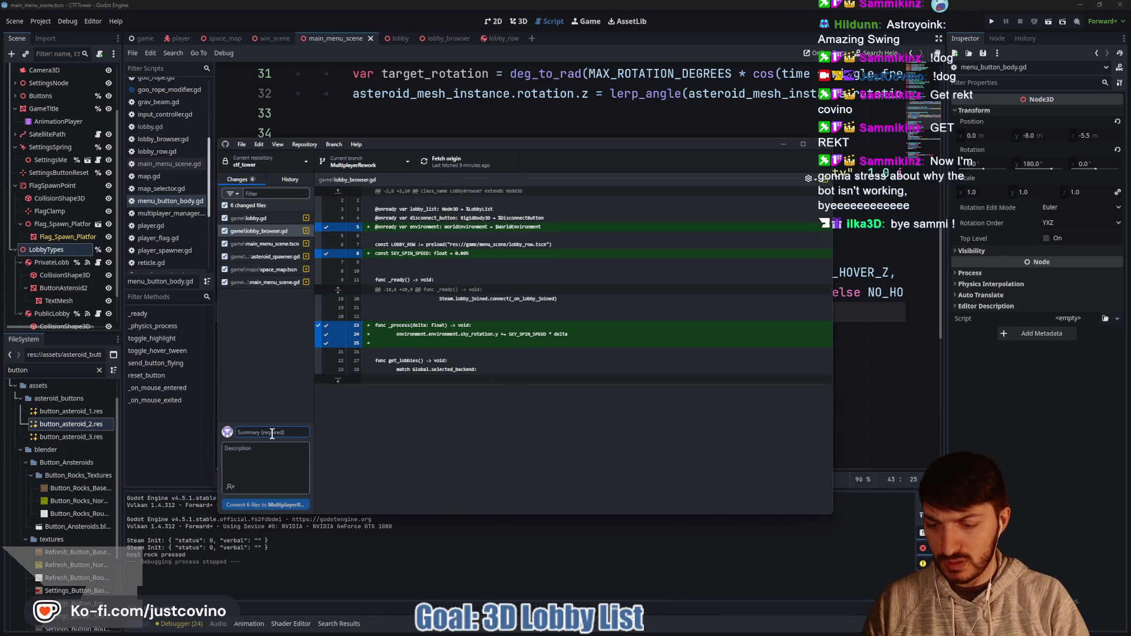
text(Lobby Types A)
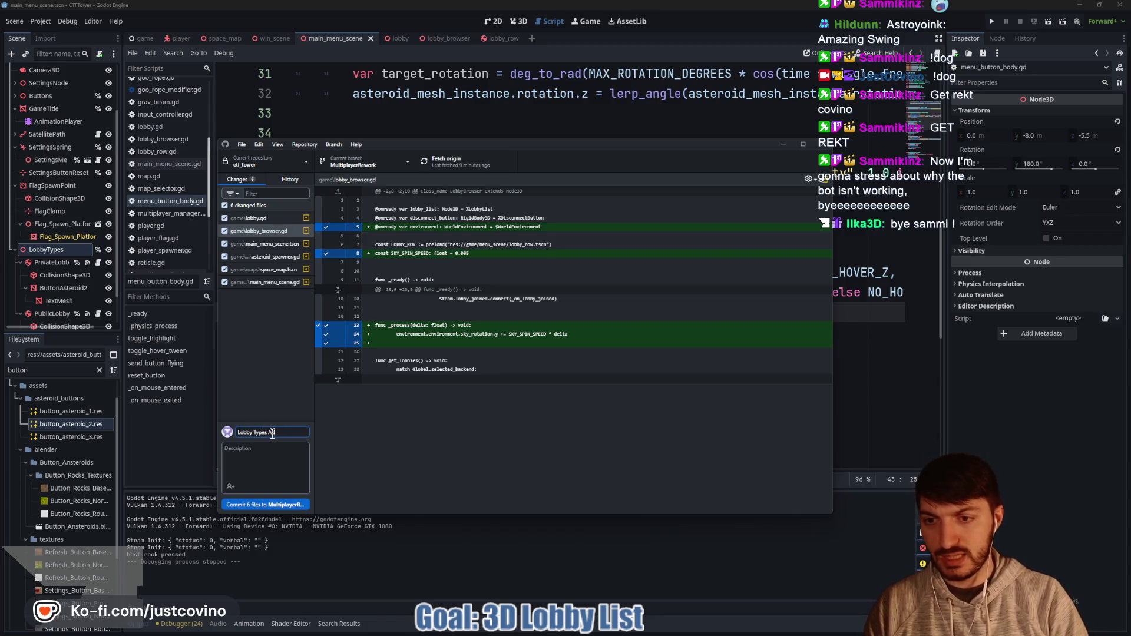
text( Pr)
text(+ Public)
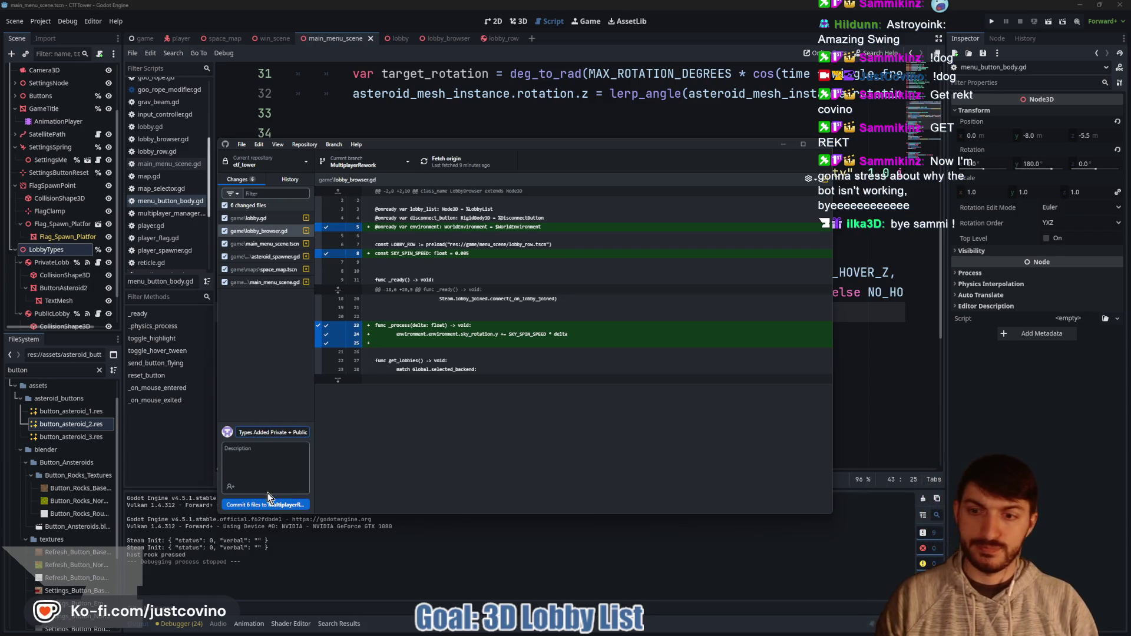
click(269, 506)
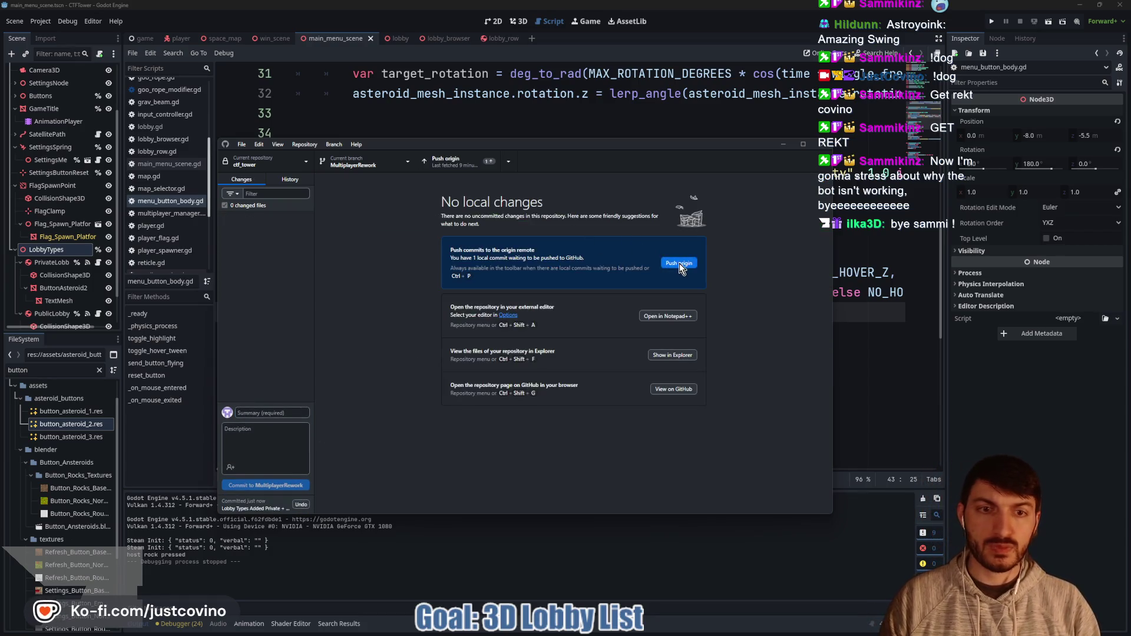
click(671, 263)
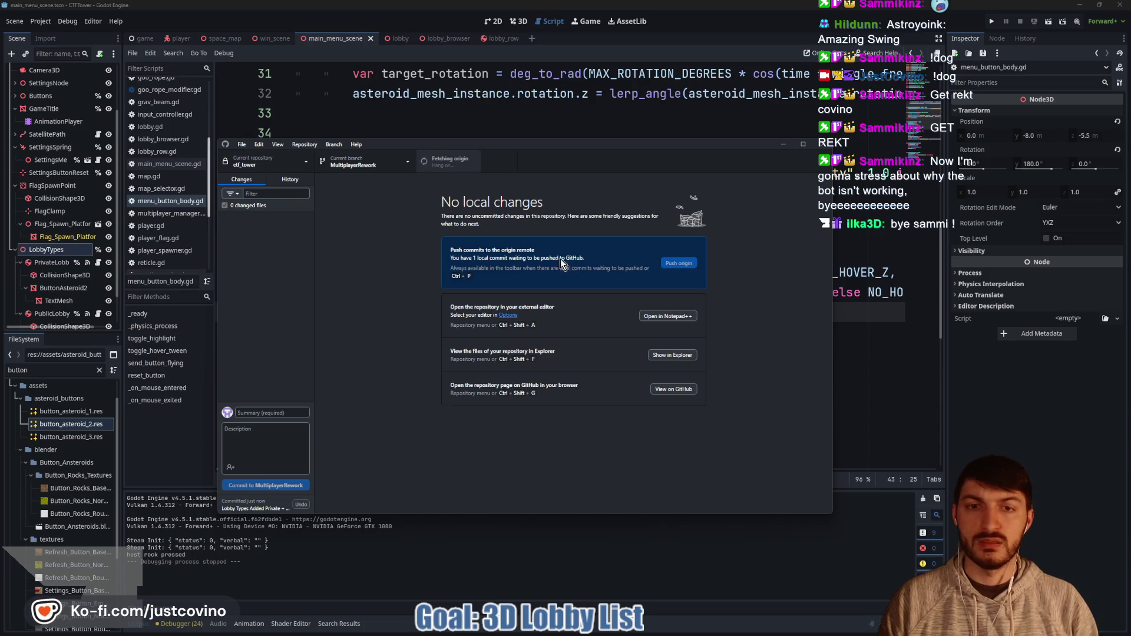
click(594, 120)
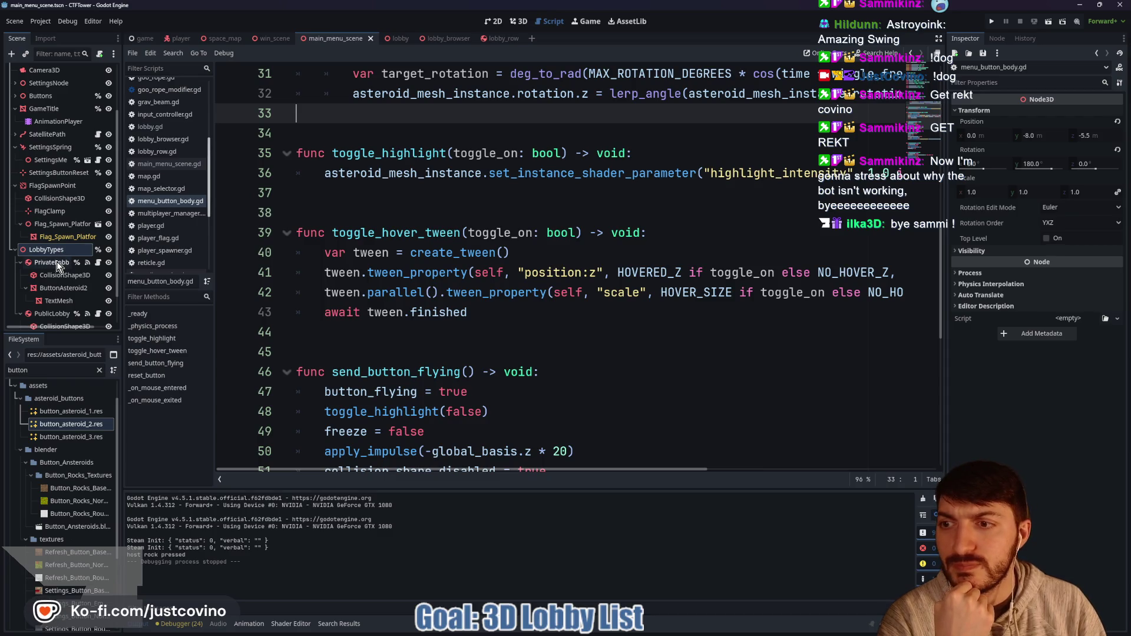
Select PrivateLobbyButton, view the main menu scene in the 3D viewport, then select LobbyTypes.
click(57, 264)
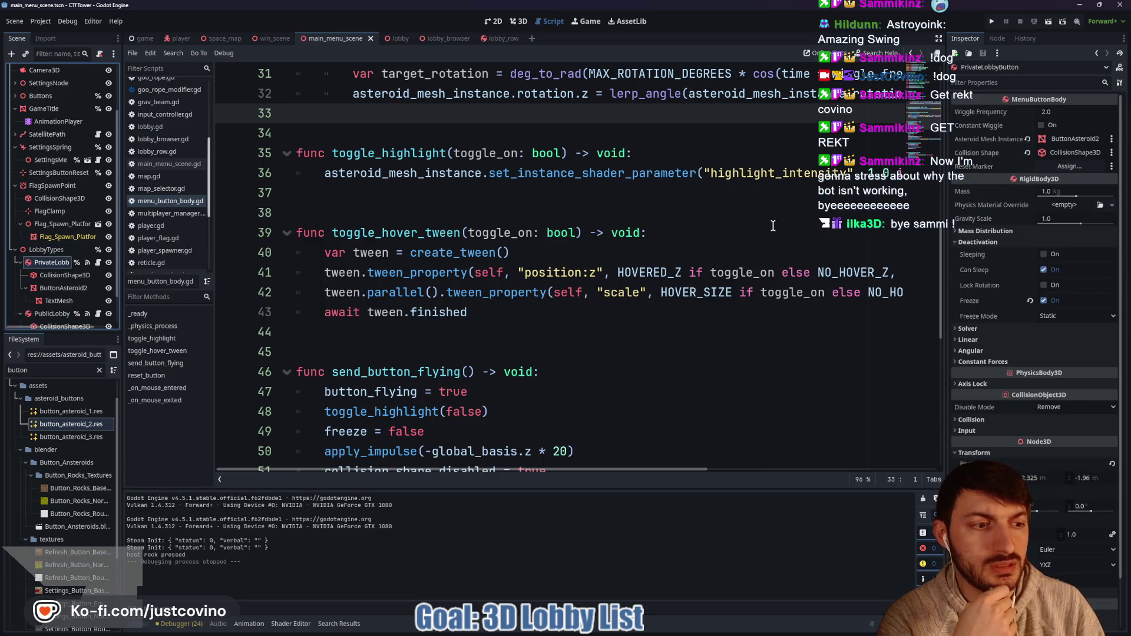
click(519, 21)
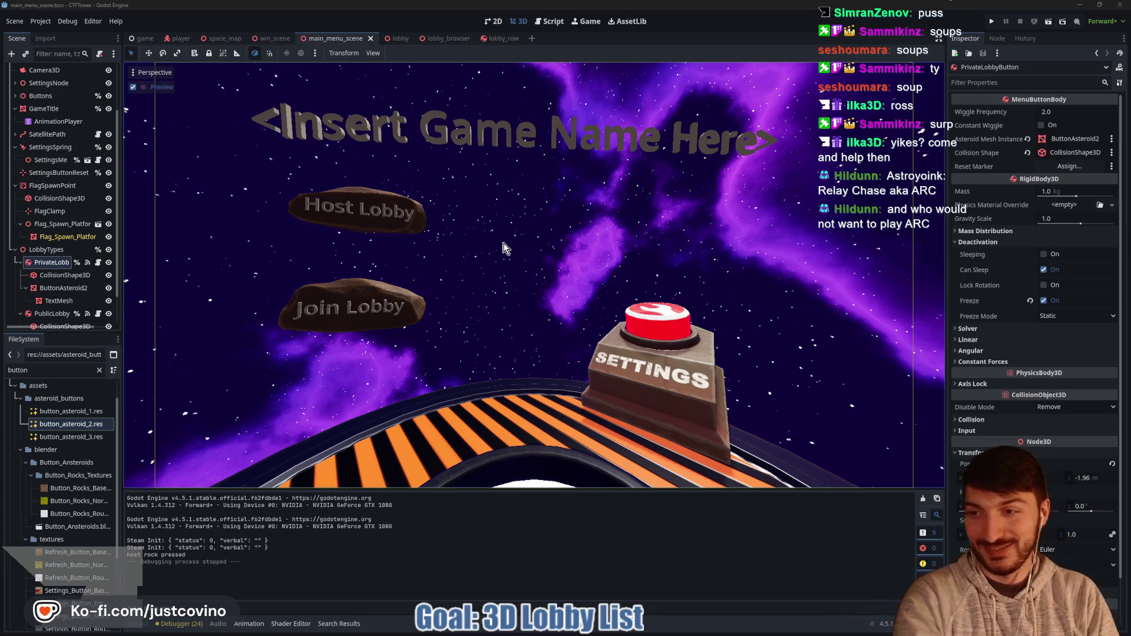
click(75, 248)
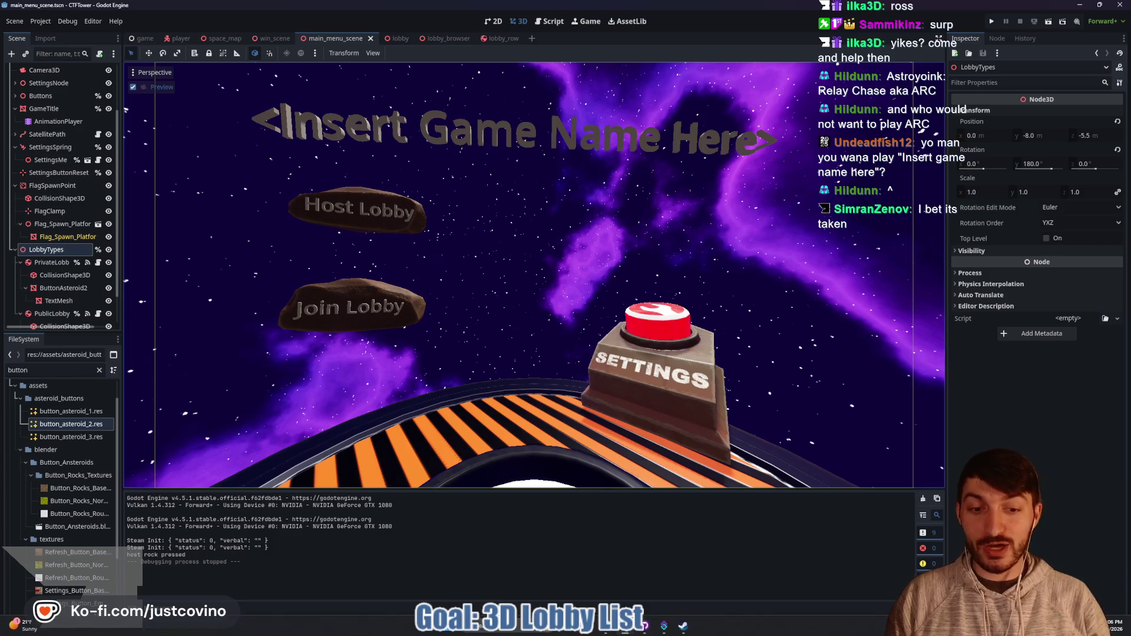
click(671, 629)
click(568, 117)
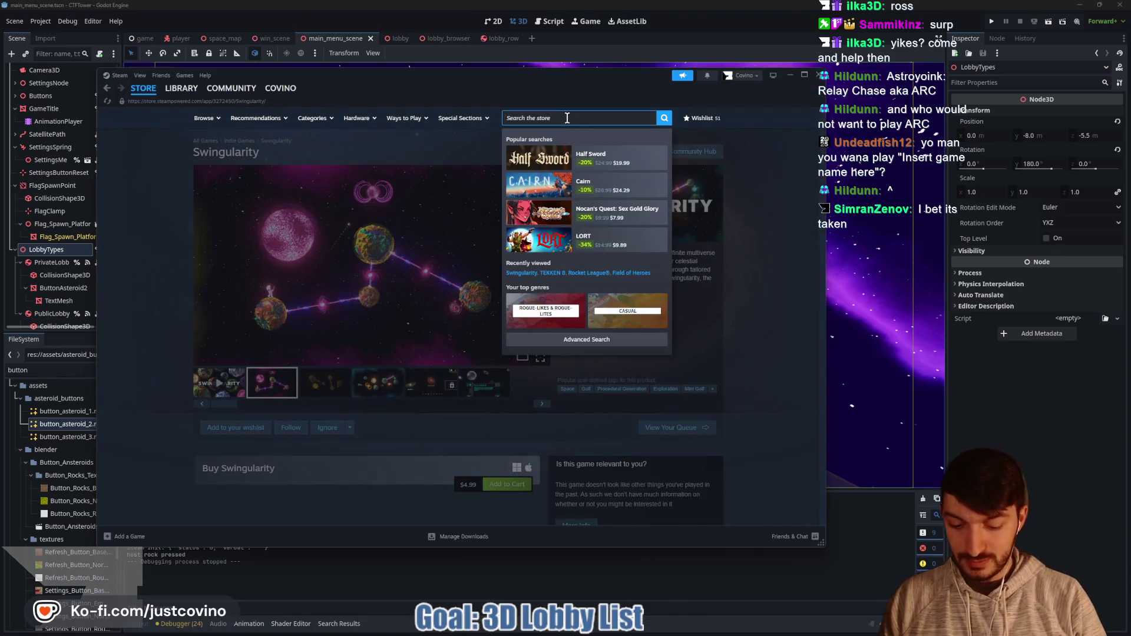
text(game name here)
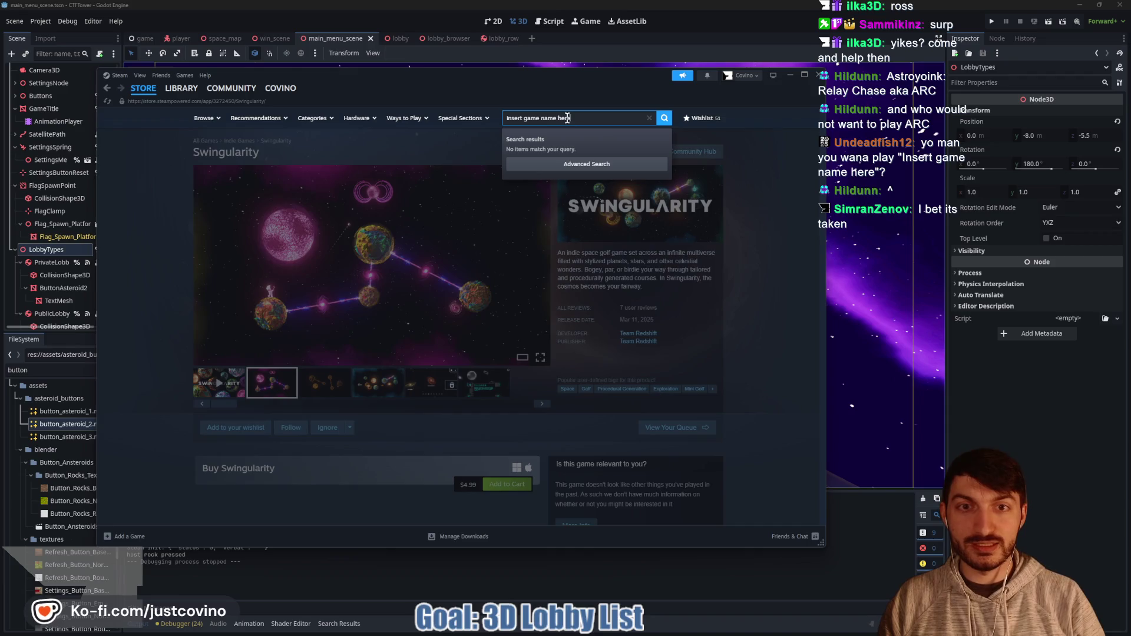
key(Return)
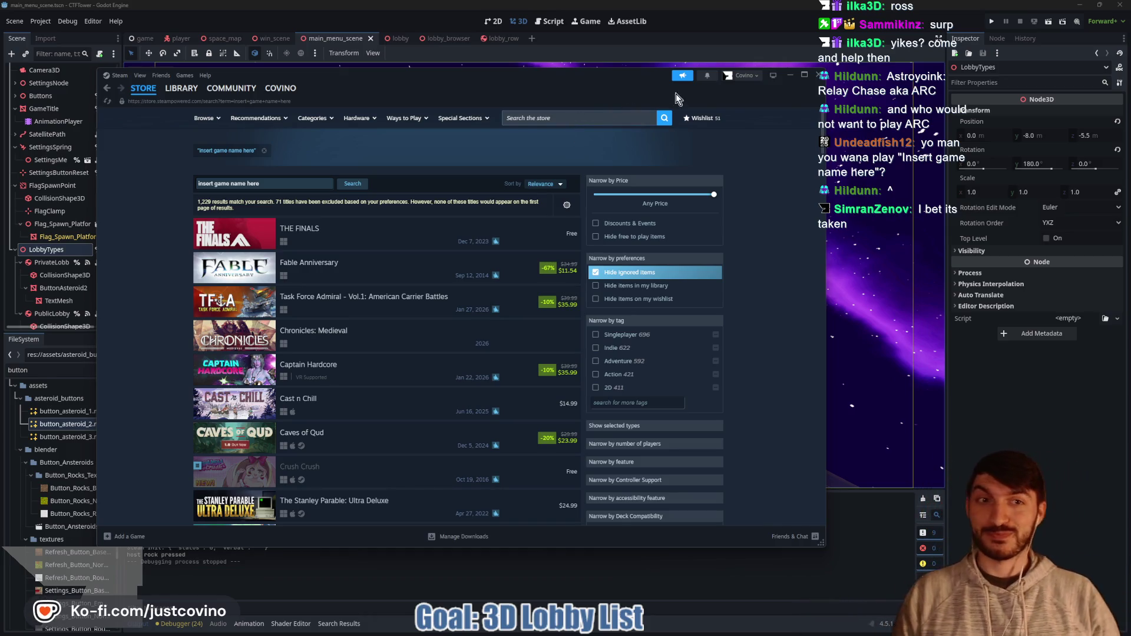
click(817, 33)
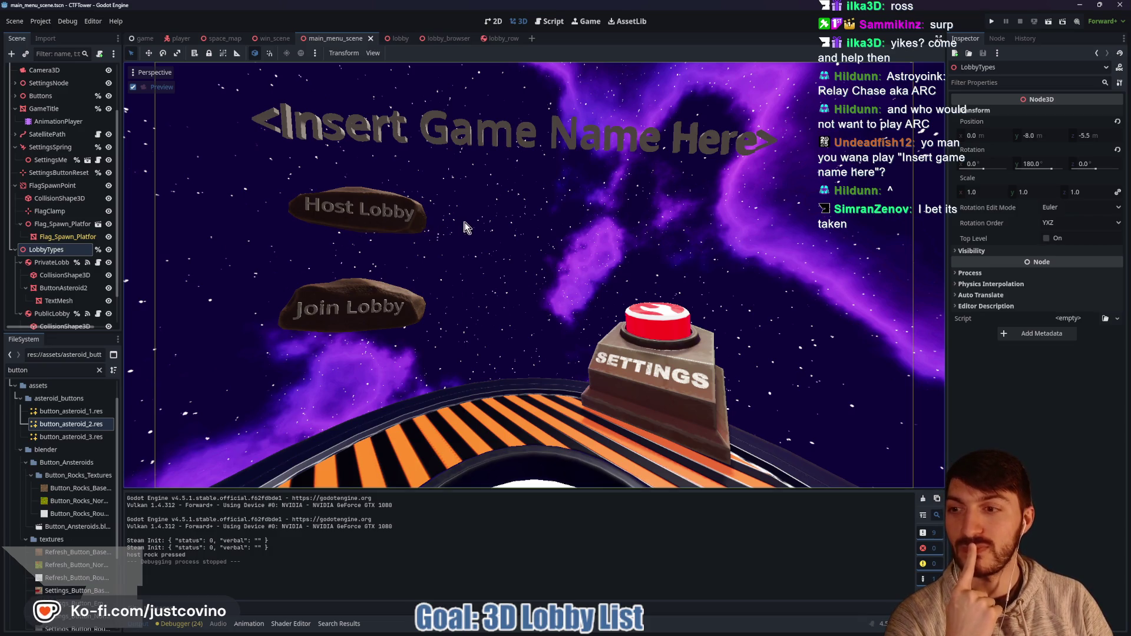
Select the PrivateLobbyButton node in the Scene dock.
click(50, 263)
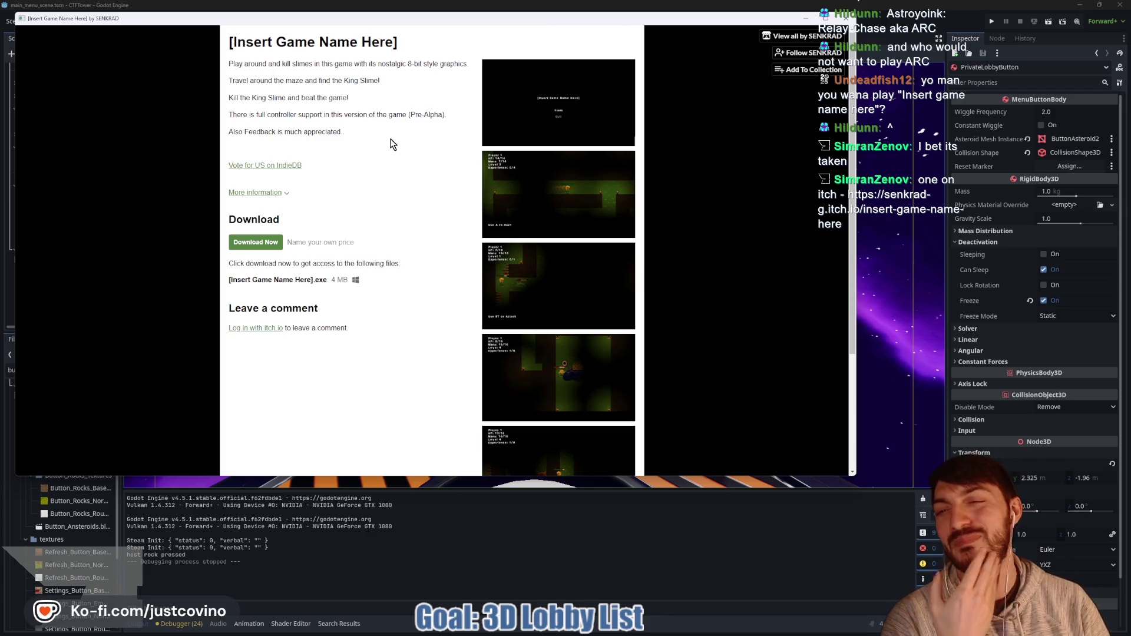
Highlight '8-bit style graphics' on the itch.io page and flip through the game's screenshots.
drag(407, 64, 468, 64)
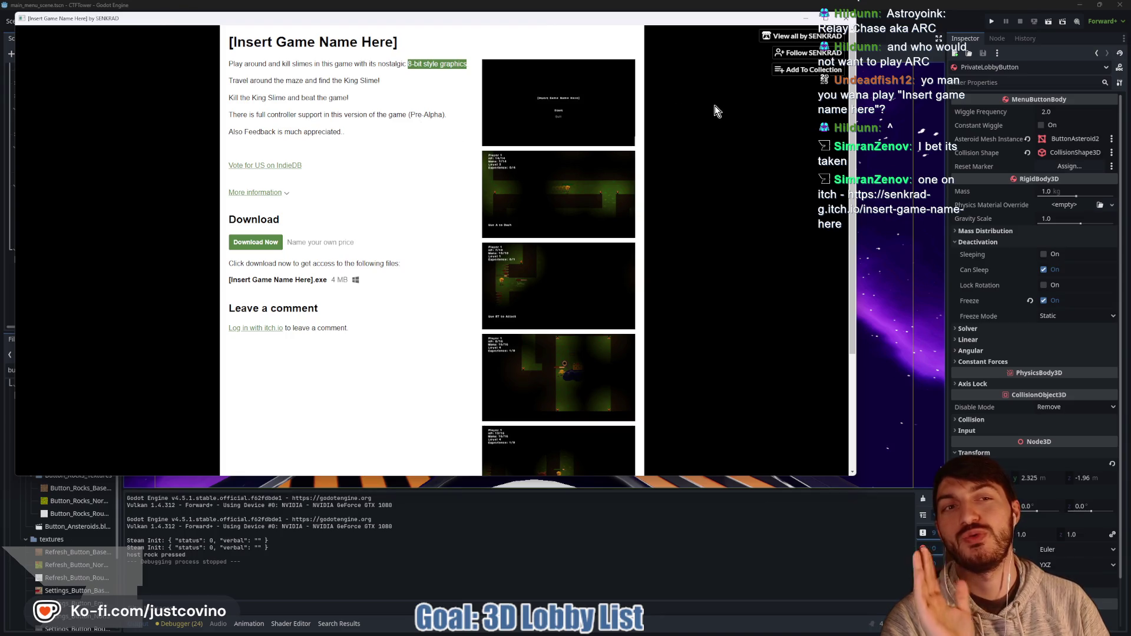
click(551, 168)
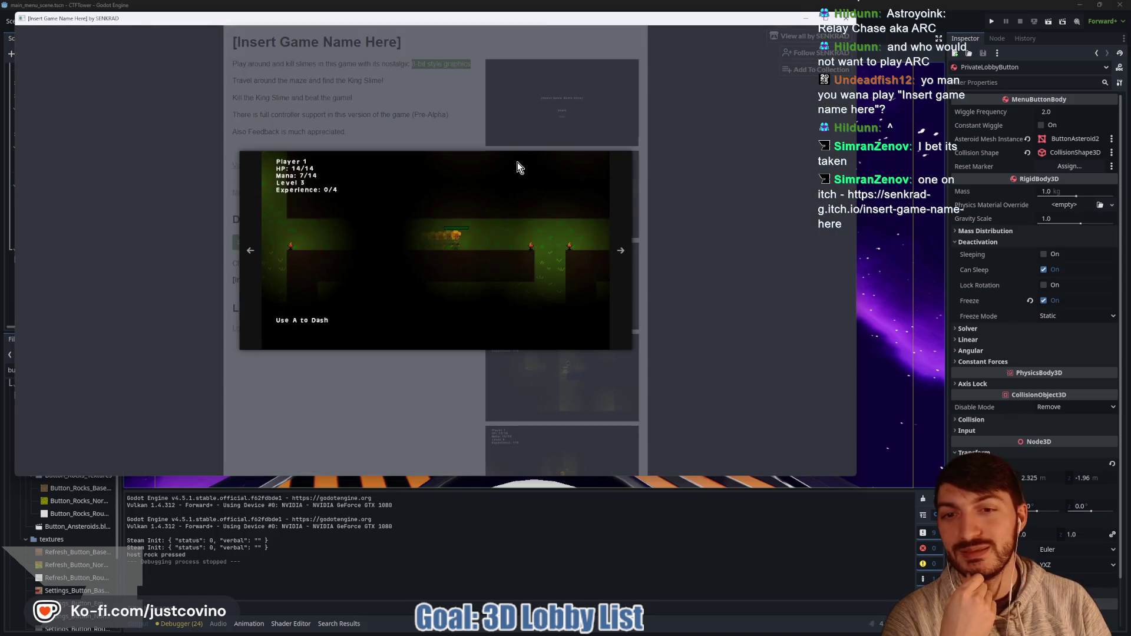
click(622, 244)
click(611, 238)
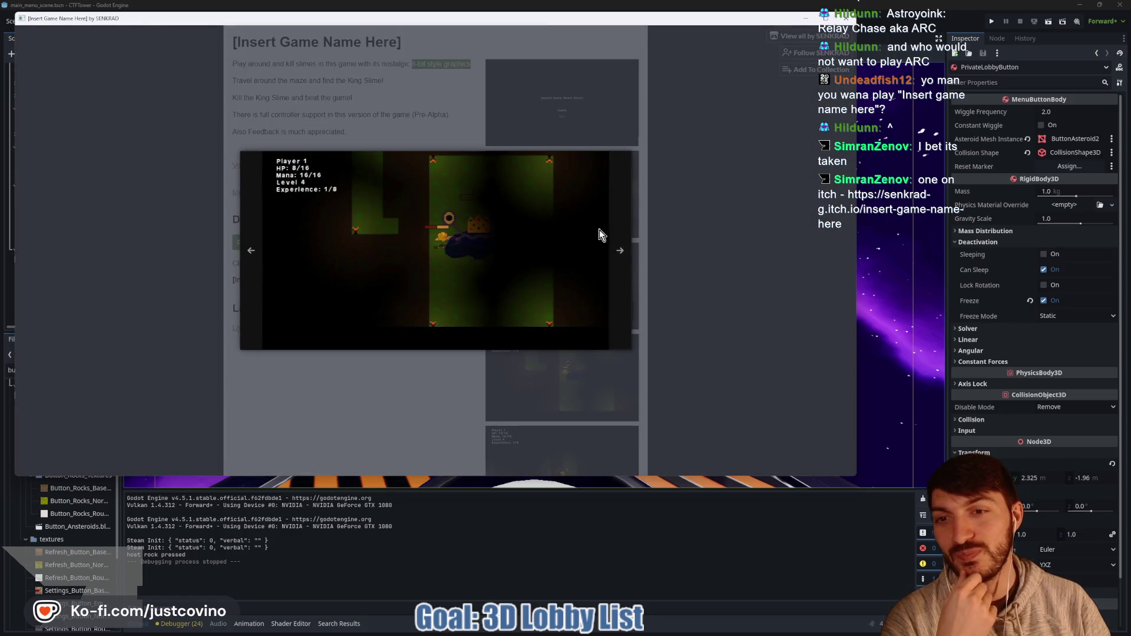
click(427, 117)
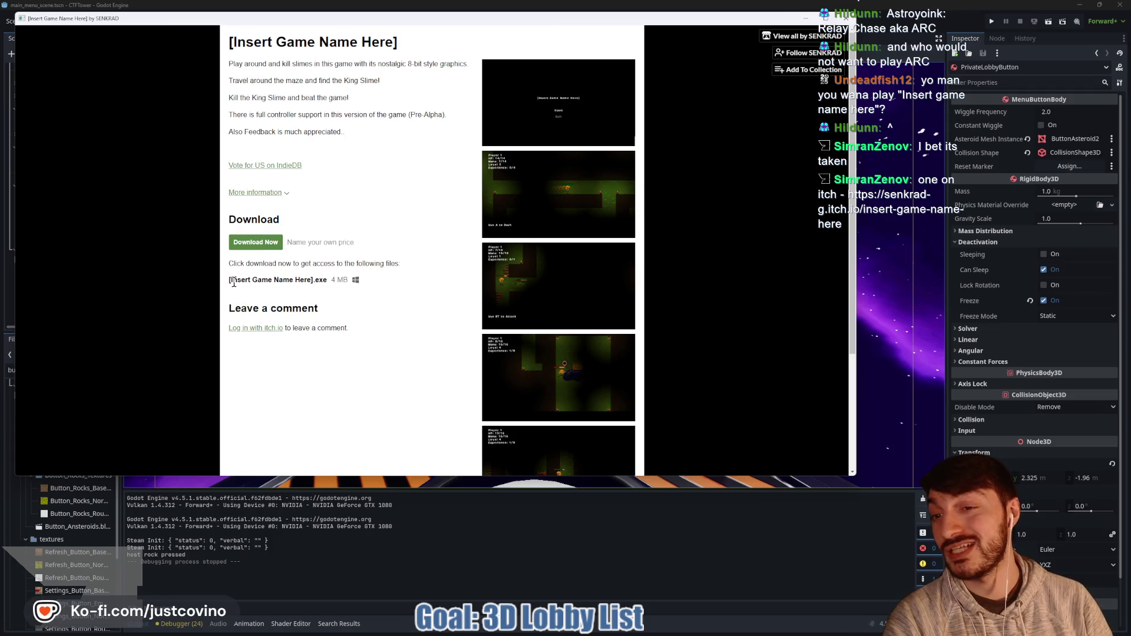
Mark the More information link with an arrow, clear it, and close the browser.
mouse_move(350, 169)
mouse_down()
mouse_move(328, 240)
mouse_move(360, 254)
mouse_up()
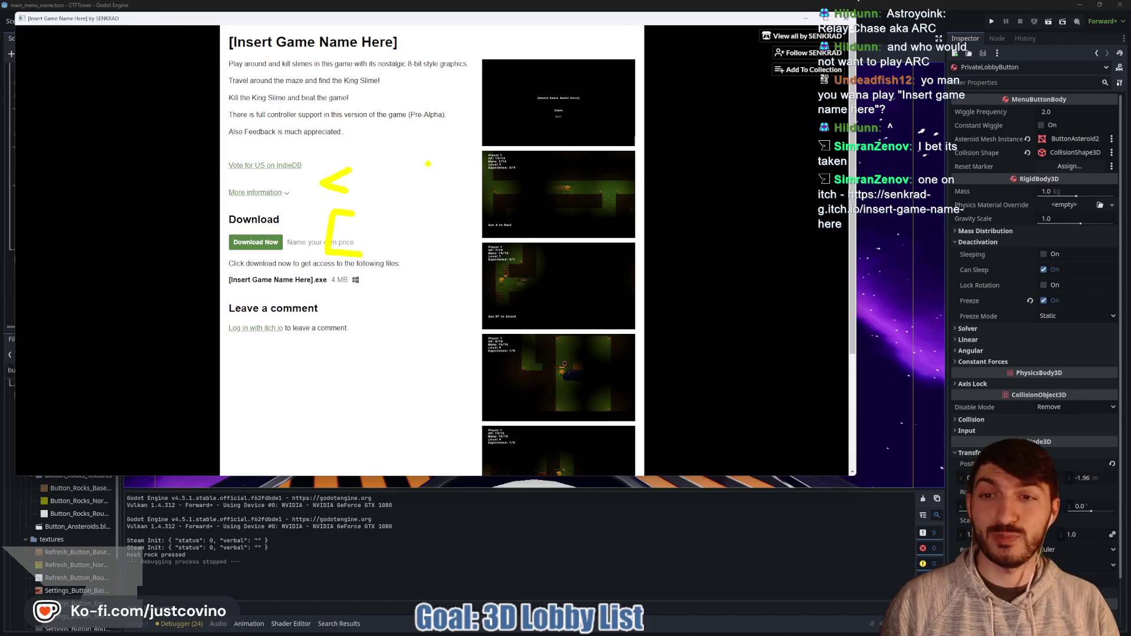
key(Escape)
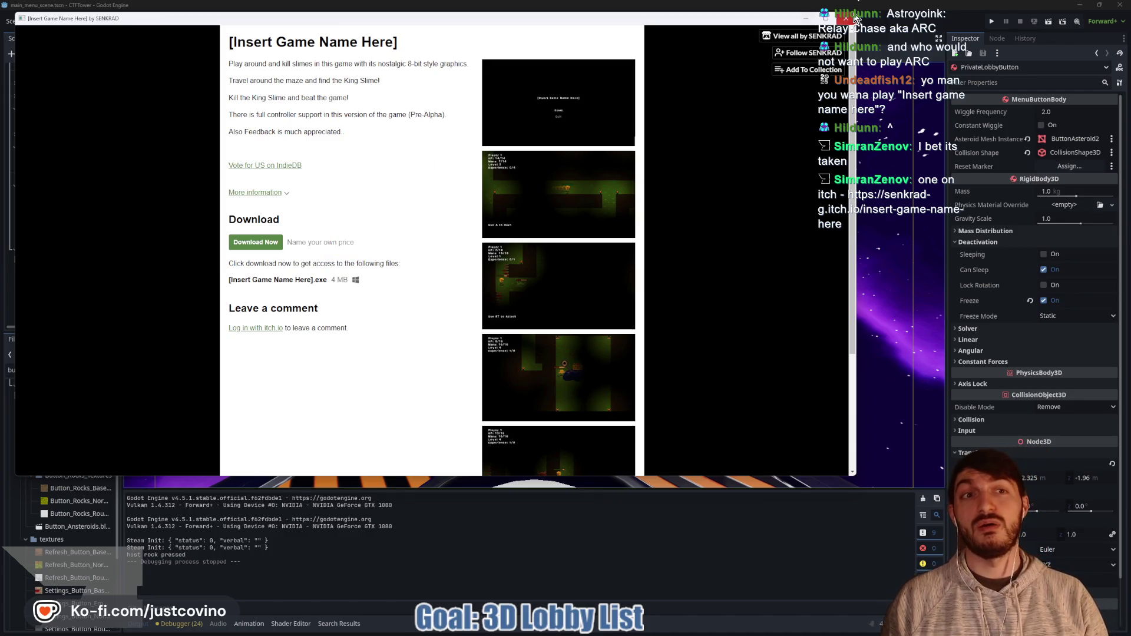
click(847, 18)
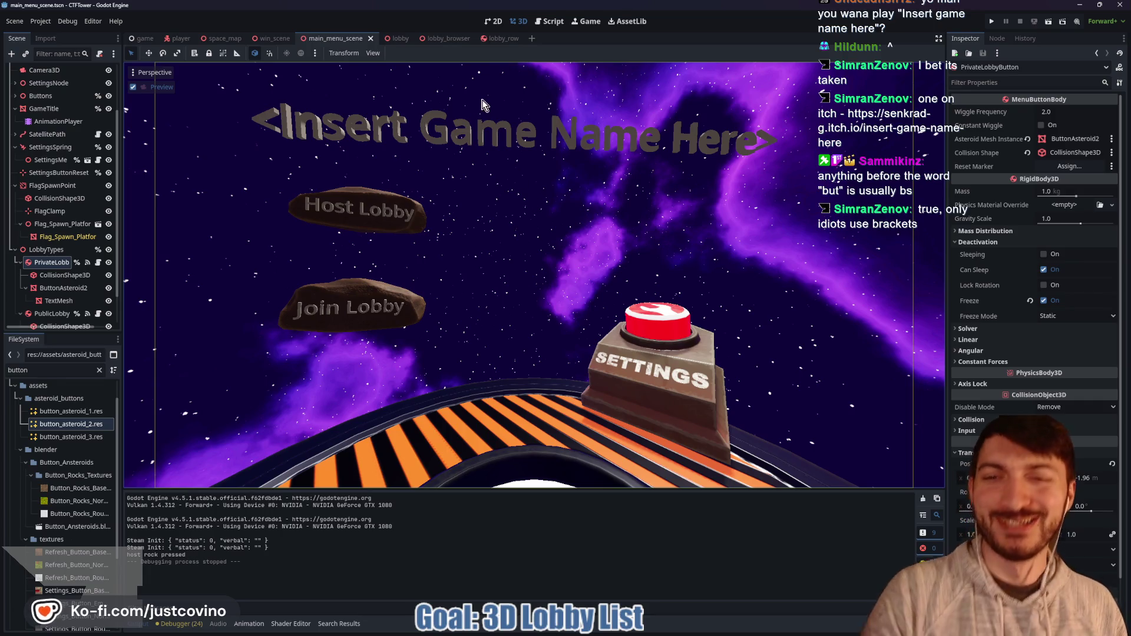
Switch to the Script workspace to show menu_button_body.gd.
click(550, 22)
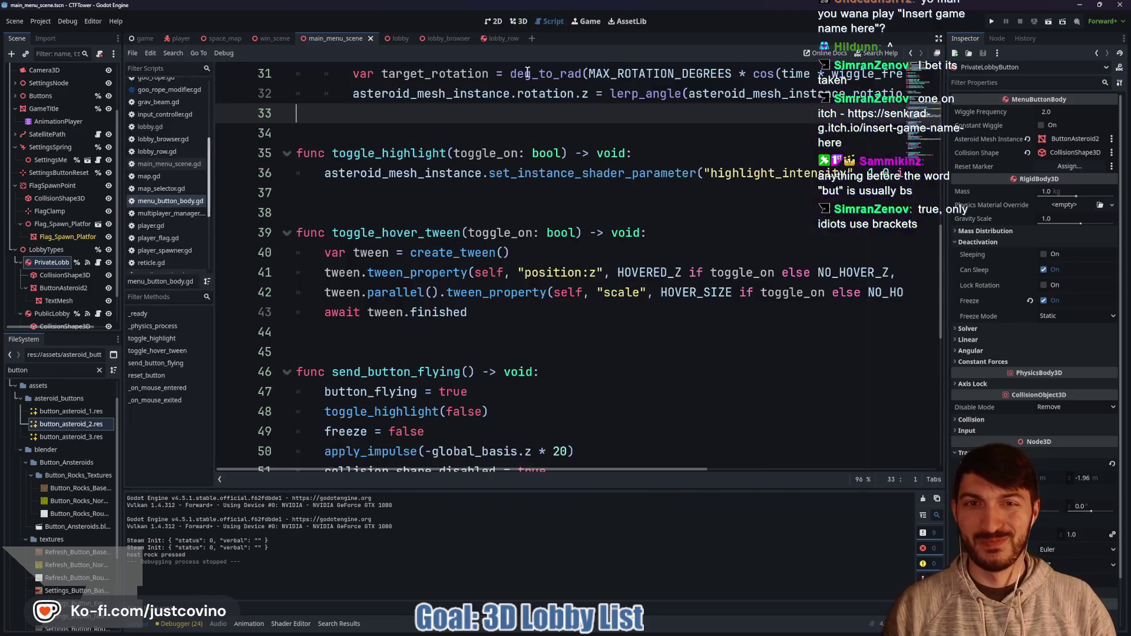
click(469, 197)
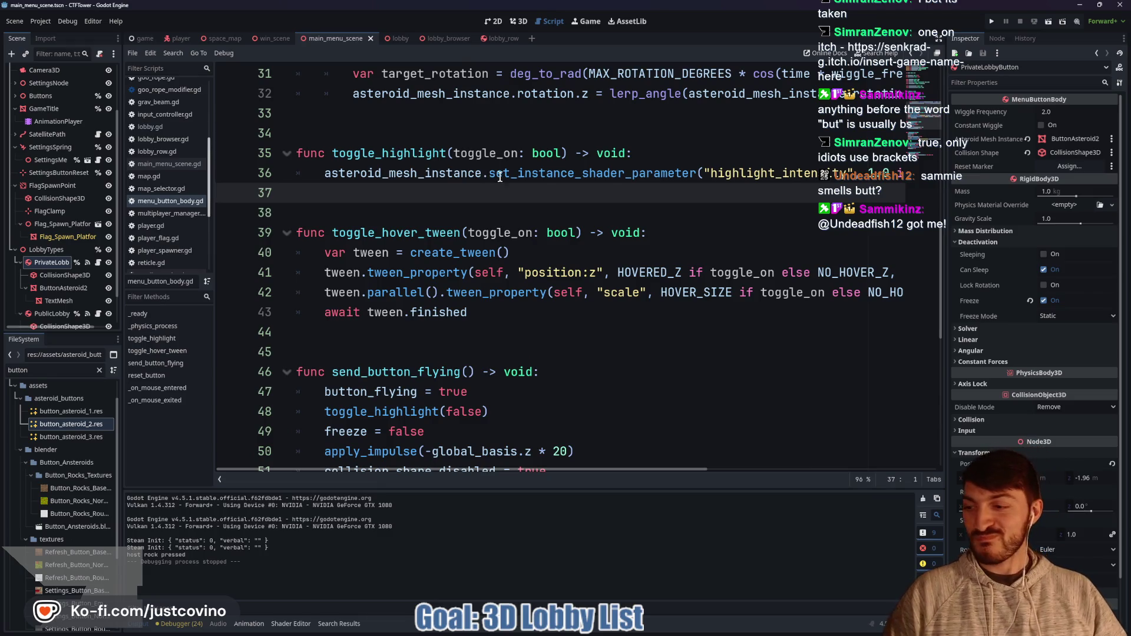
click(475, 343)
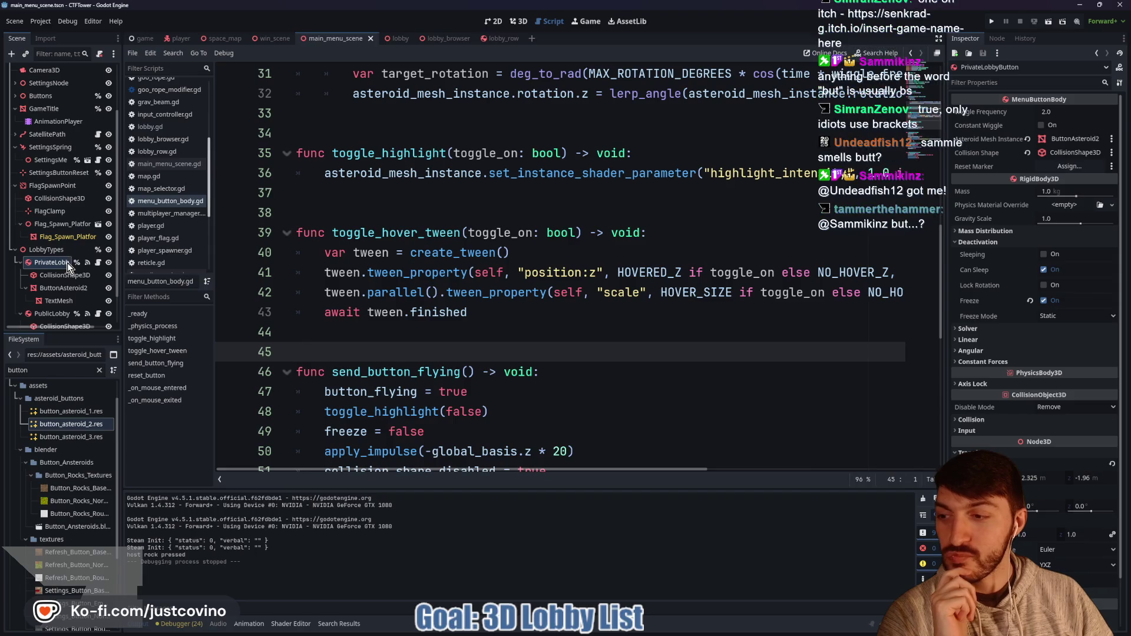
click(457, 335)
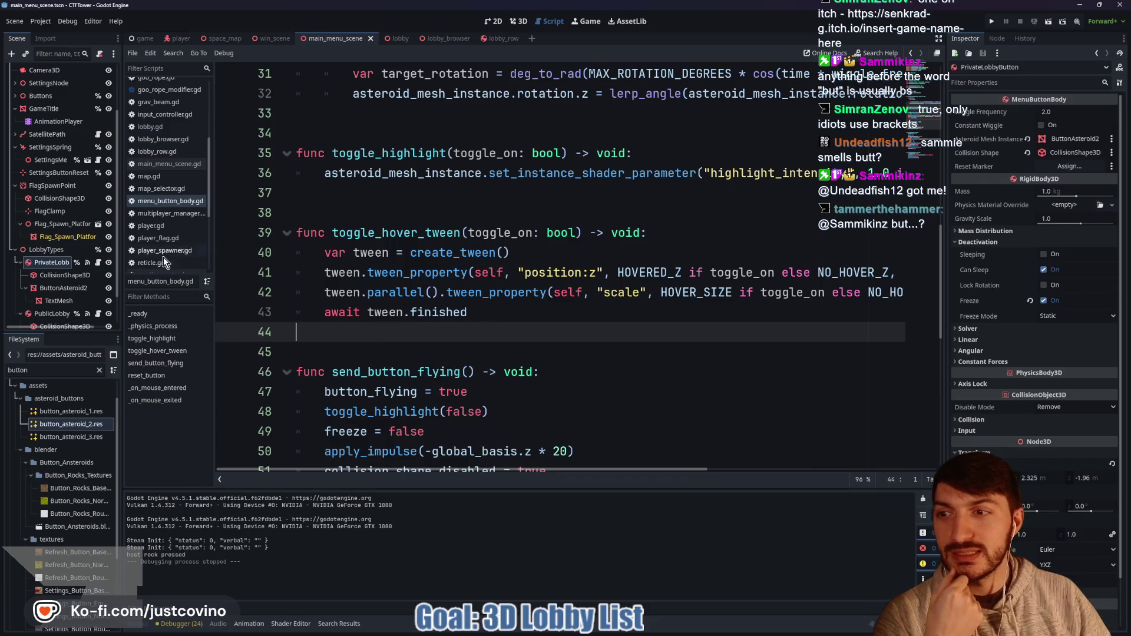
mouse_move(464, 254)
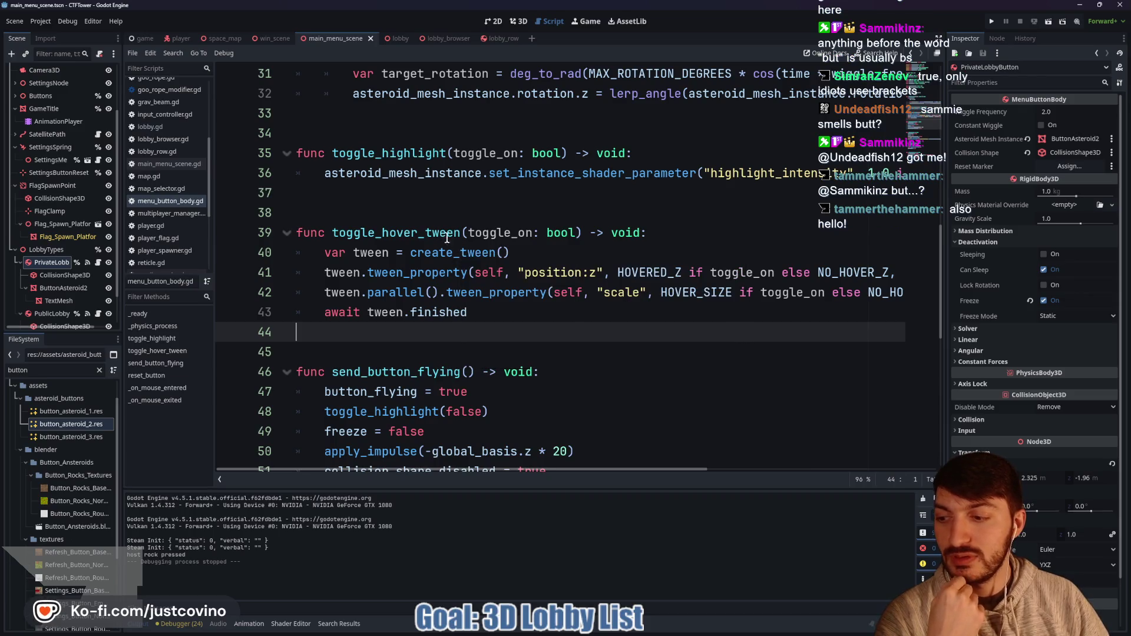
scroll(61, 216, up, 3)
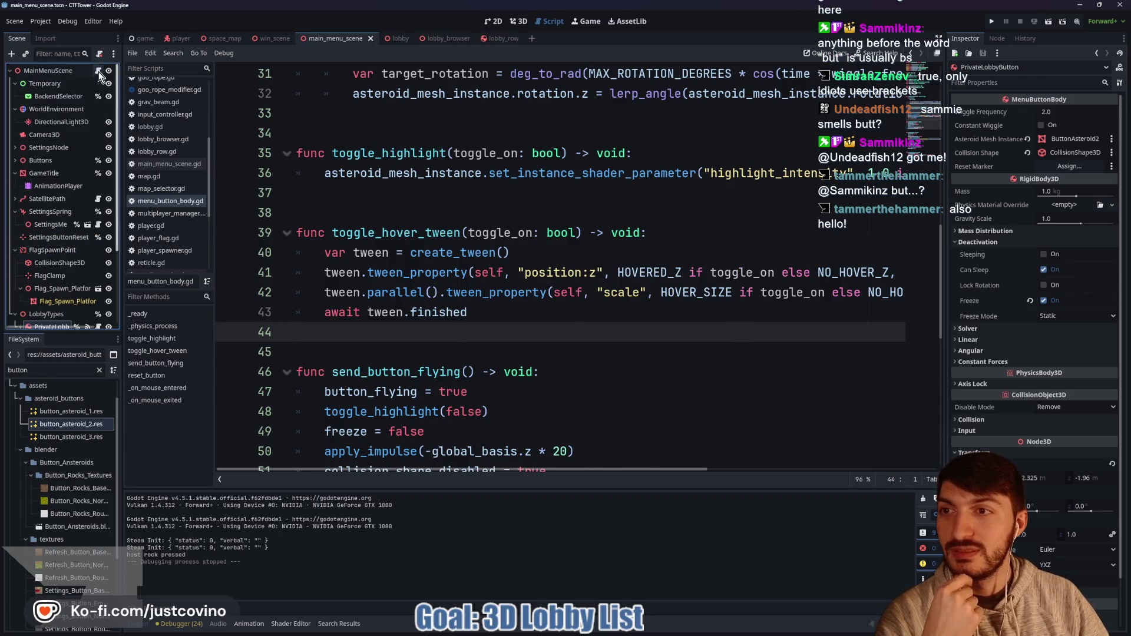
Open main_menu_scene.gd from the MainMenuScene script icon.
click(97, 71)
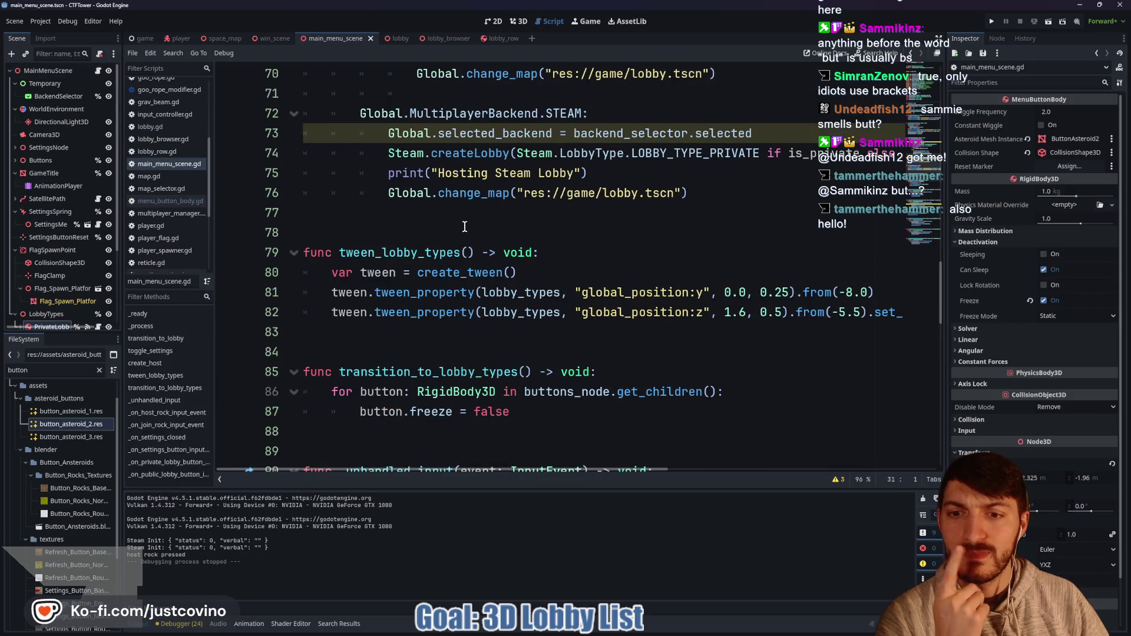
scroll(464, 227, up, 1)
scroll(464, 227, down, 5)
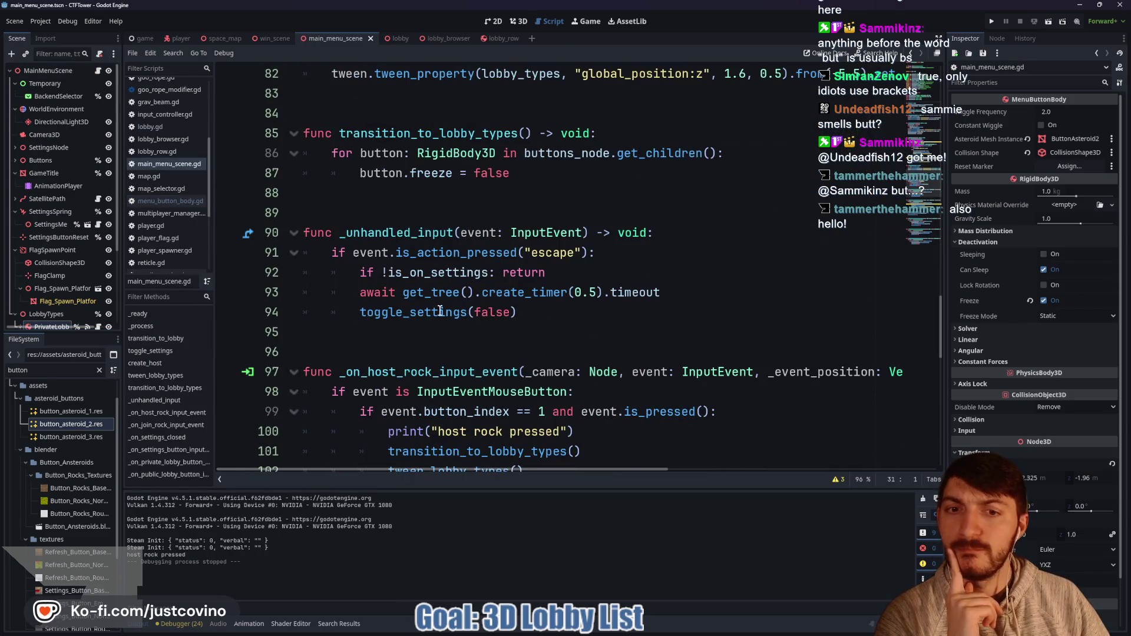
Review the escape check, is_on_settings test and toggle_settings call in _unhandled_input.
click(546, 252)
double_click(422, 274)
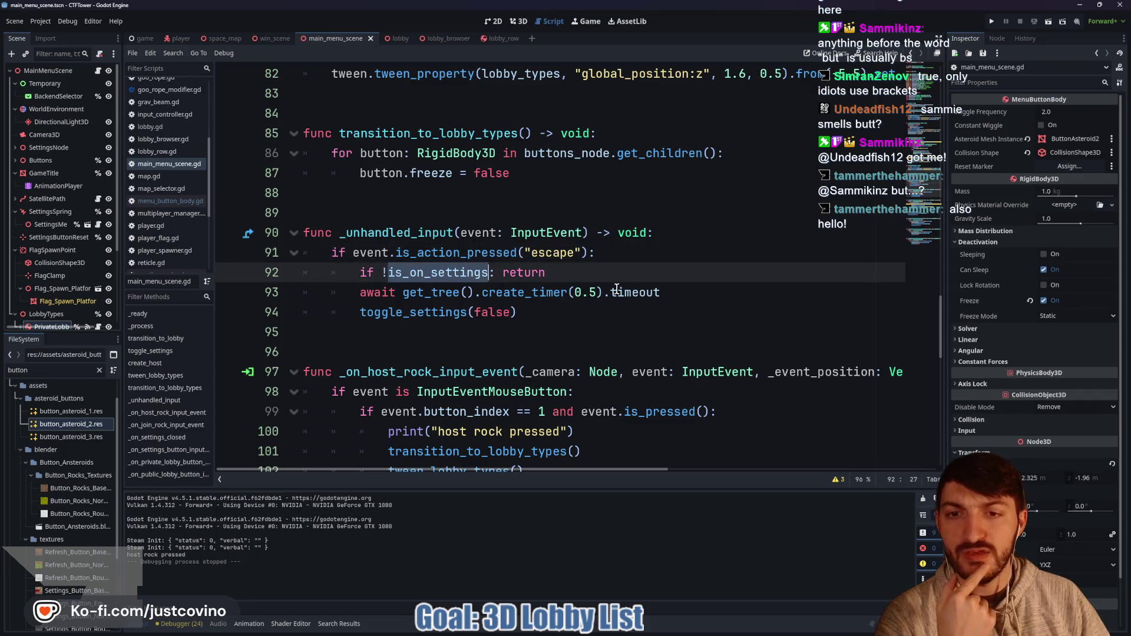
click(677, 292)
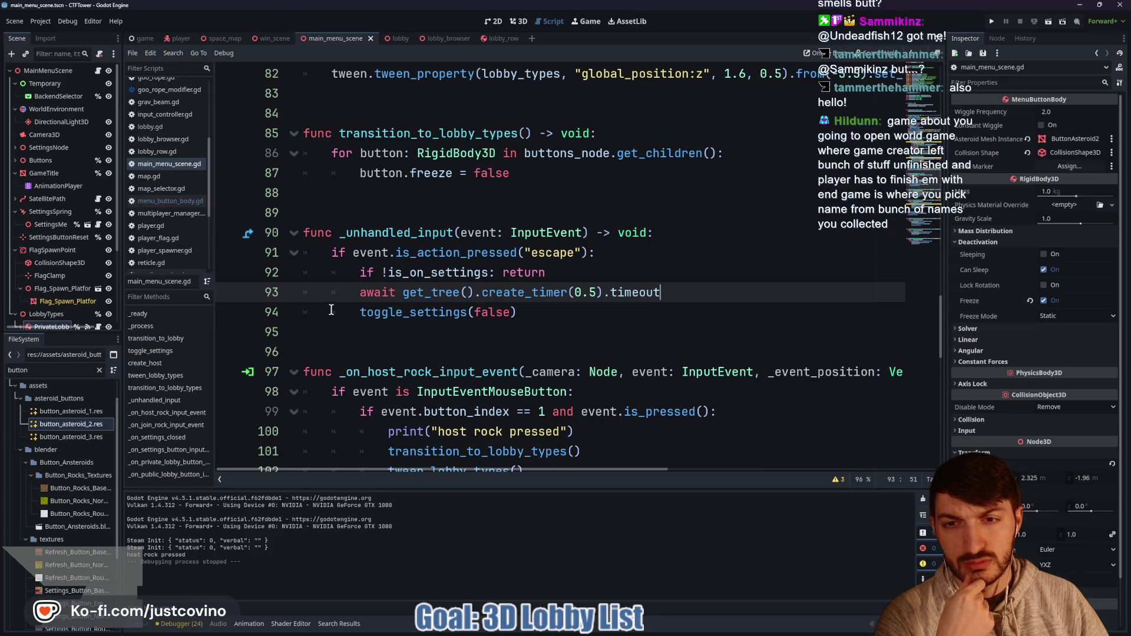
click(607, 312)
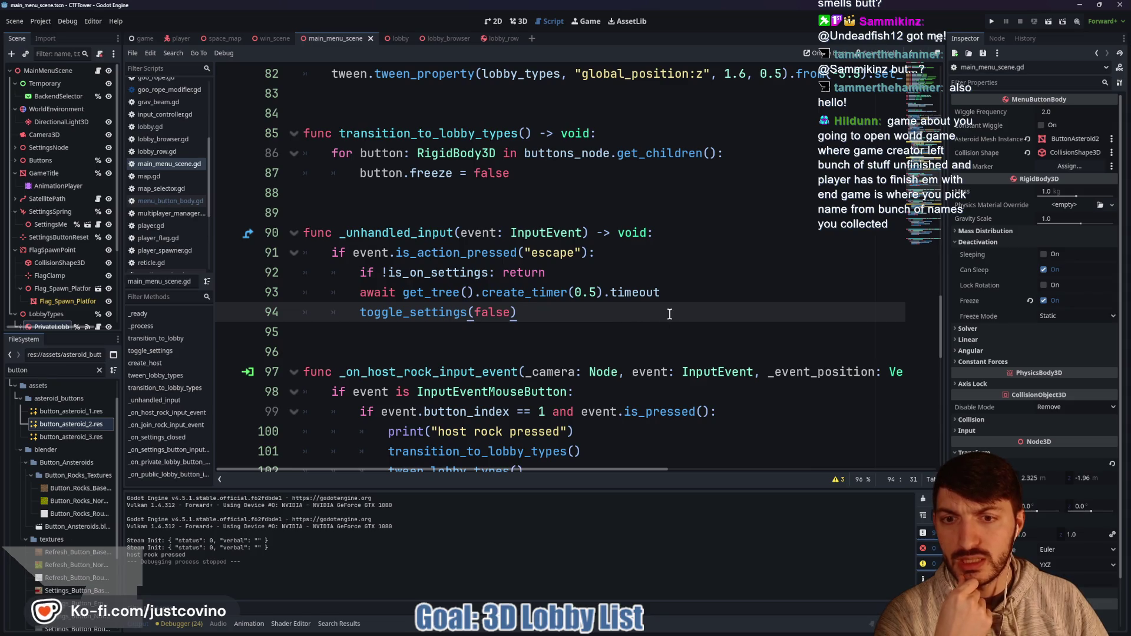
scroll(608, 311, up, 14)
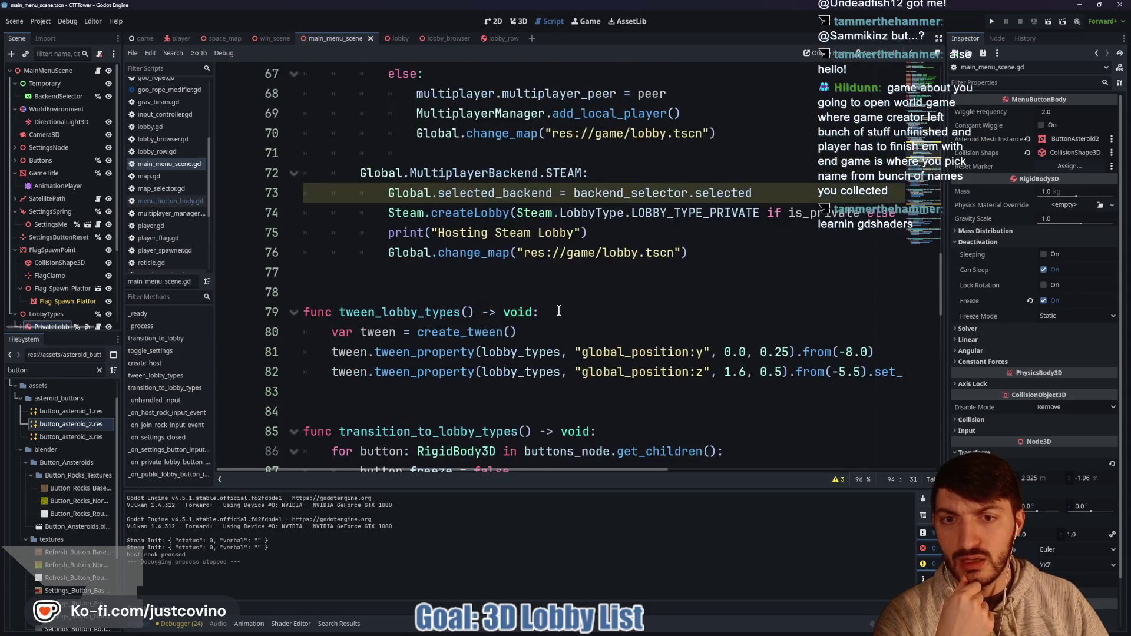
scroll(558, 311, up, 4)
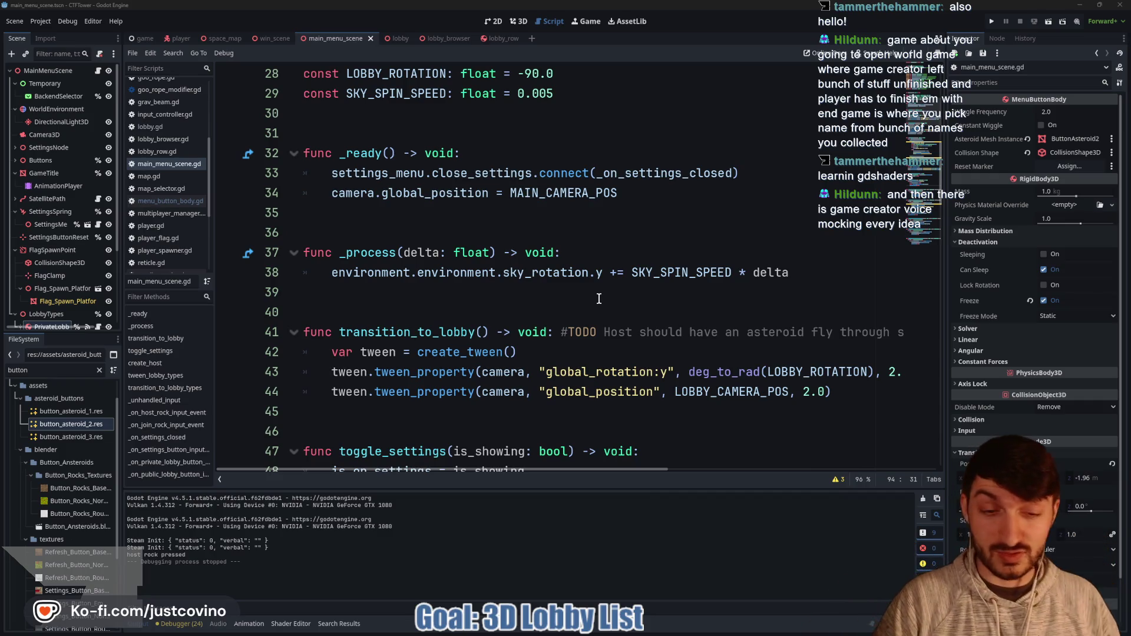
click(590, 302)
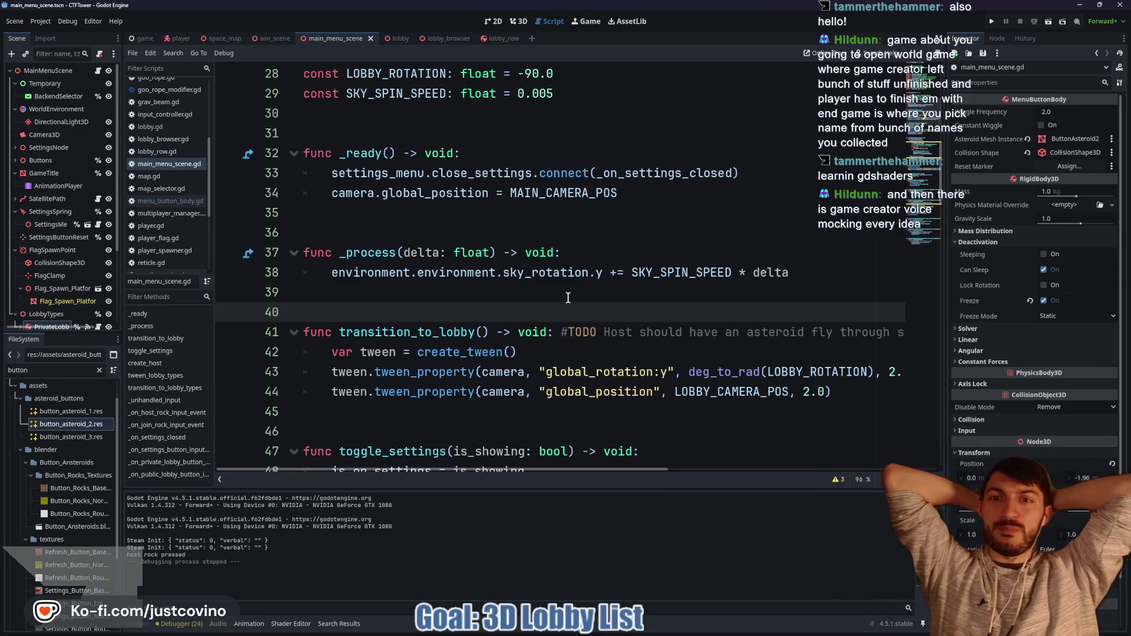
scroll(560, 273, down, 2)
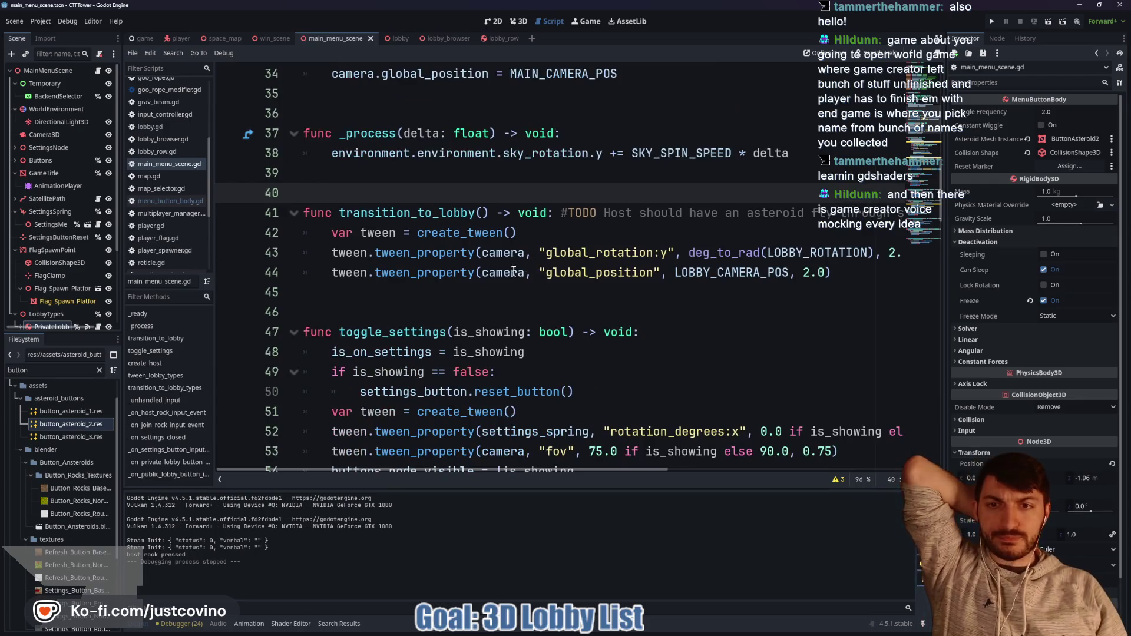
scroll(523, 283, down, 7)
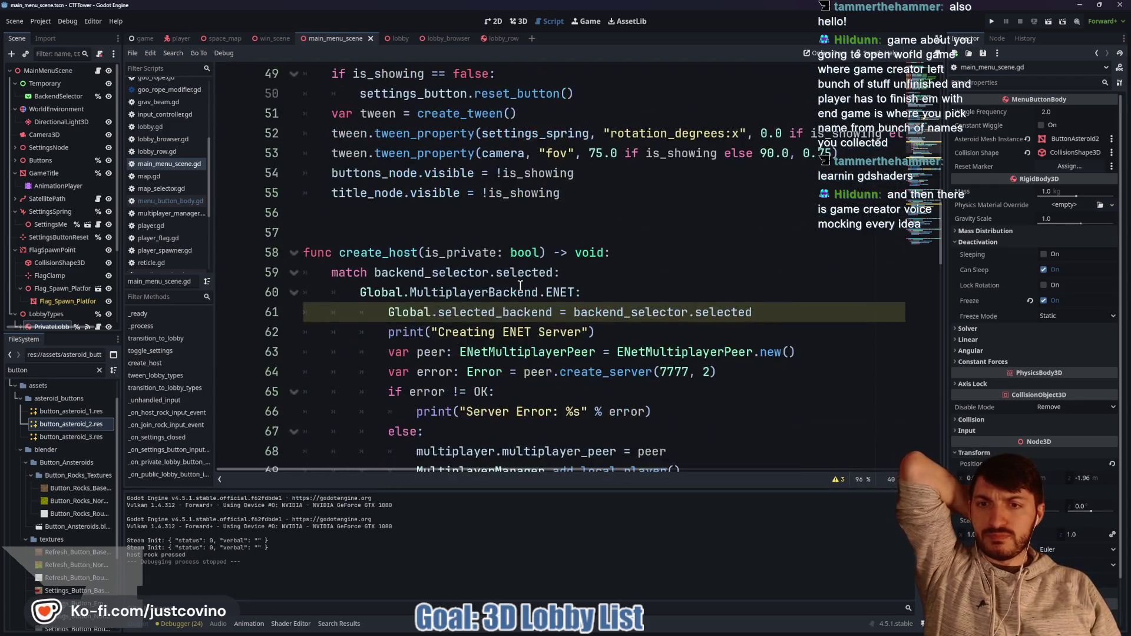
scroll(519, 285, down, 6)
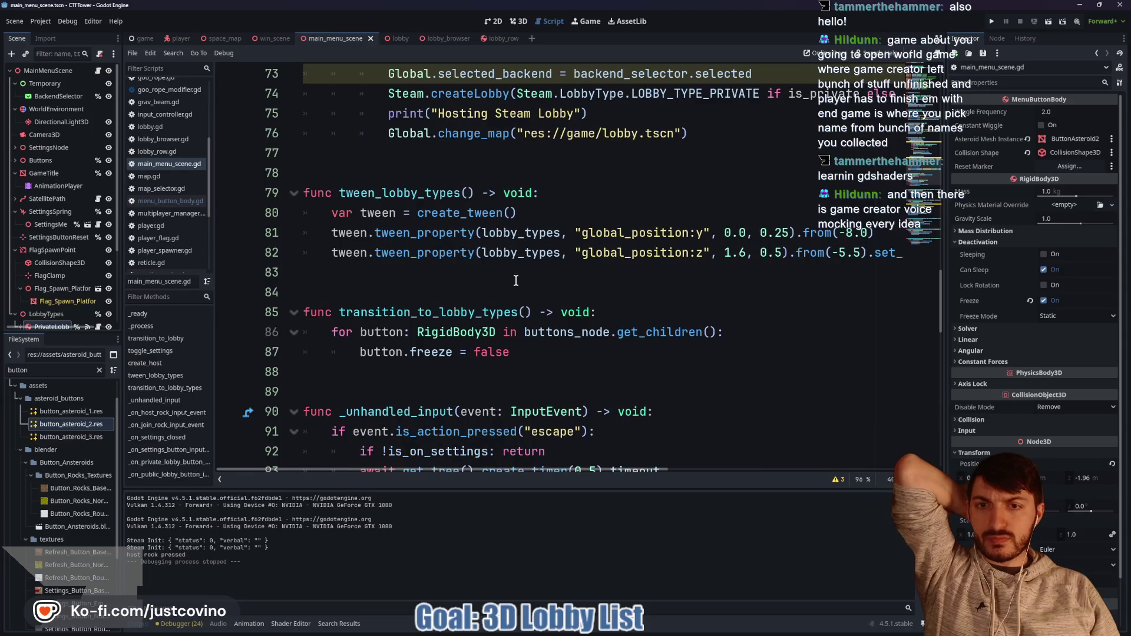
click(412, 196)
click(584, 199)
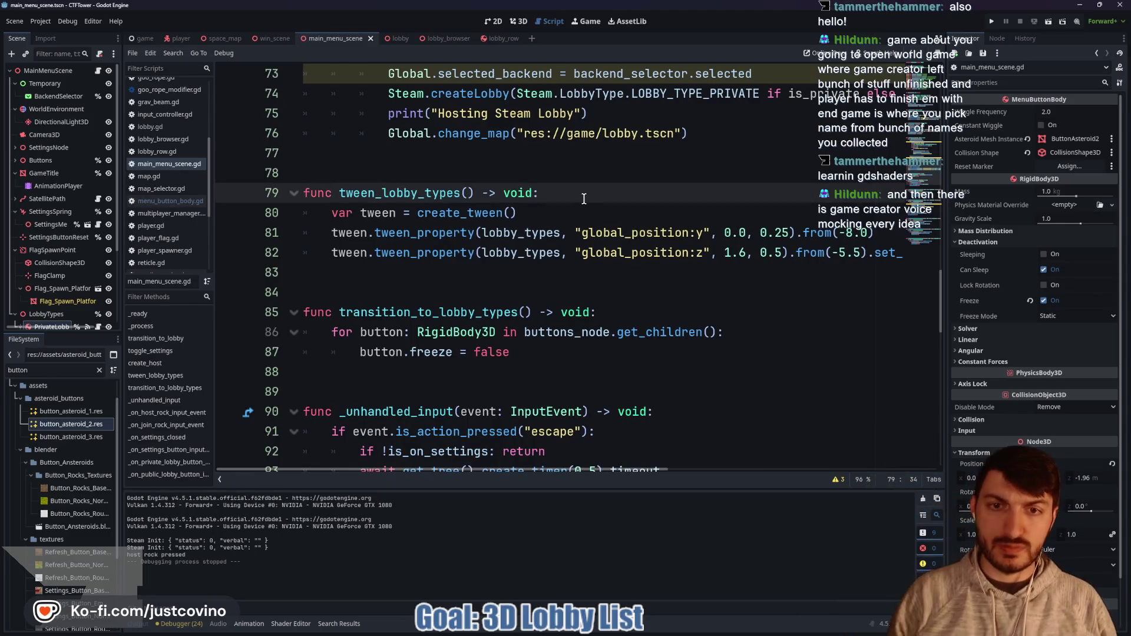
scroll(584, 199, up, 20)
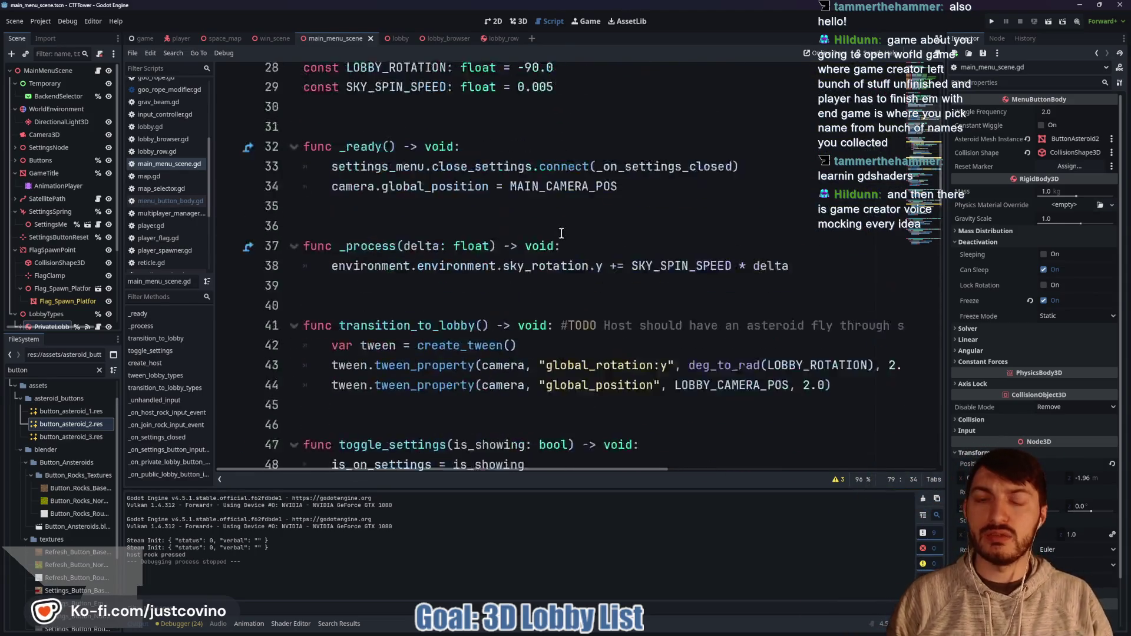
scroll(490, 226, down, 5)
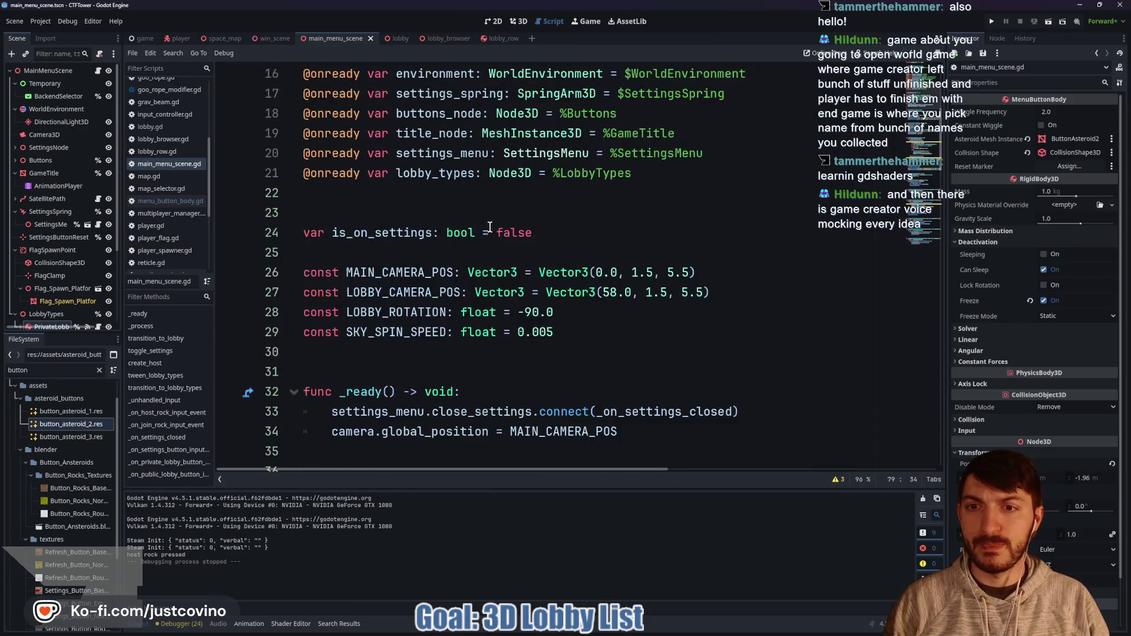
click(578, 237)
Add 'var is_on_lobby_types: bool = false' on a new line below is_on_settings.
key(Return)
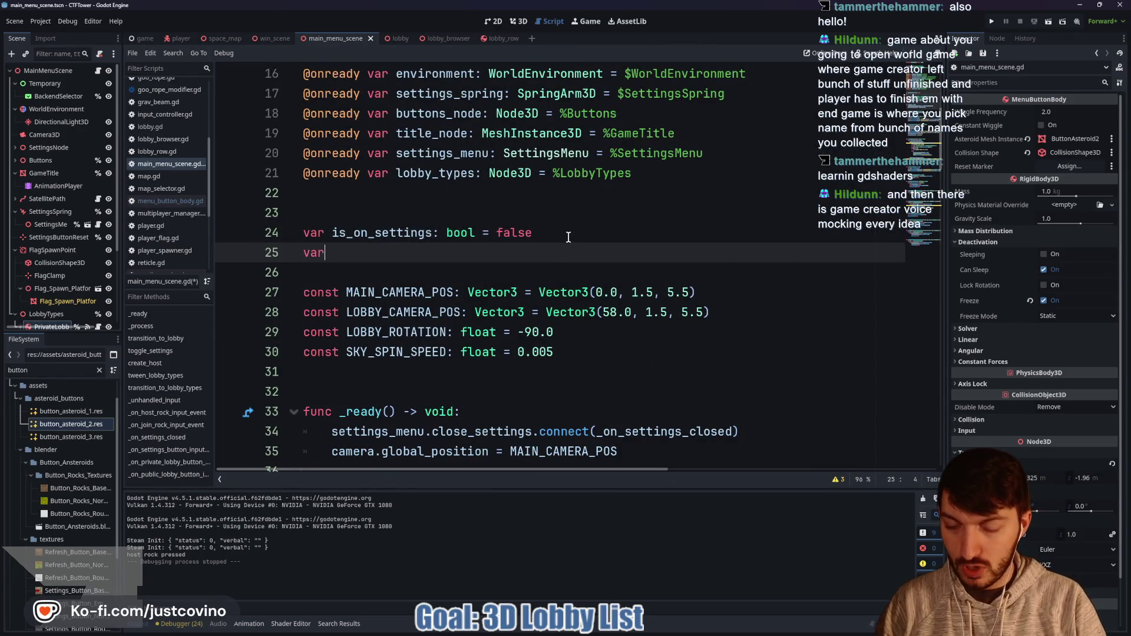
text(_on_lob)
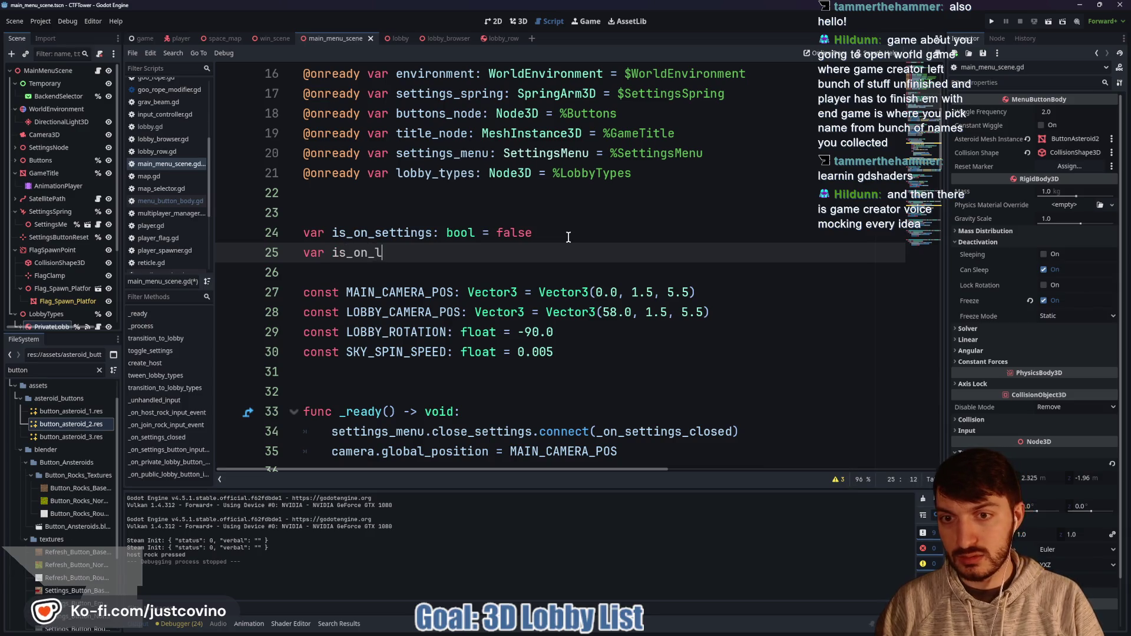
text(by_types: )
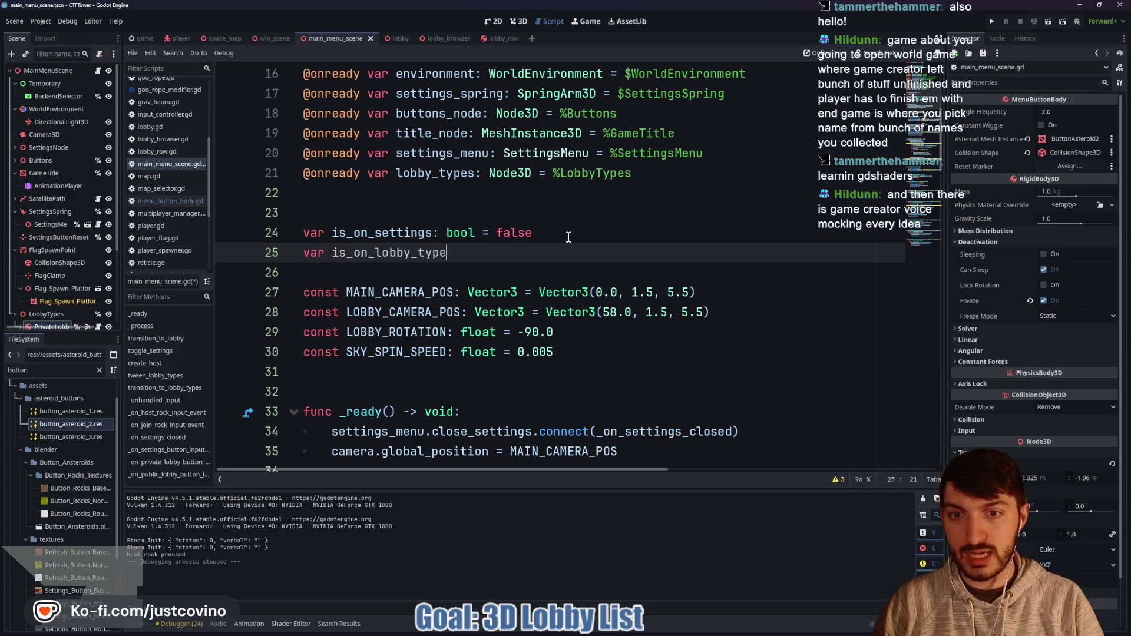
text(bool = false)
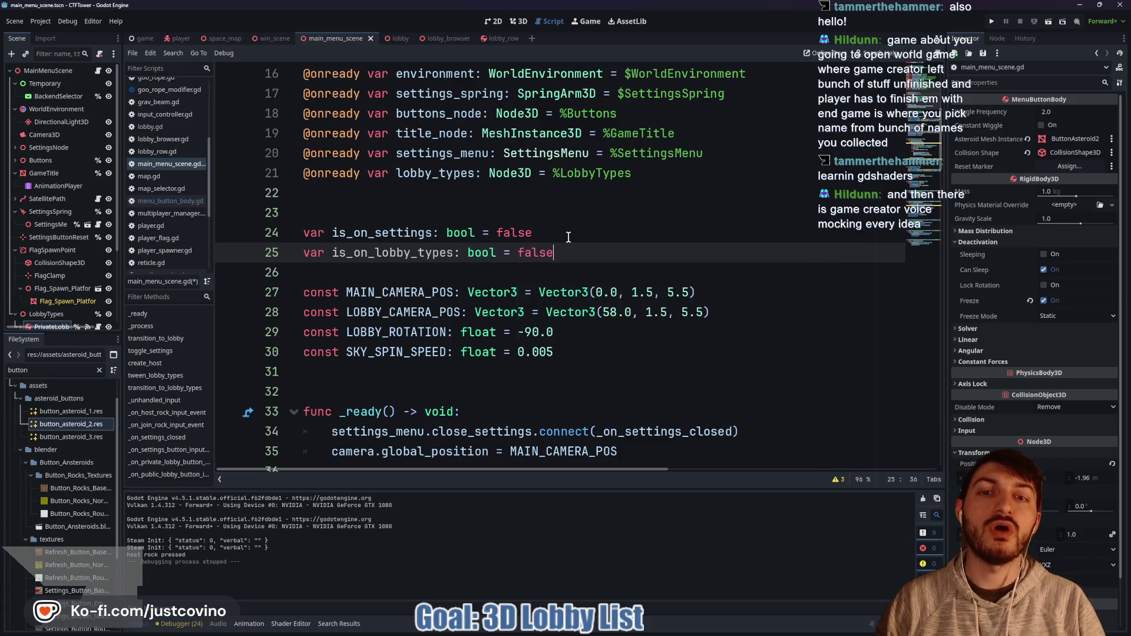
scroll(571, 234, down, 20)
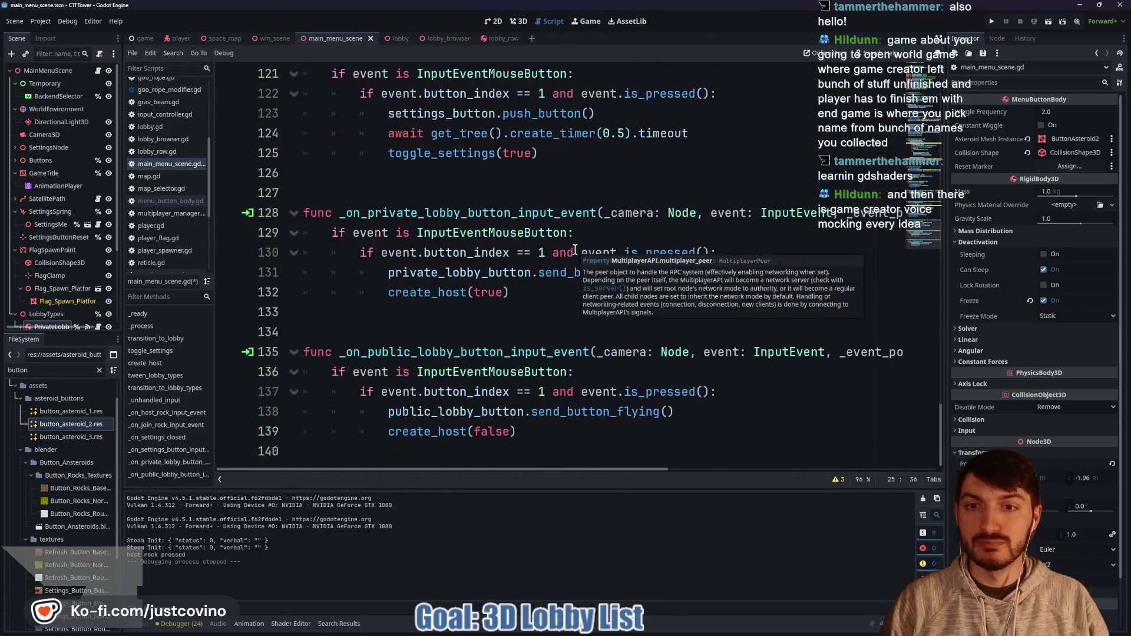
scroll(437, 265, up, 8)
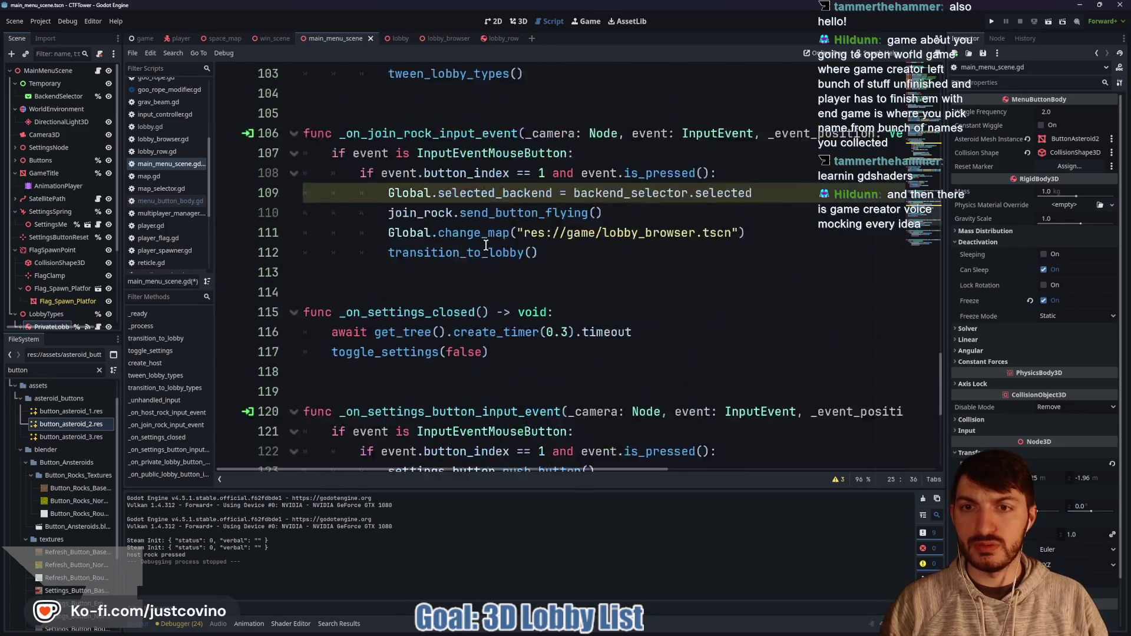
scroll(420, 248, up, 3)
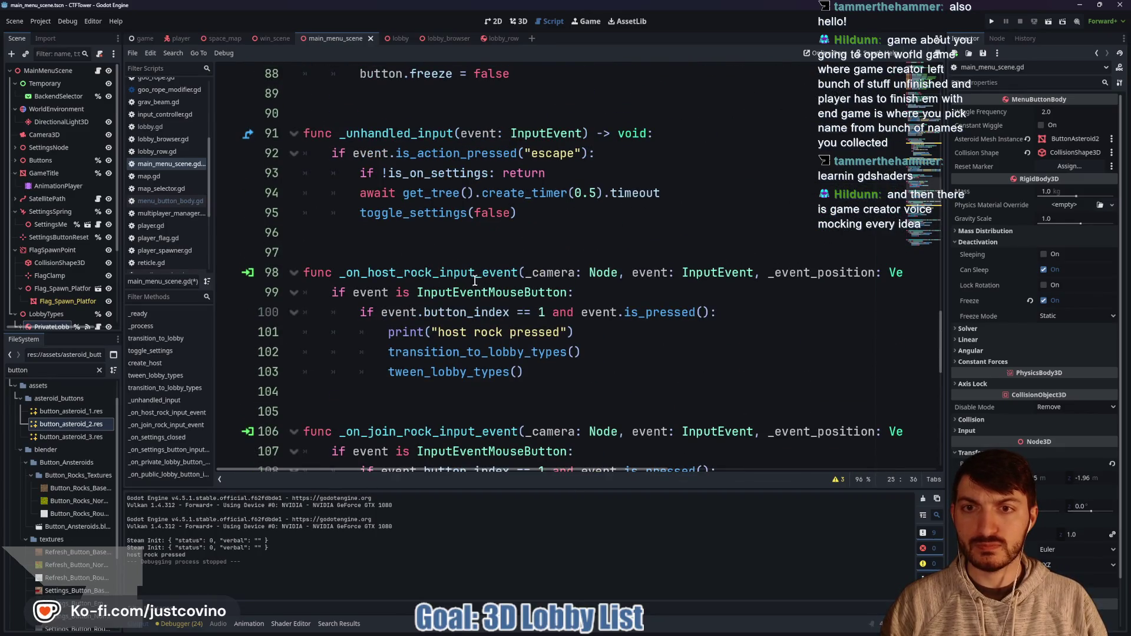
scroll(476, 281, up, 3)
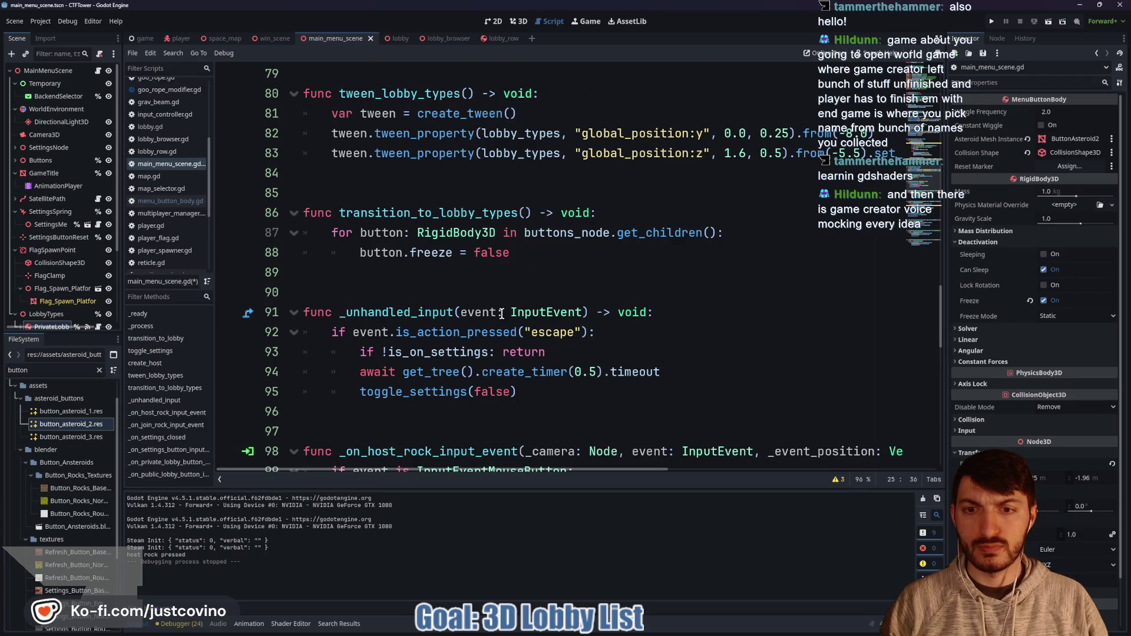
scroll(501, 314, down, 7)
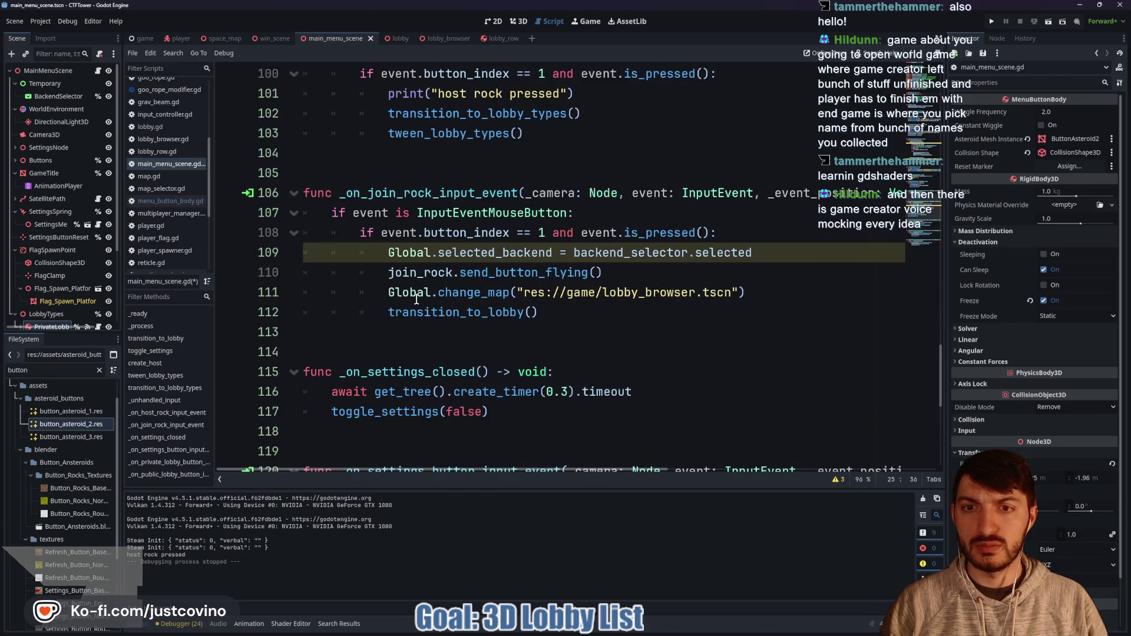
scroll(417, 299, down, 4)
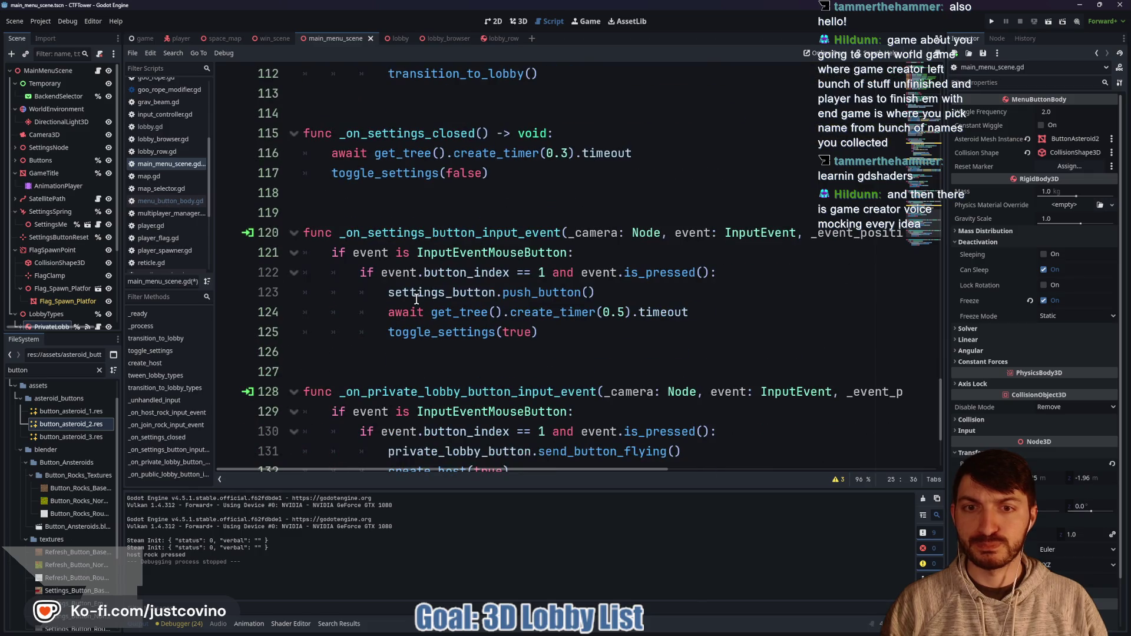
scroll(417, 300, down, 2)
scroll(417, 299, up, 6)
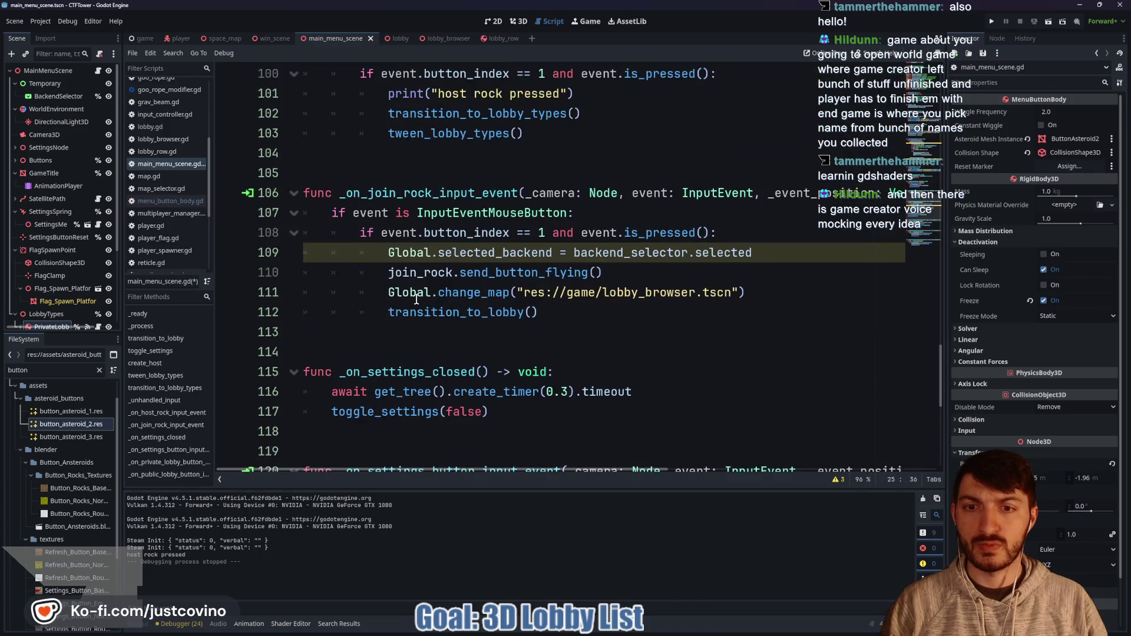
scroll(416, 299, up, 4)
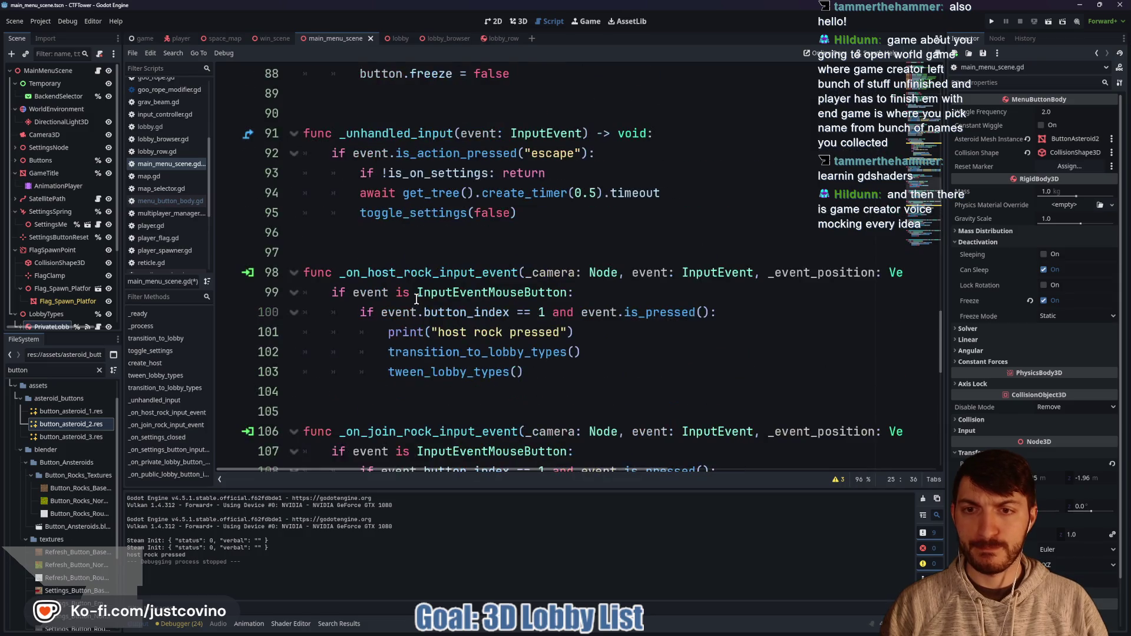
scroll(417, 299, up, 4)
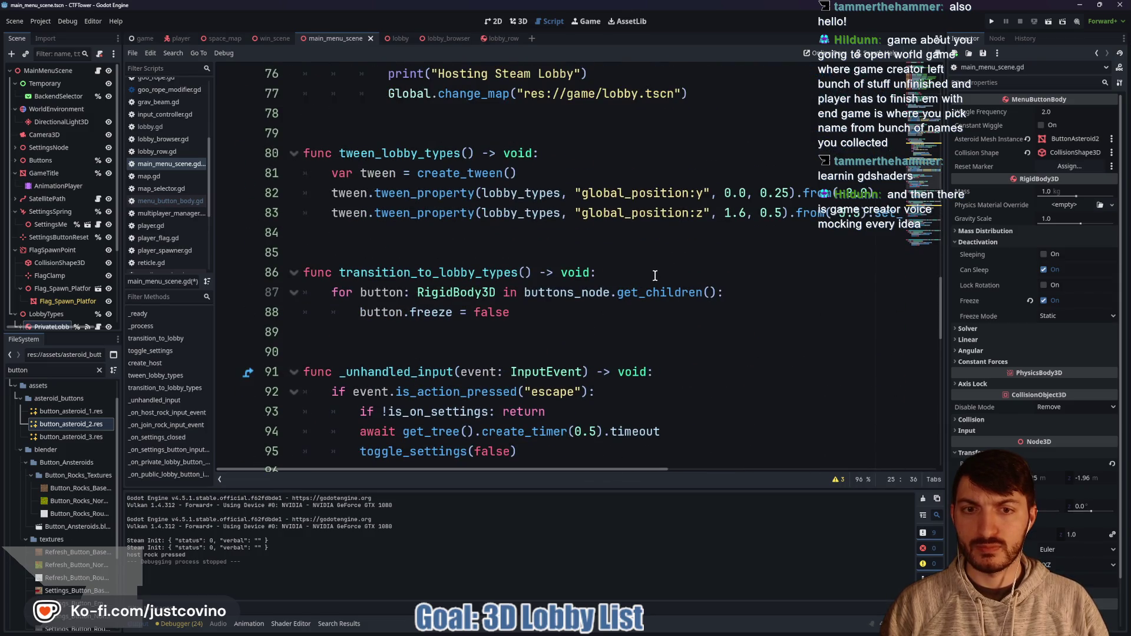
click(655, 276)
double_click(401, 275)
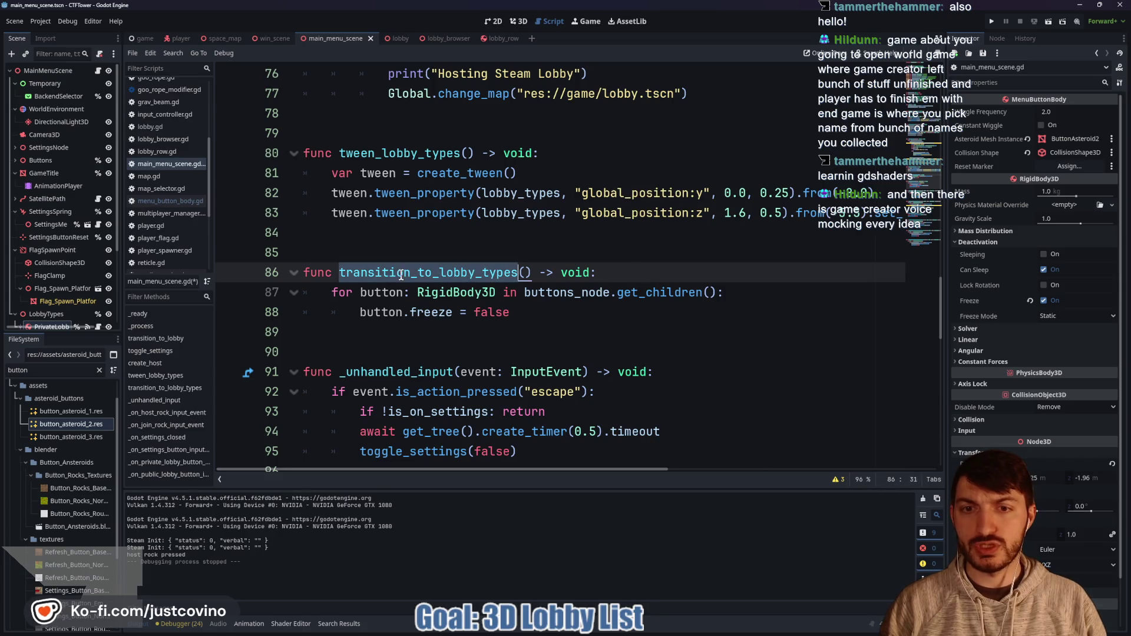
scroll(545, 328, up, 1)
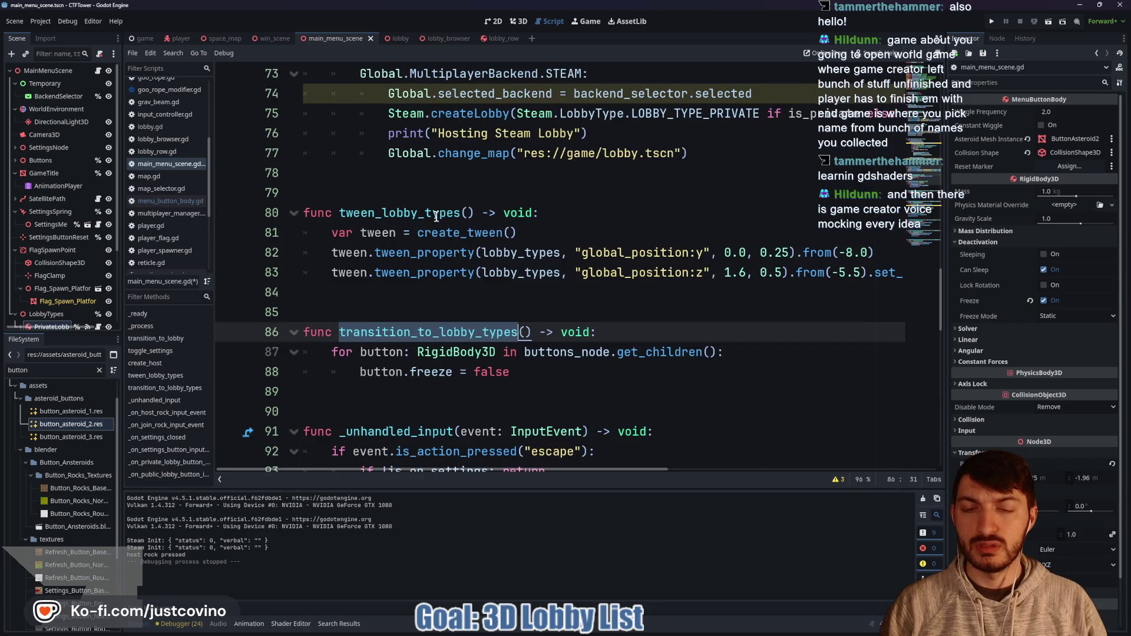
double_click(408, 213)
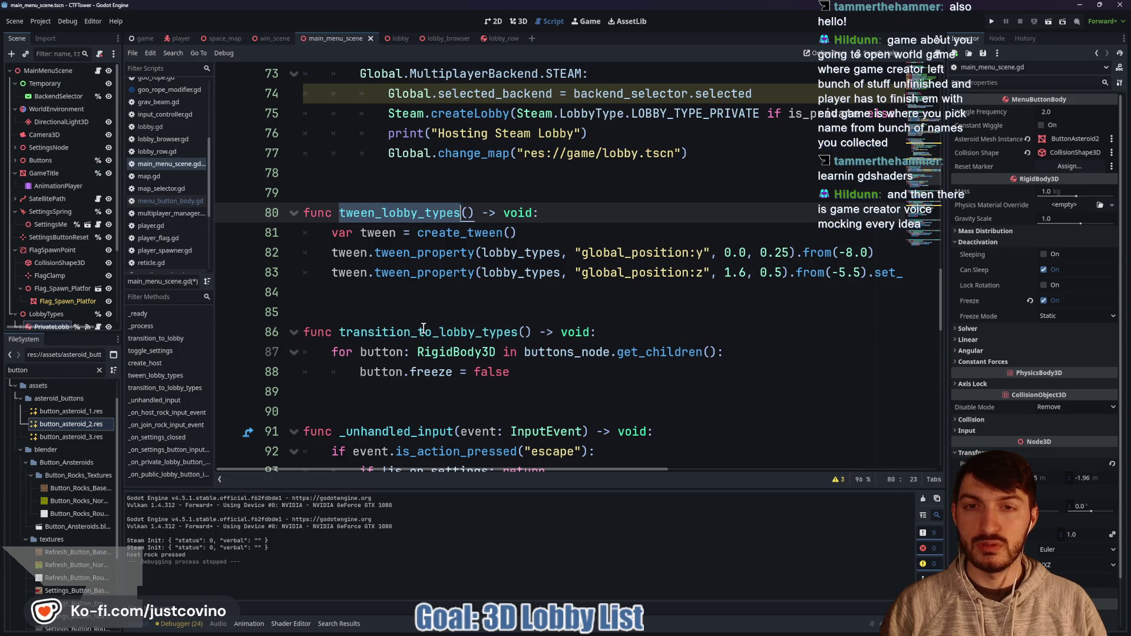
click(621, 333)
Make transition_to_lobby_types start with 'is_on_lobby_types = true' and save the script.
key(Return)
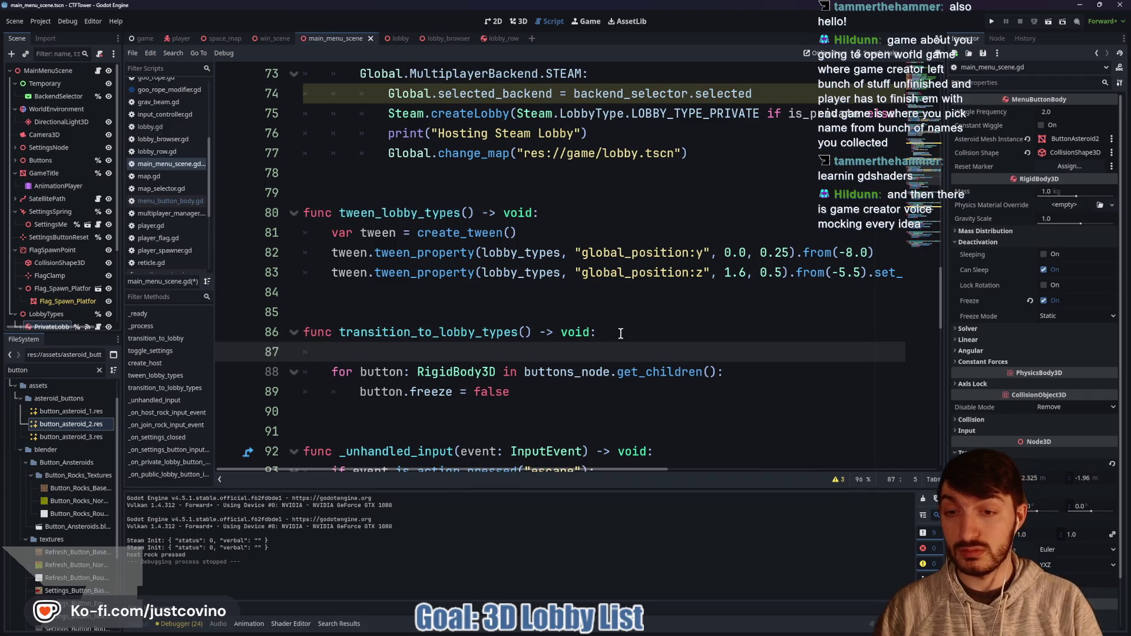
text(is_)
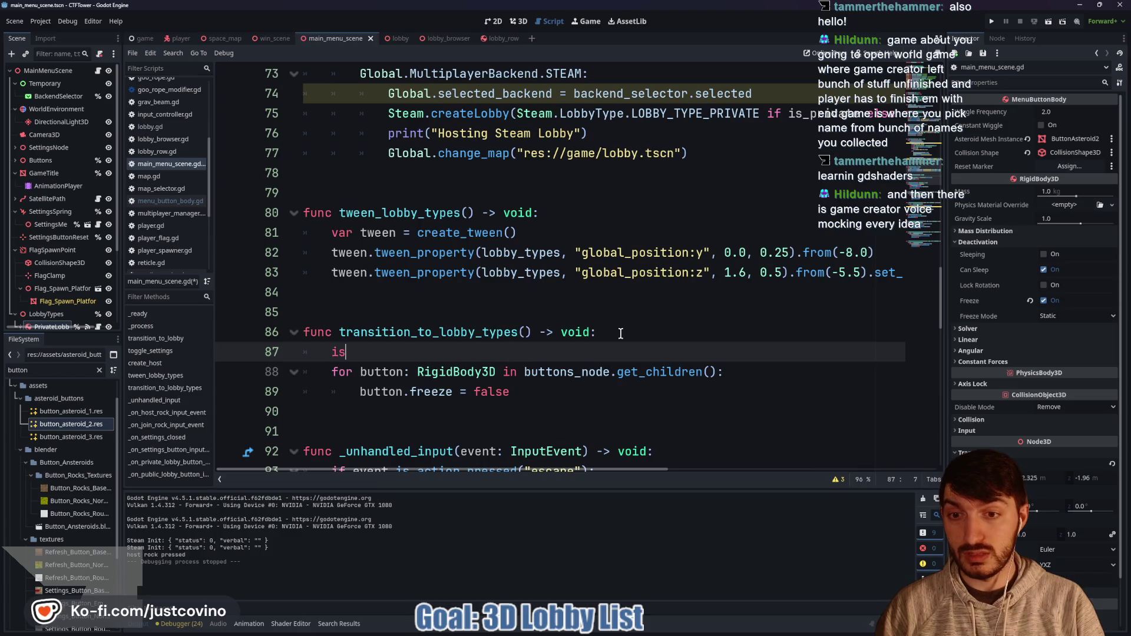
text(on_)
key(Return)
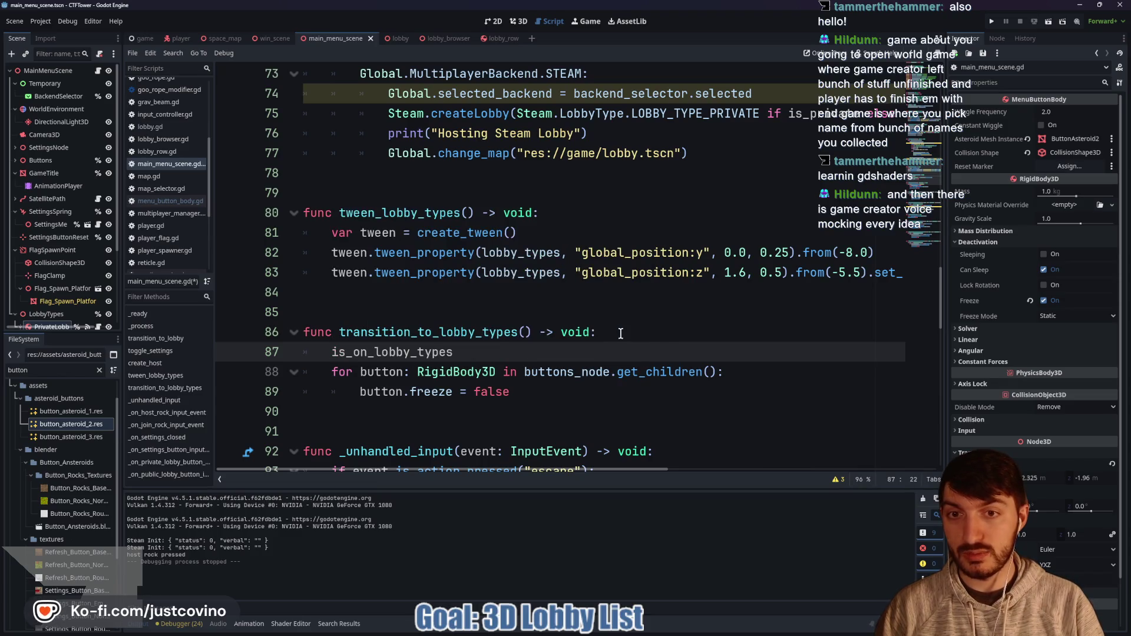
text(= true)
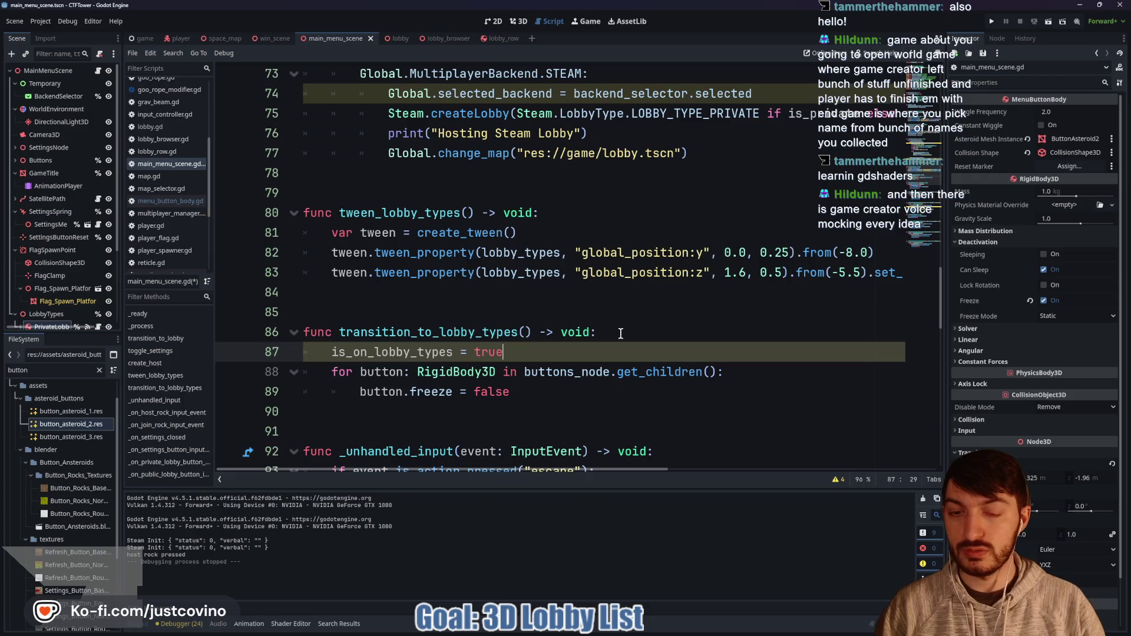
key(ctrl+s)
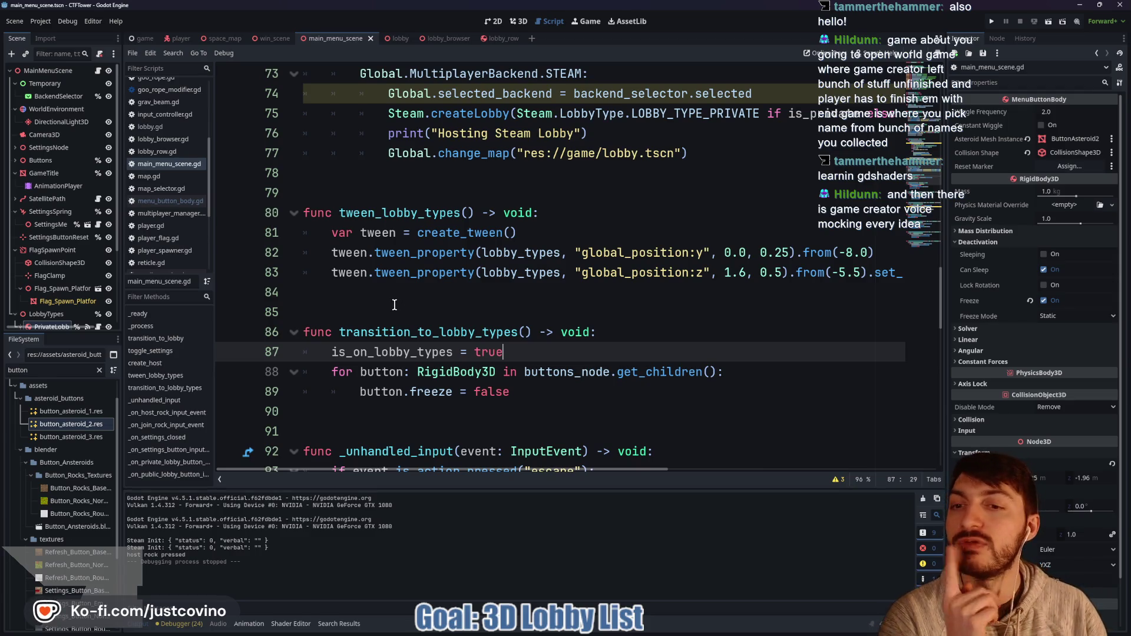
Indent the empty line after the toggle_settings call by one more level.
scroll(395, 306, up, 1)
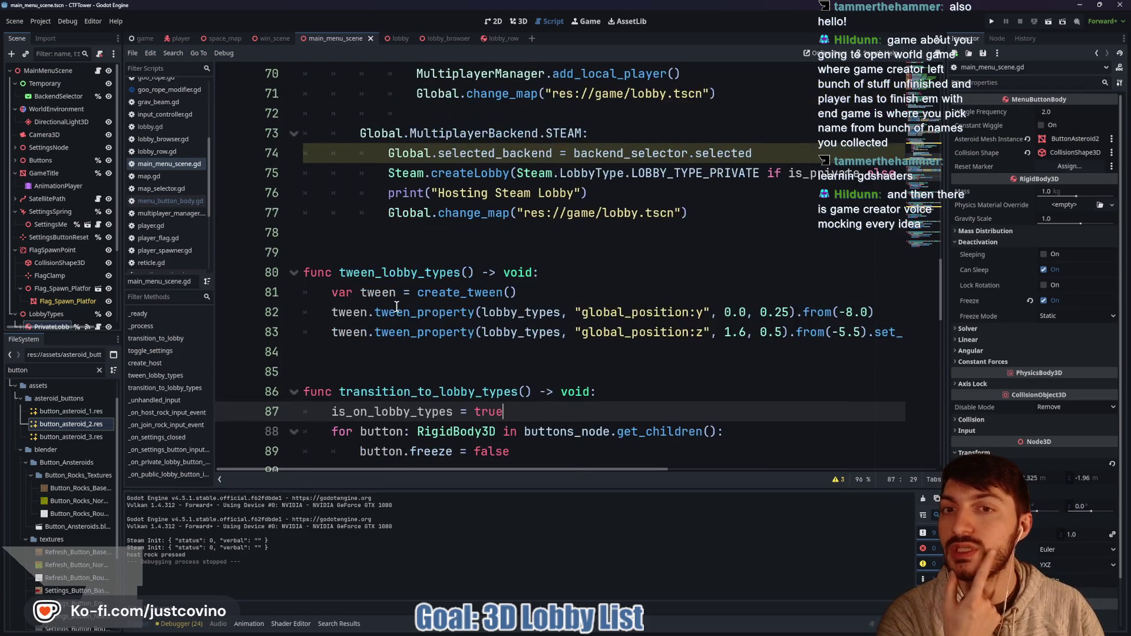
mouse_move(396, 307)
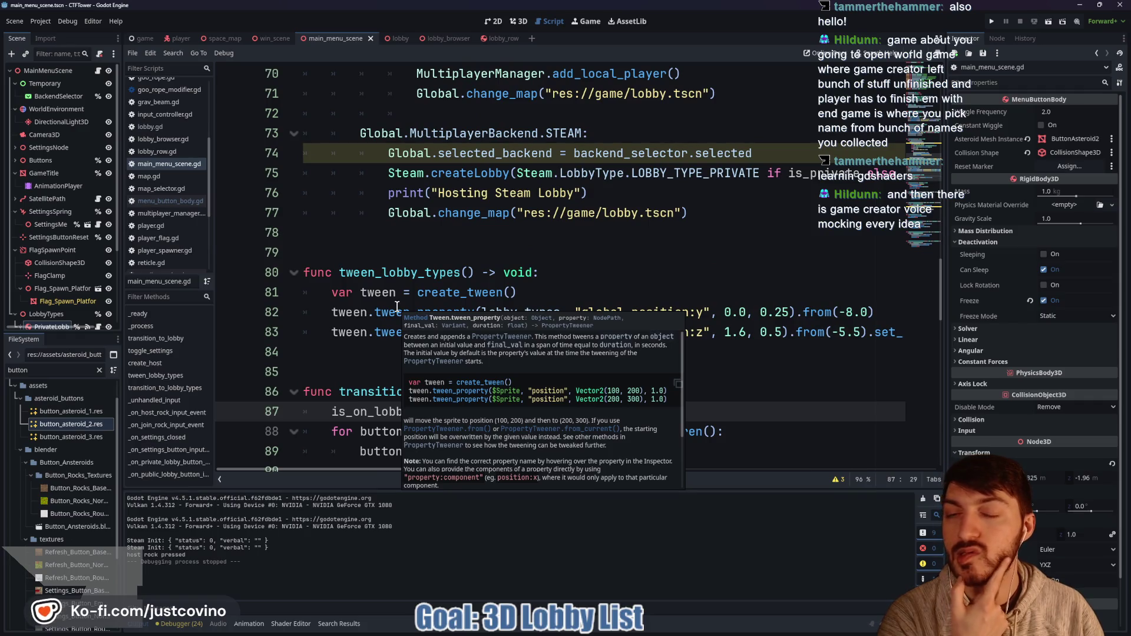
scroll(422, 302, up, 1)
scroll(423, 301, up, 6)
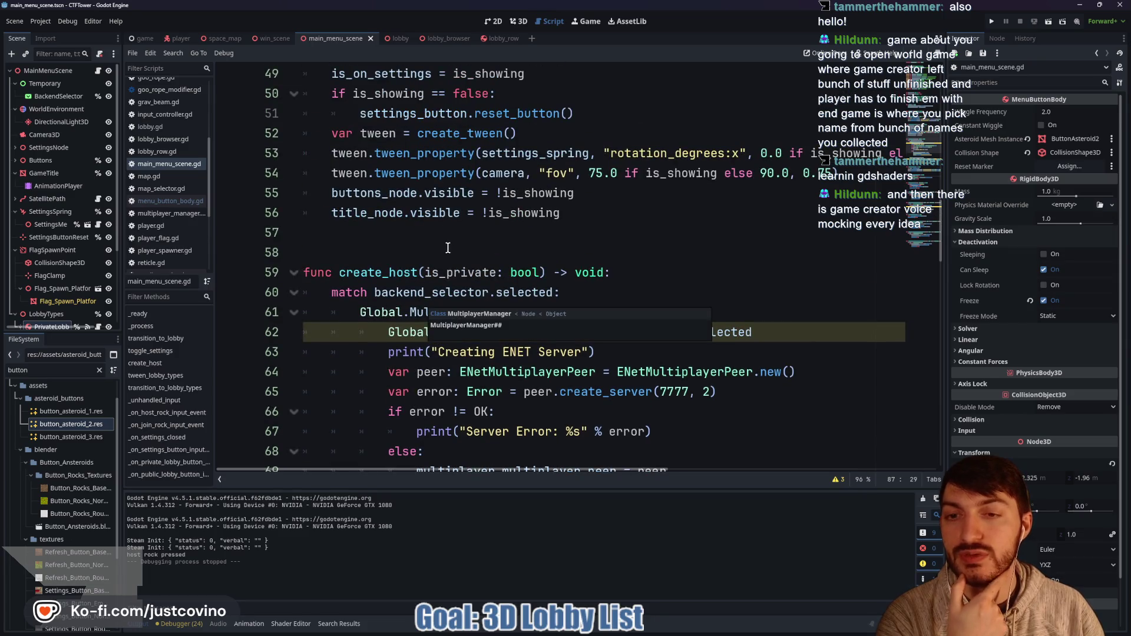
scroll(415, 243, down, 10)
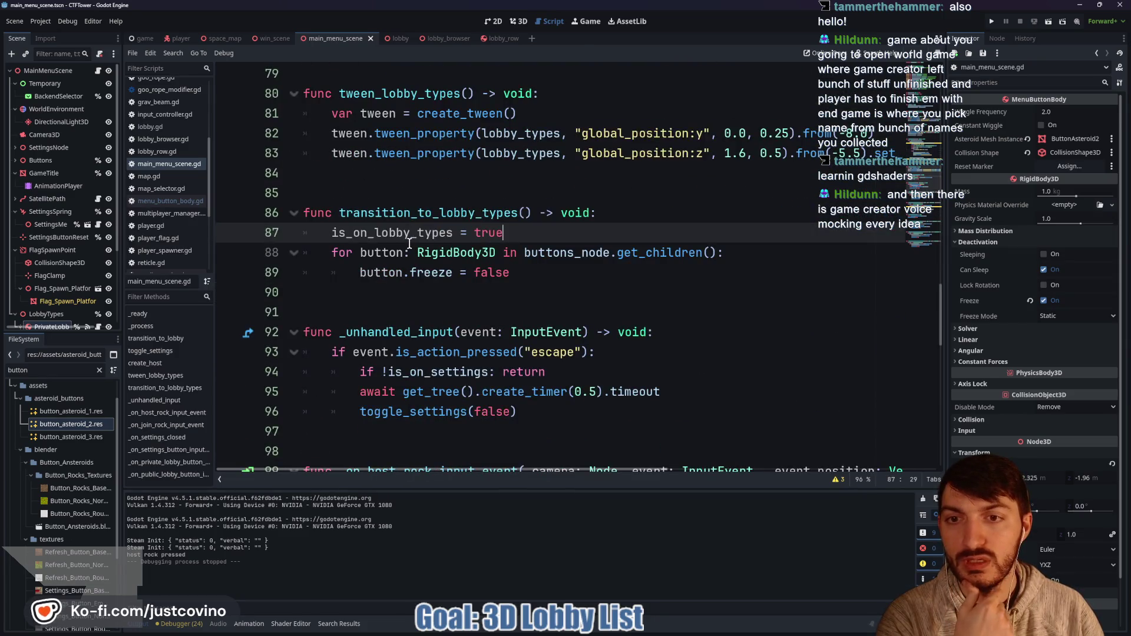
scroll(410, 243, down, 2)
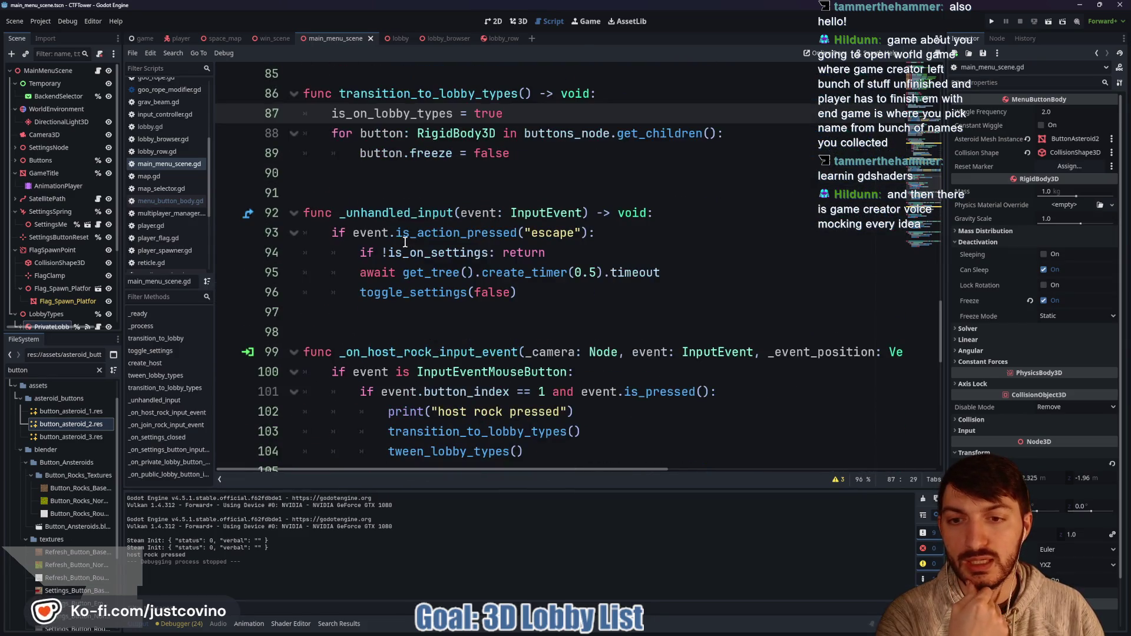
click(420, 311)
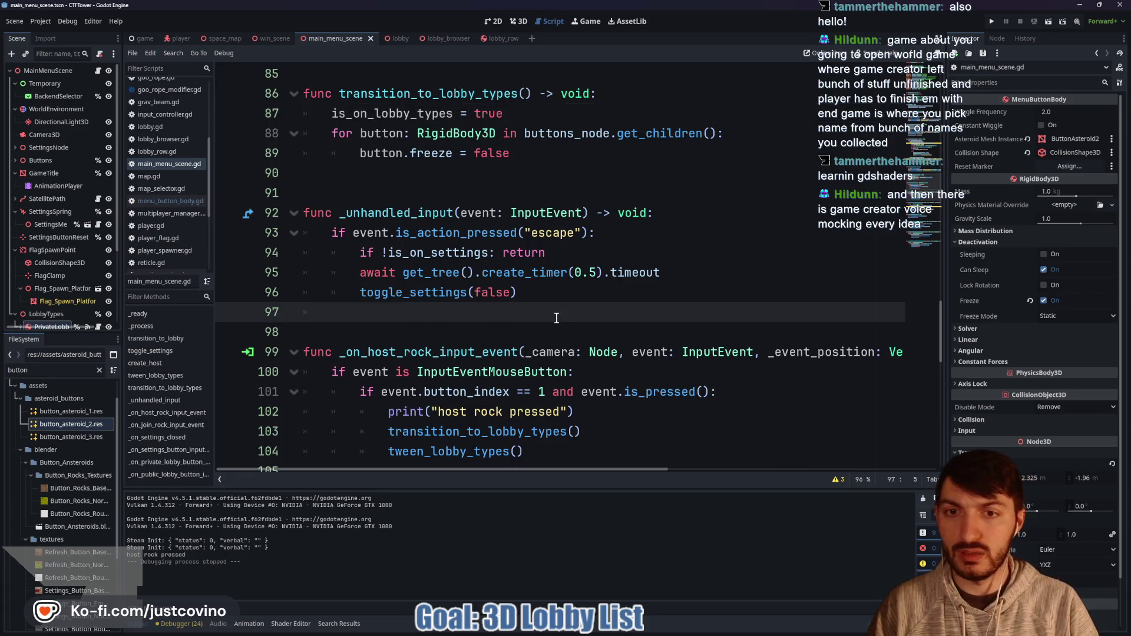
key(Tab)
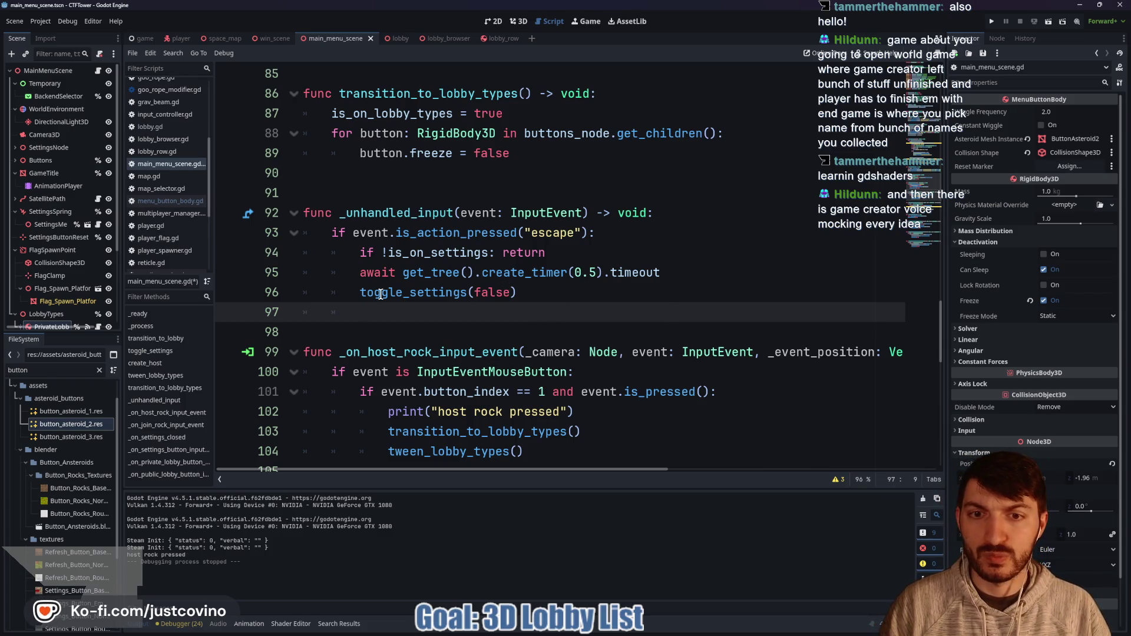
Change the escape check to 'if is_on_settings:' and nest the await and toggle_settings lines under it.
mouse_move(380, 294)
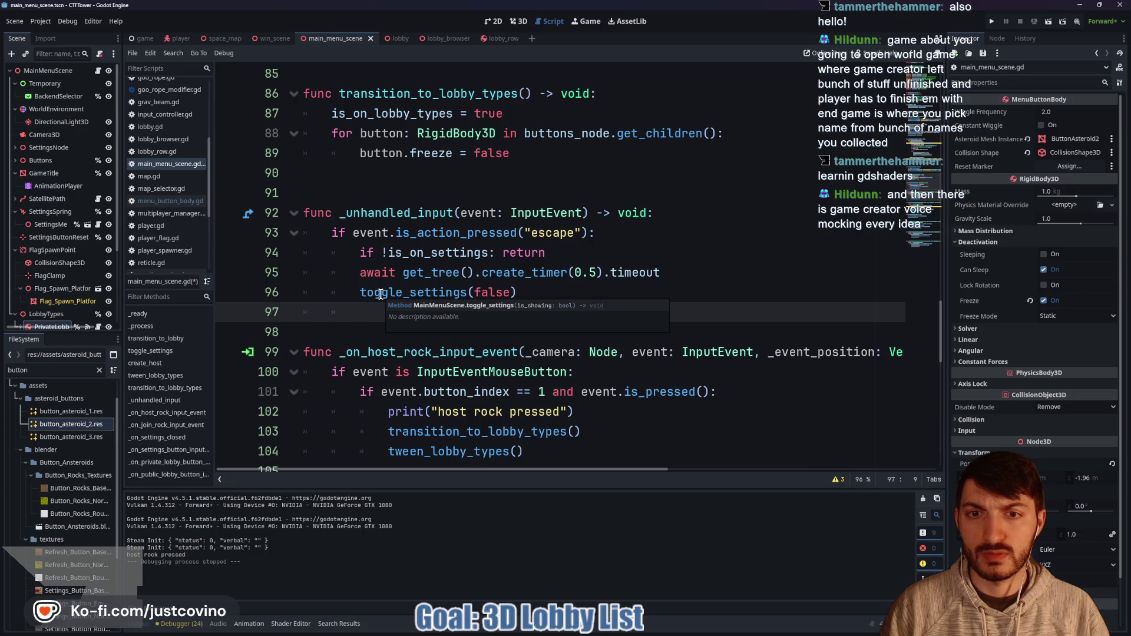
click(625, 233)
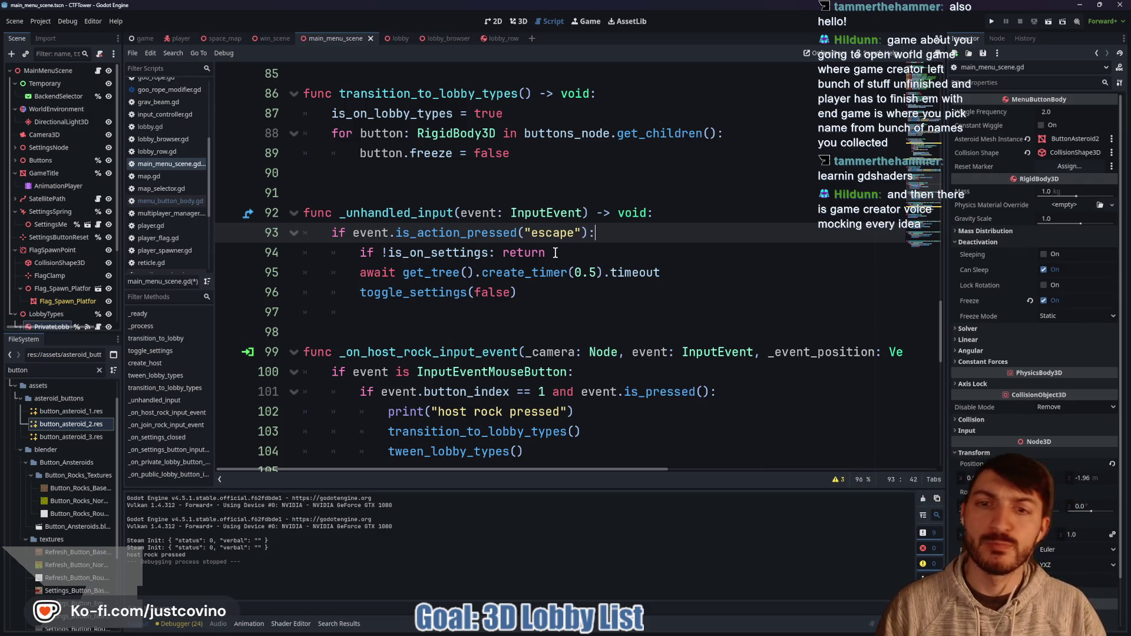
drag(555, 253, 380, 252)
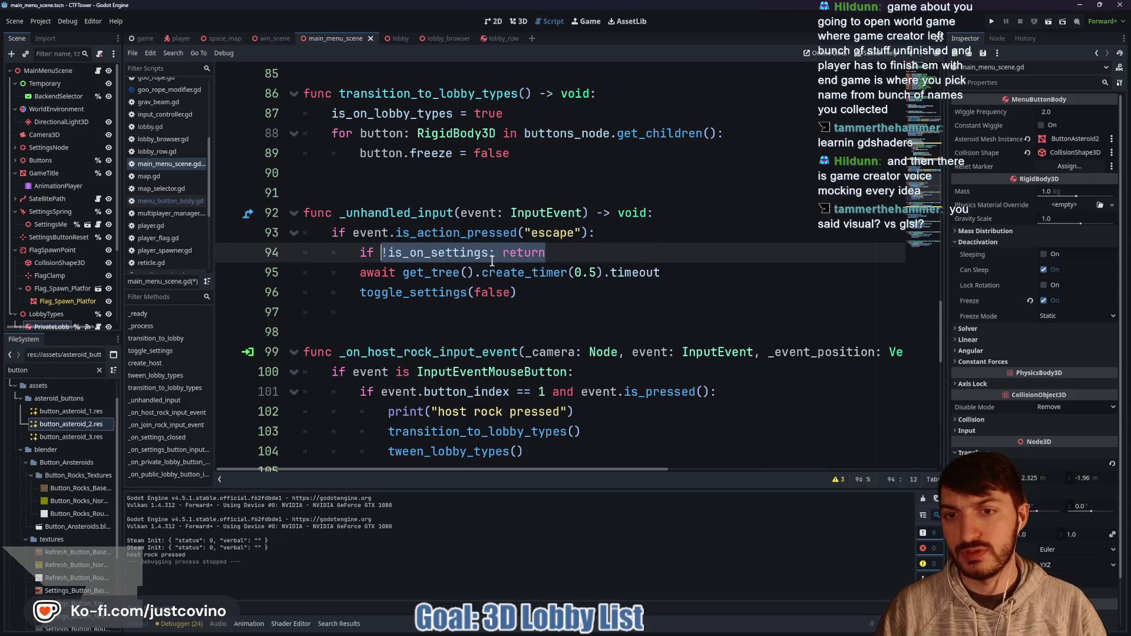
text(is_on_s)
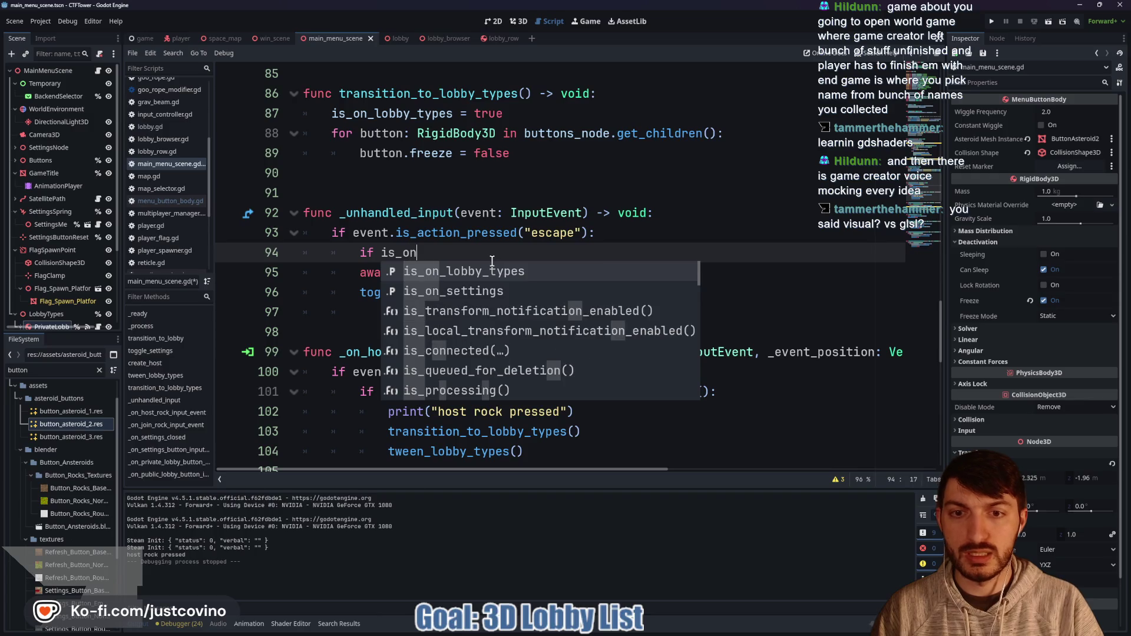
key(Return)
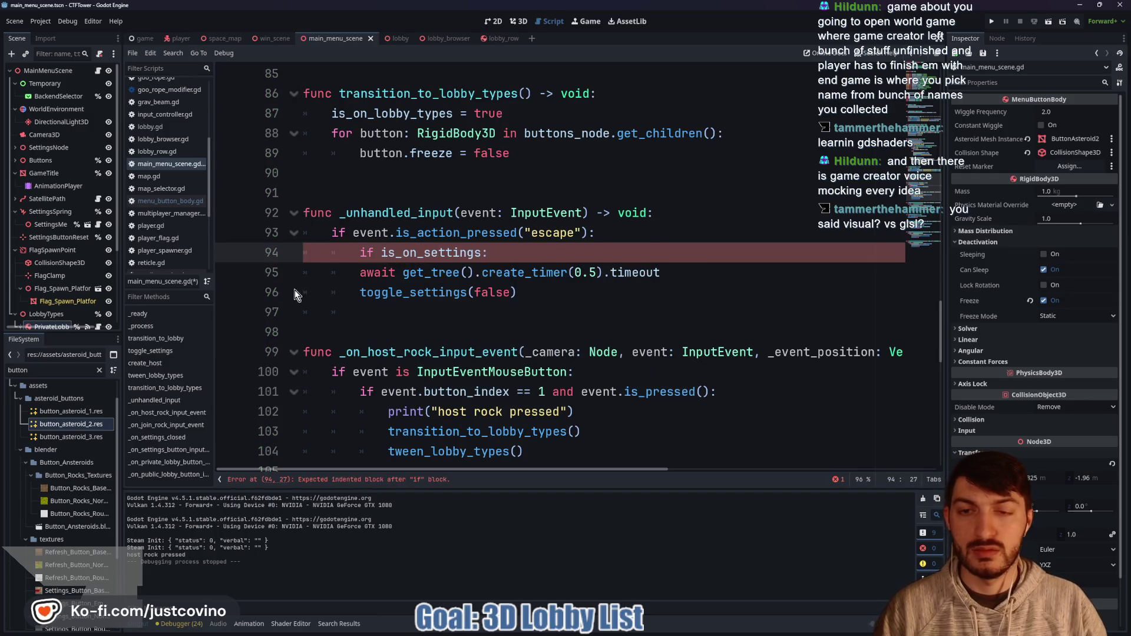
drag(360, 272, 516, 292)
key(Tab)
Add an 'elif is_on_lobby_types:' branch that returns, followed by a blank line.
click(451, 315)
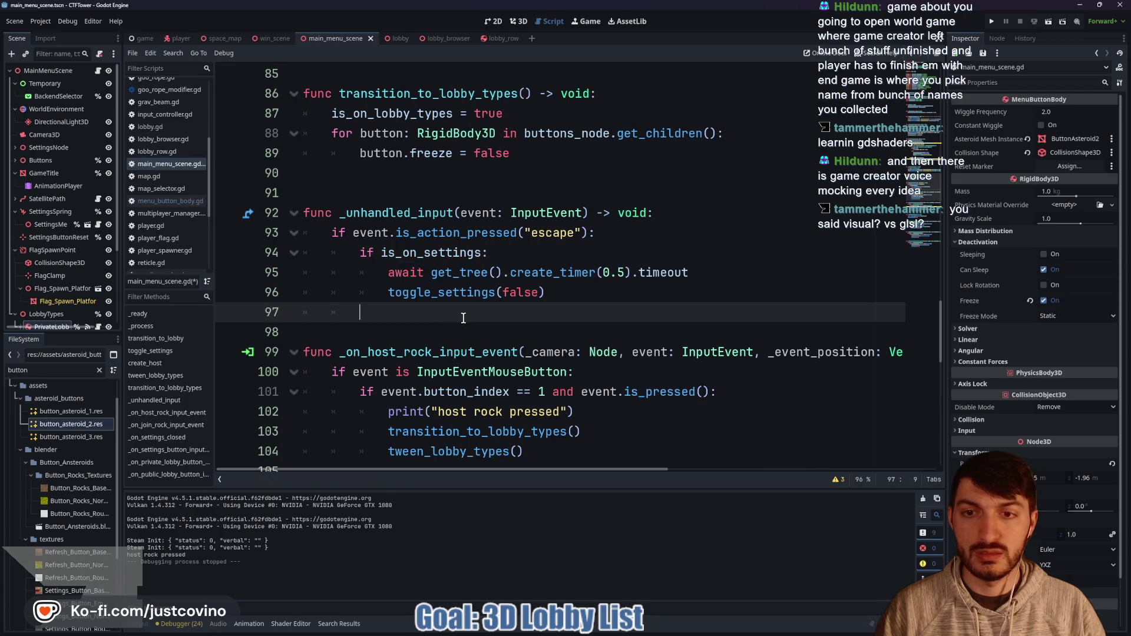
text(lif is_)
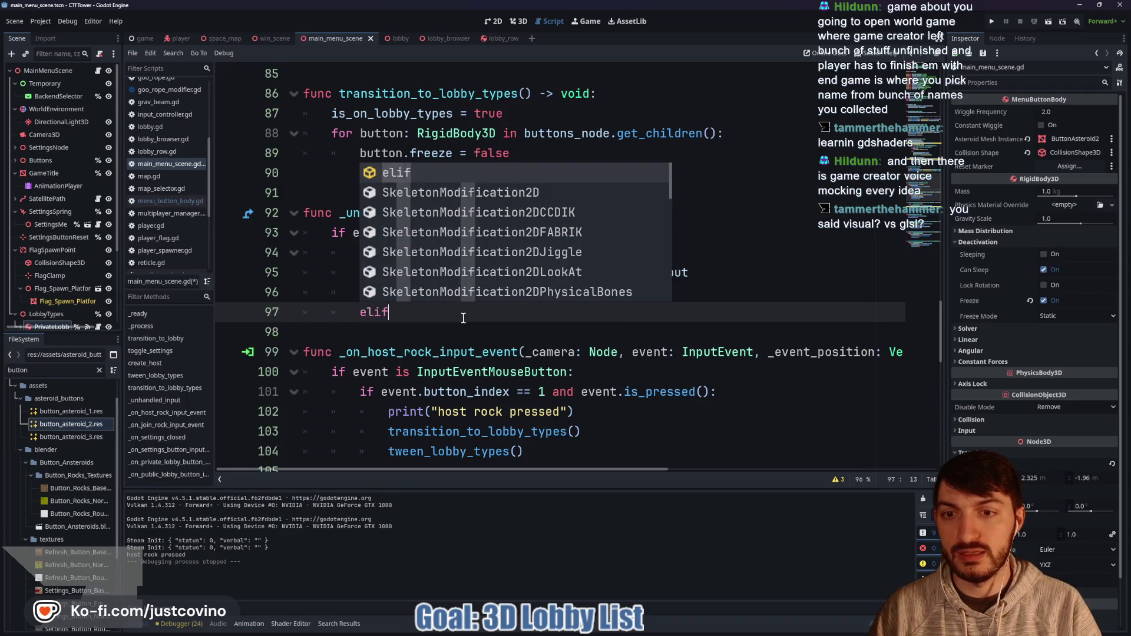
key(Return)
text(:)
key(Return)
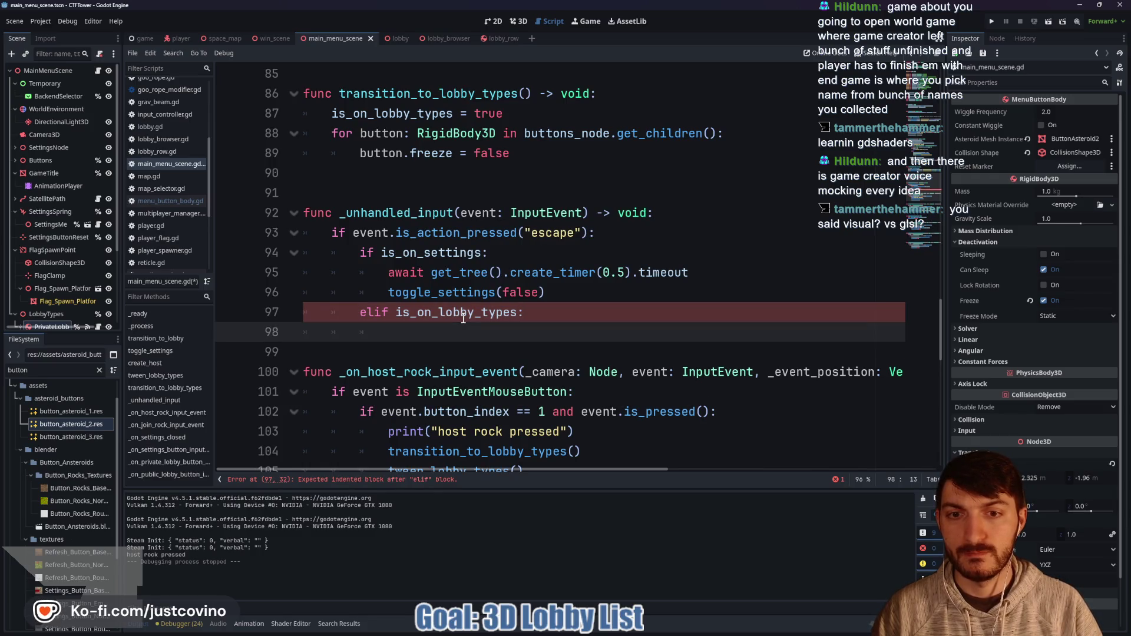
text(return)
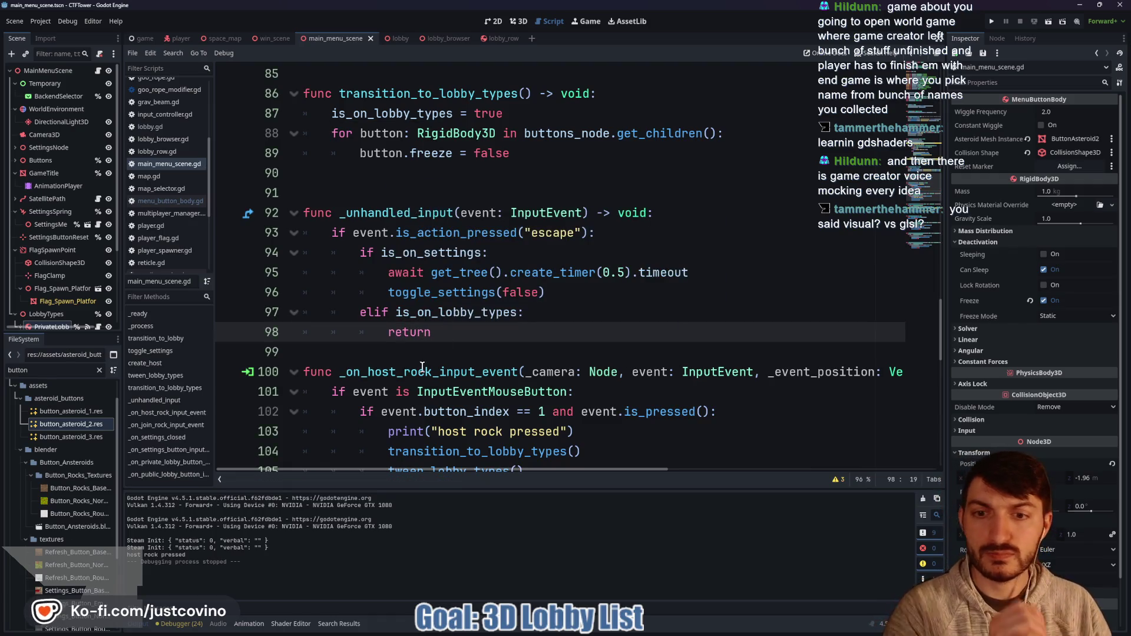
click(413, 352)
key(Return)
Insert blank lines after transition_to_lobby_types for a new function.
scroll(398, 352, up, 2)
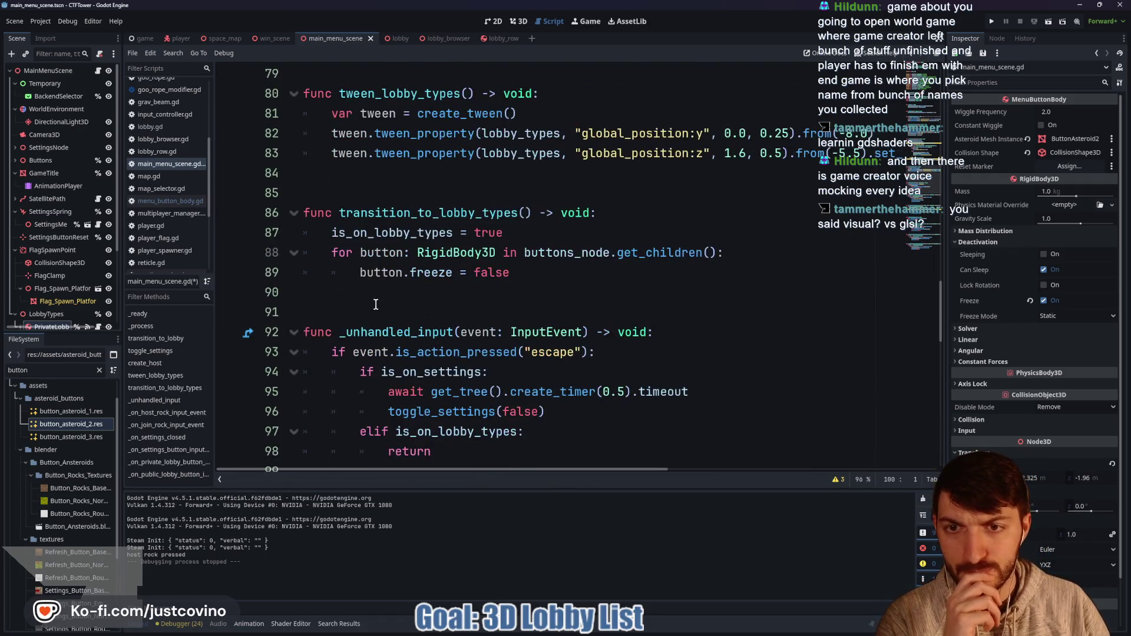
click(363, 295)
key(Return)
key(Return)
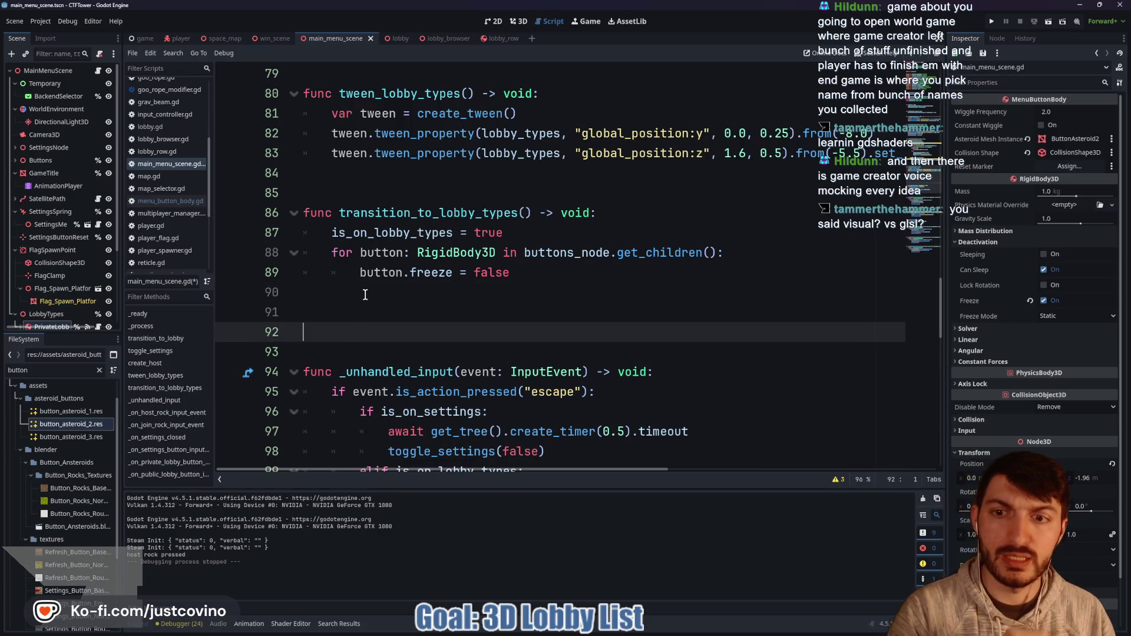
Write a stub 'func reset_join_host_buttons() -> void:' containing pass, and save.
key(Up)
text(func)
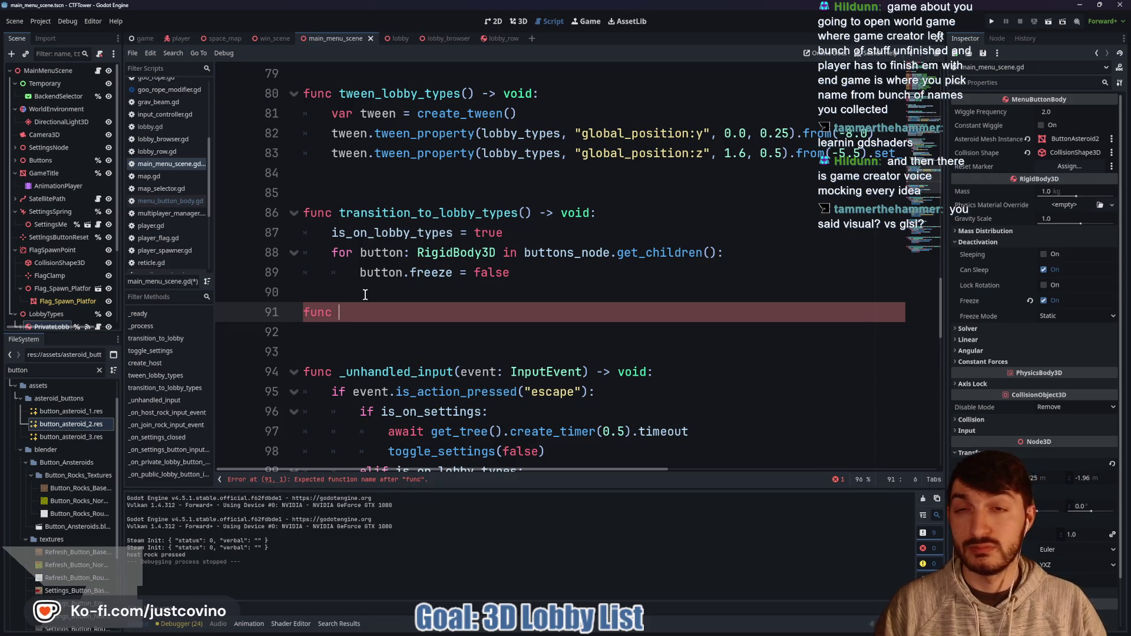
scroll(365, 294, up, 3)
scroll(366, 295, down, 3)
text(reset_join_host_buttons() -)
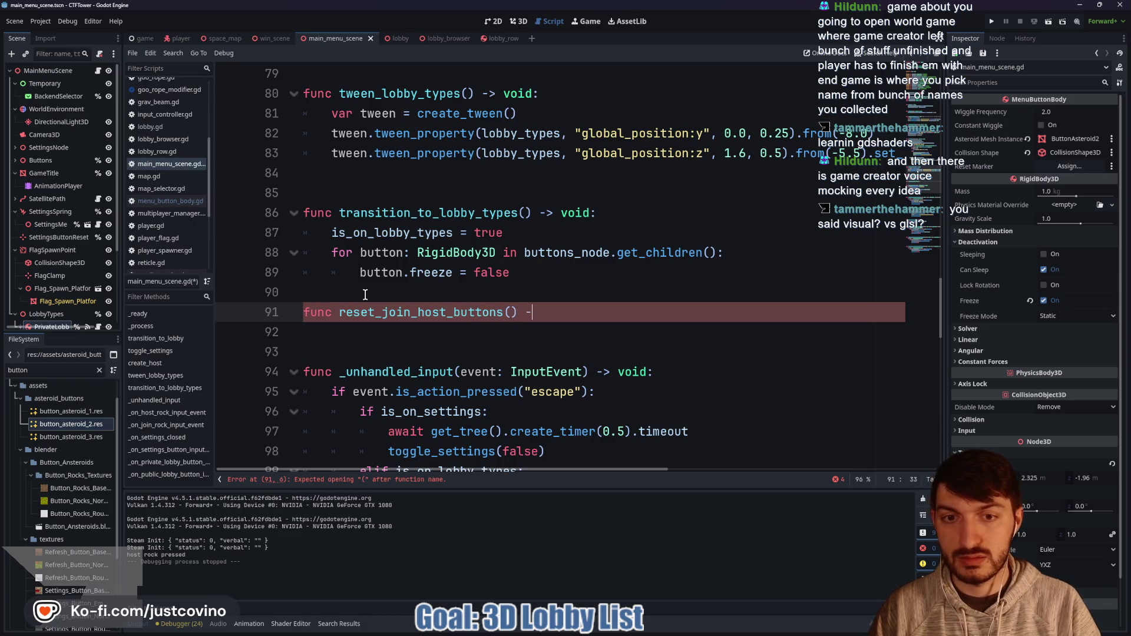
text(oid:)
key(Return)
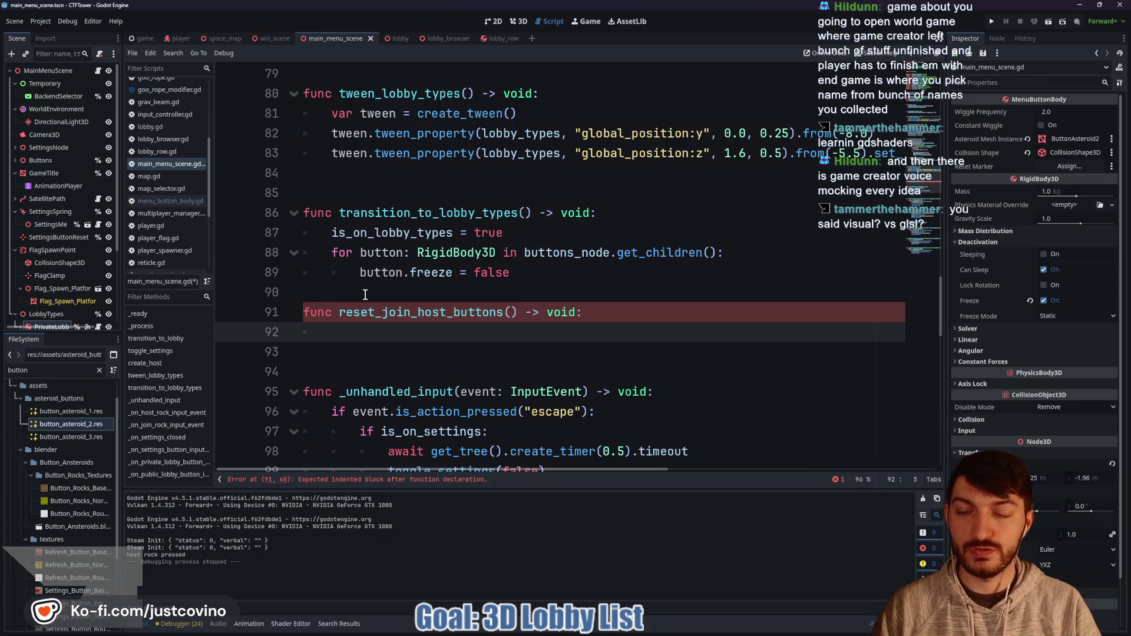
text(pass)
key(ctrl+s)
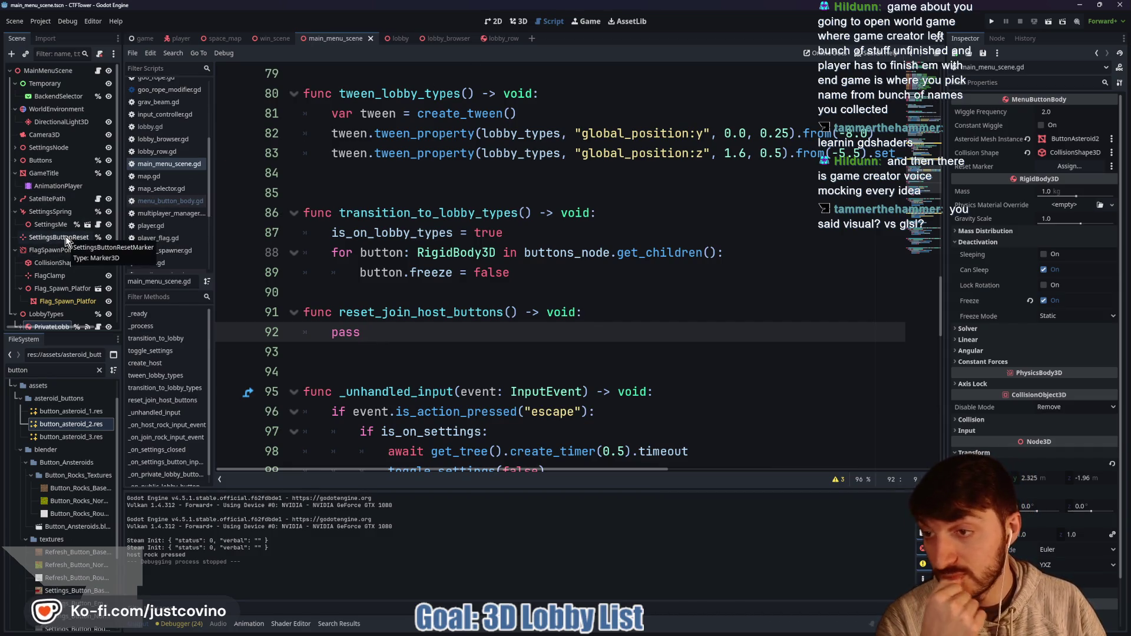
Expand Buttons to show HostRock and JoinRock, and add a blank line before reset_join_host_buttons.
click(15, 160)
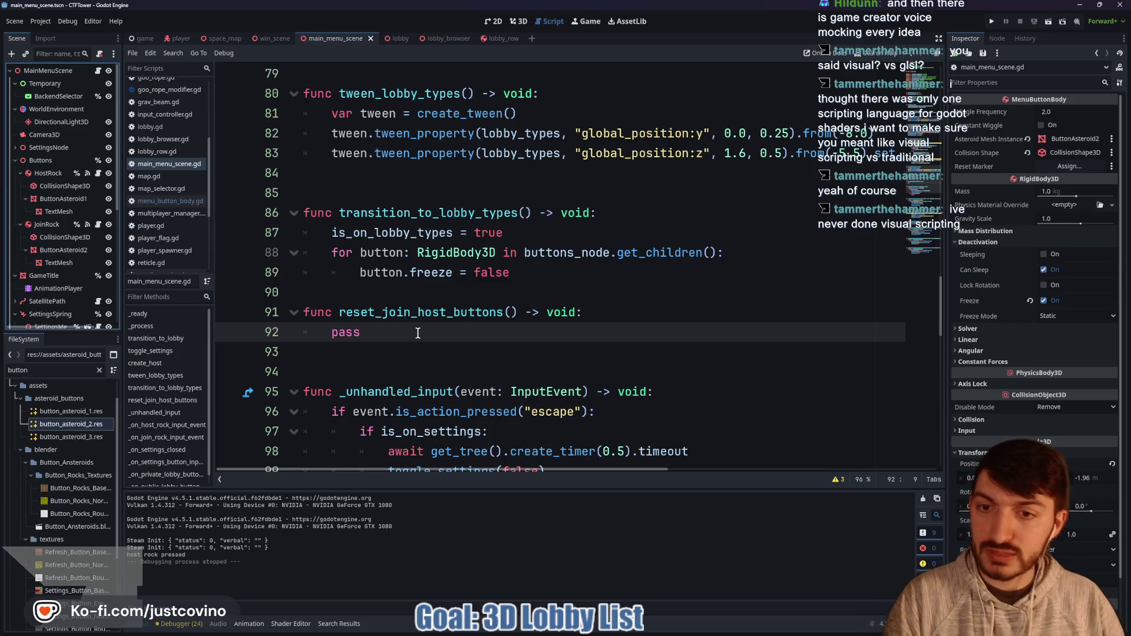
click(378, 295)
key(Return)
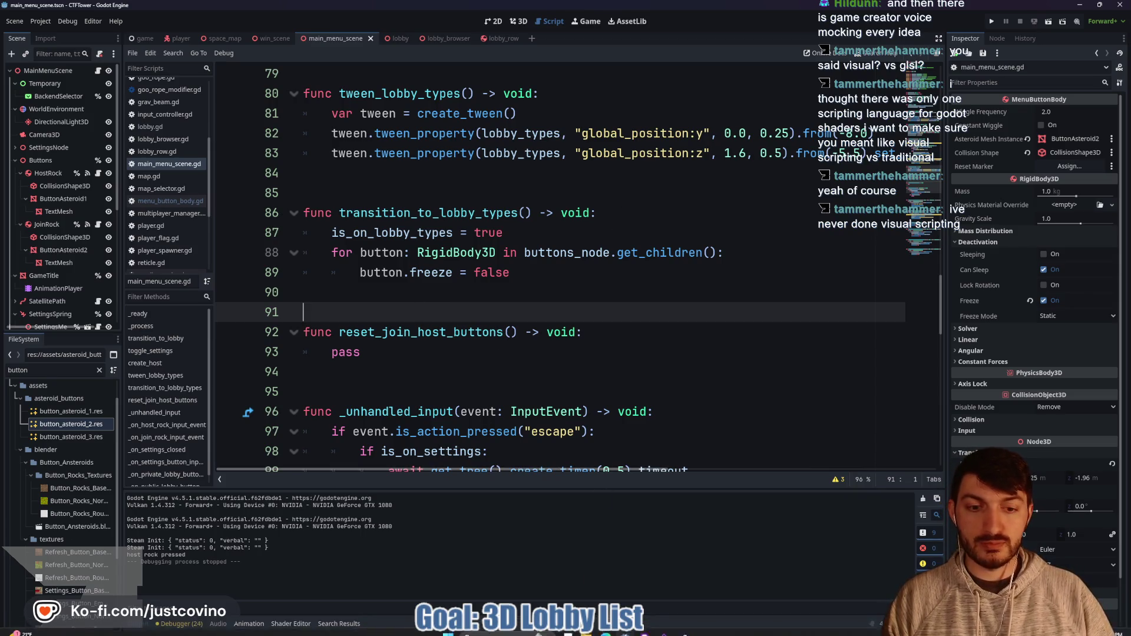
click(606, 634)
Load the VFX-sketchbook-Godot-4.x GitHub repository in a new tab and copy its URL.
click(408, 56)
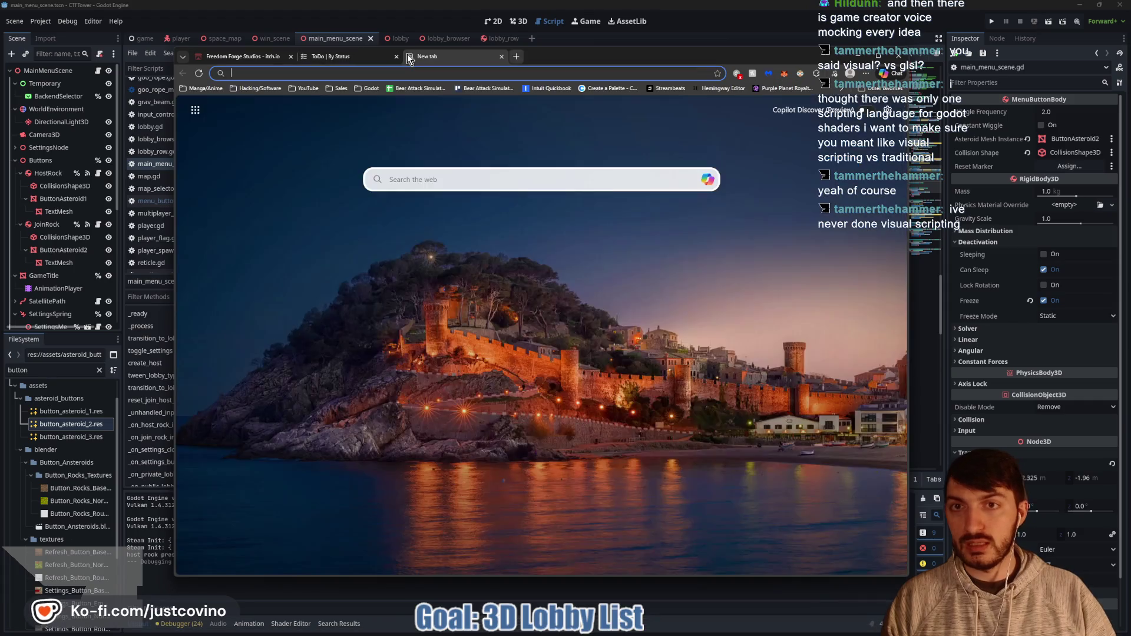
text(heytibo)
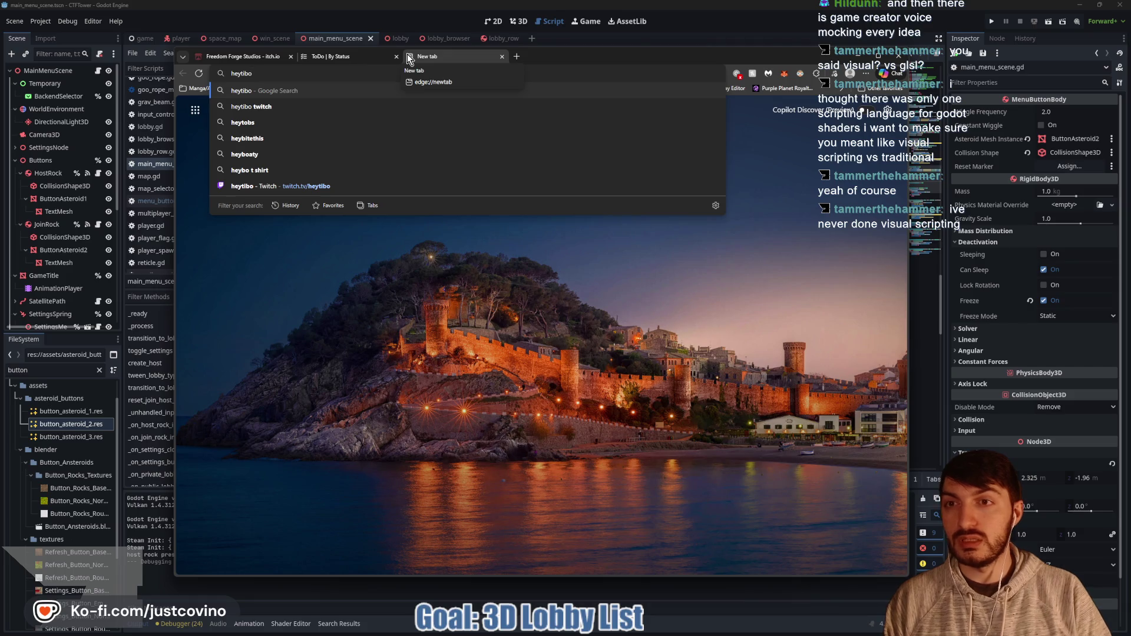
key(BackSpace)
key(BackSpace)
key(BackSpace)
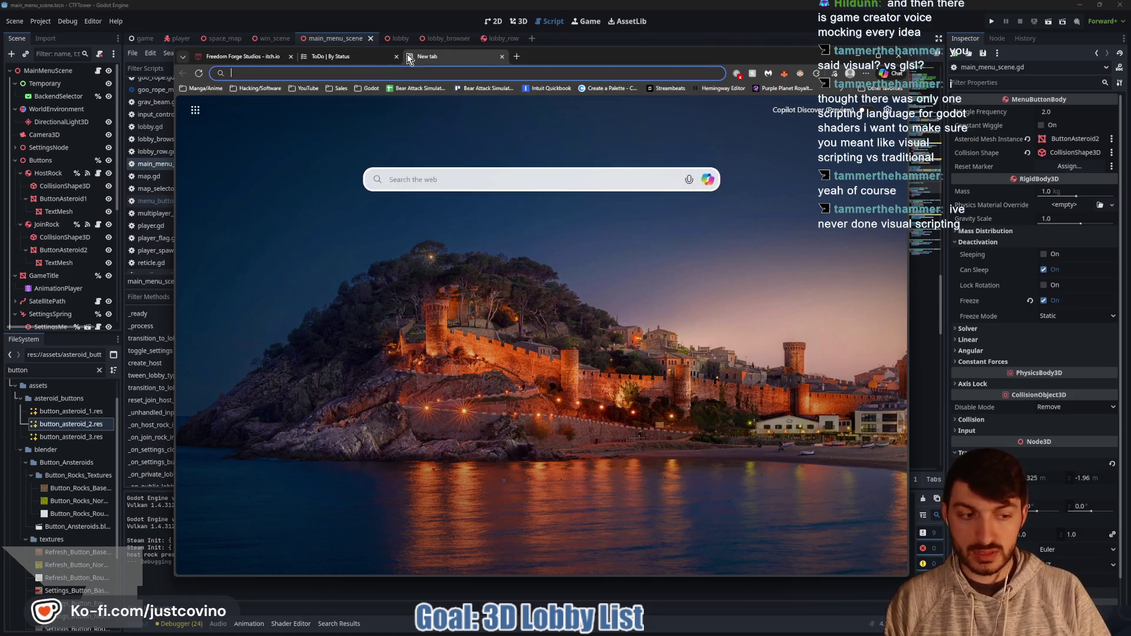
text(gith)
key(Return)
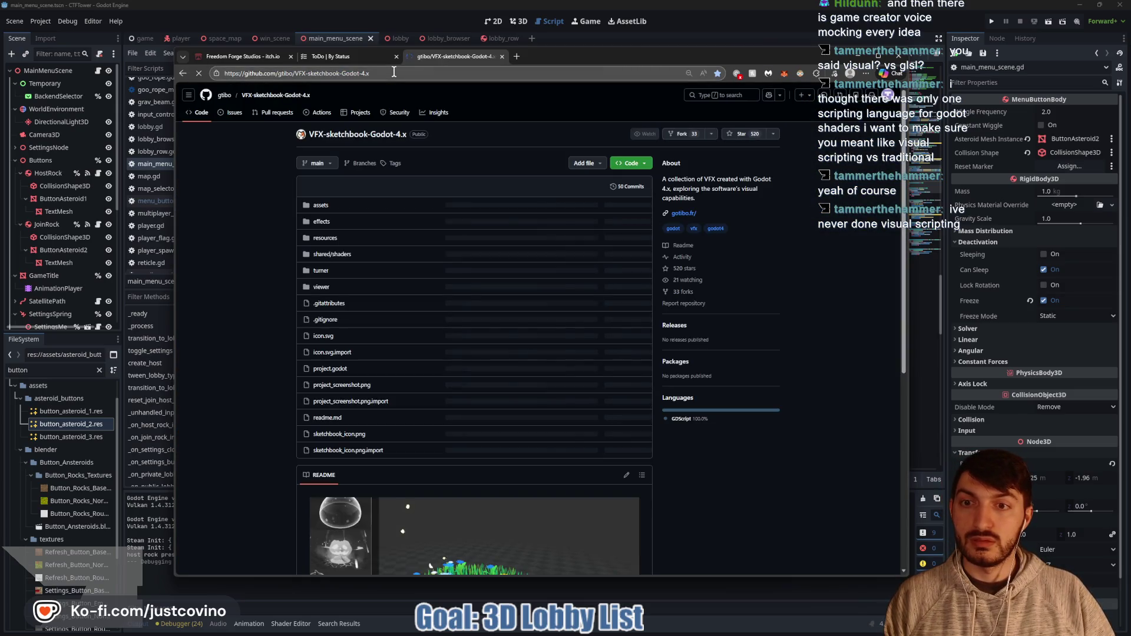
click(395, 71)
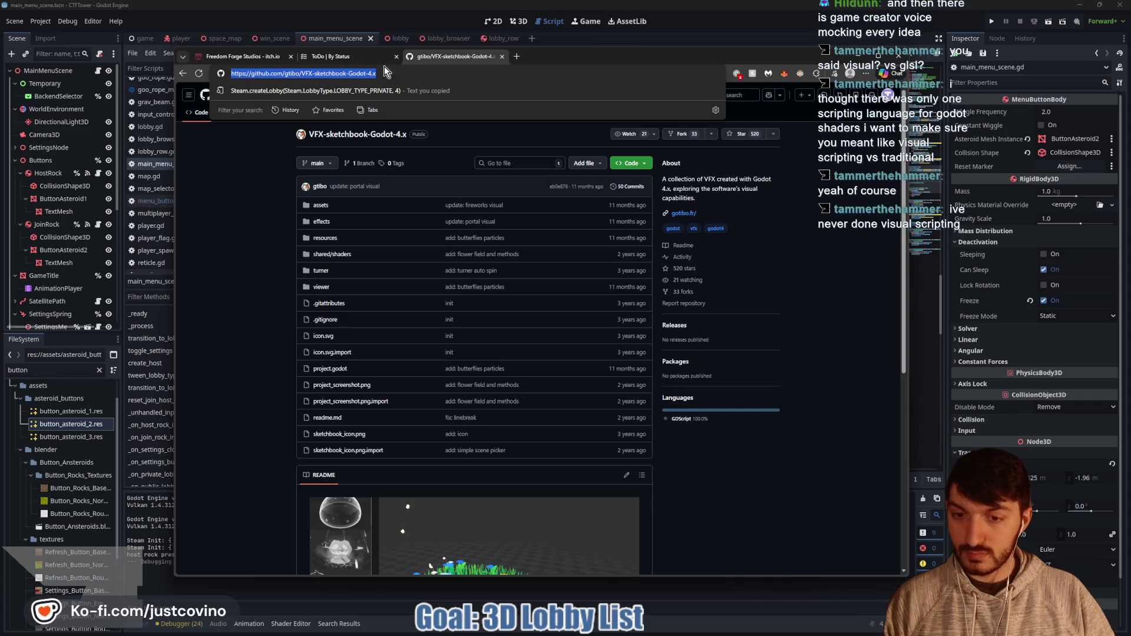
key(Escape)
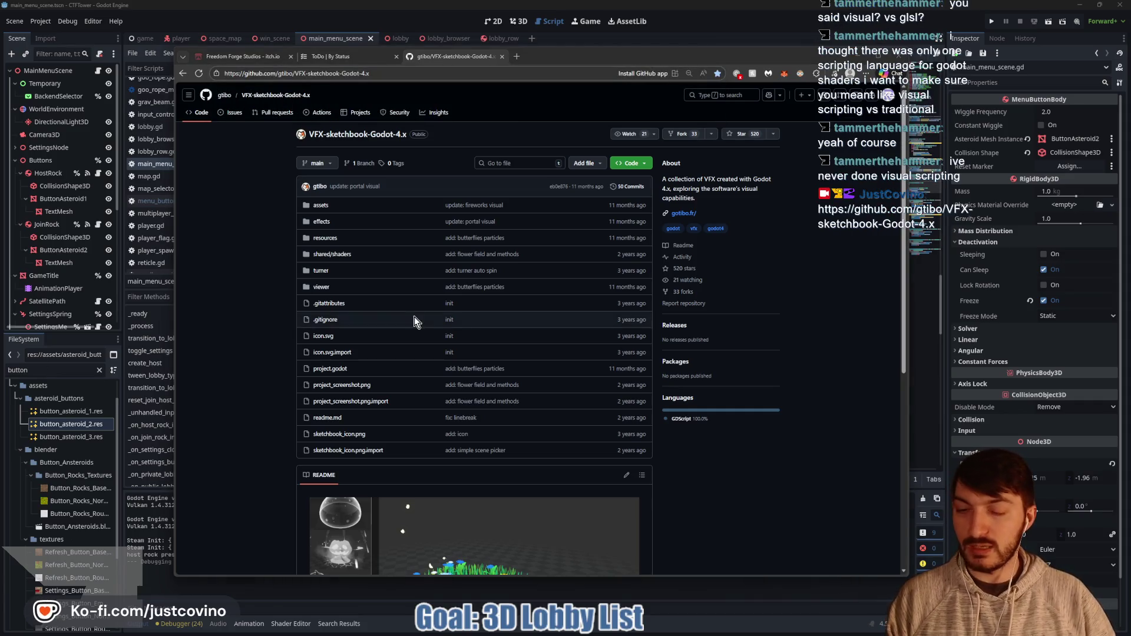
View the README screenshot full size, then close the repository tab and the browser.
scroll(301, 360, down, 3)
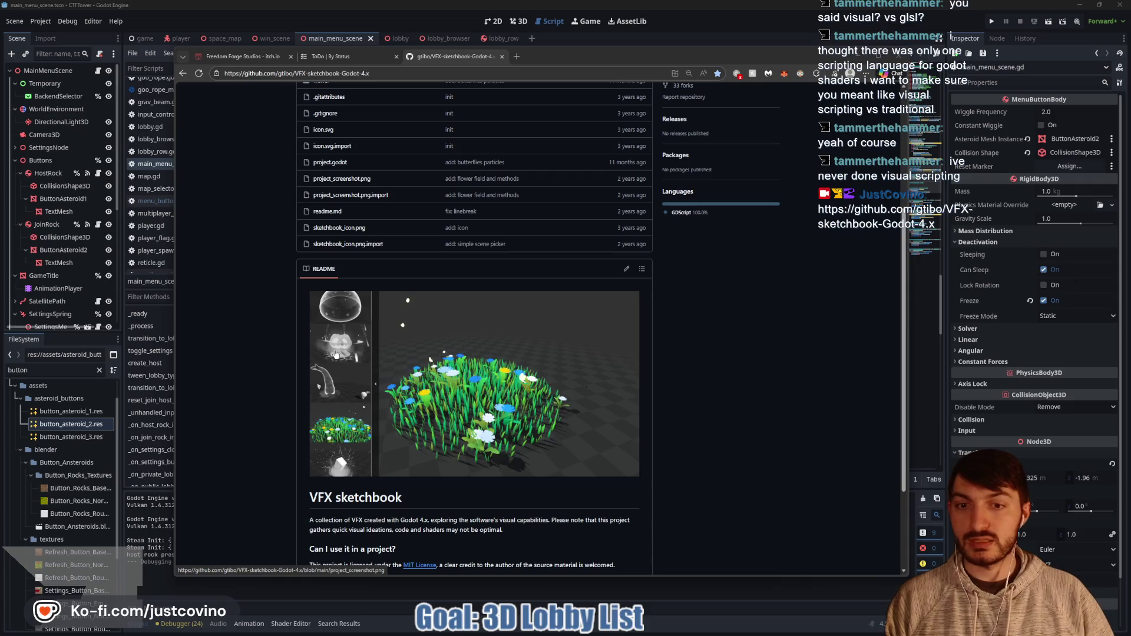
scroll(336, 360, down, 3)
scroll(332, 358, up, 3)
click(329, 356)
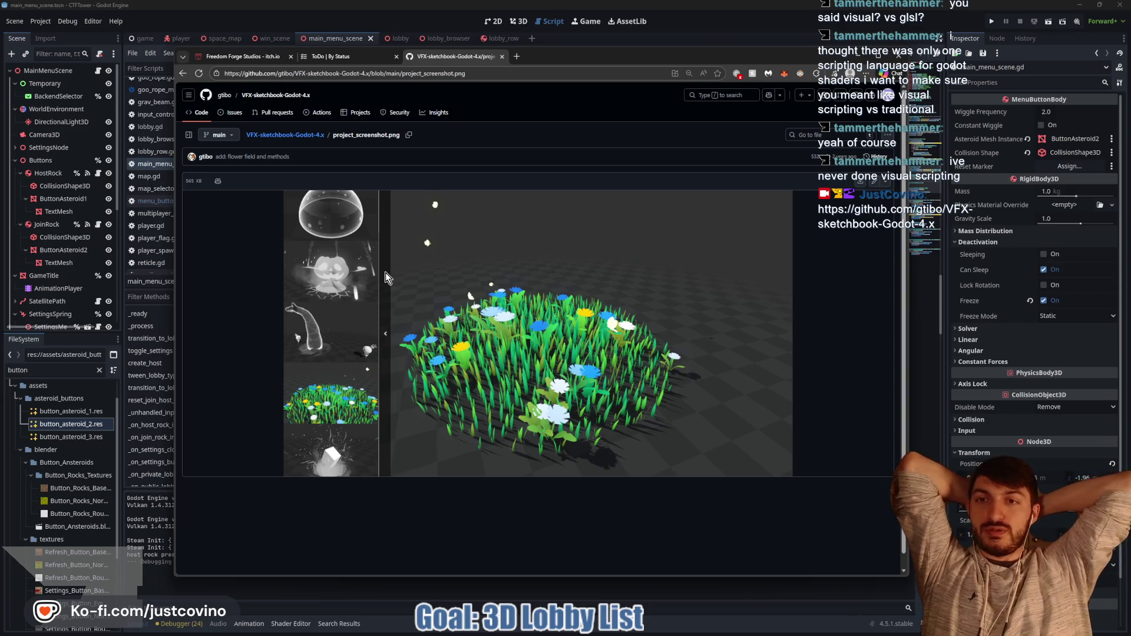
click(502, 57)
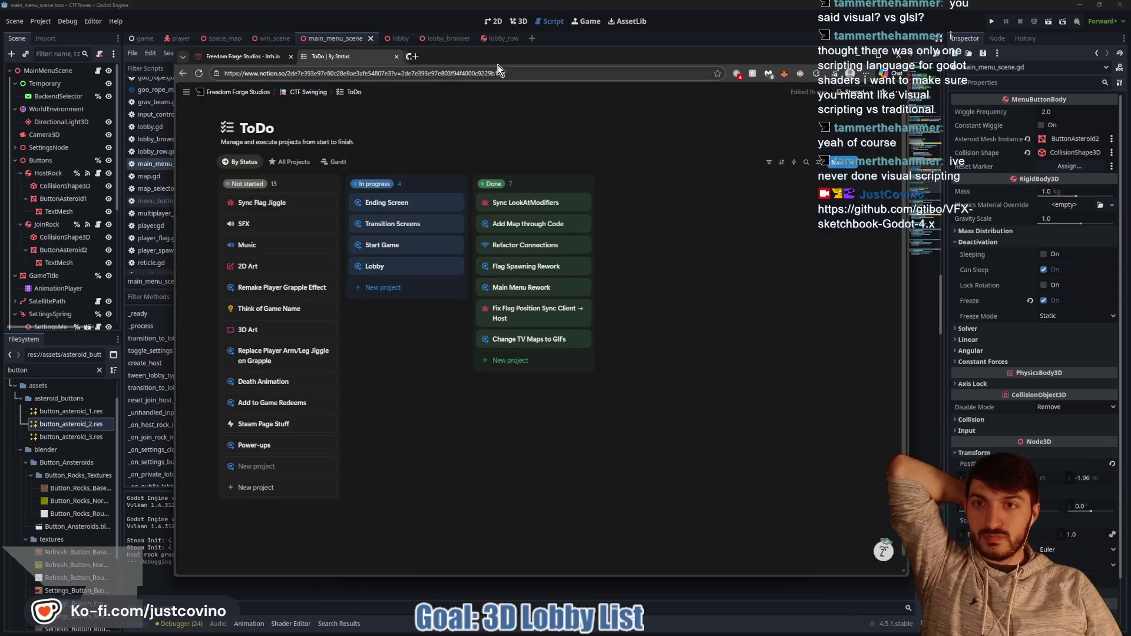
click(657, 33)
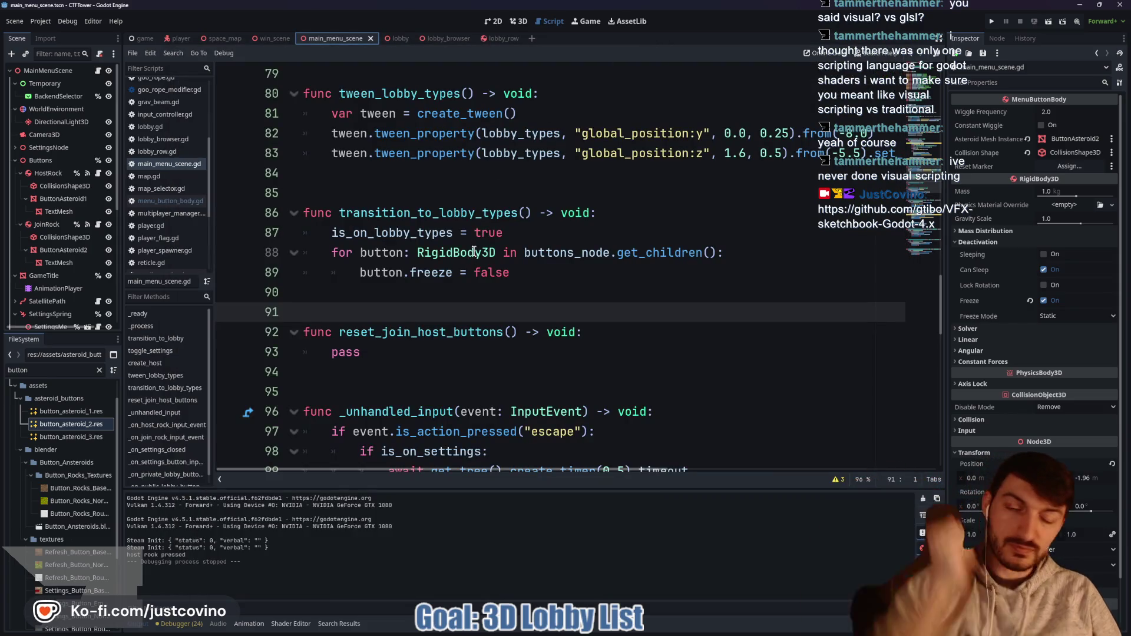
Look over the empty reset_join_host_buttons stub, then switch to the 3D main menu scene.
click(394, 350)
click(405, 305)
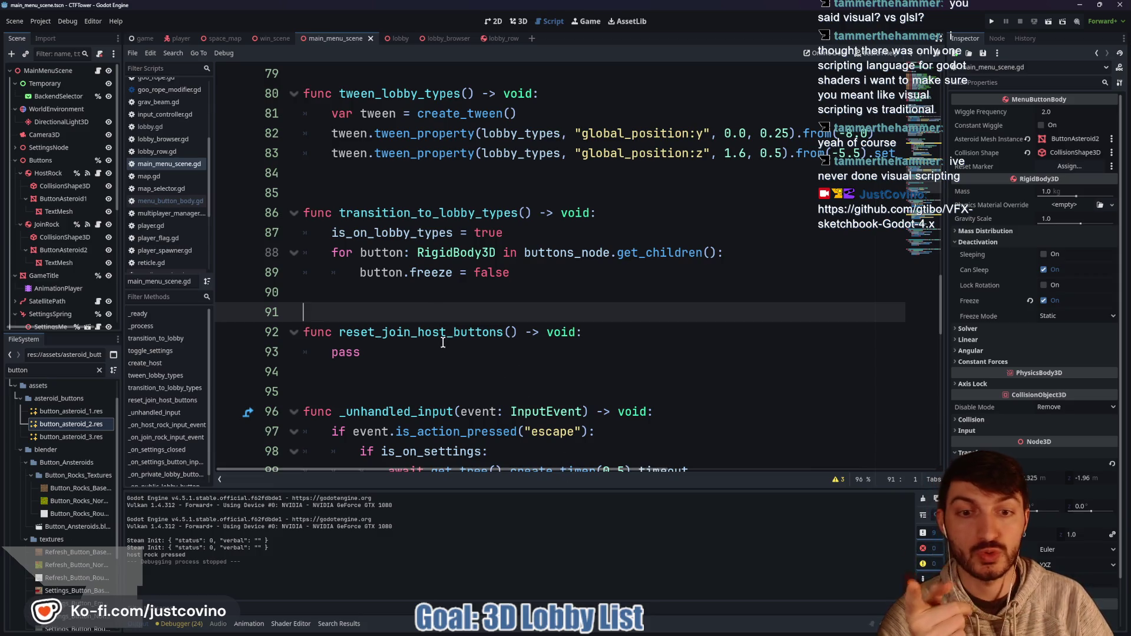
click(375, 297)
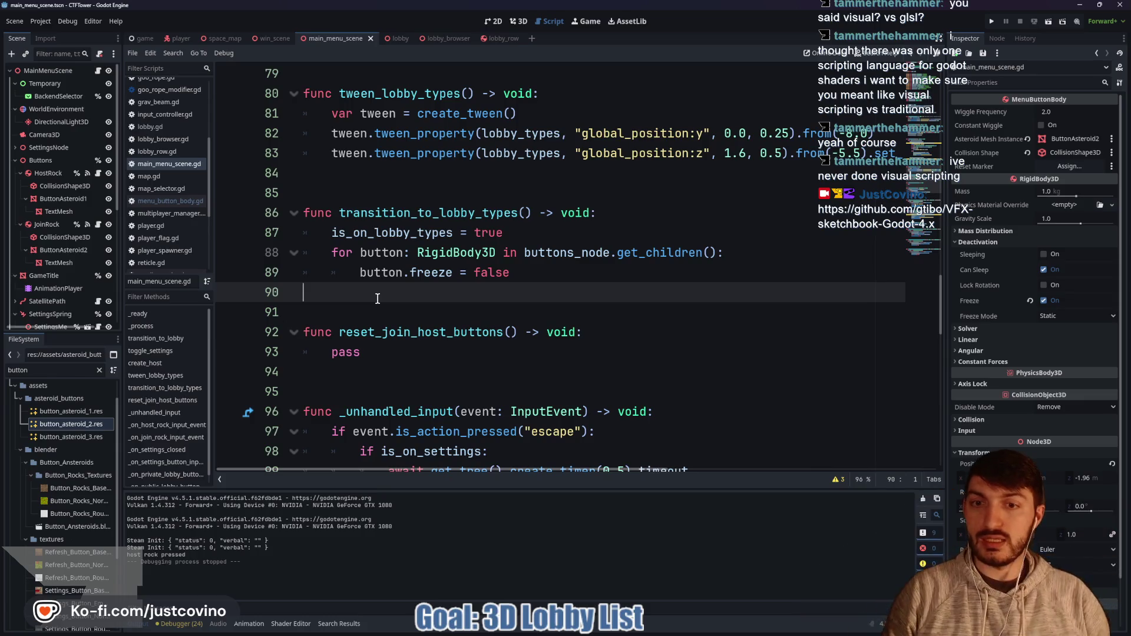
key(Down)
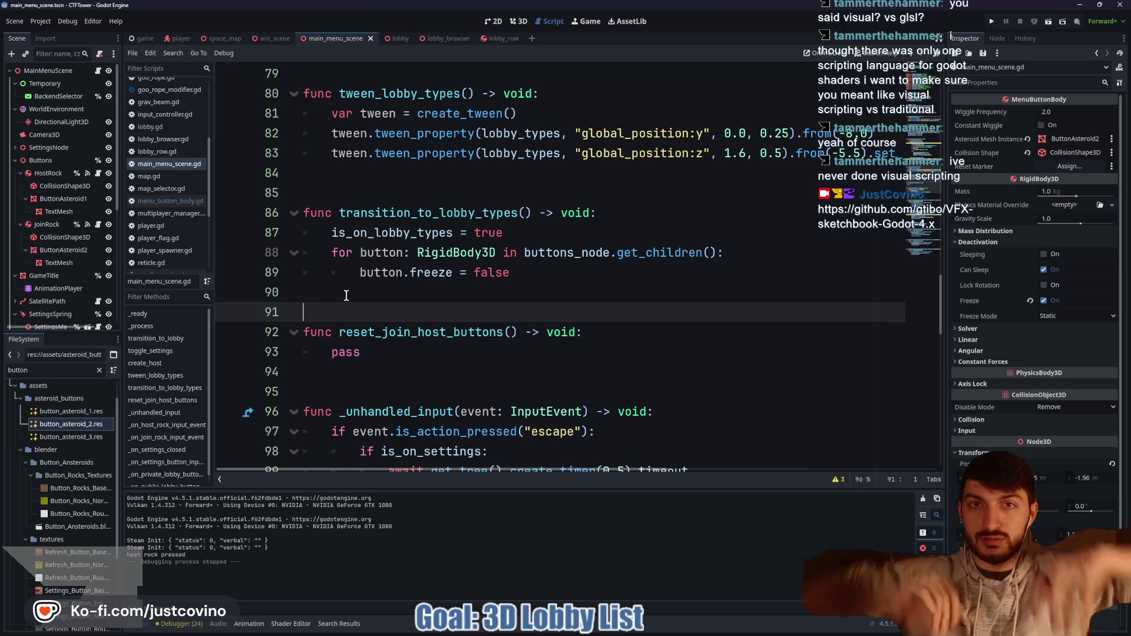
click(357, 293)
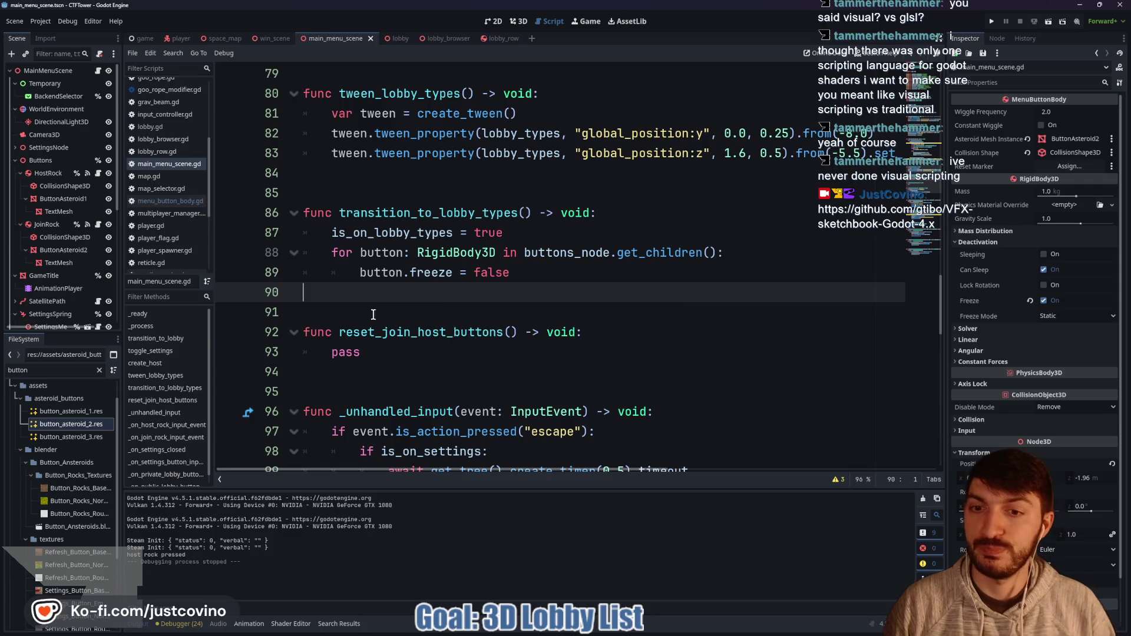
click(401, 352)
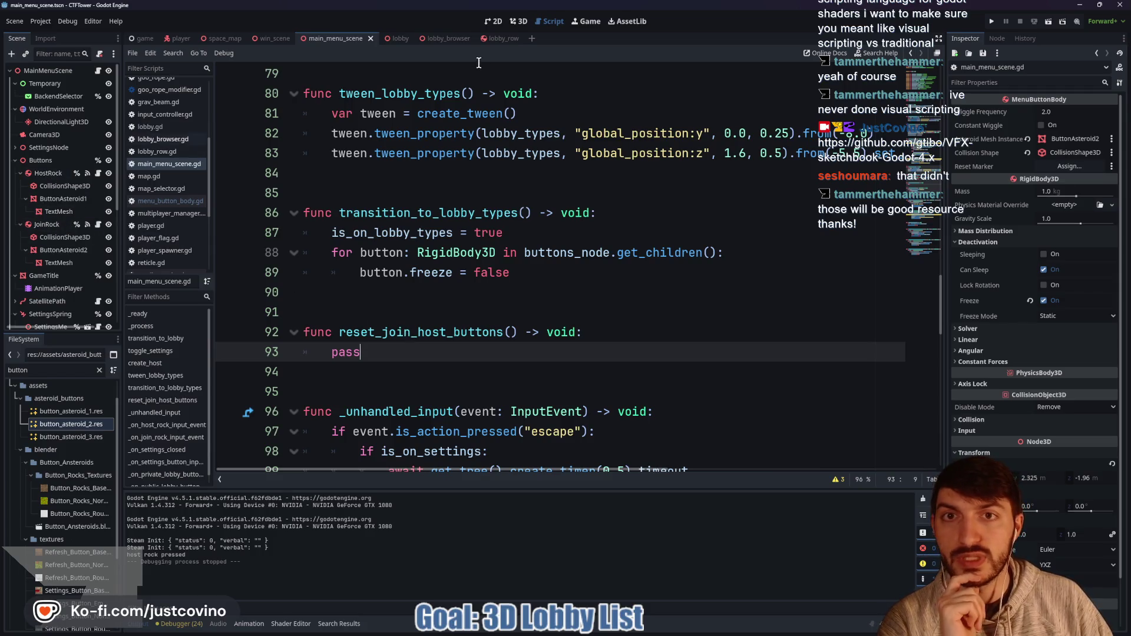
click(518, 21)
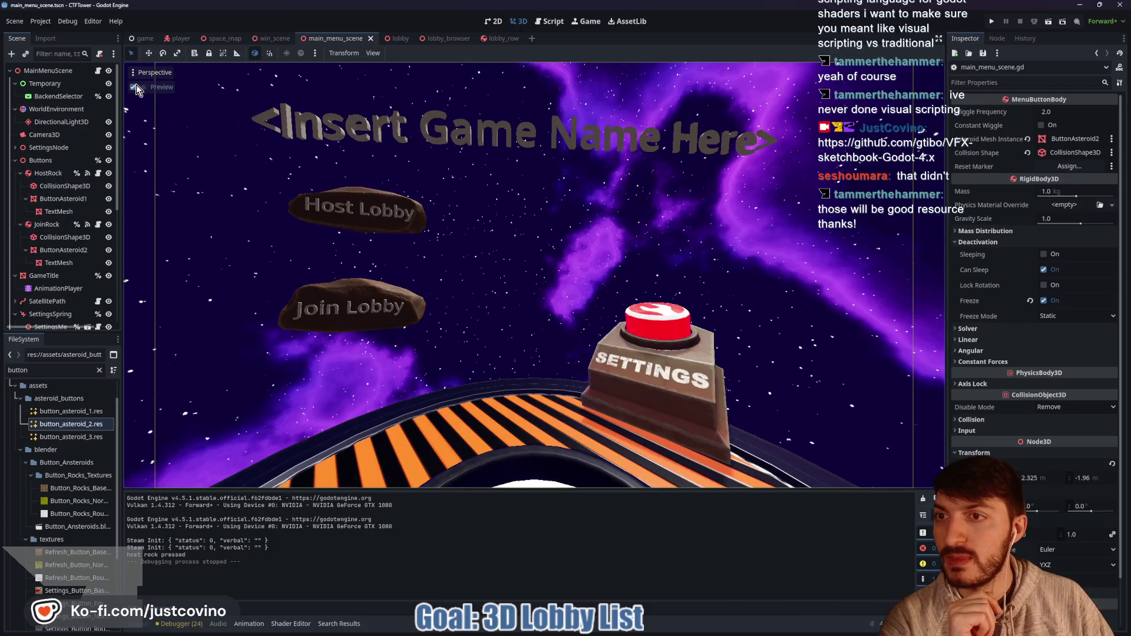
Add a Marker3D named HostResetMarker under HostRock and move it to the scene root.
click(57, 176)
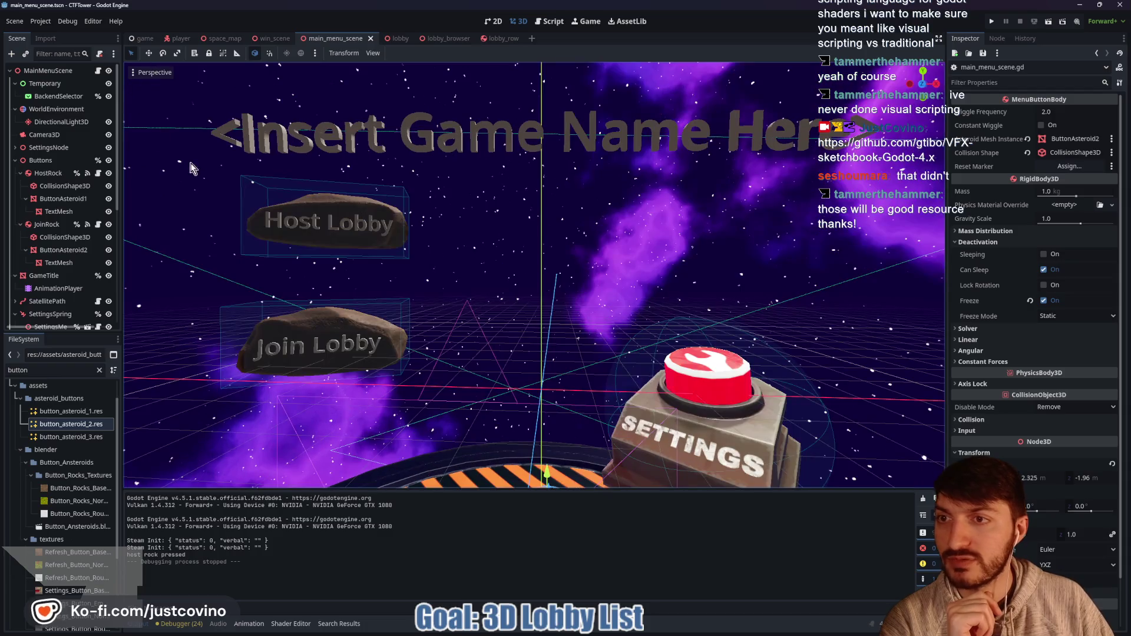
click(49, 174)
key(ctrl+a)
text(marker)
key(Return)
double_click(66, 225)
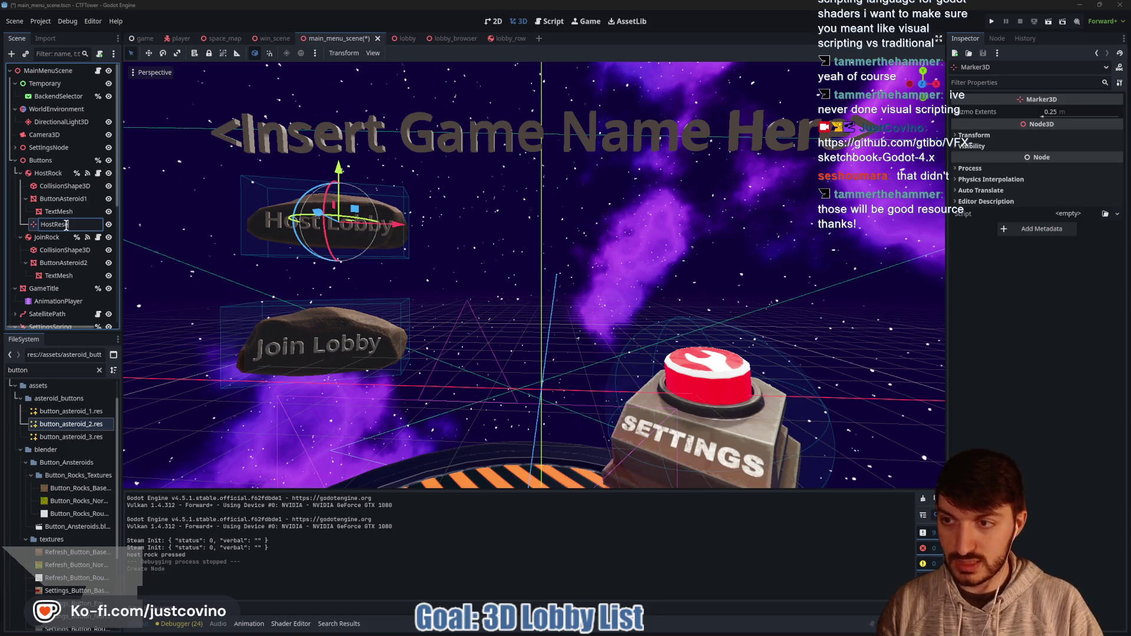
text(ker)
key(Return)
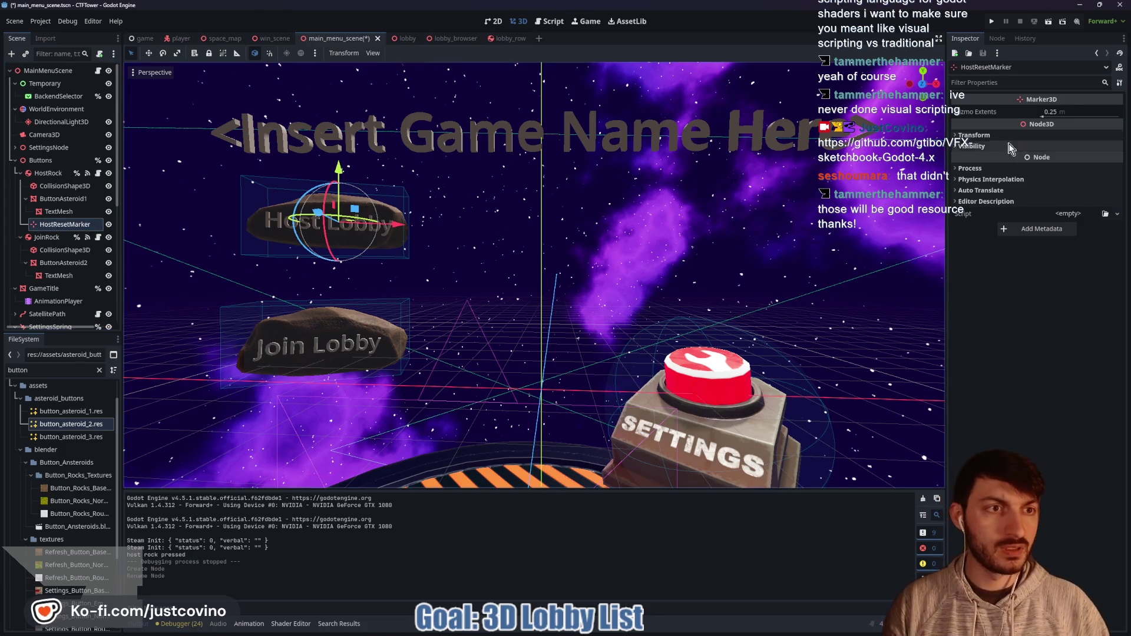
click(1013, 148)
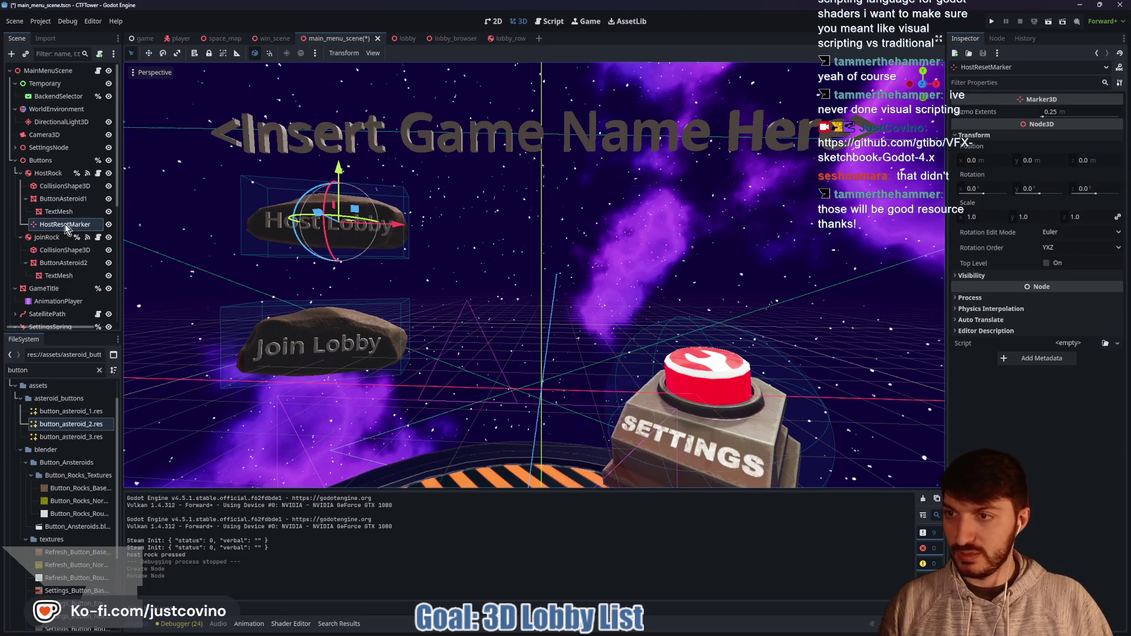
drag(48, 229, 41, 155)
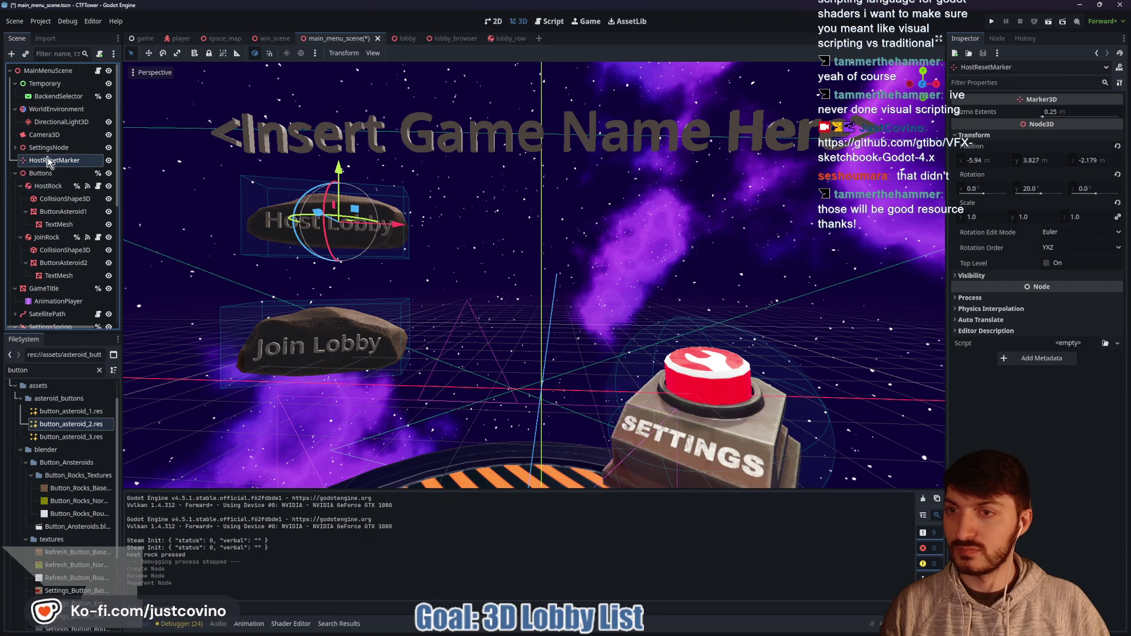
Add a Marker3D named JoinResetMarker under JoinRock and move it to the scene root.
click(46, 237)
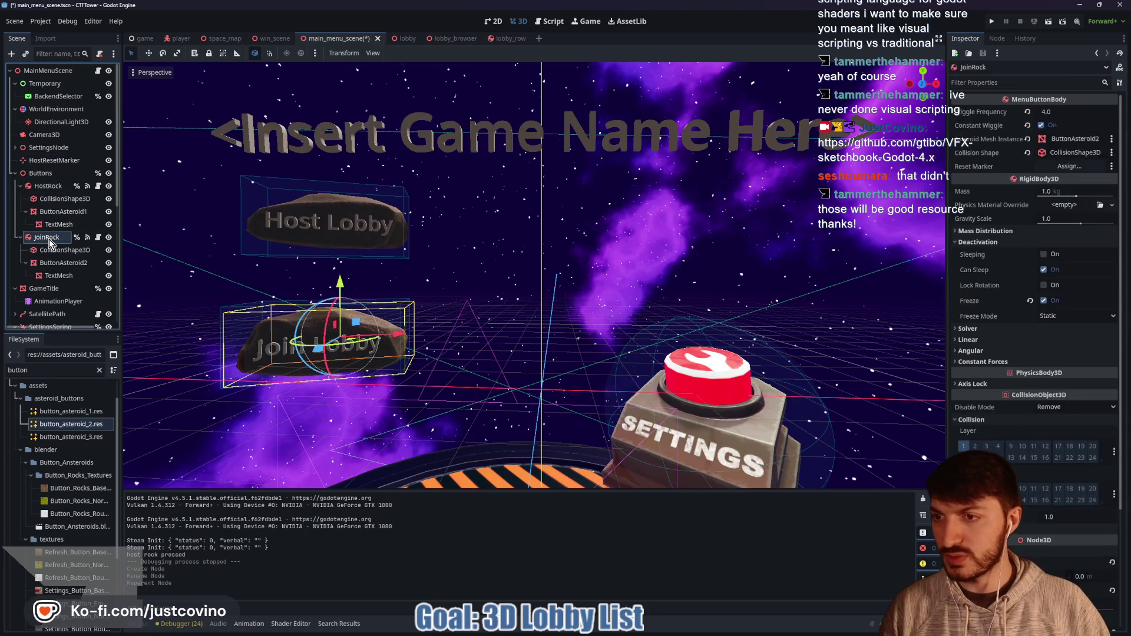
key(ctrl+a)
text(mark)
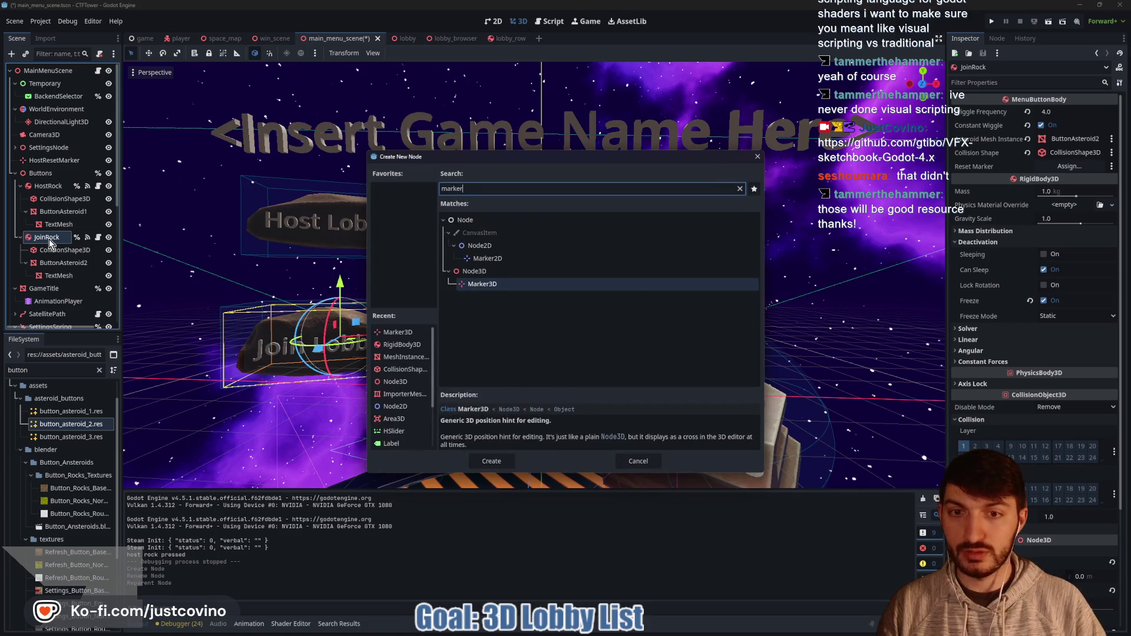
key(Return)
double_click(69, 288)
text(JoinResetMarker)
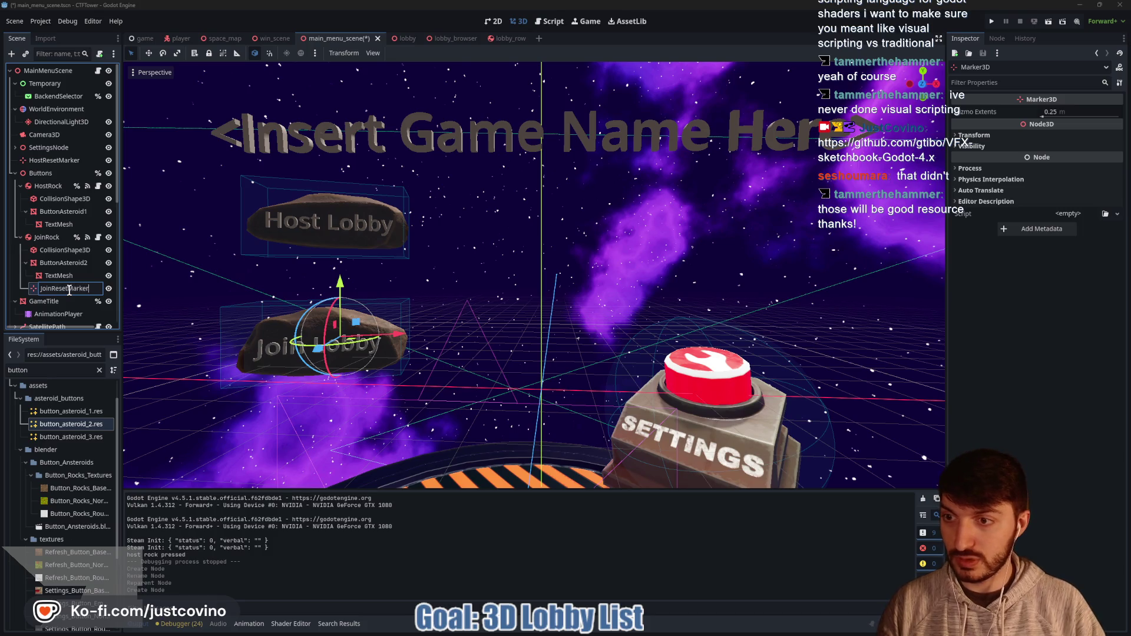
key(Return)
drag(66, 289, 59, 167)
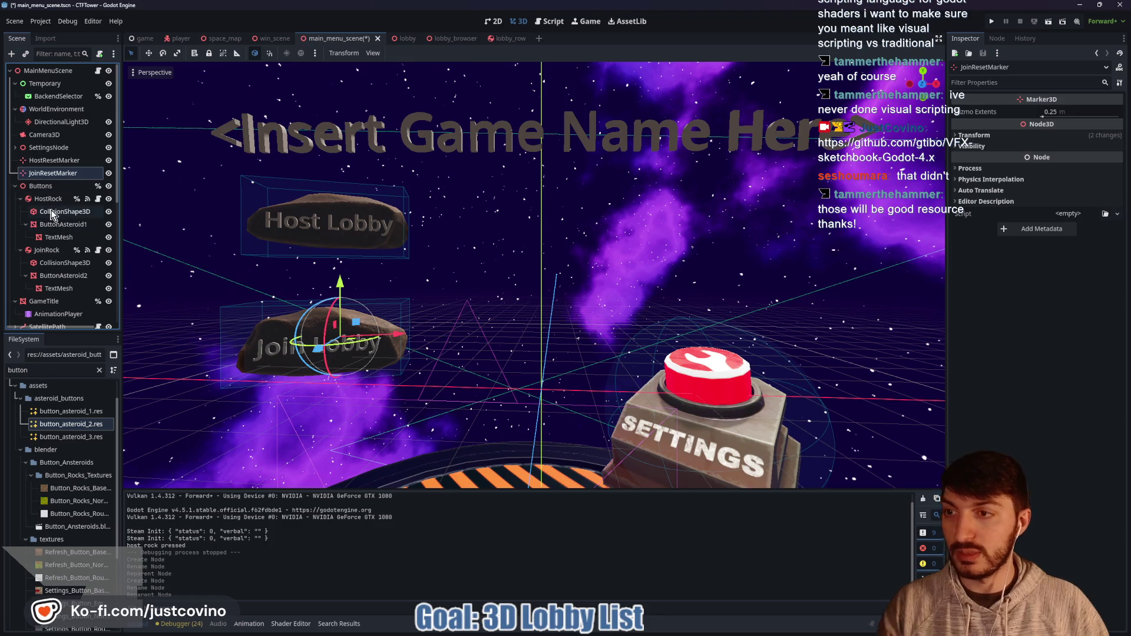
Give HostResetMarker and JoinResetMarker unique names and save the main menu scene.
right_click(56, 161)
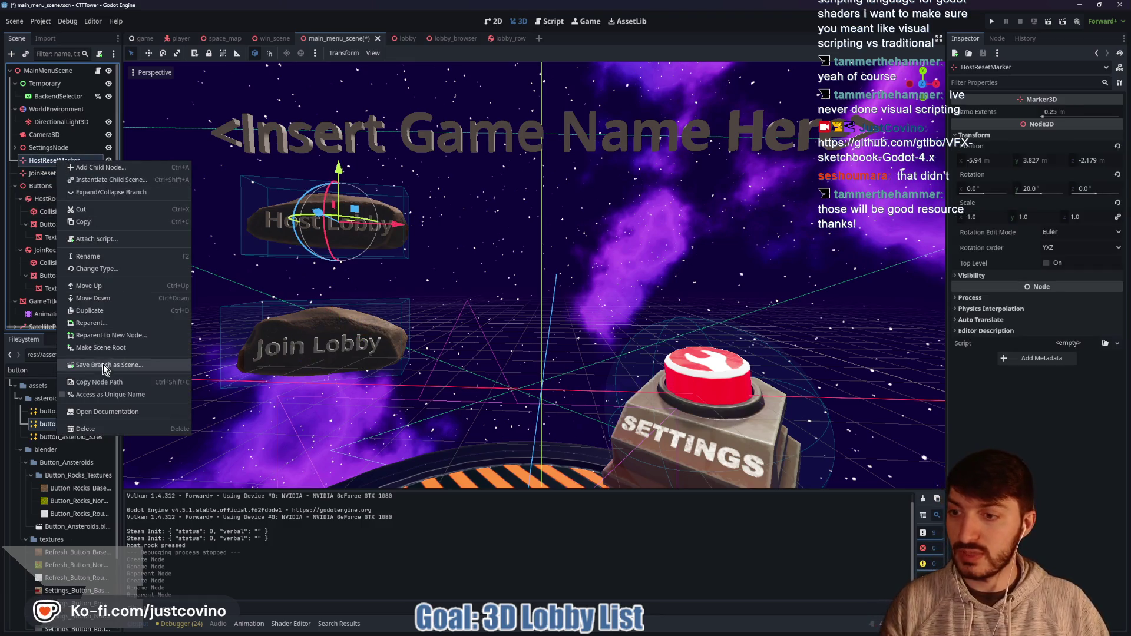
click(110, 395)
click(61, 175)
right_click(61, 174)
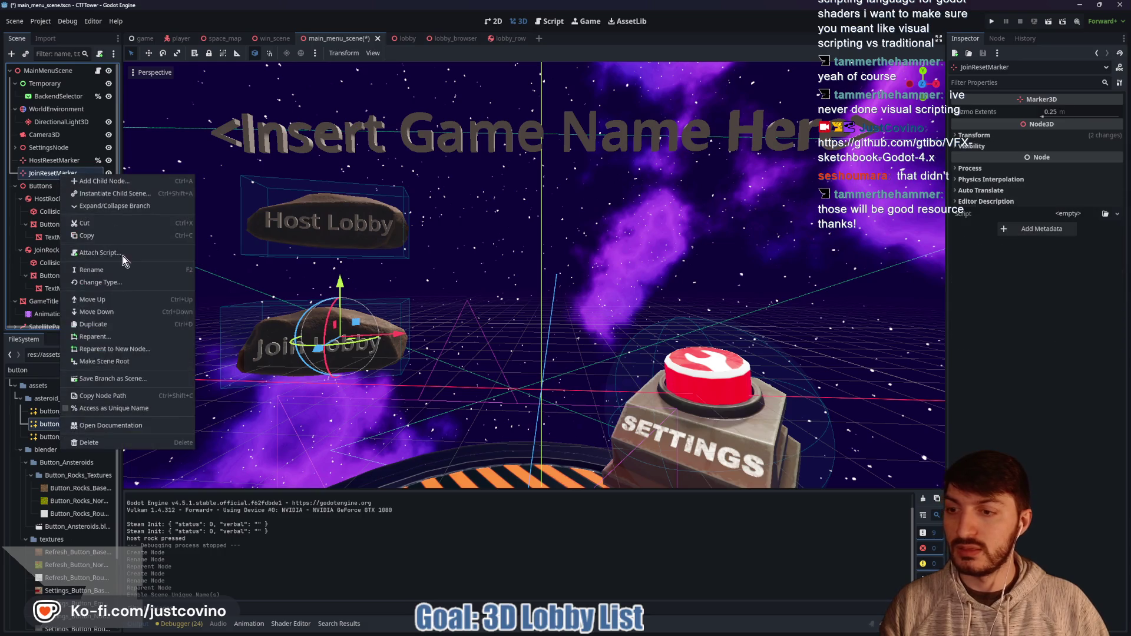
click(95, 402)
key(ctrl+s)
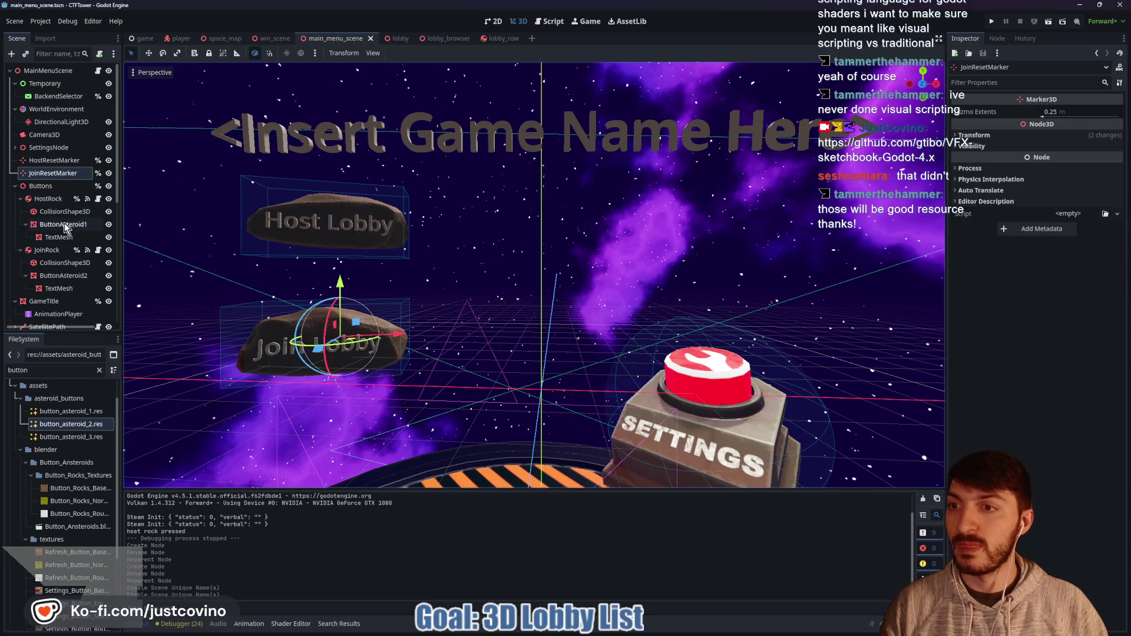
click(99, 70)
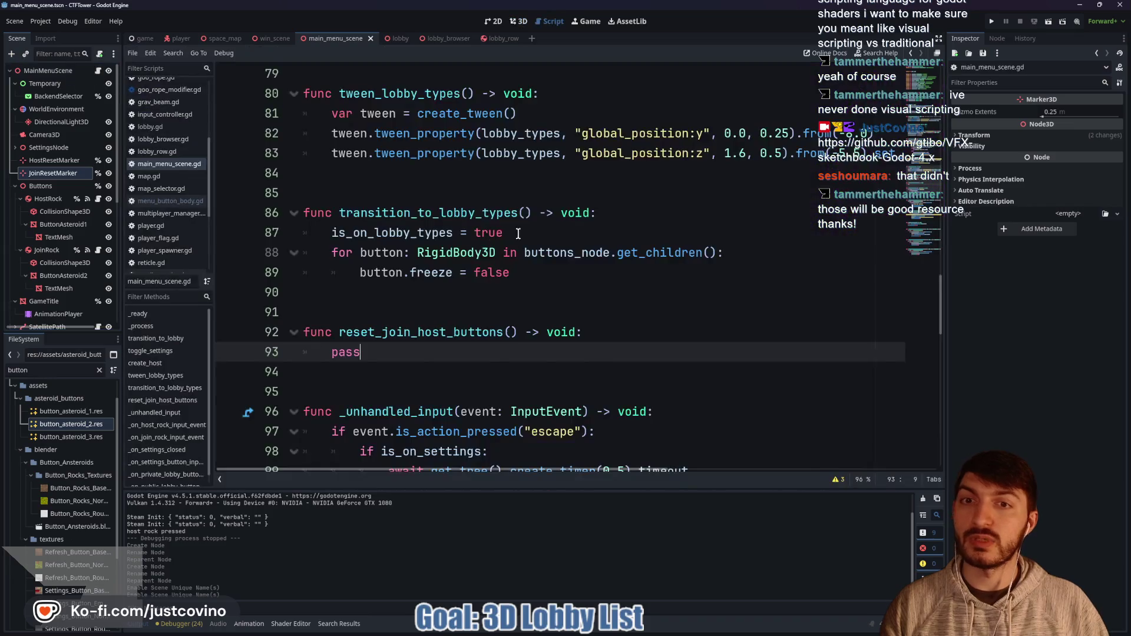
scroll(486, 240, up, 20)
scroll(487, 240, down, 5)
click(699, 174)
key(Return)
text(@onr)
key(Return)
text(var host_reset_mar)
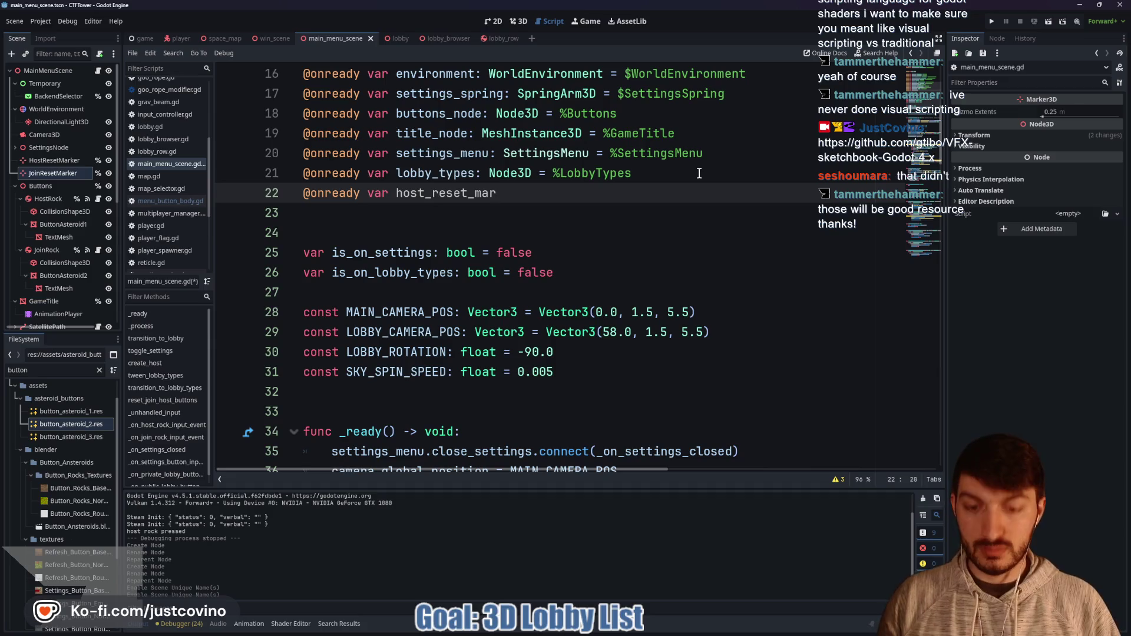
text(ker: Marker)
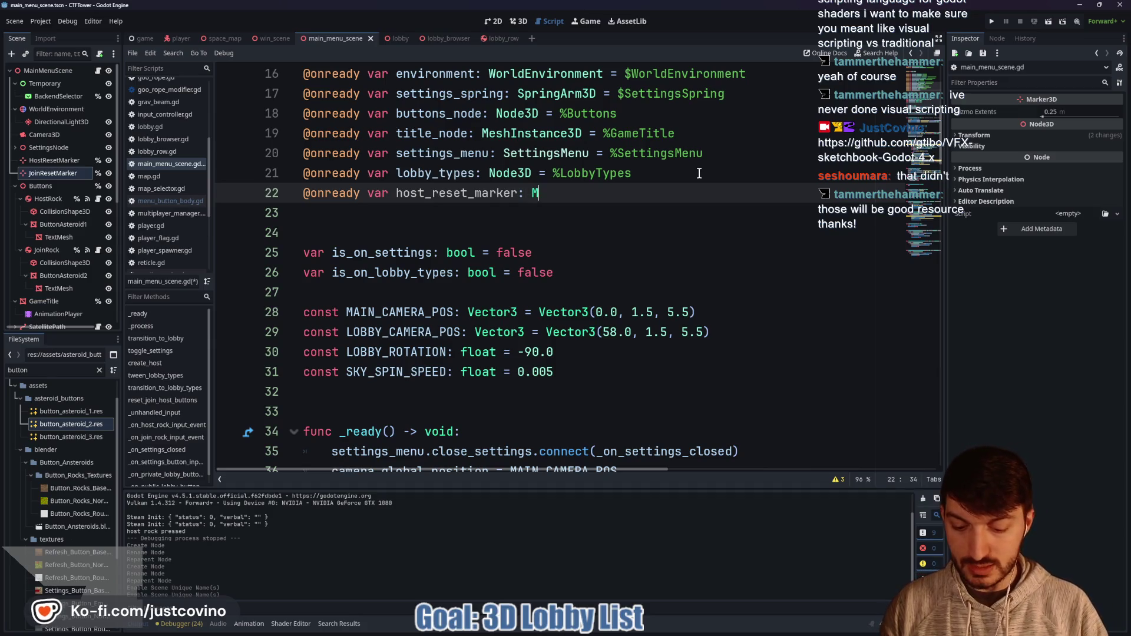
key(Return)
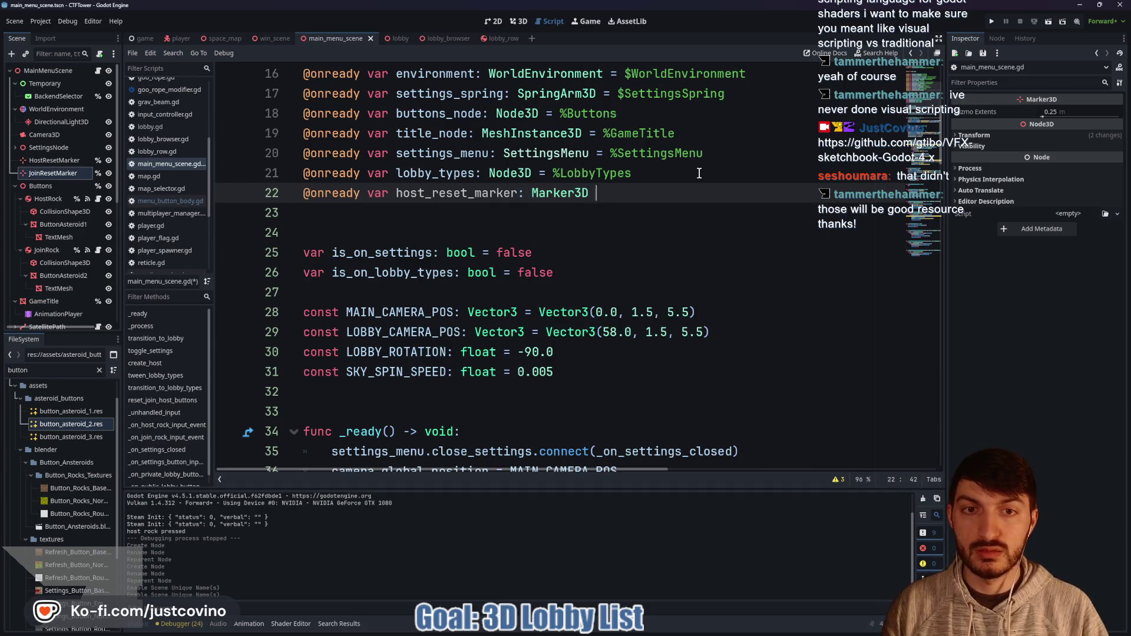
text(Host)
key(Return)
key(Return)
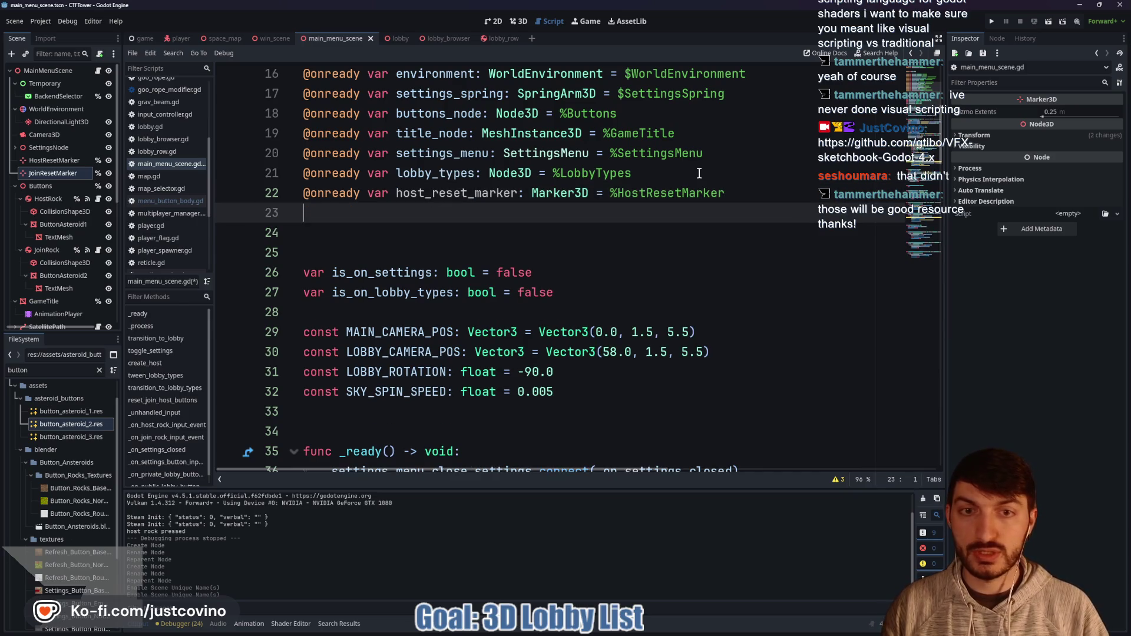
text(@onready var j)
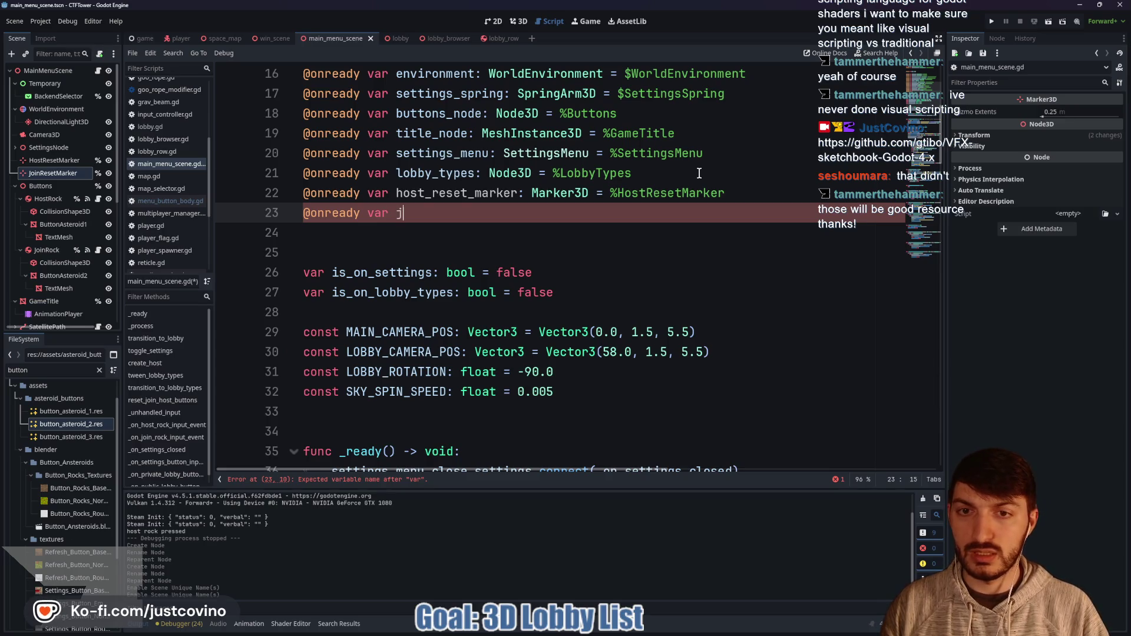
text(et_ma)
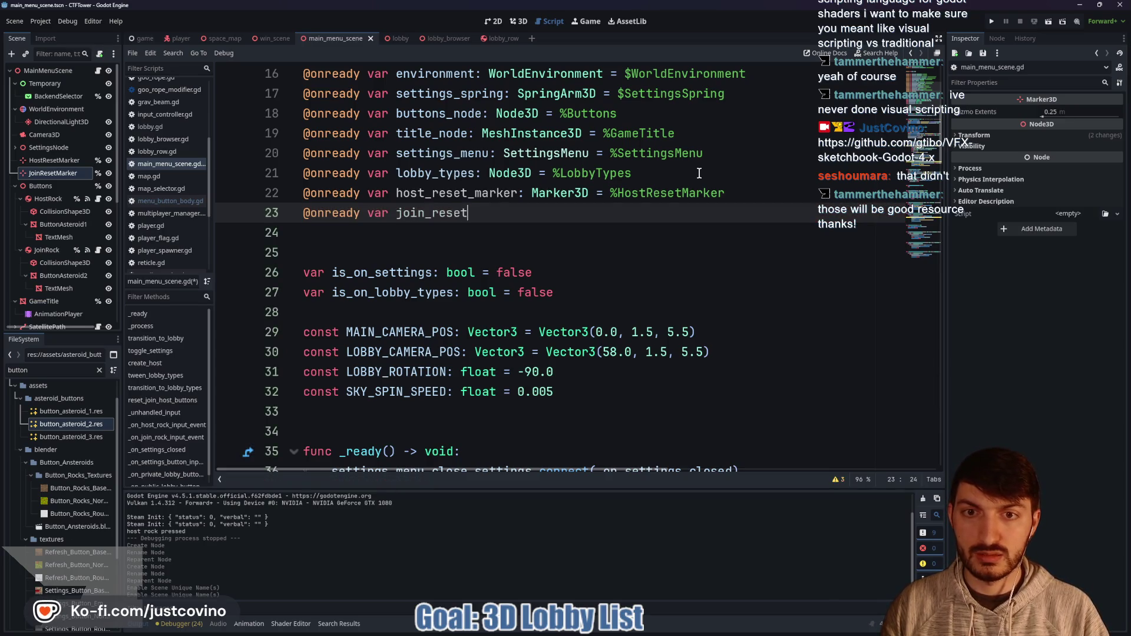
text(rker: Marker3D = %Joi)
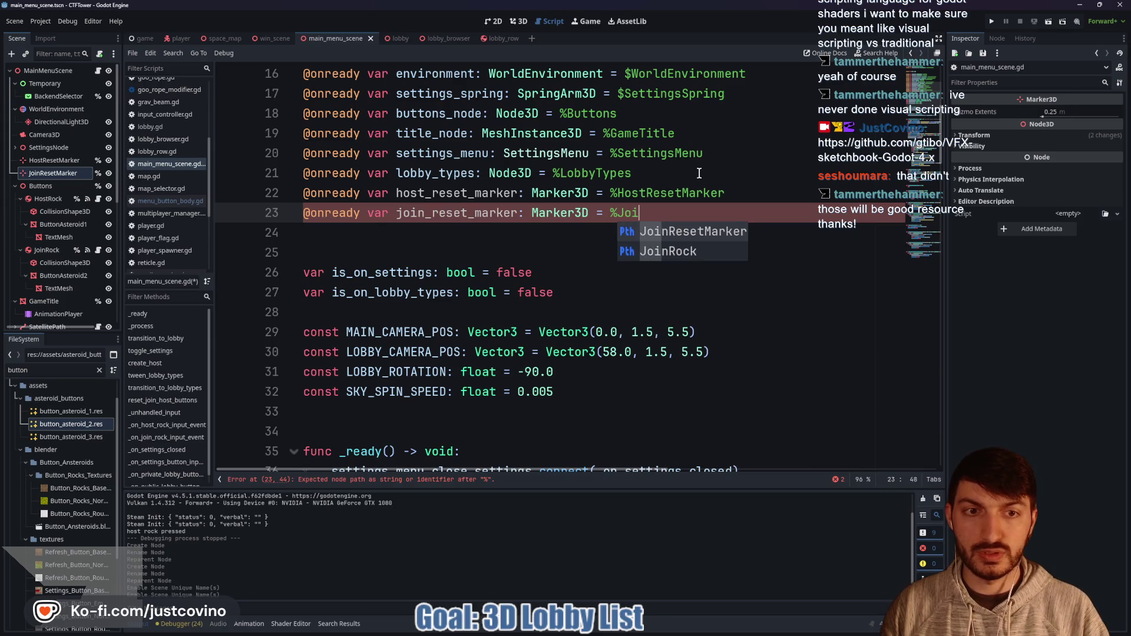
key(Return)
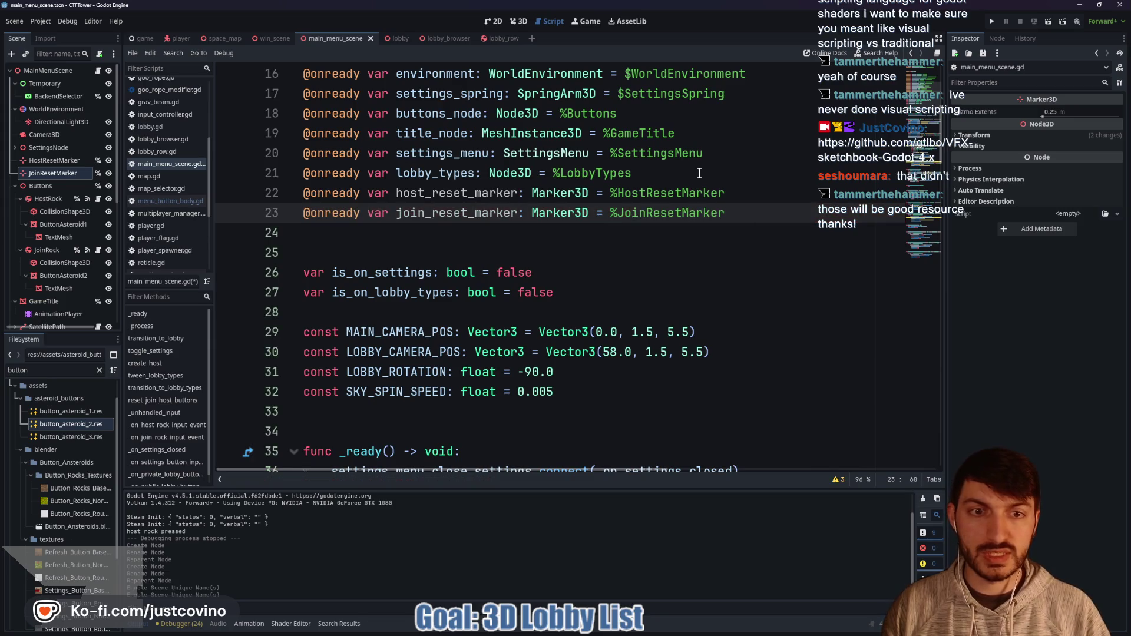
key(ctrl+s)
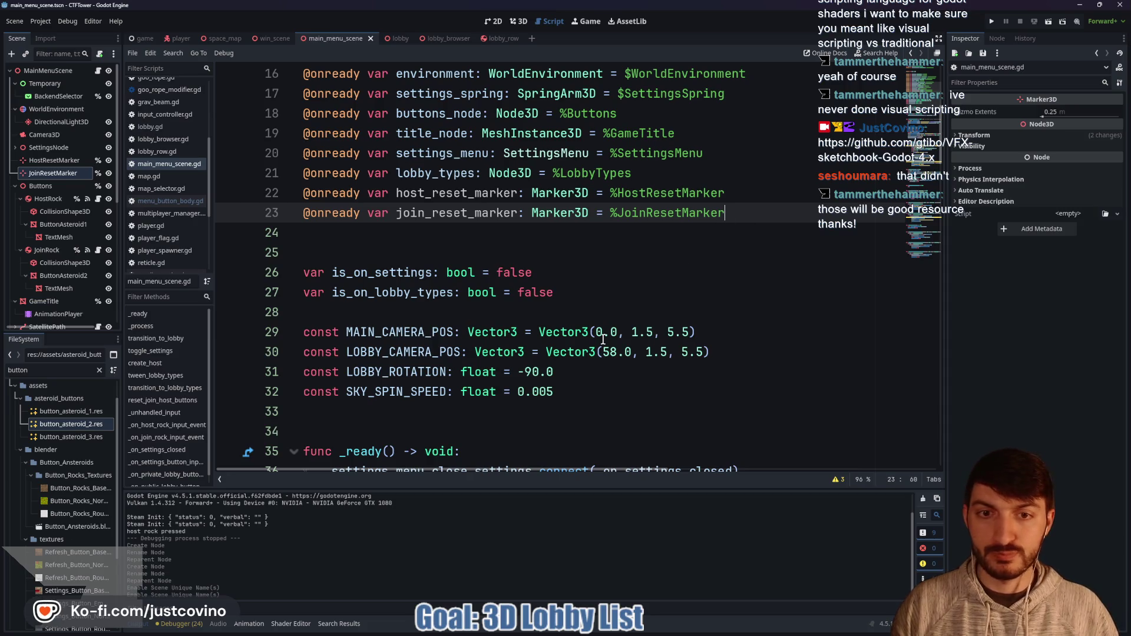
click(489, 233)
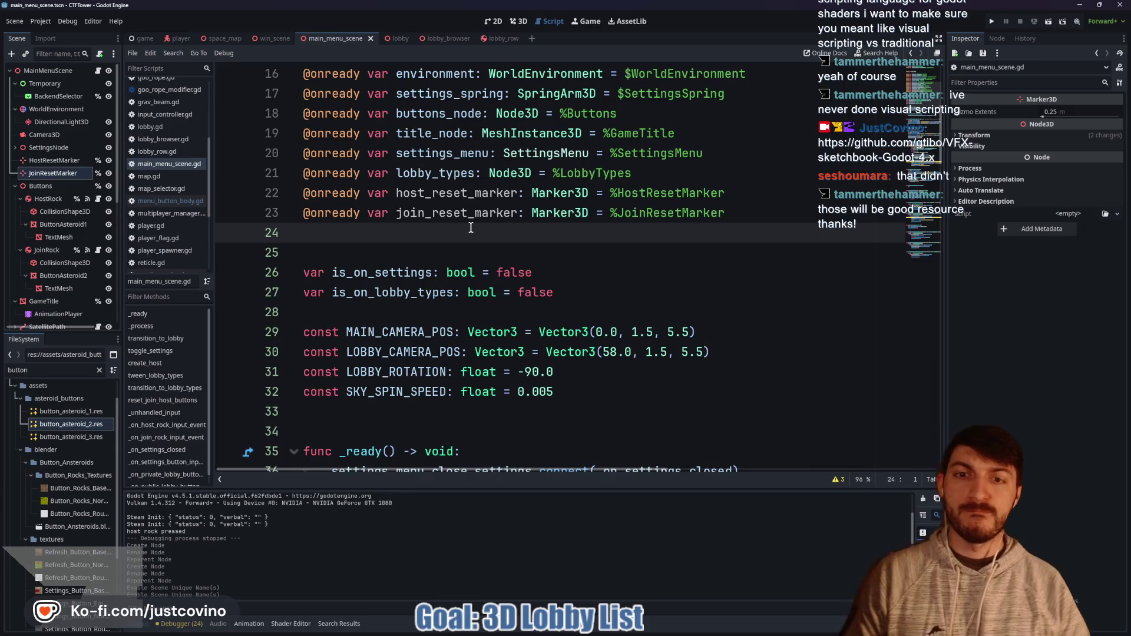
scroll(436, 229, down, 15)
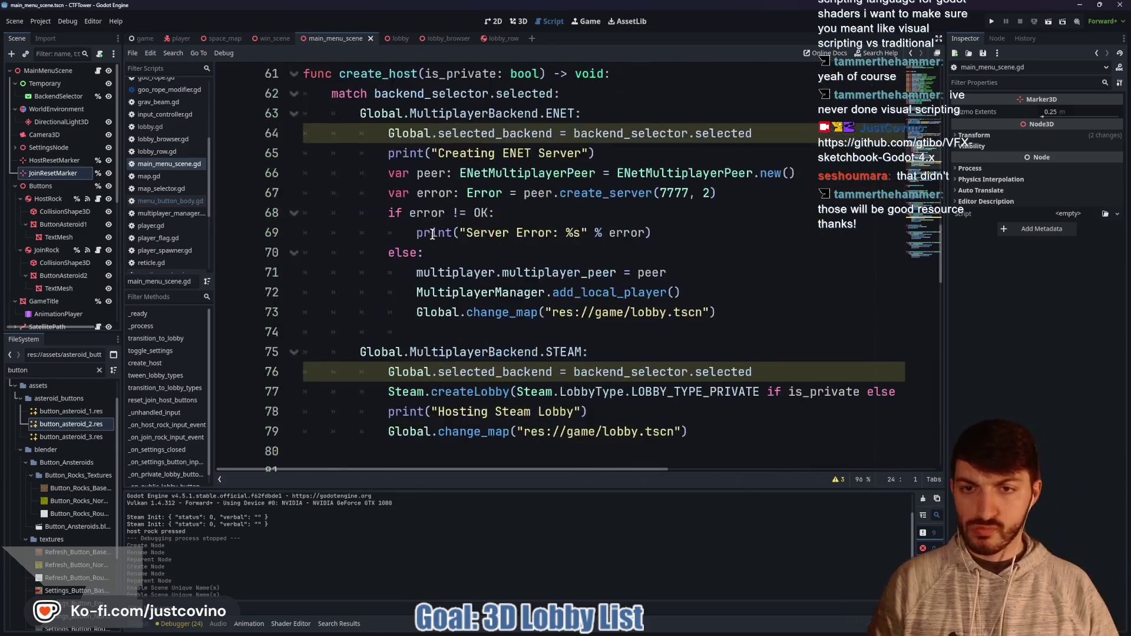
Replace the pass stub with host_rock.freeze = true.
scroll(429, 234, down, 4)
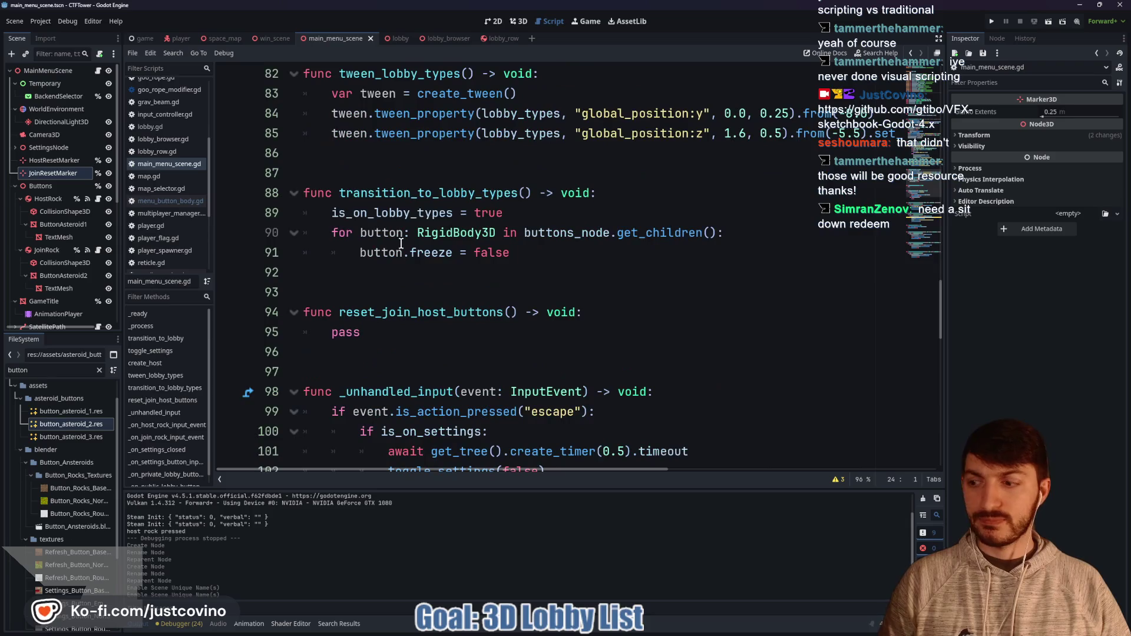
mouse_move(443, 247)
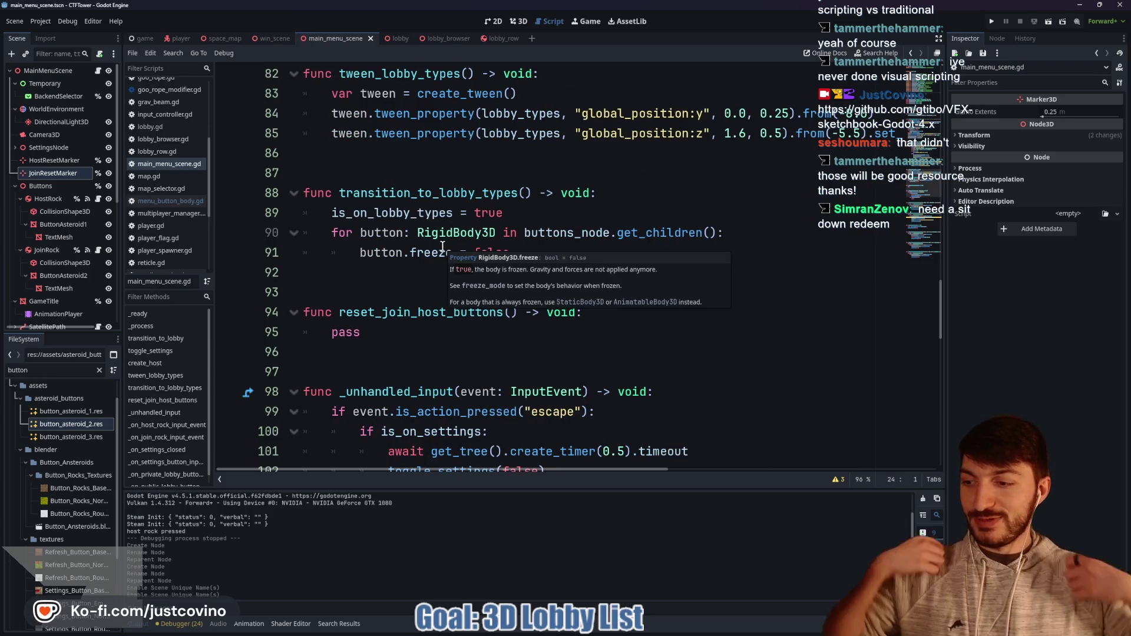
click(413, 325)
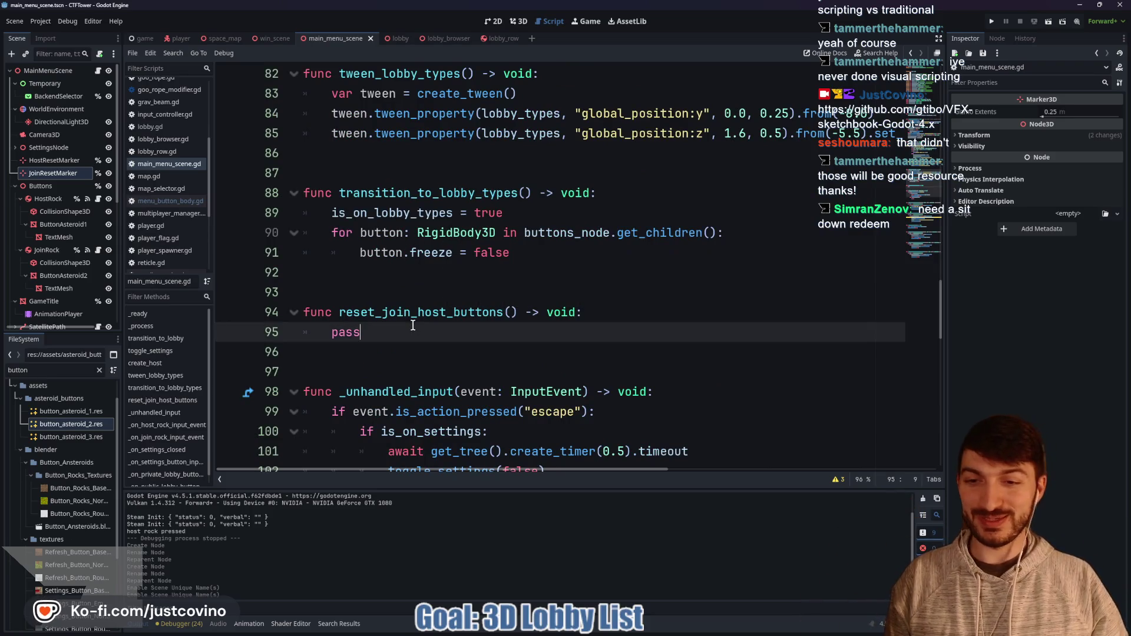
key(BackSpace)
key(BackSpace)
key(BackSpace)
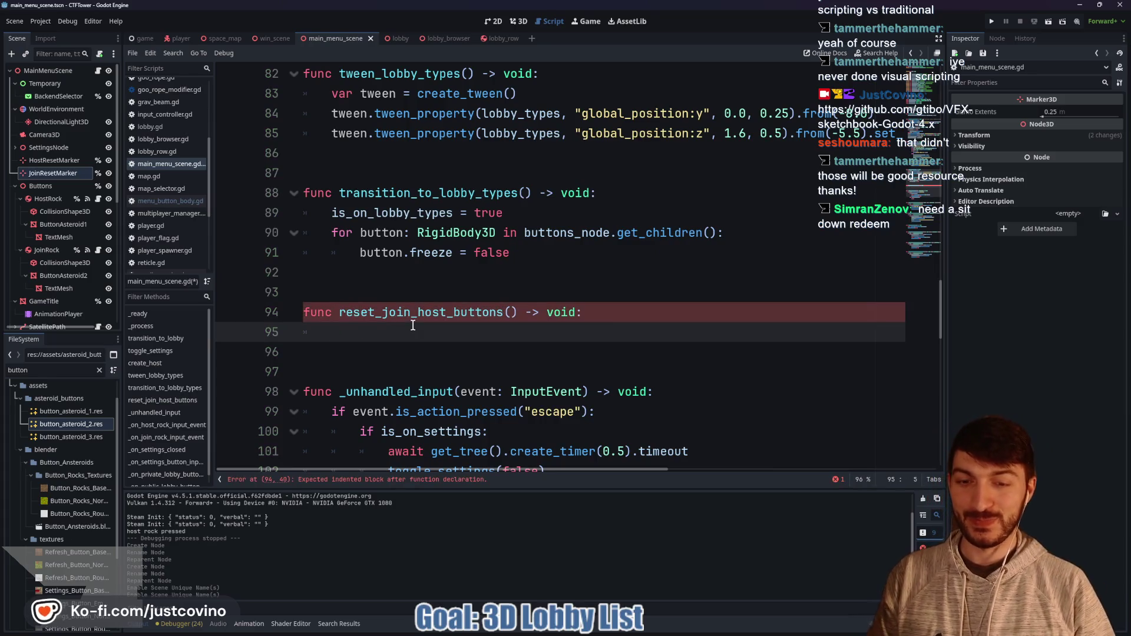
text(host)
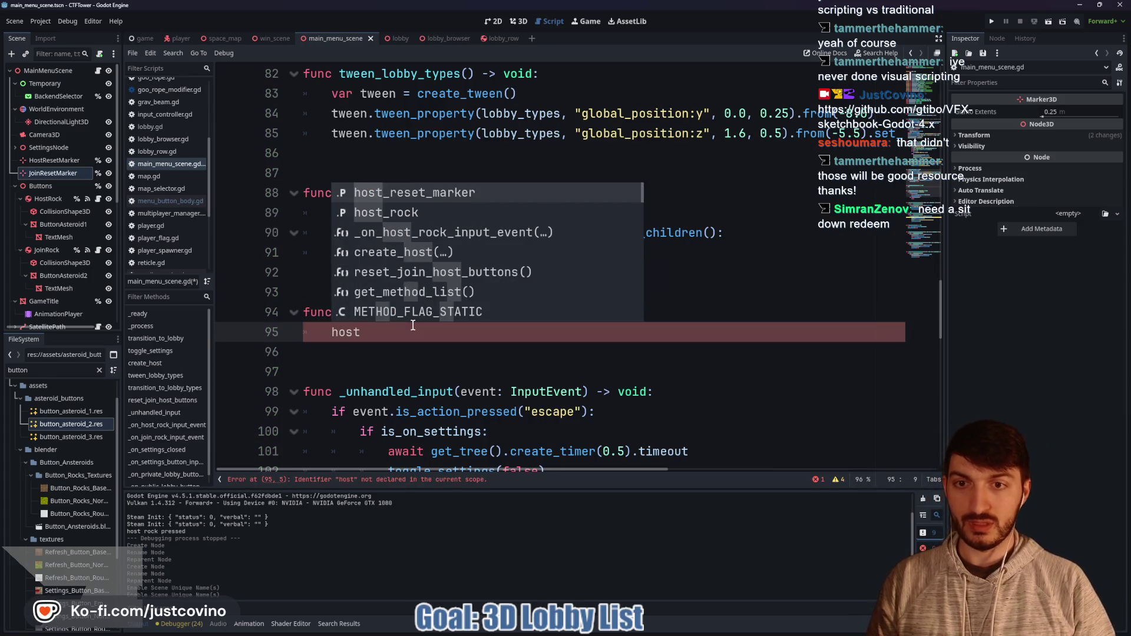
key(Down)
key(Return)
text(.)
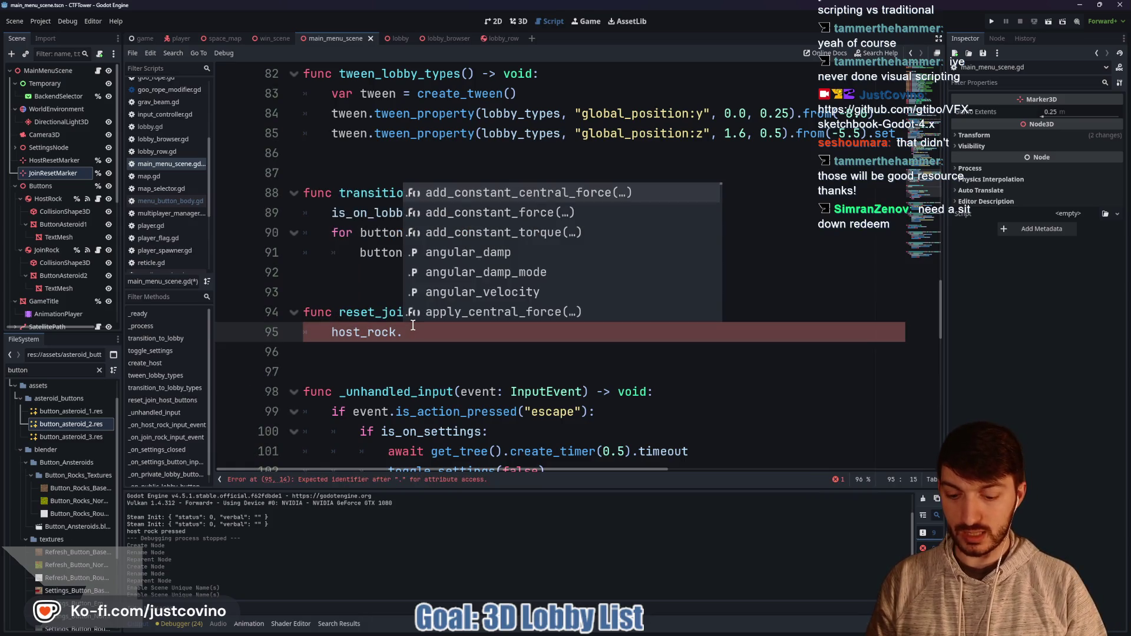
text(global_)
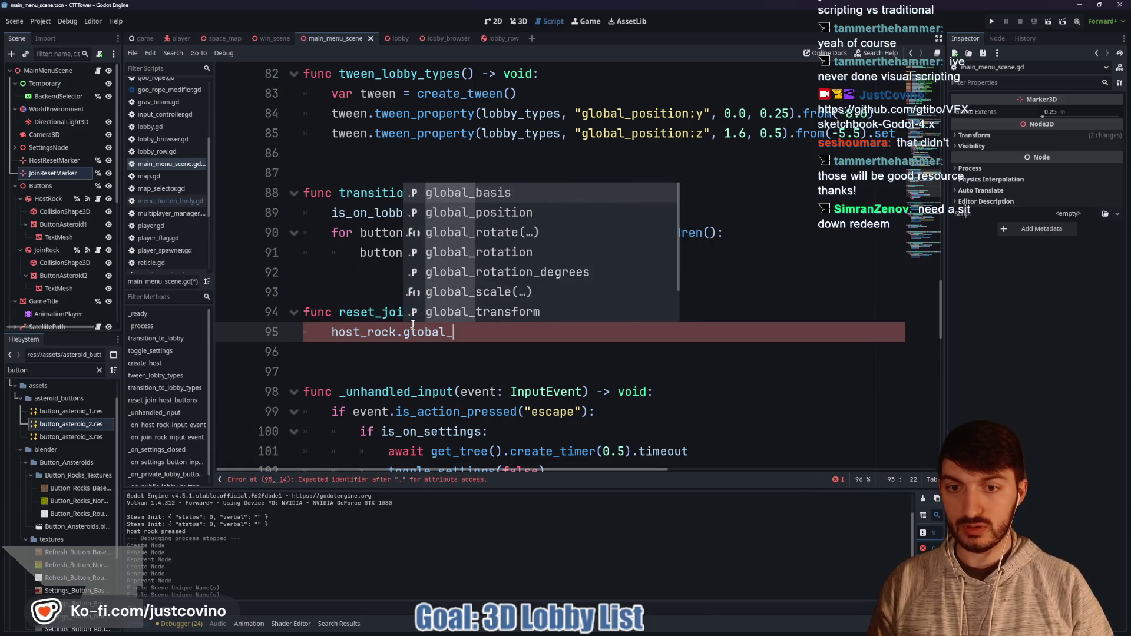
key(BackSpace)
key(BackSpace)
key(BackSpace)
text(free)
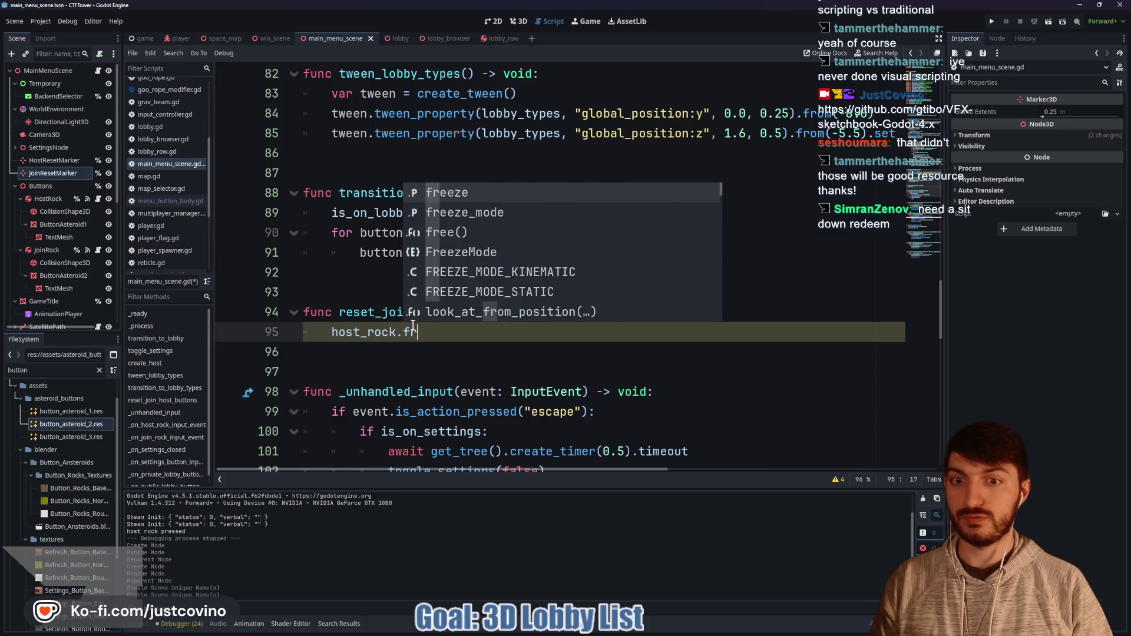
key(Return)
text(= false)
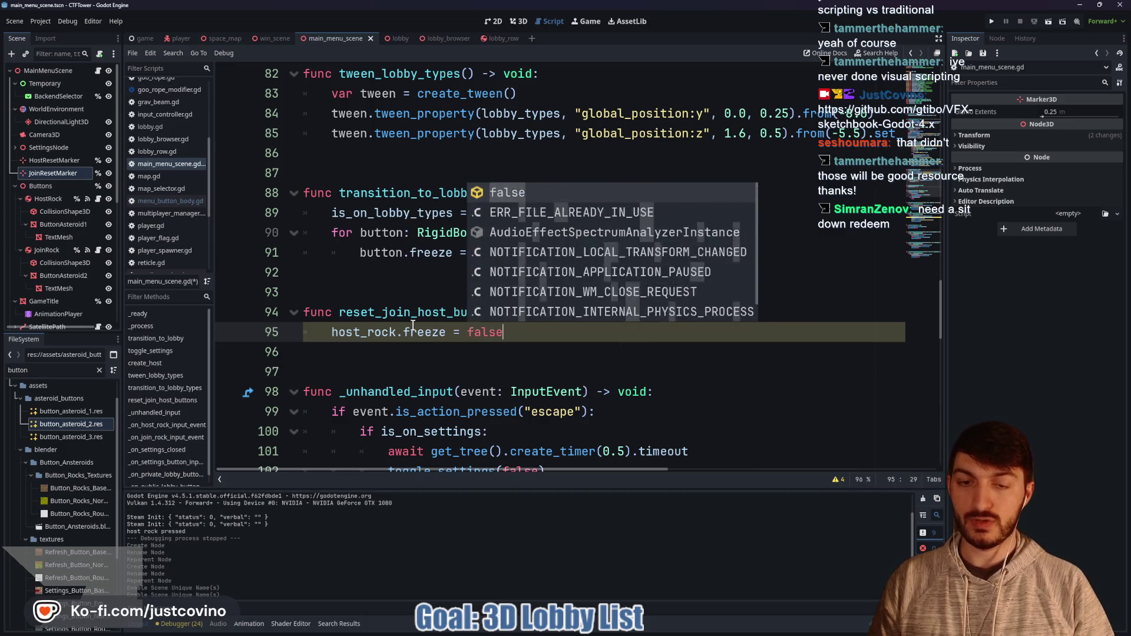
key(Return)
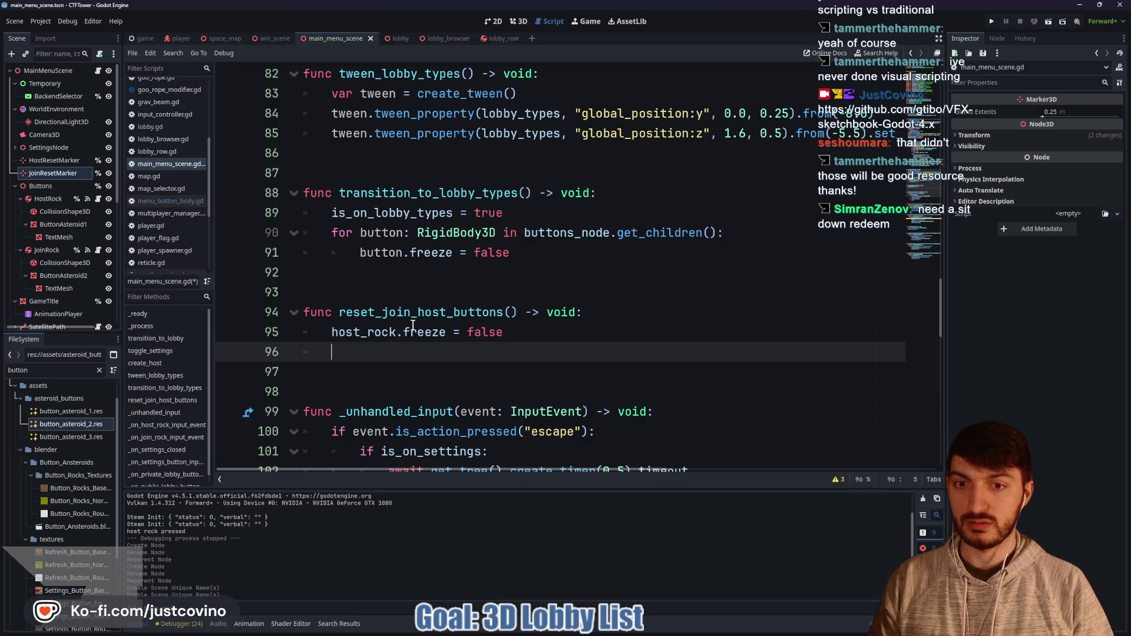
drag(503, 333, 468, 334)
text(true)
key(Return)
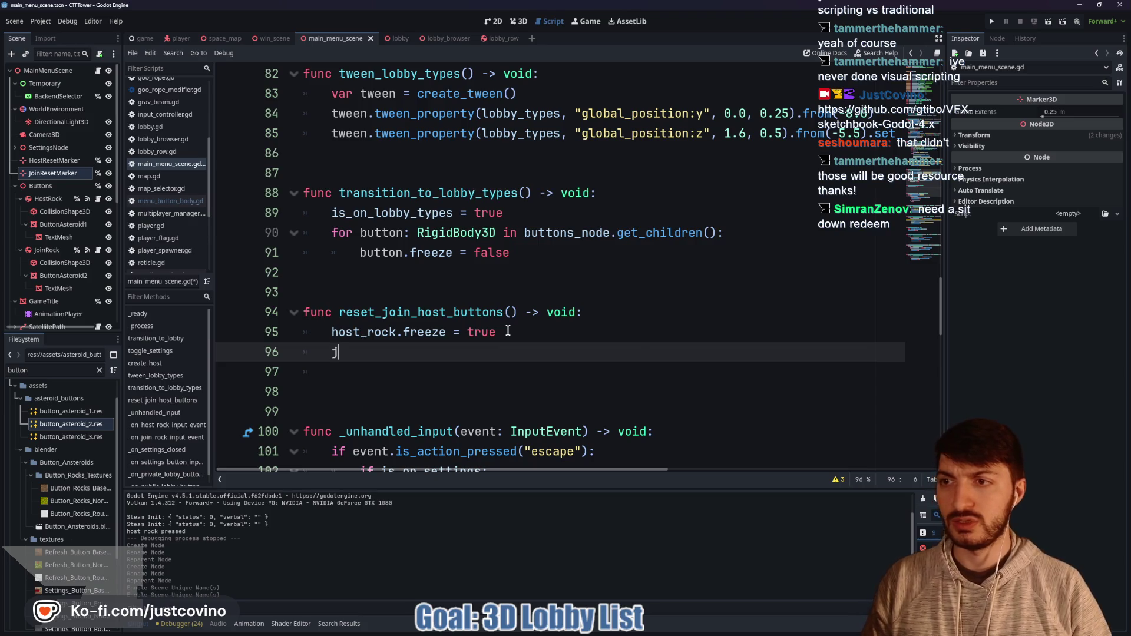
Add join_rock.freeze = true on the next line.
text(oin)
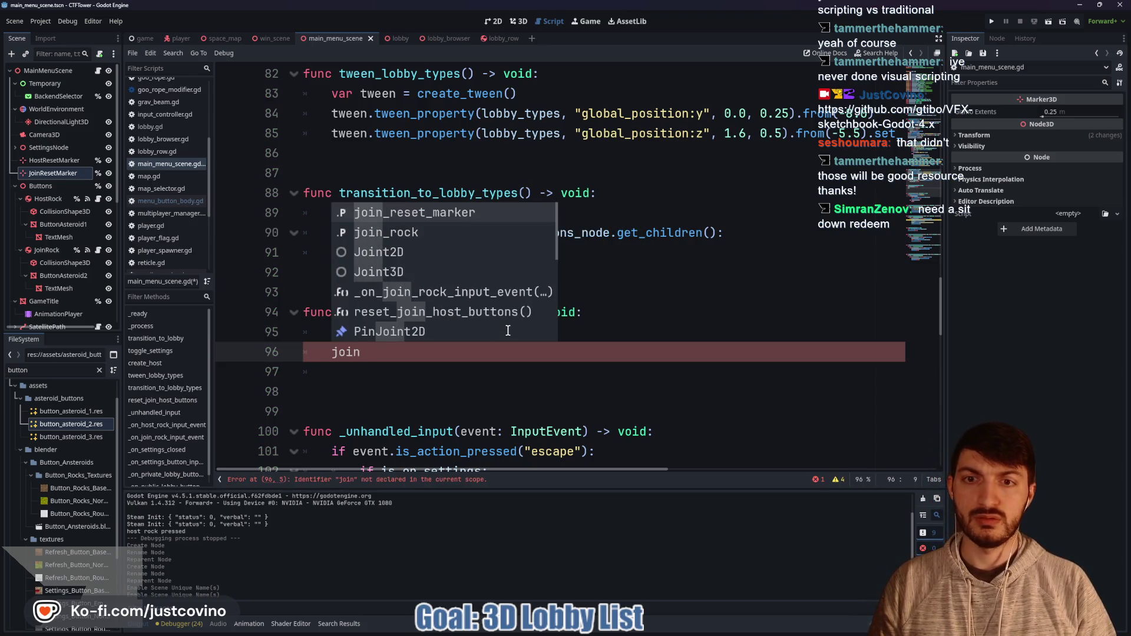
key(Down)
key(Return)
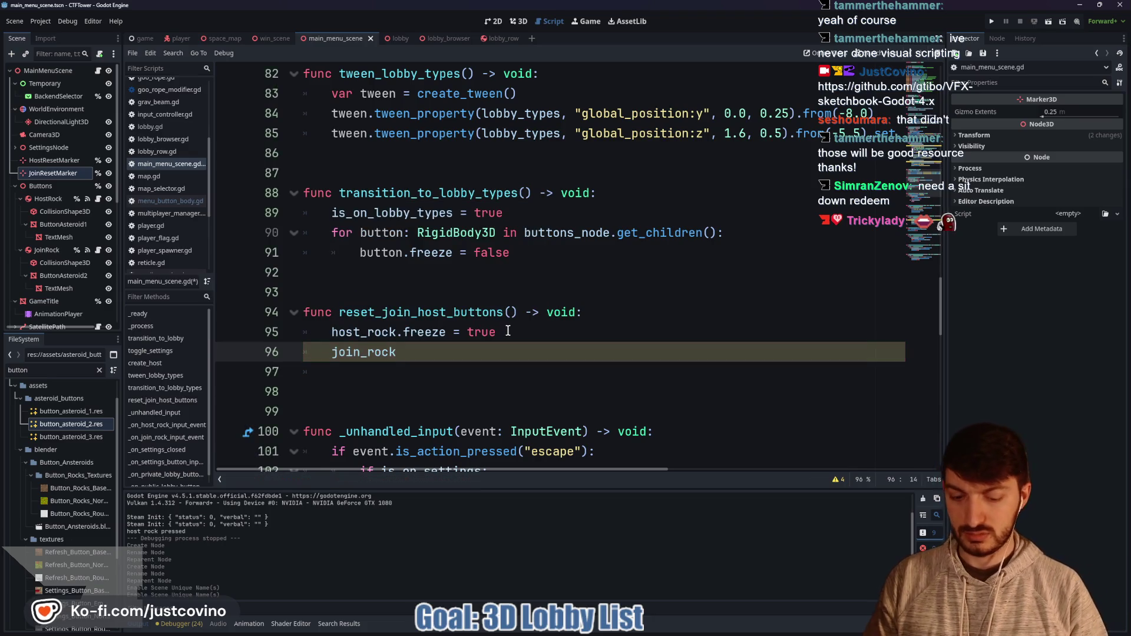
text(.freeze)
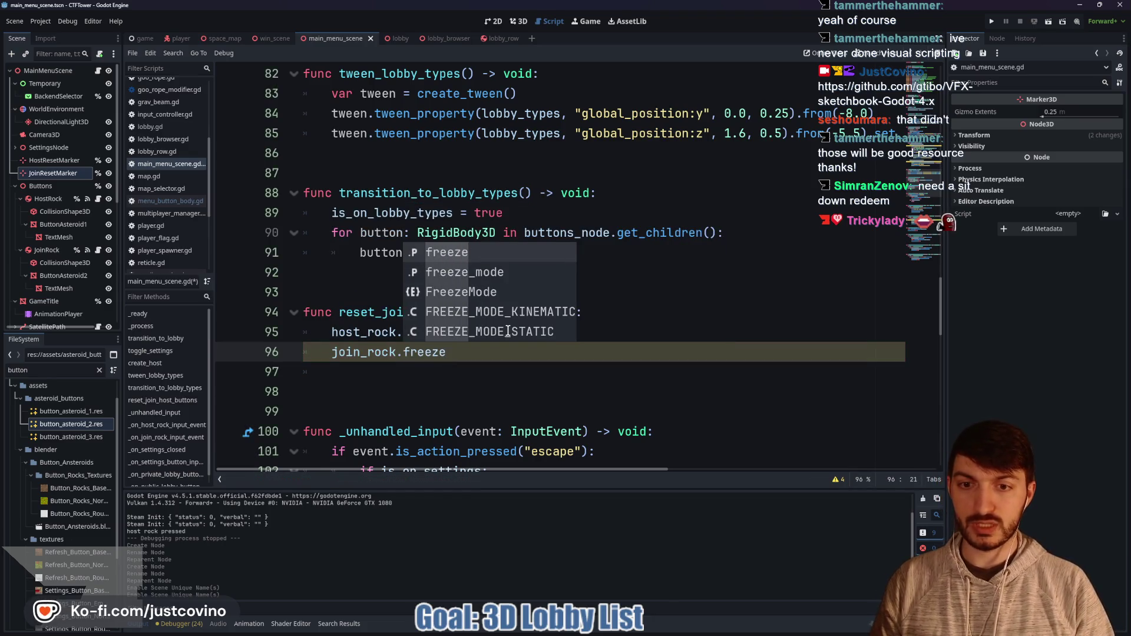
text( = true)
key(Return)
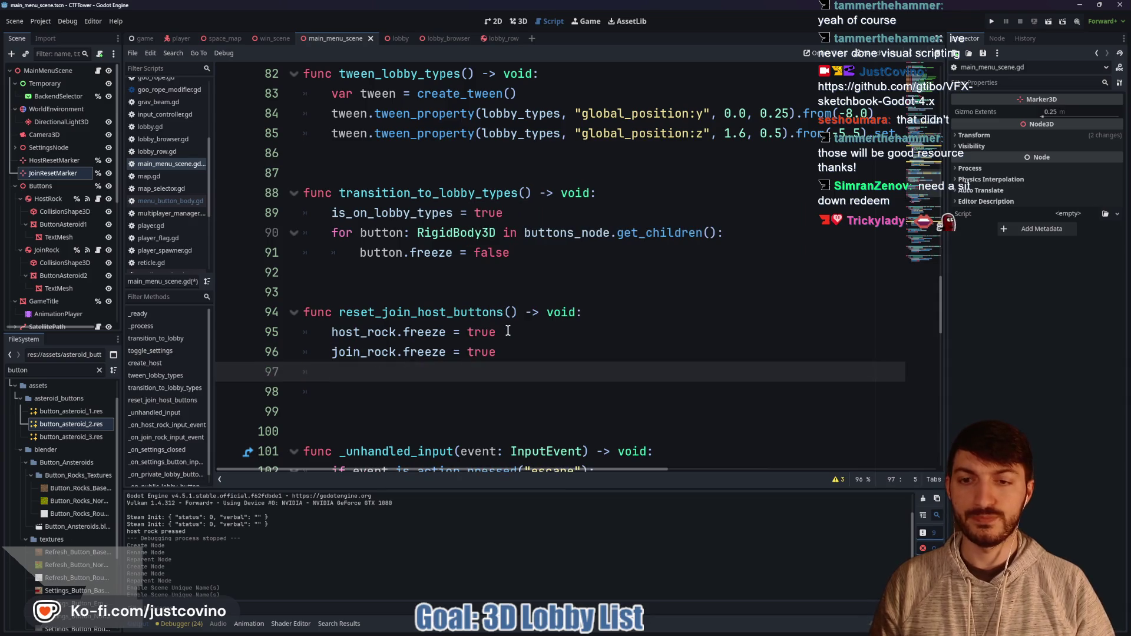
Set host_rock.global_position to host_reset_marker.global_position.
text(host)
key(Down)
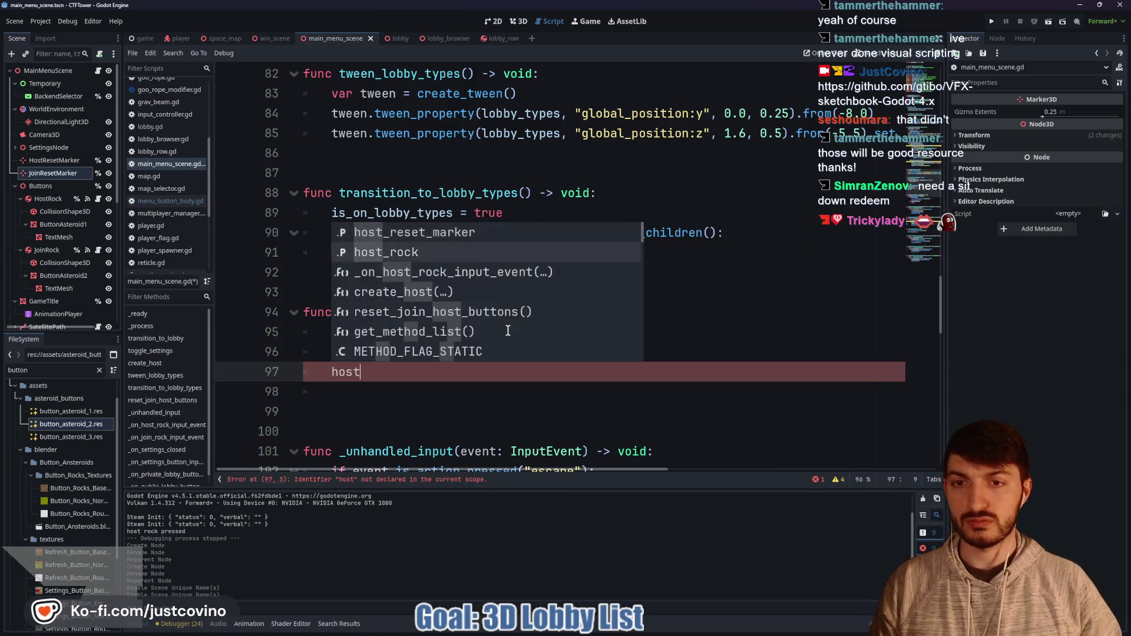
key(Return)
text(.global_posit)
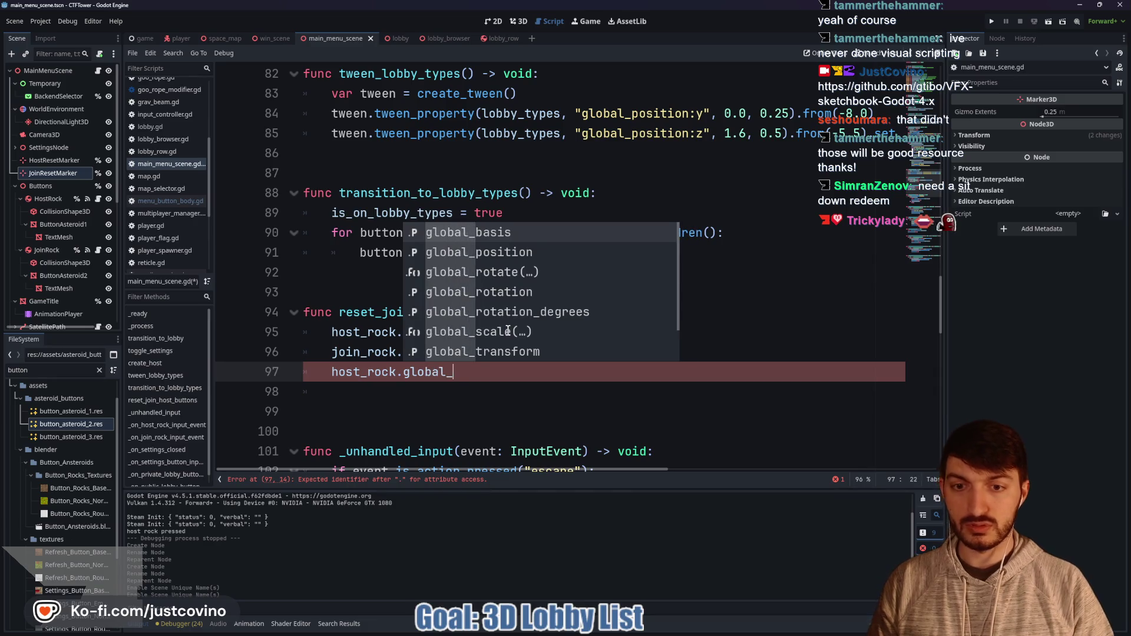
key(Return)
text(= )
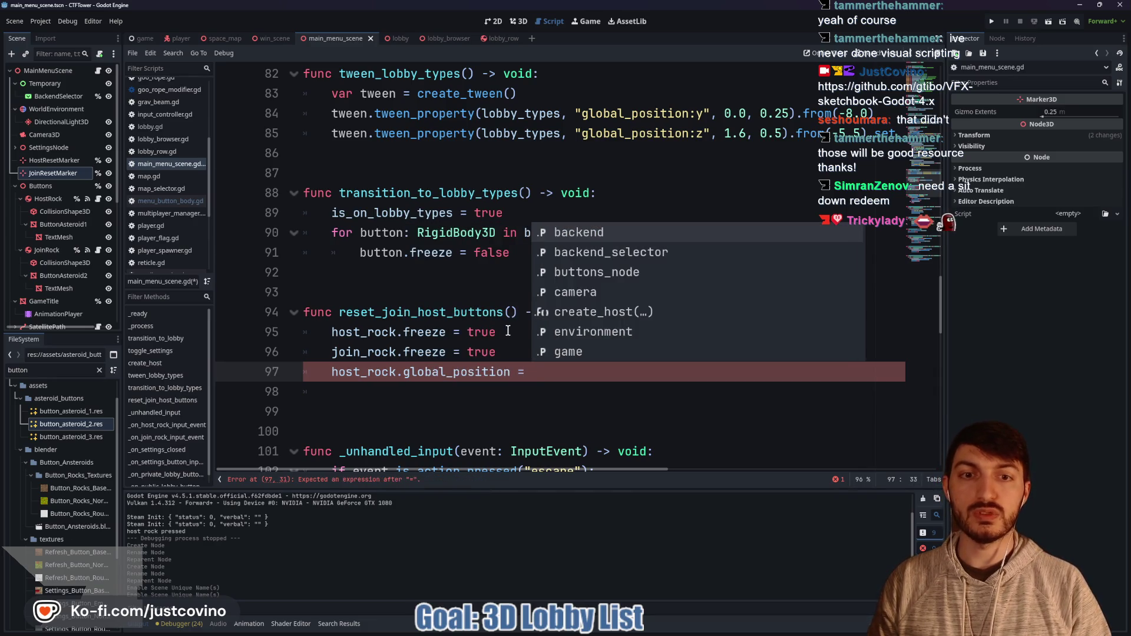
text(host)
key(Return)
text(.global_pos)
key(Return)
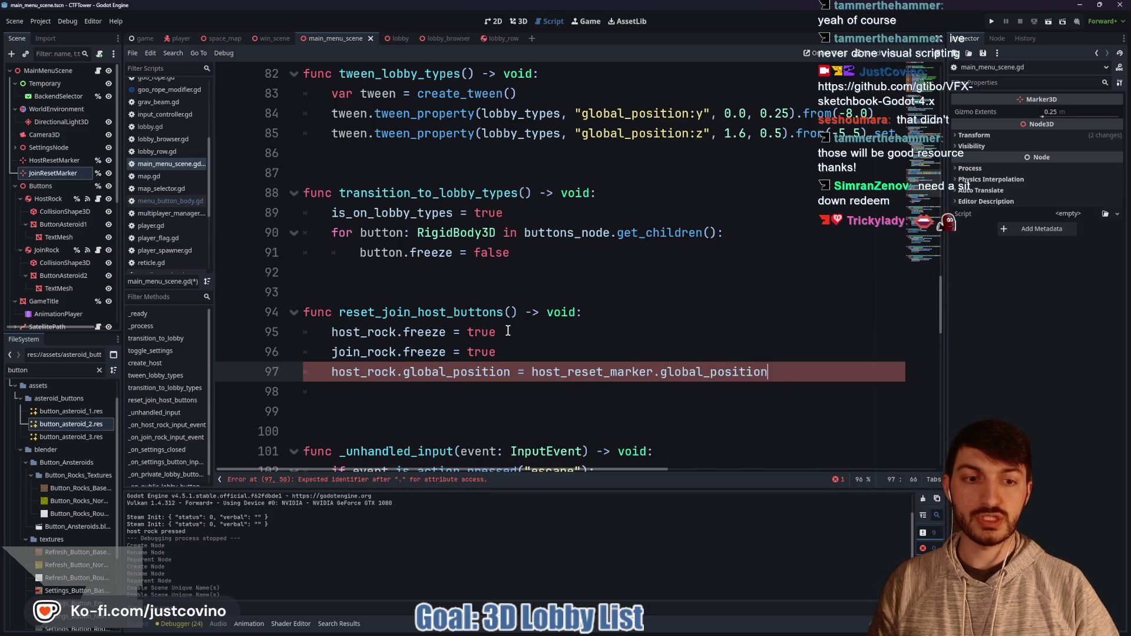
key(Return)
Set join_rock.global_position to join_reset_marker.global_position.
text(join)
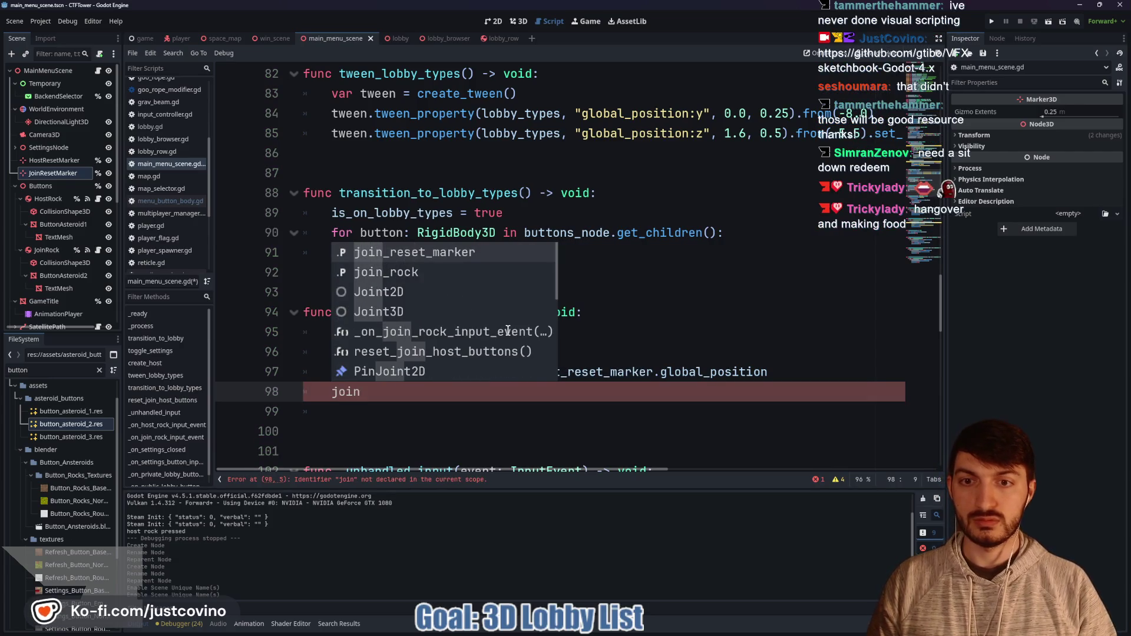
key(Down)
key(Return)
text(.global_pos)
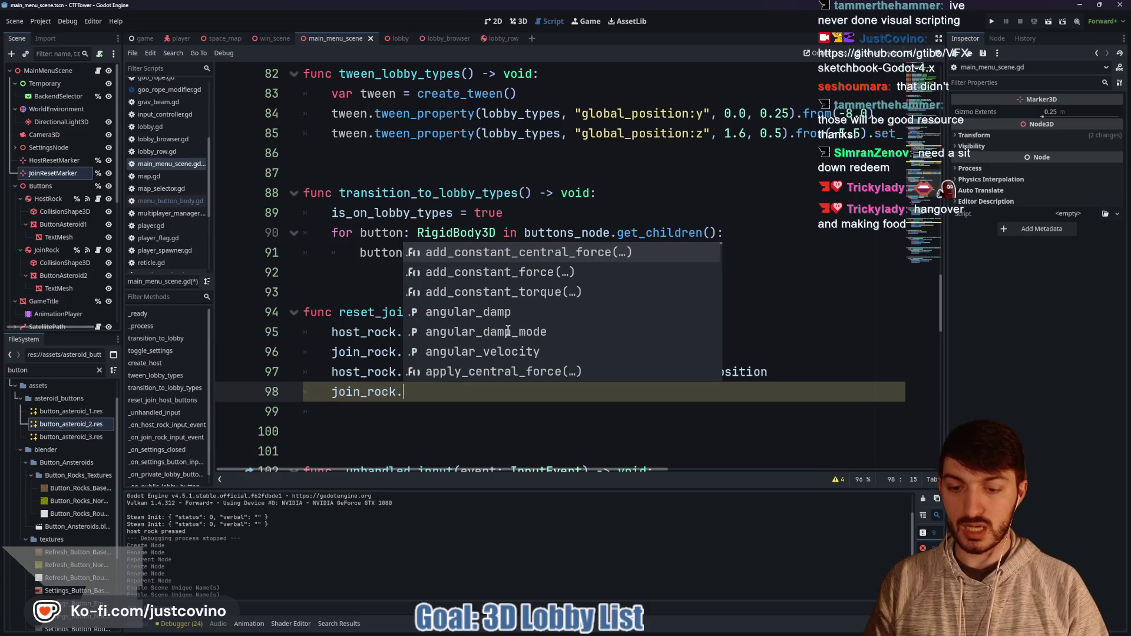
key(Return)
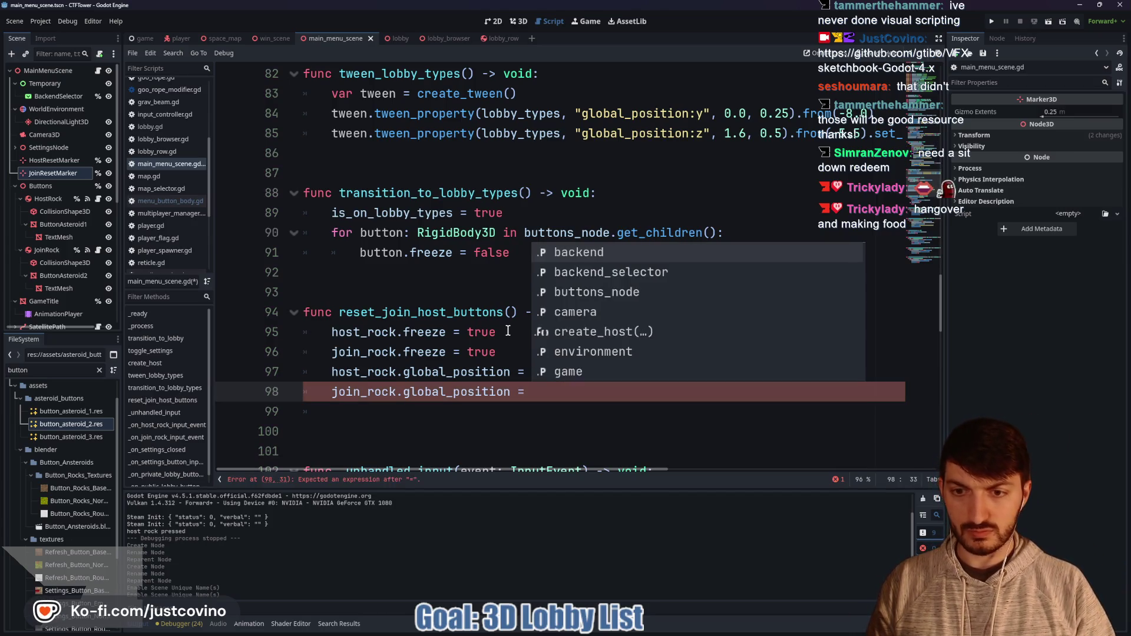
text(join)
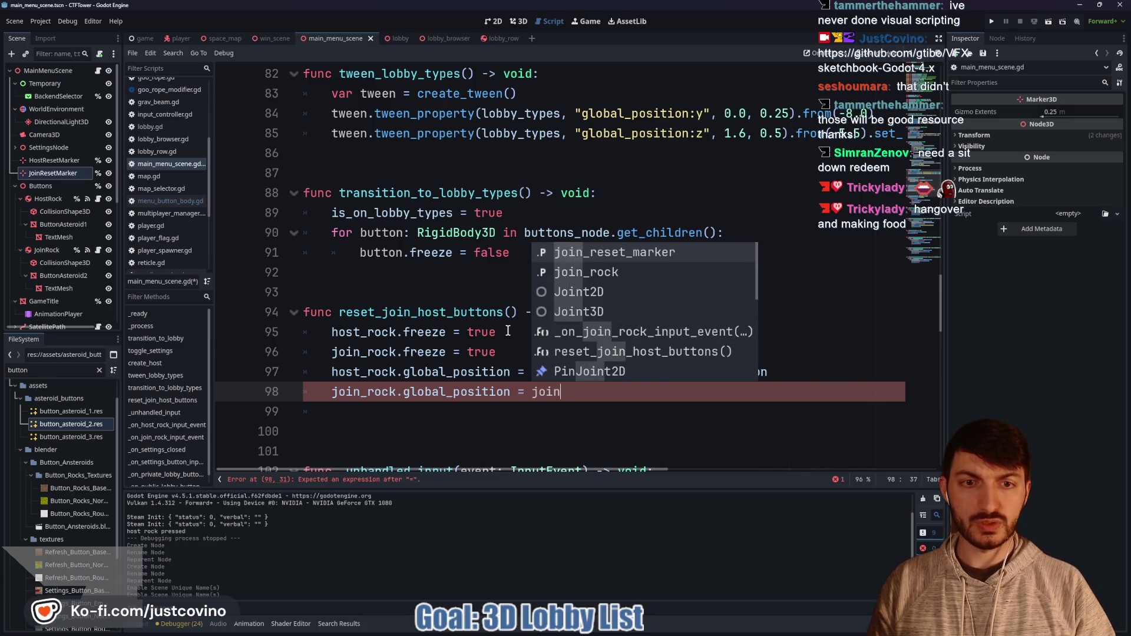
key(Return)
text(.global_posi)
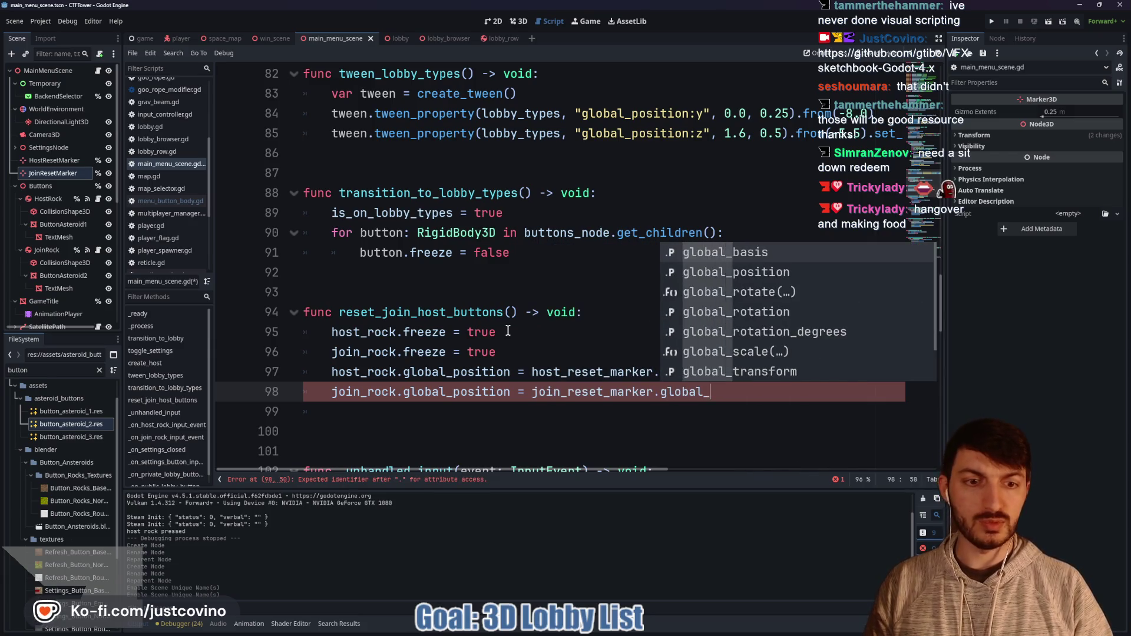
key(Return)
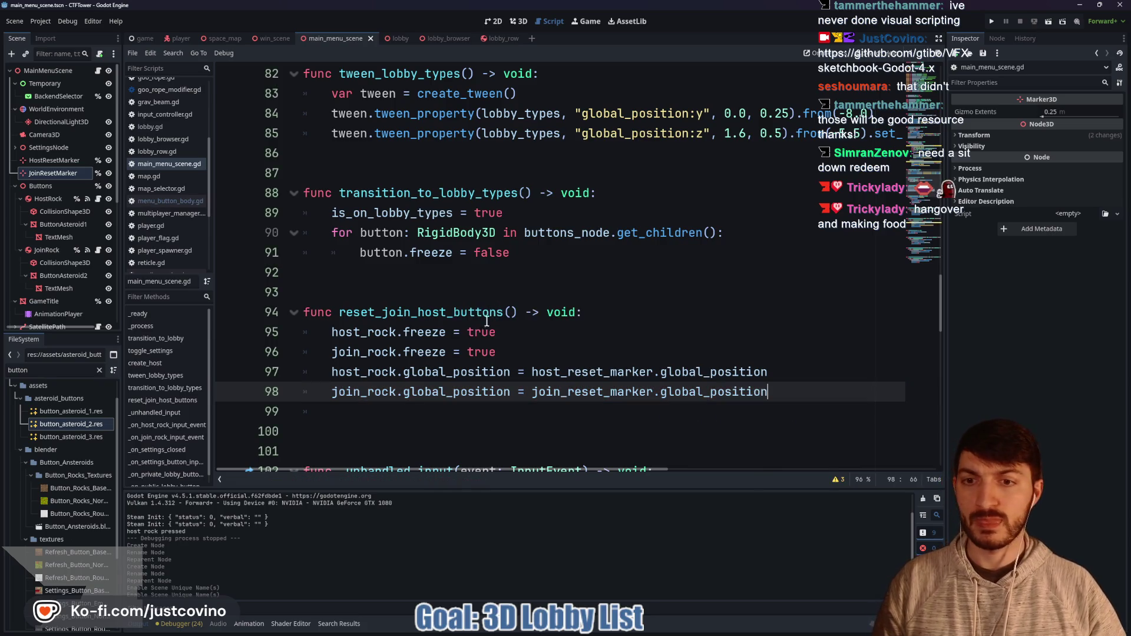
click(398, 314)
double_click(398, 314)
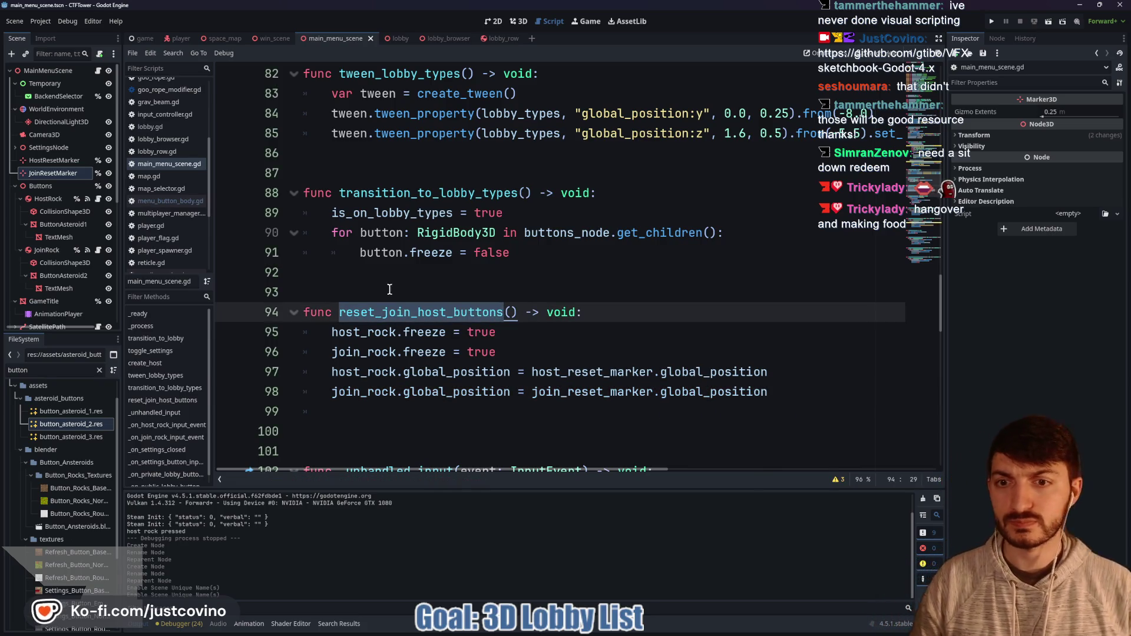
scroll(389, 291, down, 2)
Remove blank line 99, replace the return on line 107 with reset_join_host_buttons(), and save.
click(363, 301)
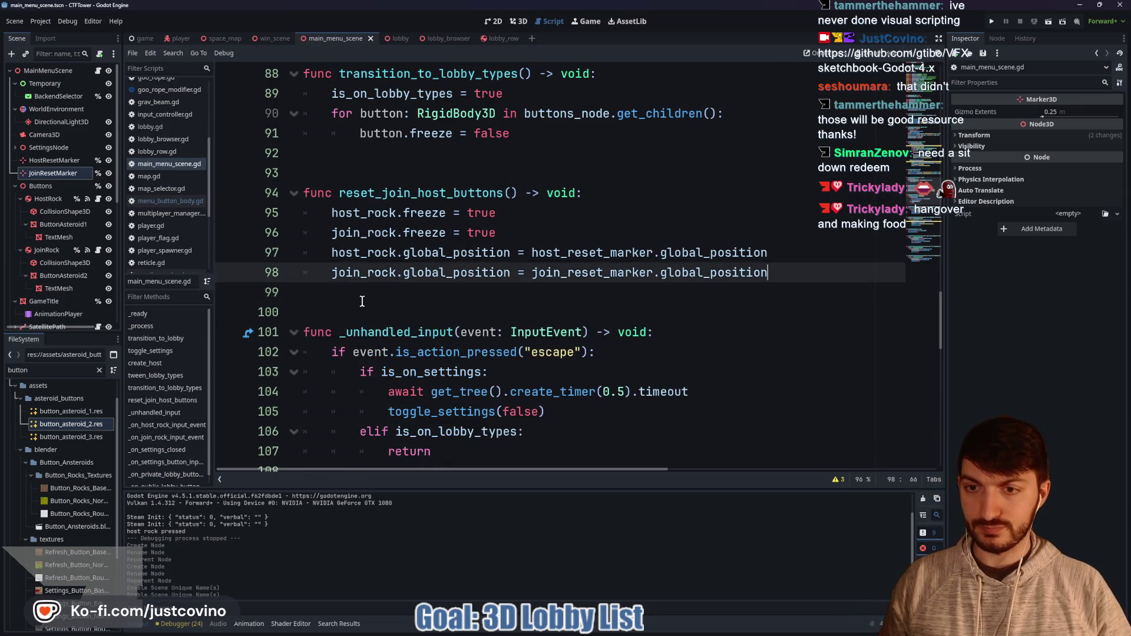
key(BackSpace)
scroll(482, 390, down, 1)
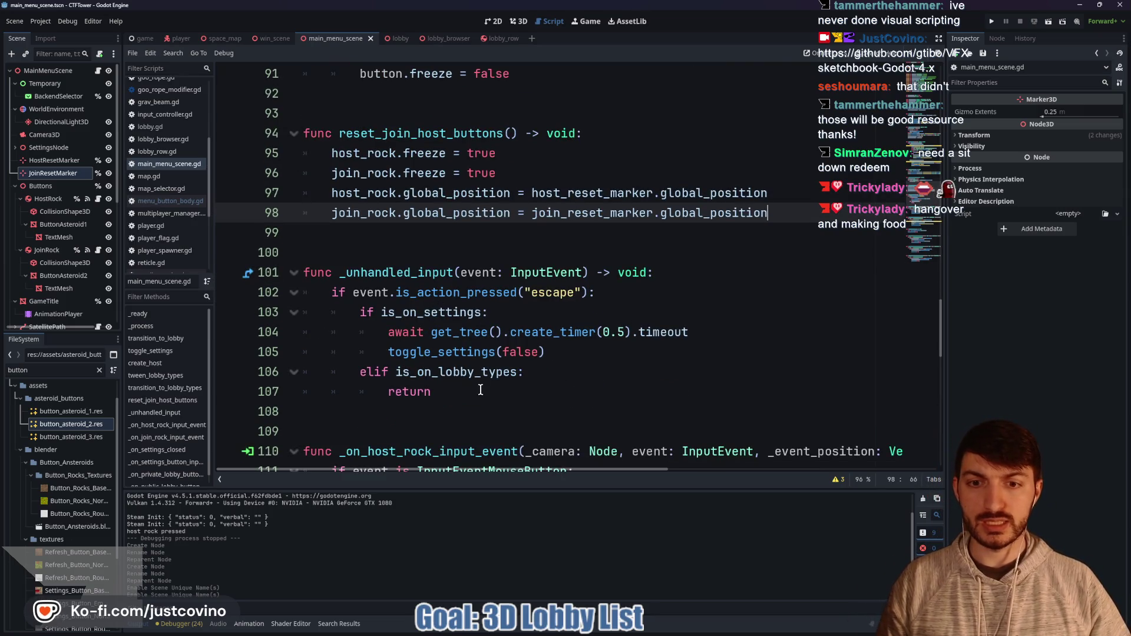
click(471, 387)
key(BackSpace)
key(BackSpace)
key(BackSpace)
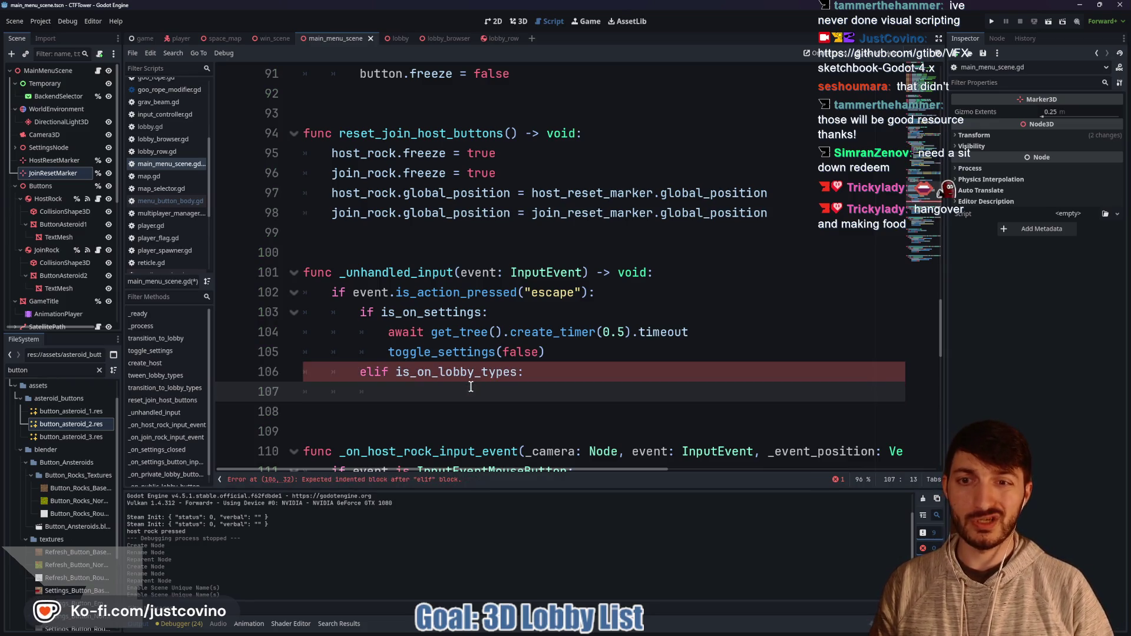
text(set)
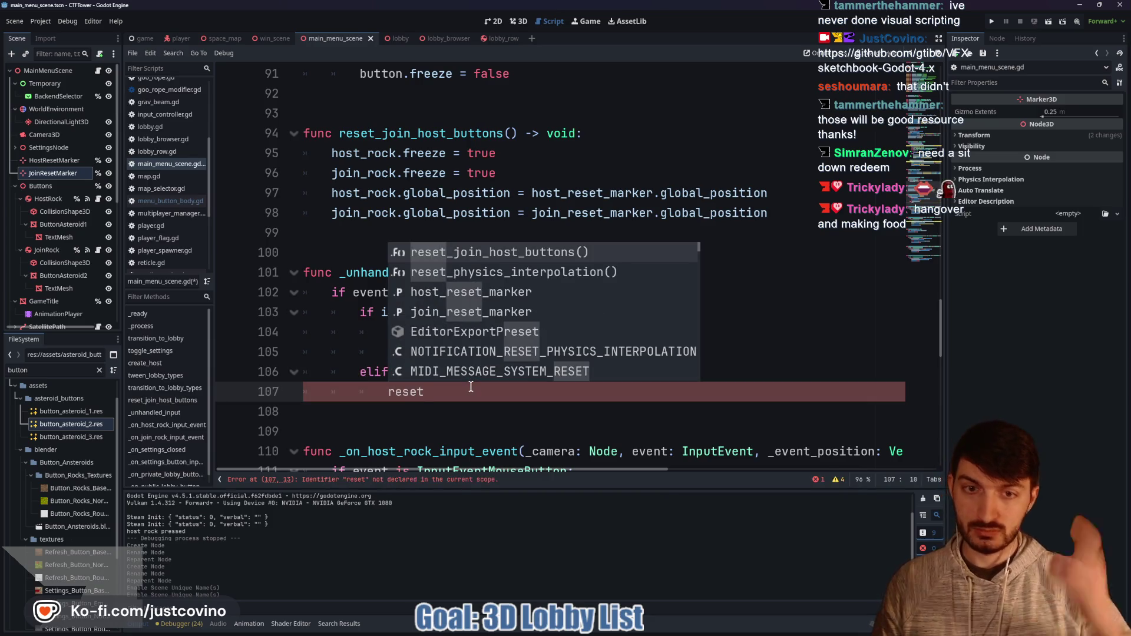
key(Return)
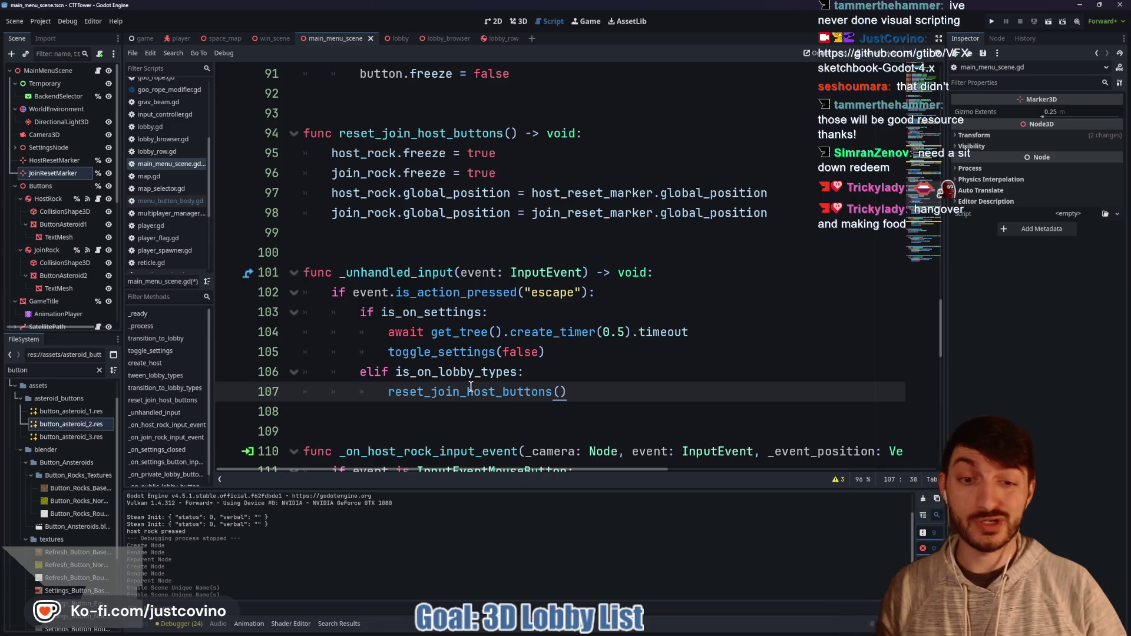
key(ctrl+s)
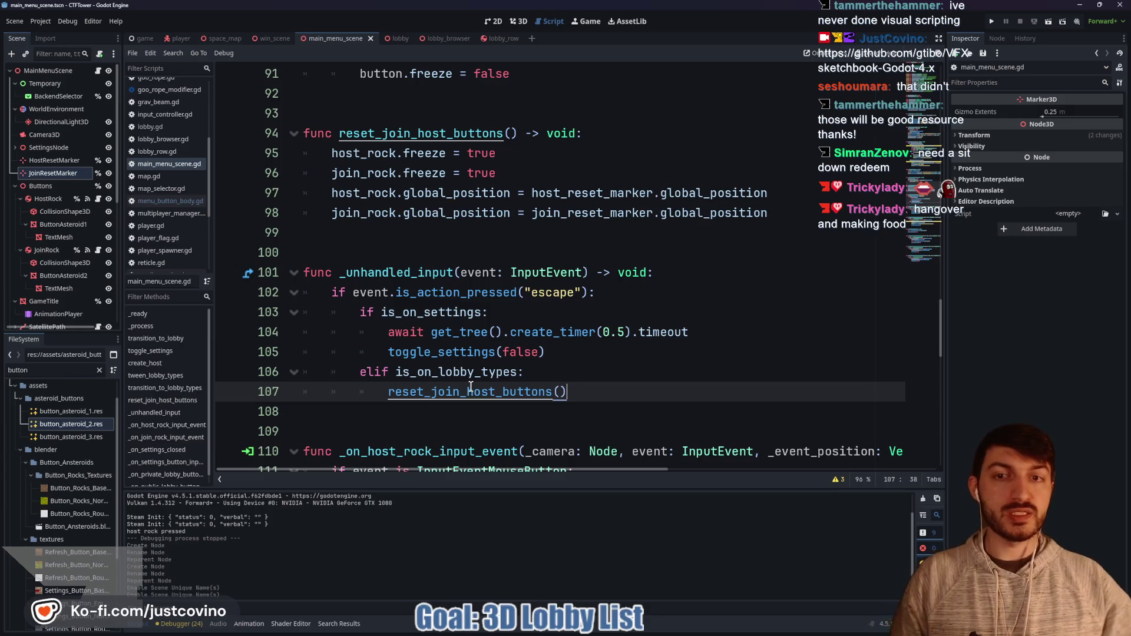
click(620, 138)
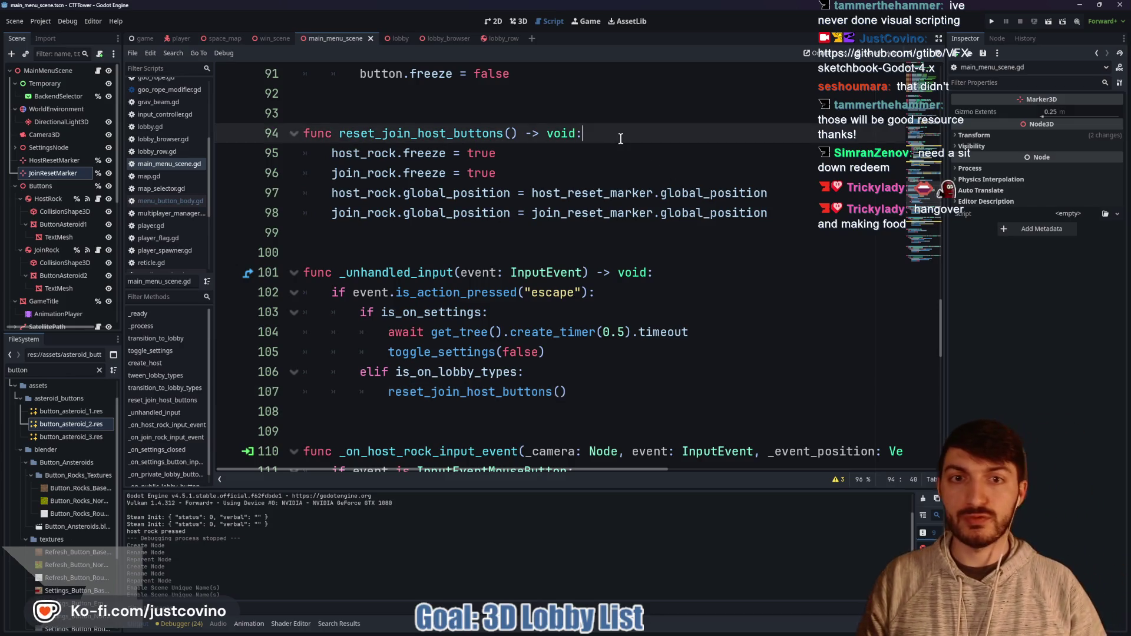
Make is_on_lobby_types = false the first line of reset_join_host_buttons and run the project.
key(Return)
text(is_on)
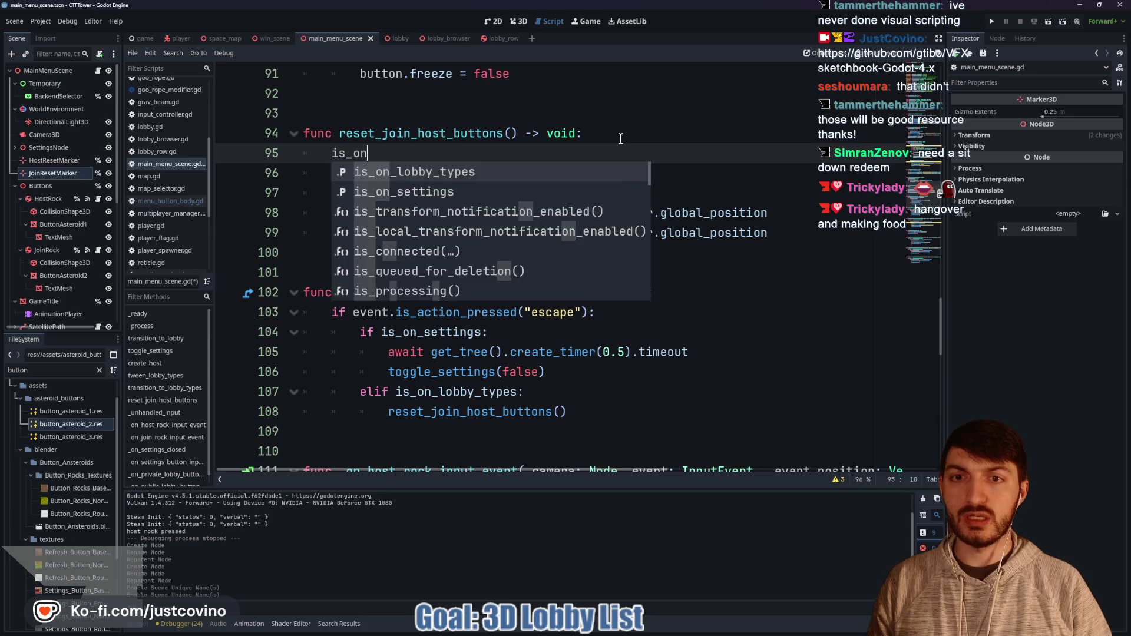
key(Return)
text(= fals)
key(Return)
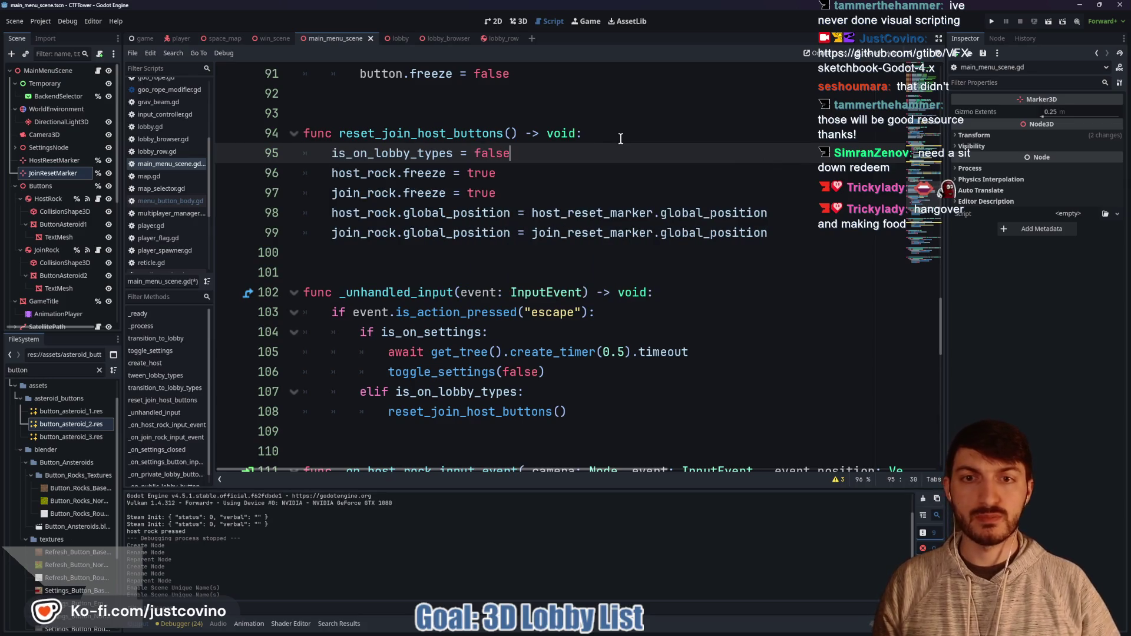
click(989, 23)
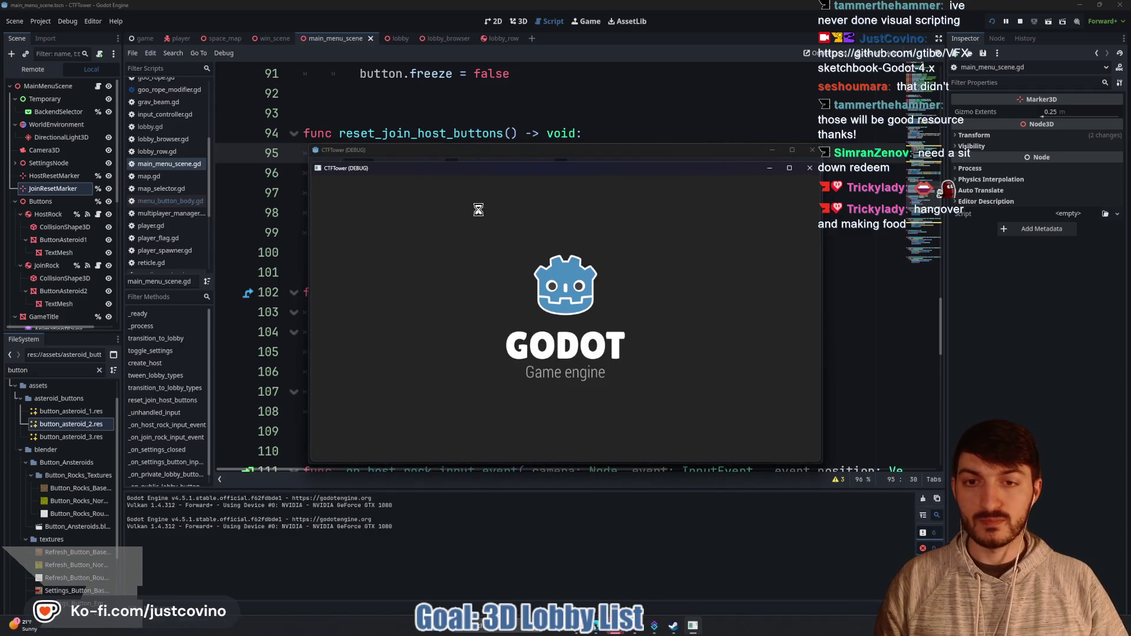
Press the Host Lobby rock in the running game, then stop the test run.
click(447, 271)
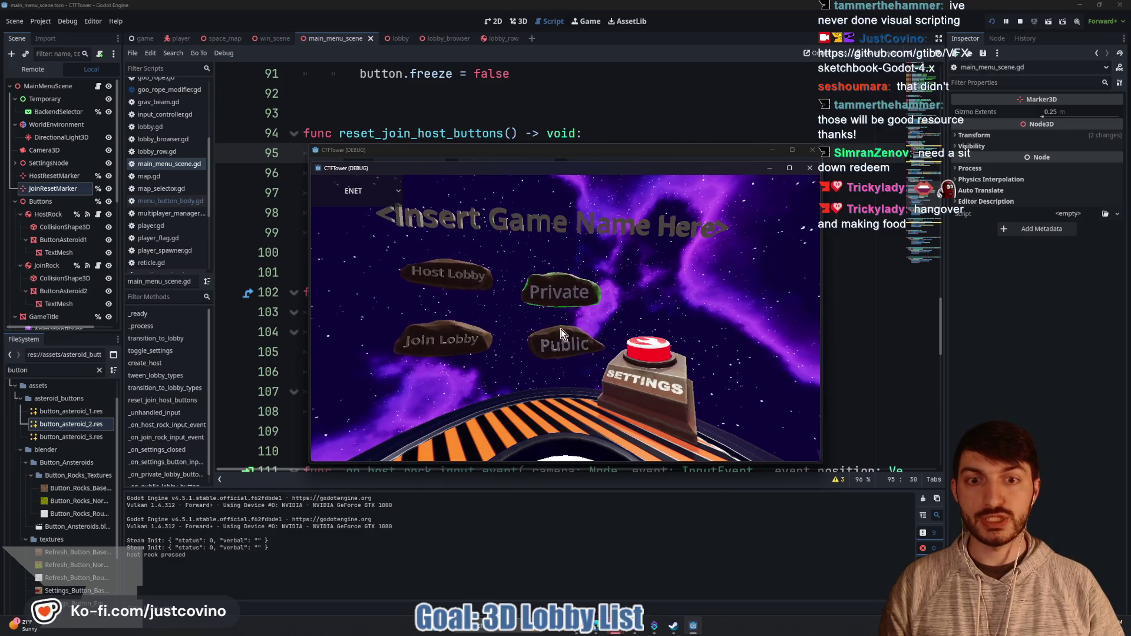
click(1021, 26)
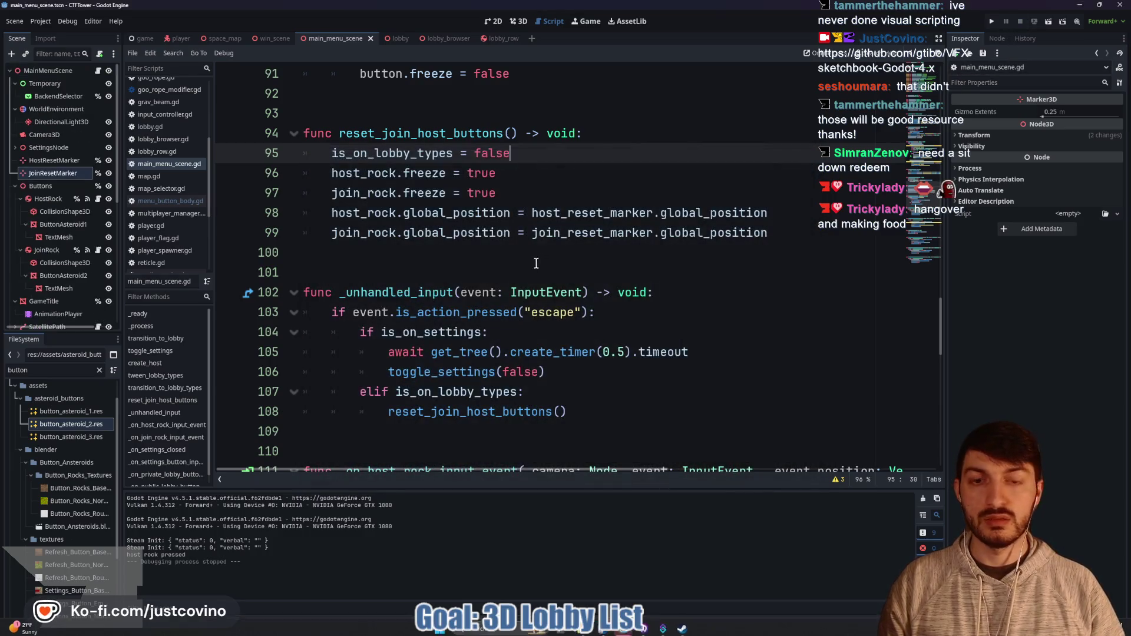
click(534, 259)
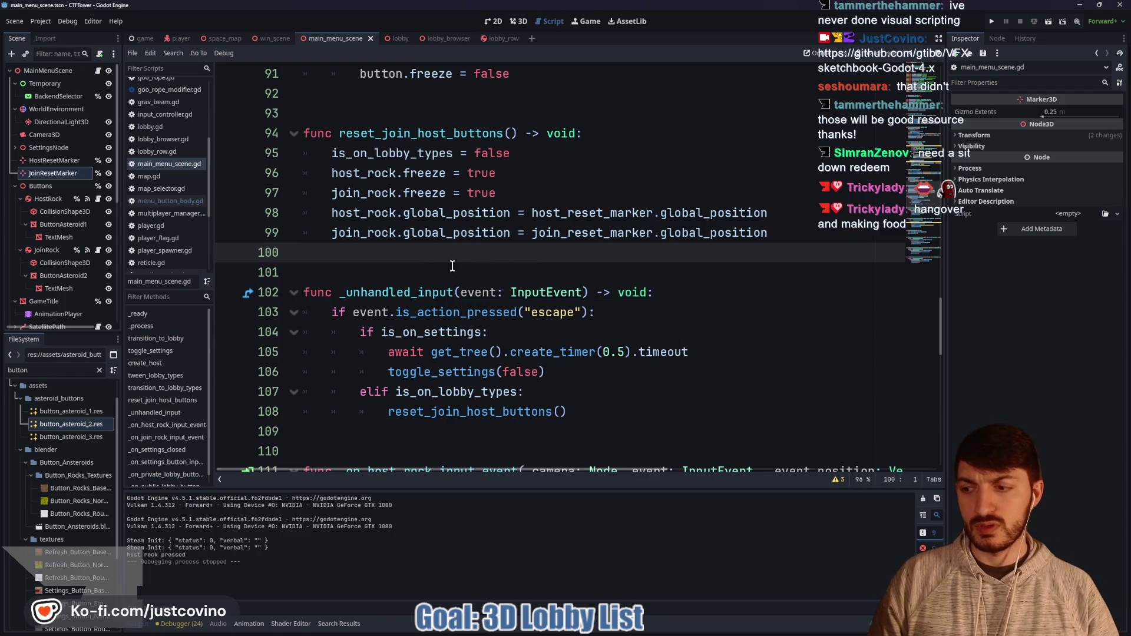
scroll(453, 267, up, 9)
scroll(453, 268, down, 3)
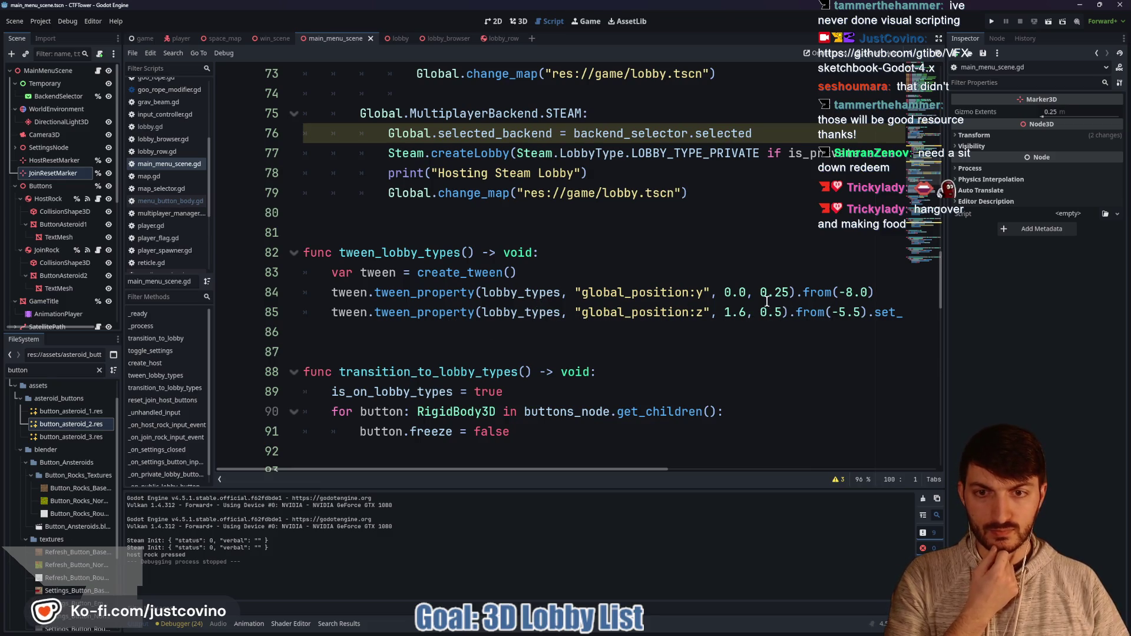
click(470, 254)
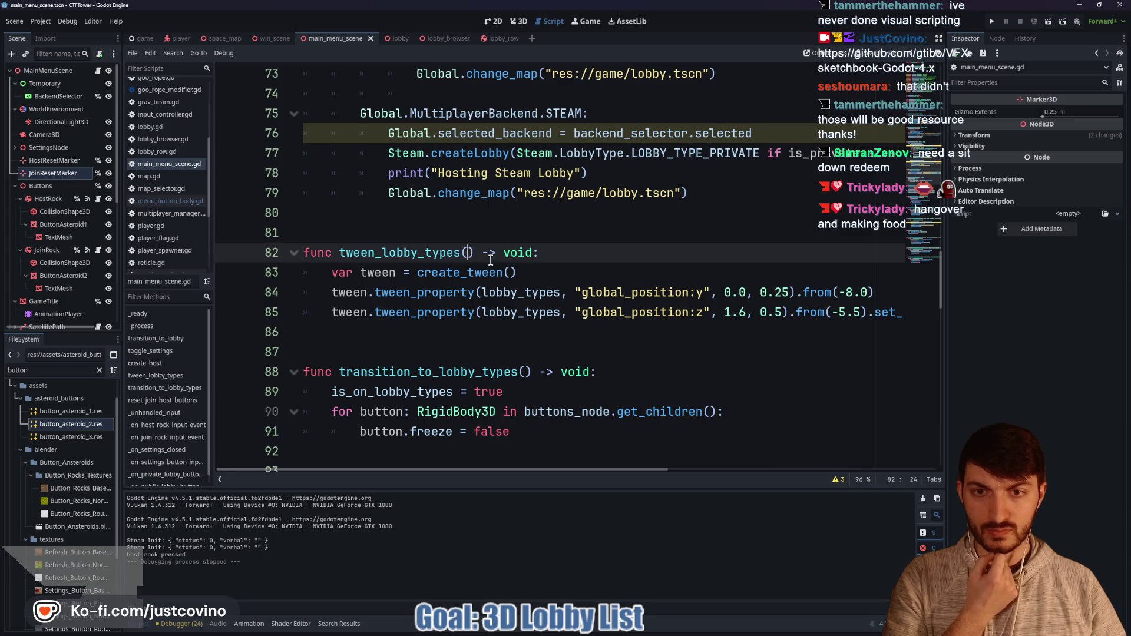
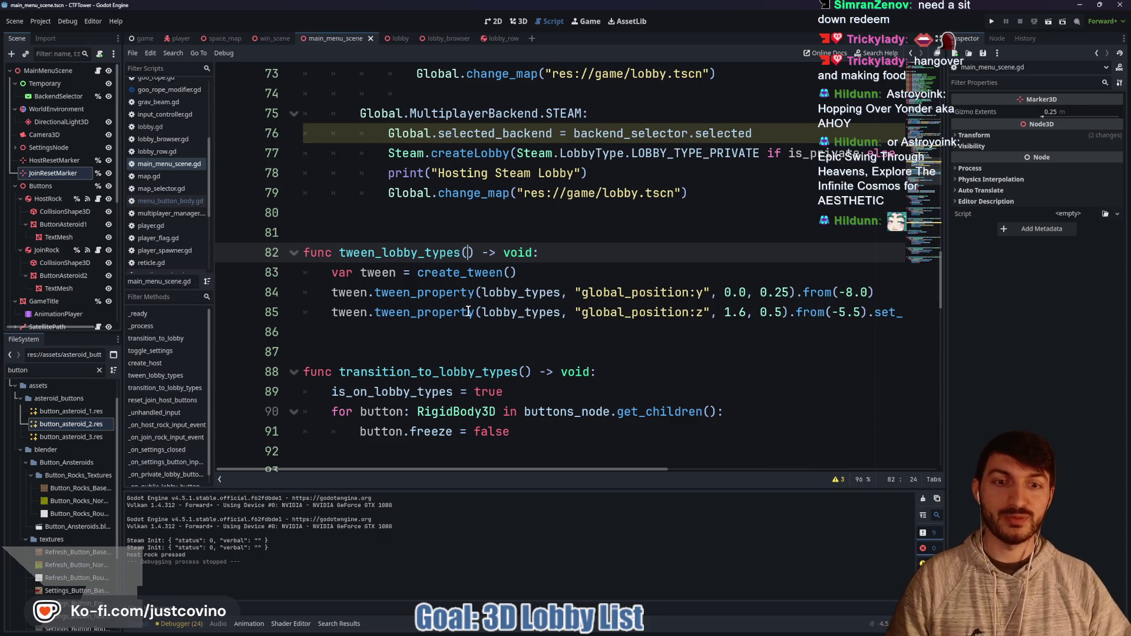
Select the tween duration value on line 84 in tween_lobby_types.
mouse_move(468, 312)
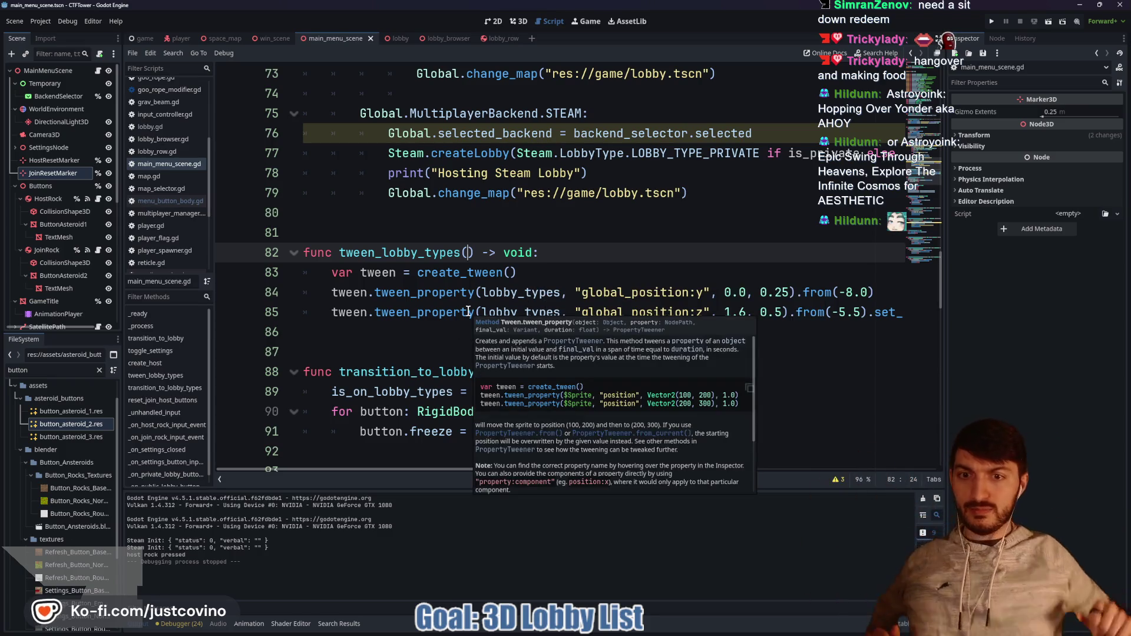
click(563, 279)
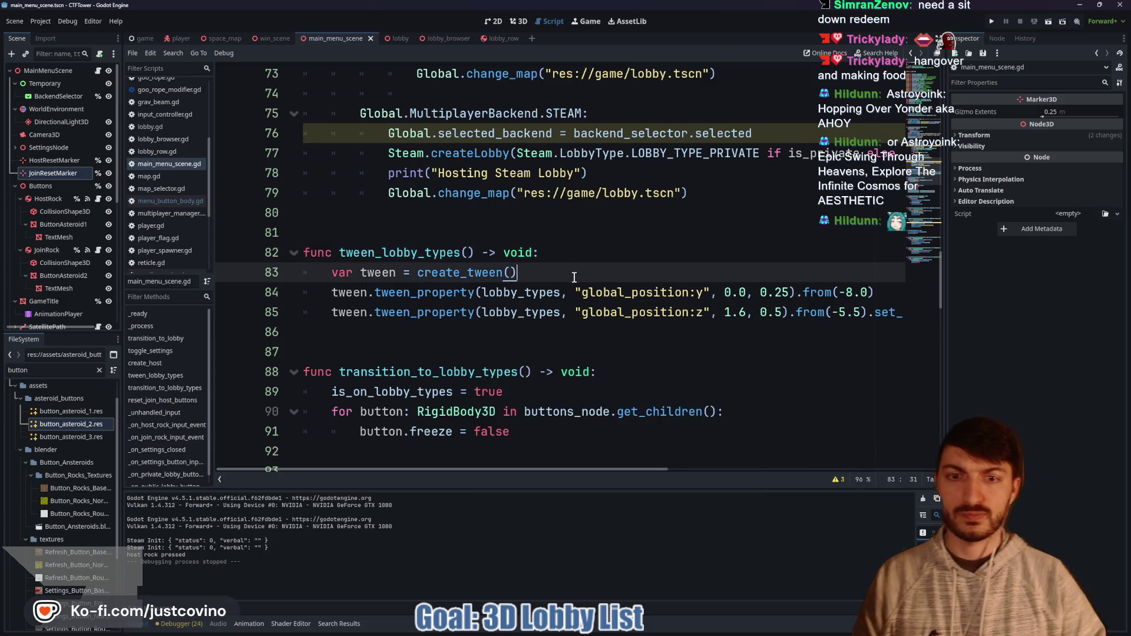
mouse_move(528, 295)
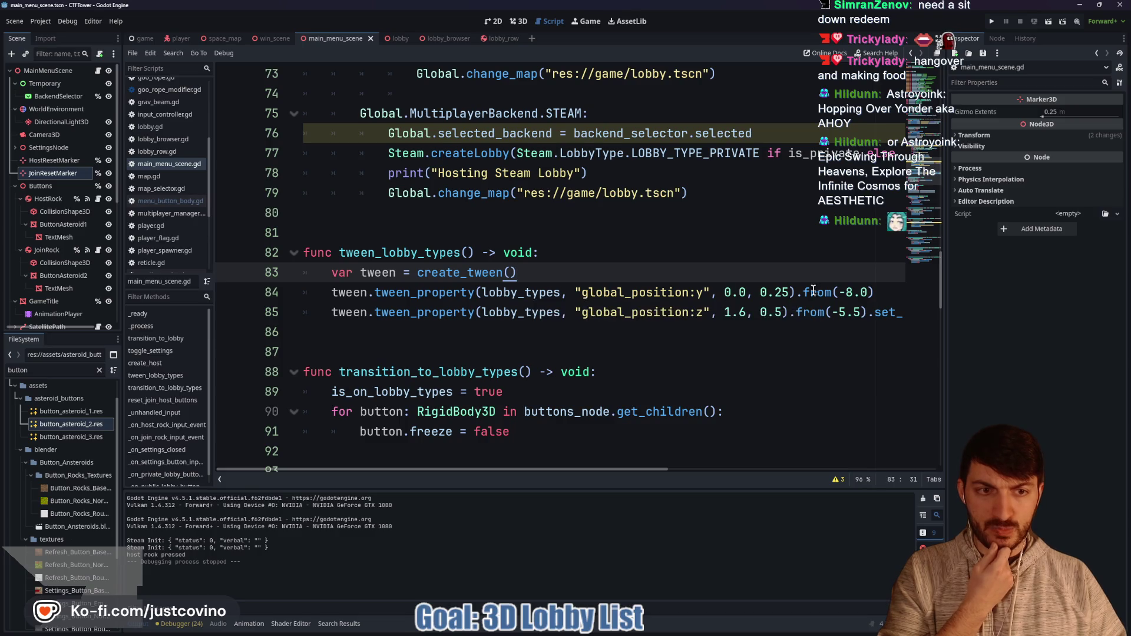
double_click(781, 293)
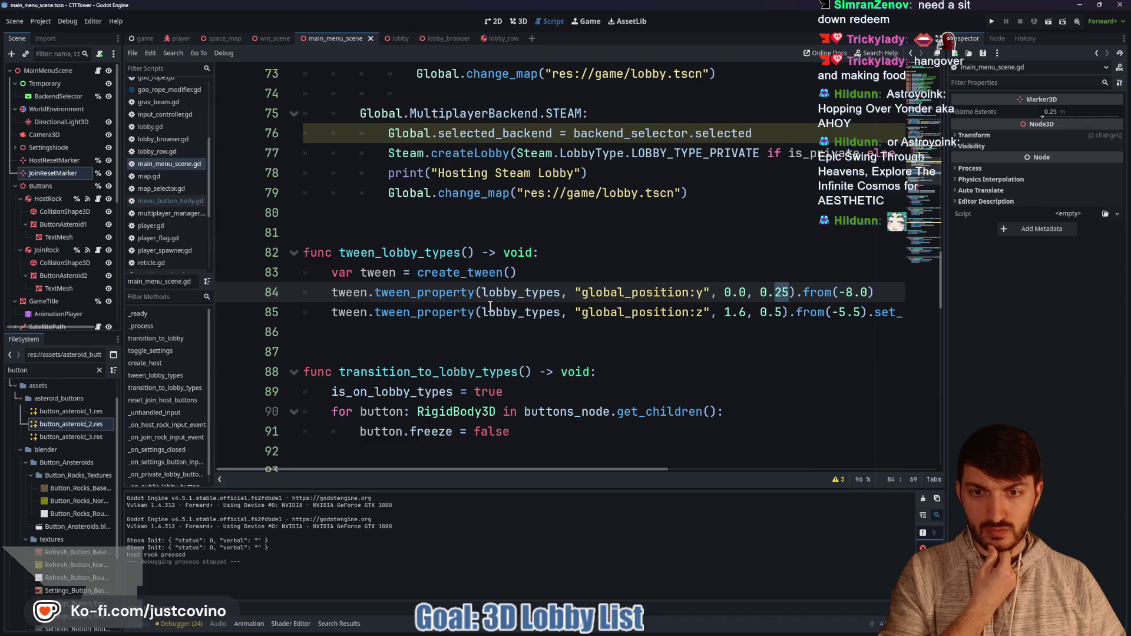
Begin a const LOBBY_TYPE_ORIGINAL_Y: float = - declaration below SKY_SPIN_SPEED on line 33.
scroll(490, 307, up, 20)
scroll(509, 292, down, 3)
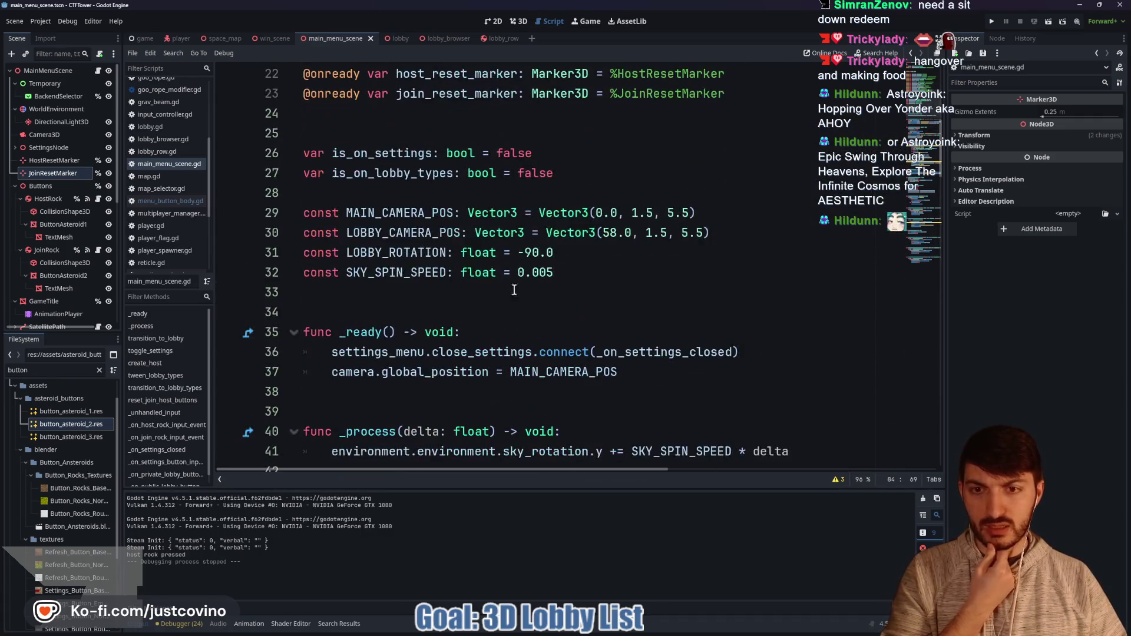
click(437, 293)
text(onst LOBBY_TYPE_ORIG)
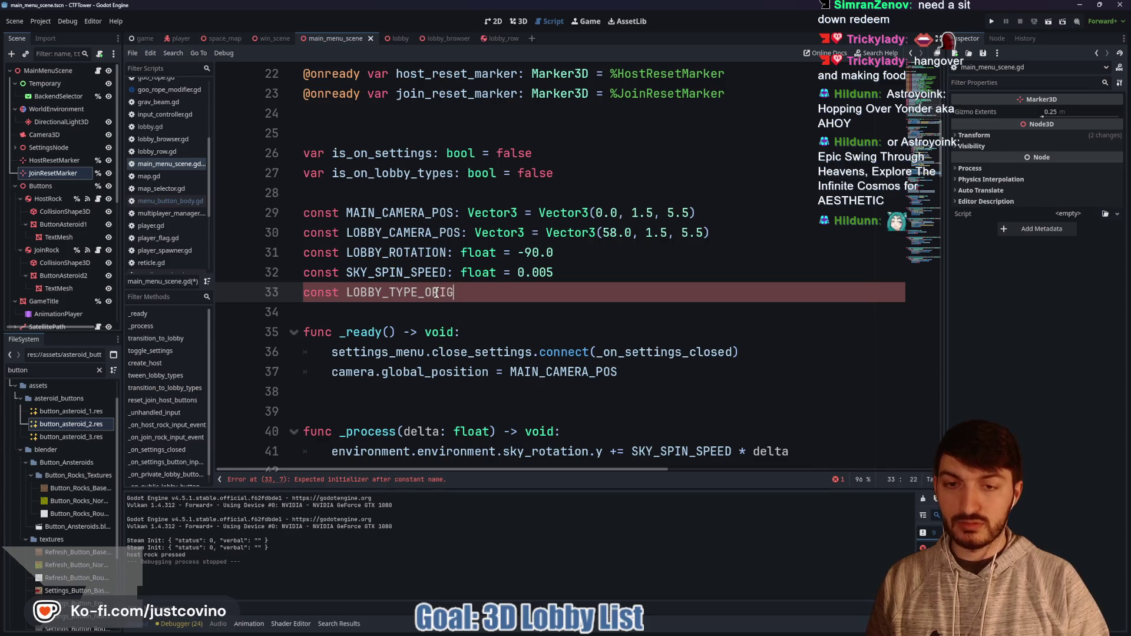
text(INAL_Y: float)
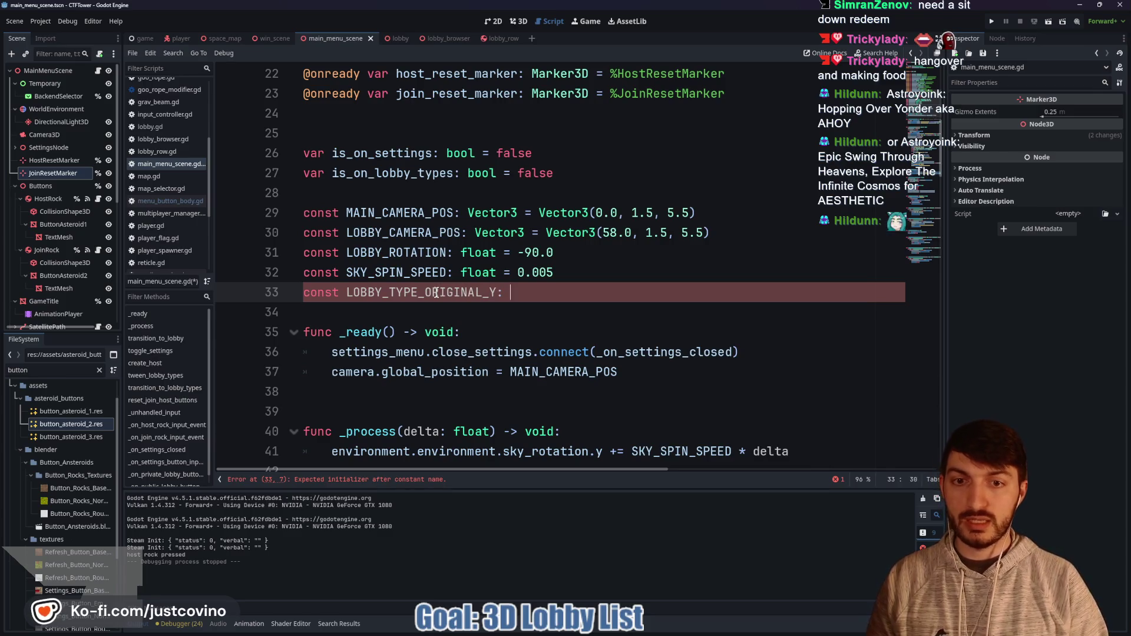
text( = )
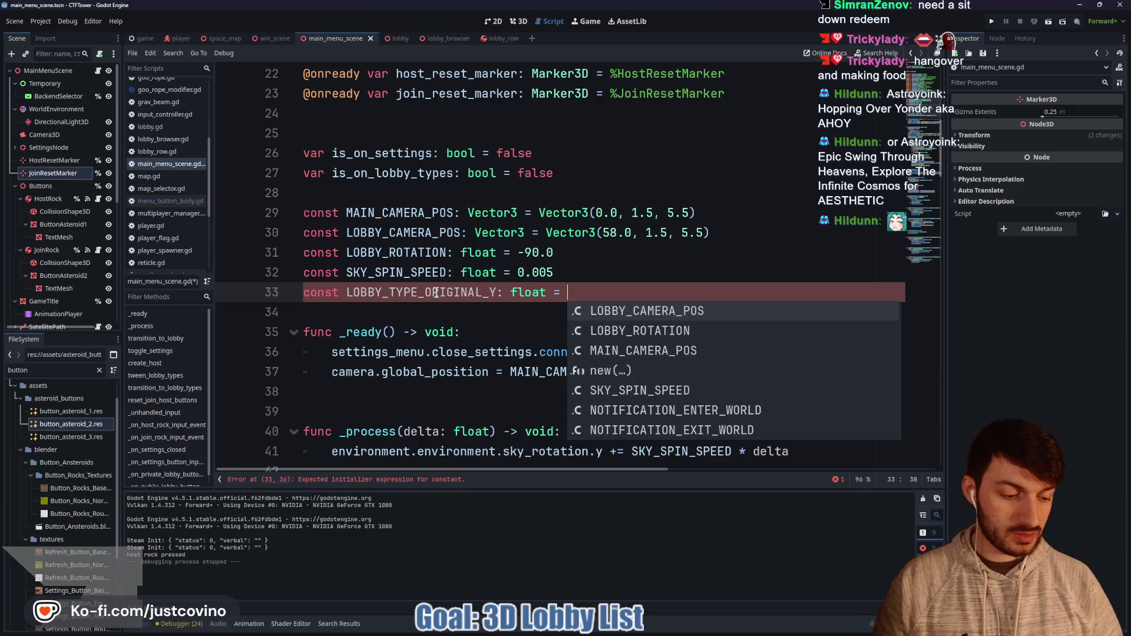
text(-8.0)
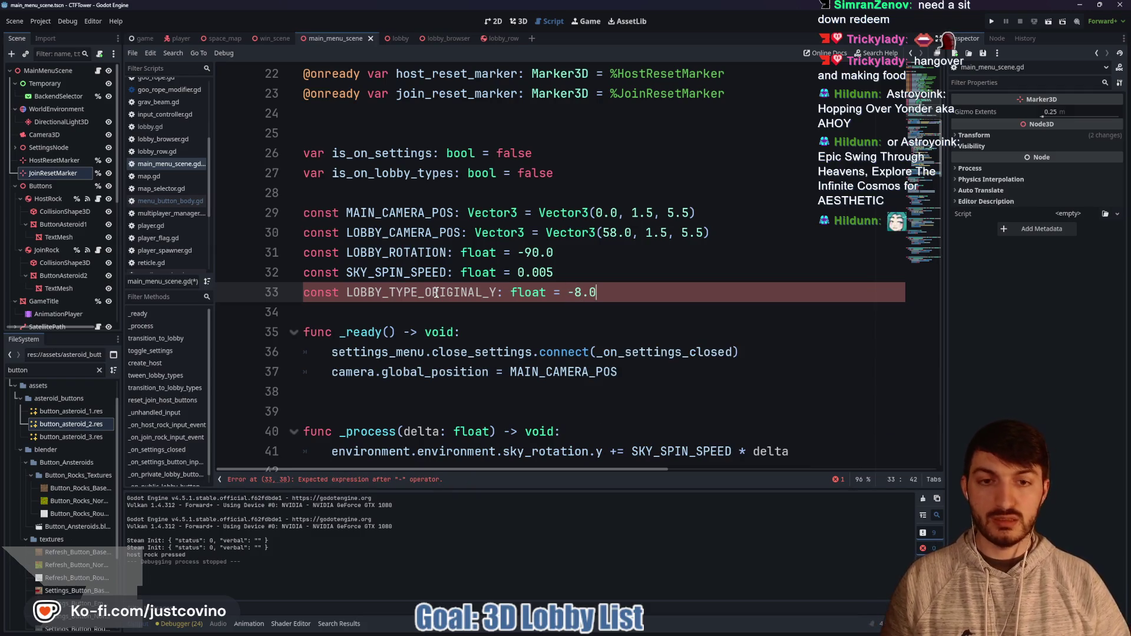
Replace the -8.0 start value on line 84 with LOBBY_TYPE_ORIGINAL_Y.
scroll(600, 308, down, 13)
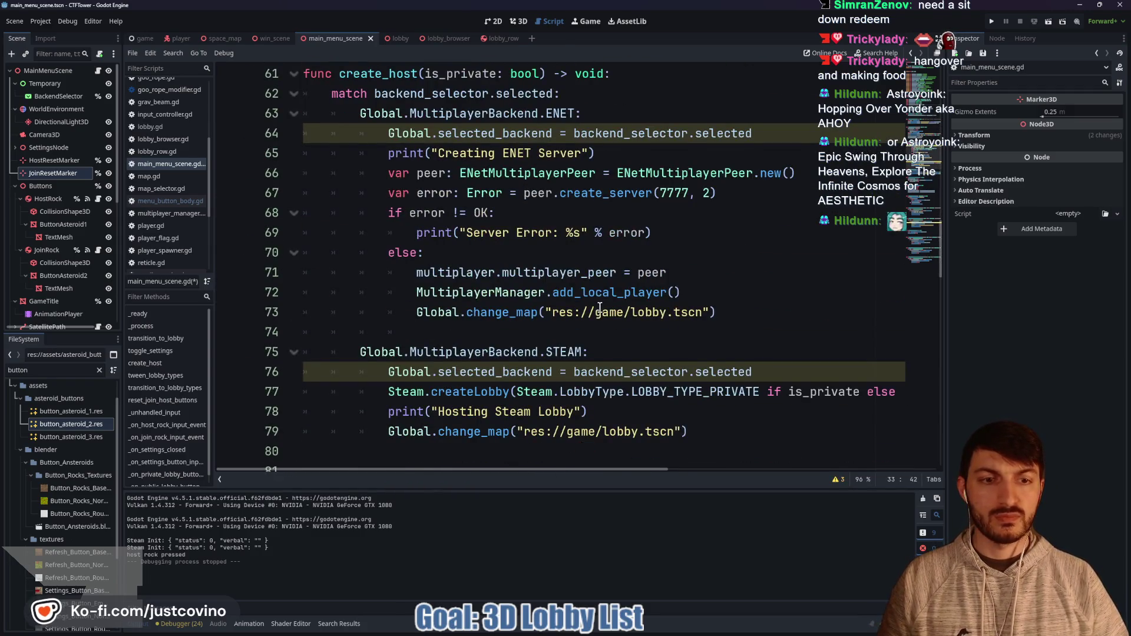
scroll(600, 307, down, 5)
drag(840, 233, 861, 232)
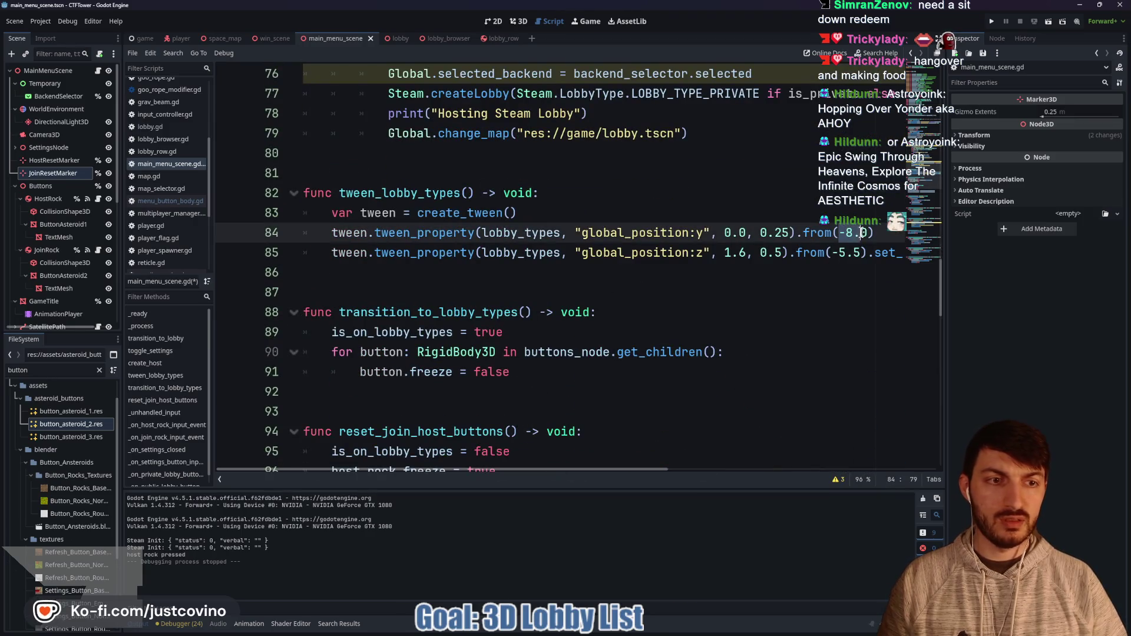
text(LOBBY)
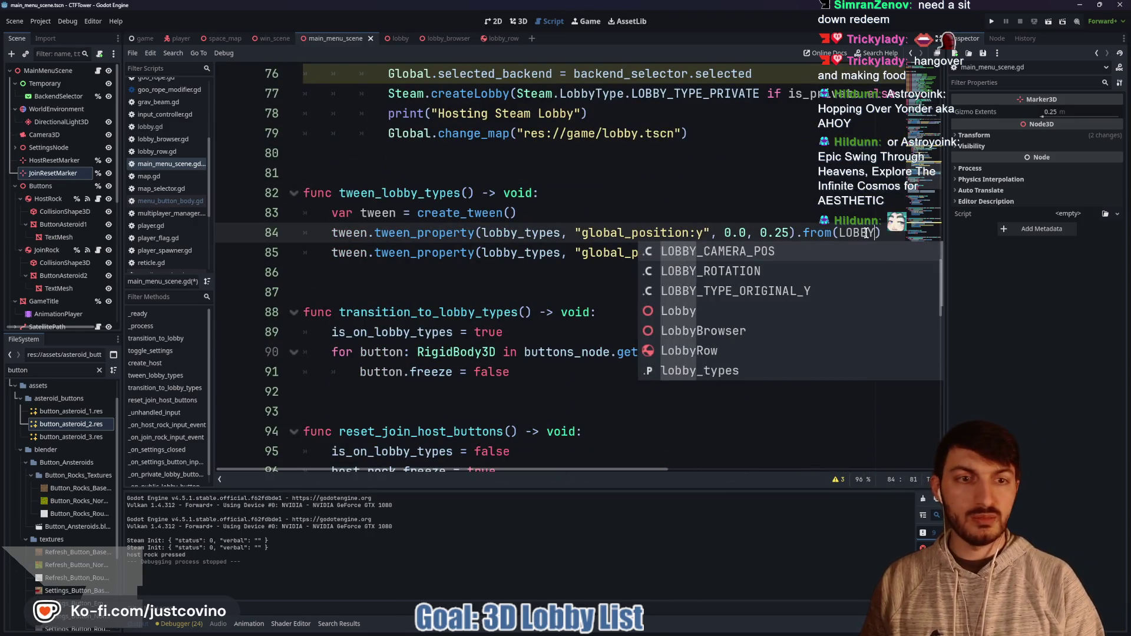
key(Return)
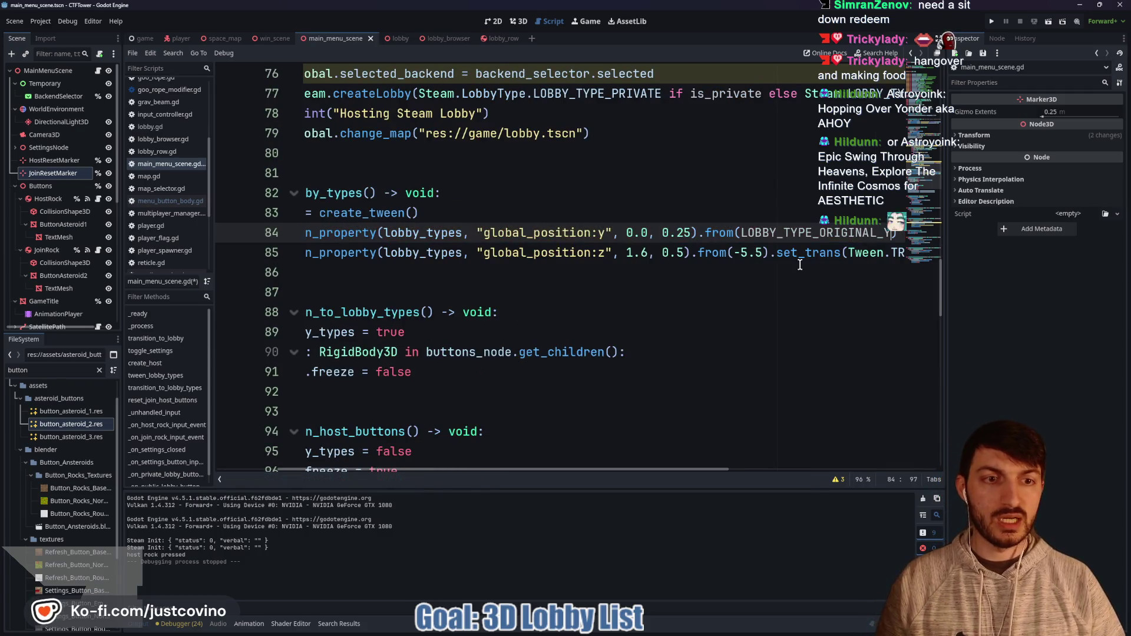
Replace the -5.5 start value on line 85 with LOBBY_TYPE_ORIGINAL_Z.
scroll(789, 260, right, 4)
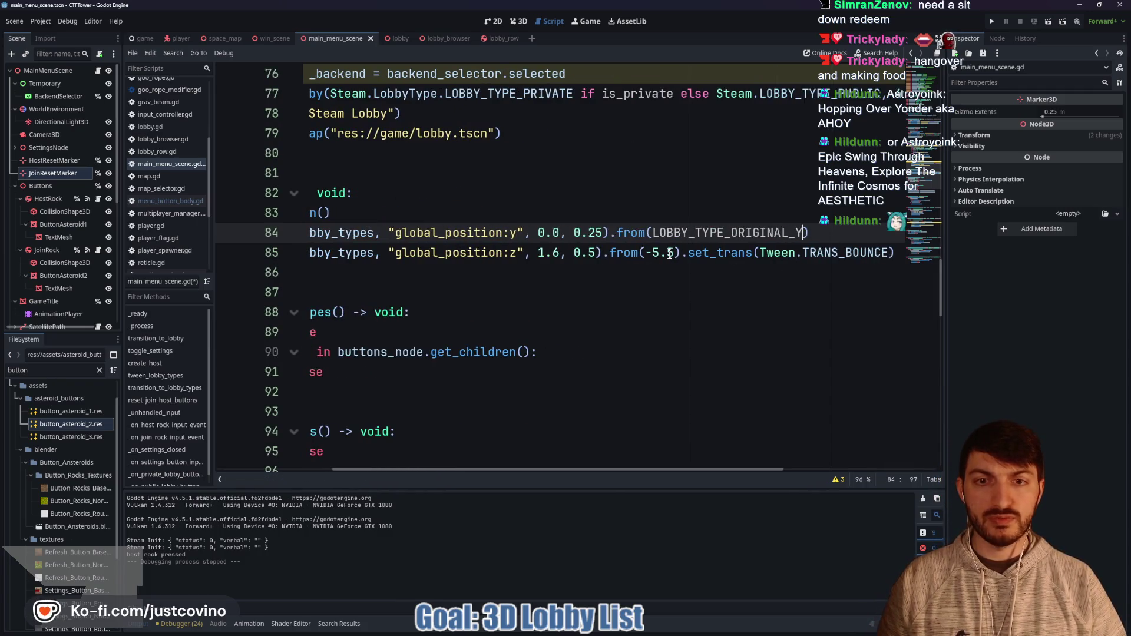
drag(675, 254, 644, 254)
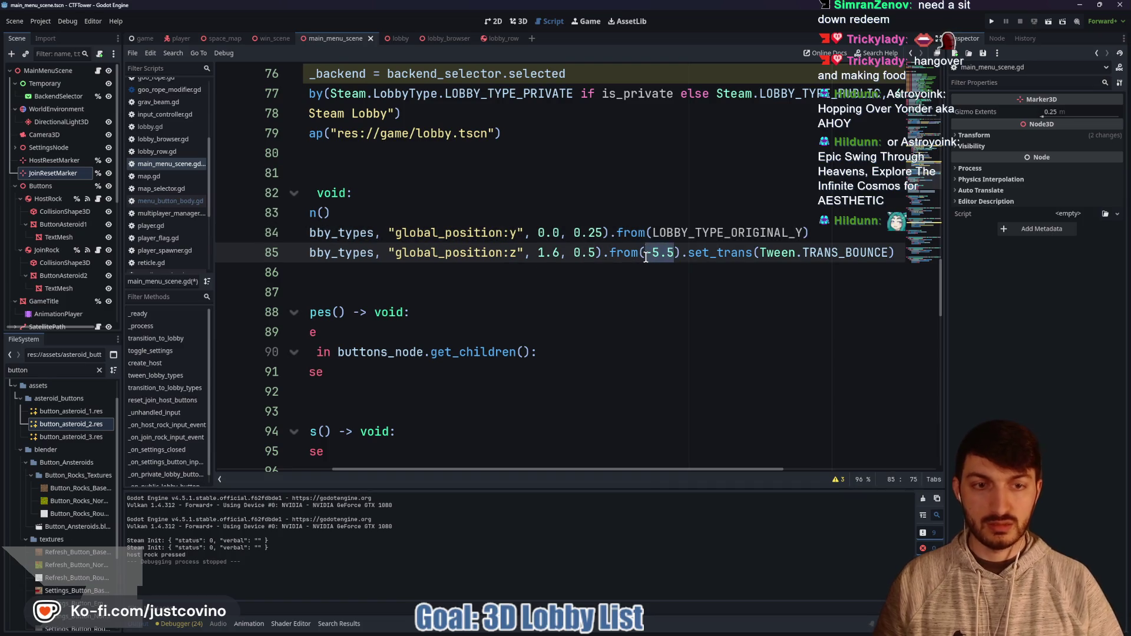
text(LOBBY)
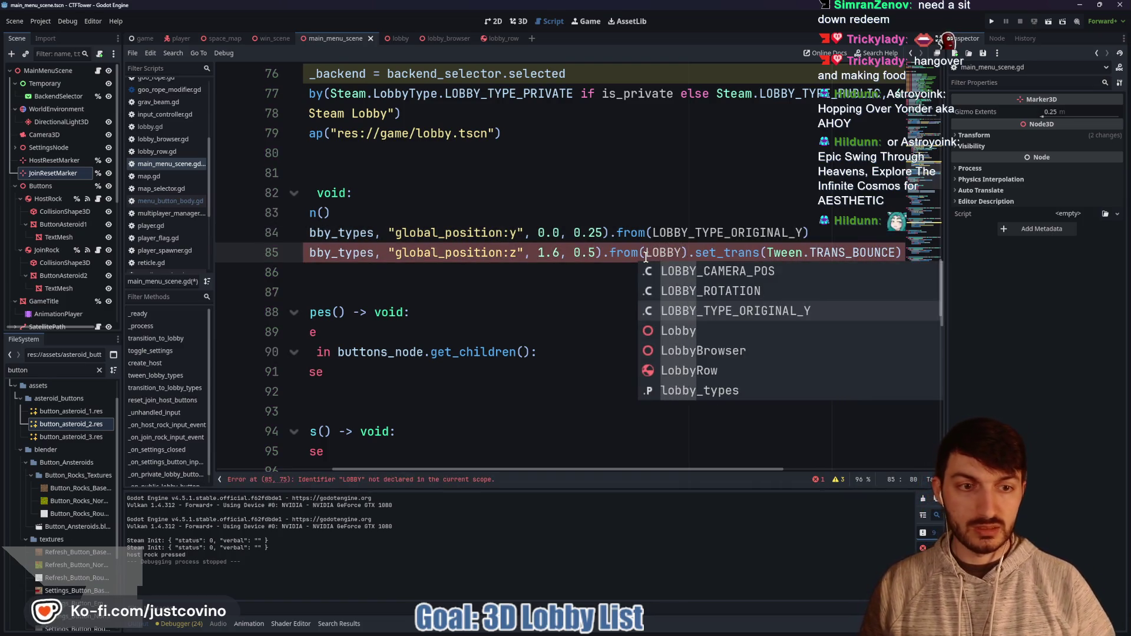
key(Return)
key(BackSpace)
text(Z)
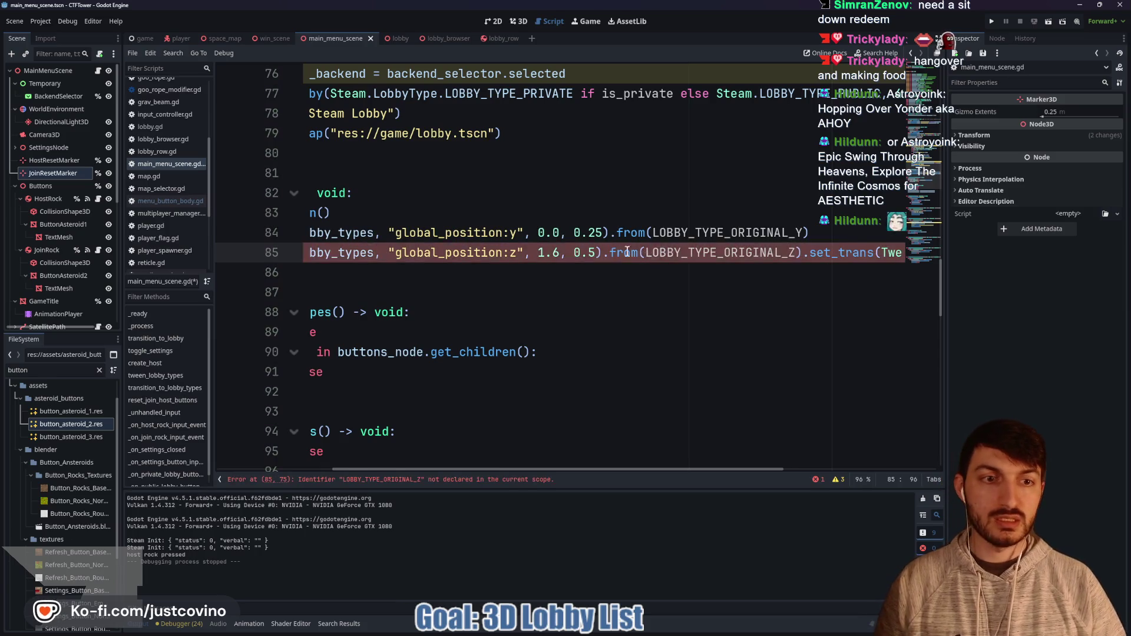
scroll(573, 265, left, 3)
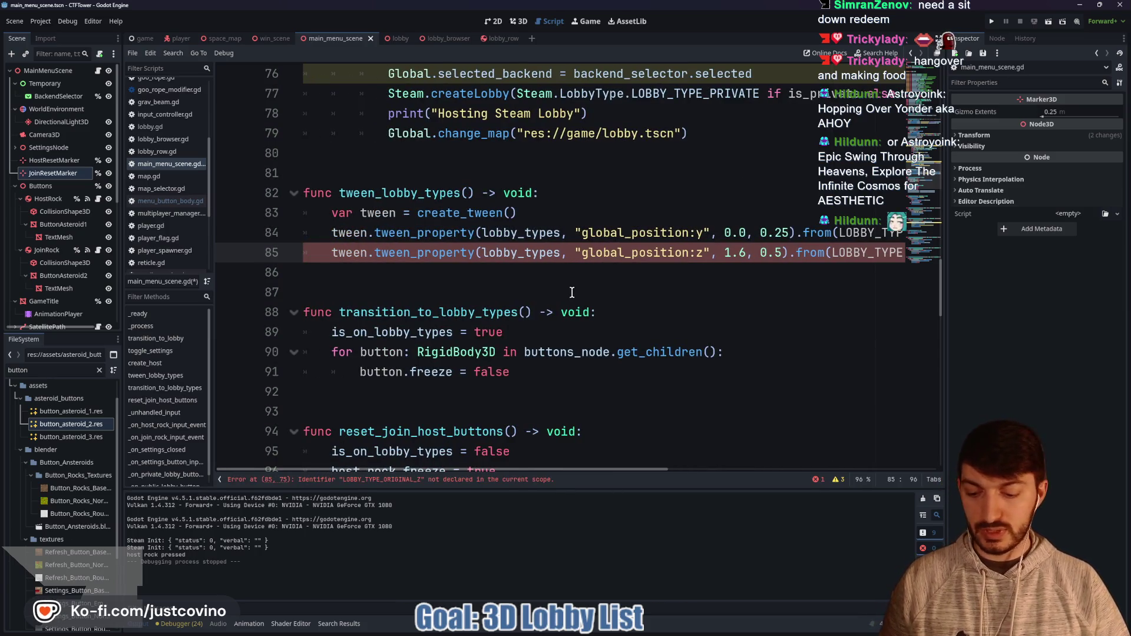
scroll(571, 292, up, 20)
scroll(517, 301, up, 5)
scroll(445, 287, down, 5)
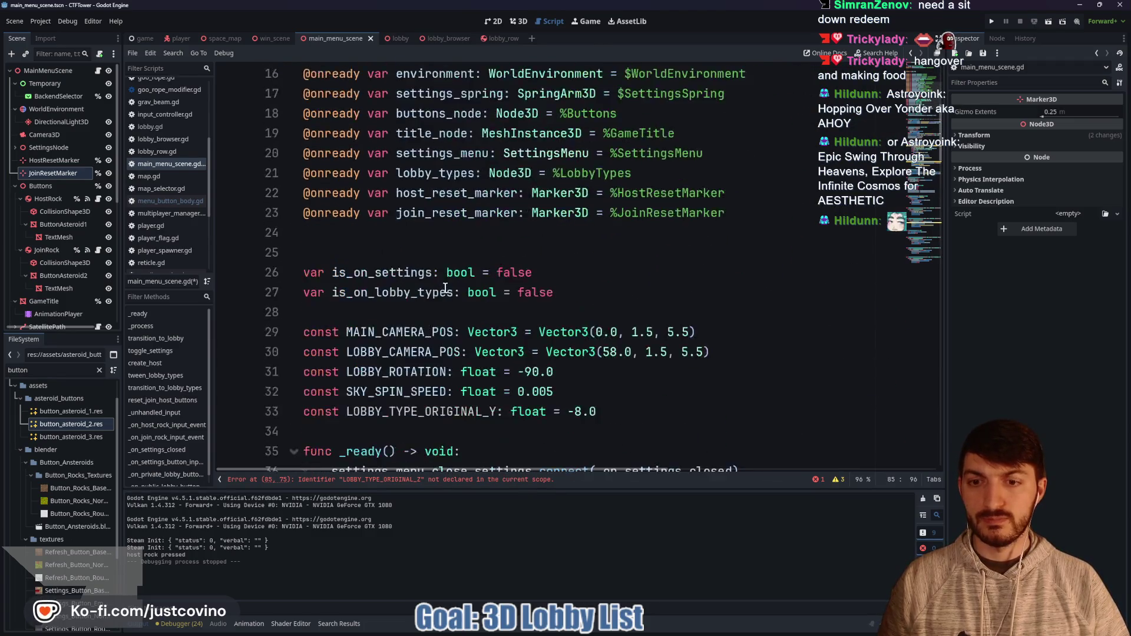
Start a const LOBBY_Z: float = line below line 33, undoing an accidentally pasted URL.
scroll(446, 288, down, 5)
scroll(647, 177, up, 1)
click(618, 174)
key(Return)
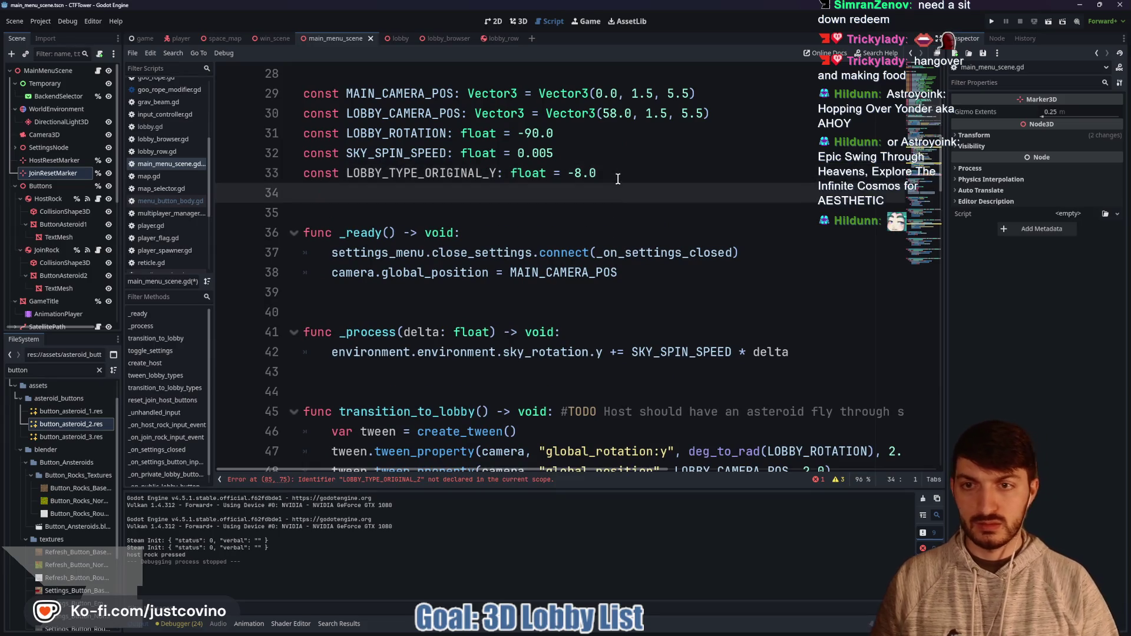
text(onst LOBBY)
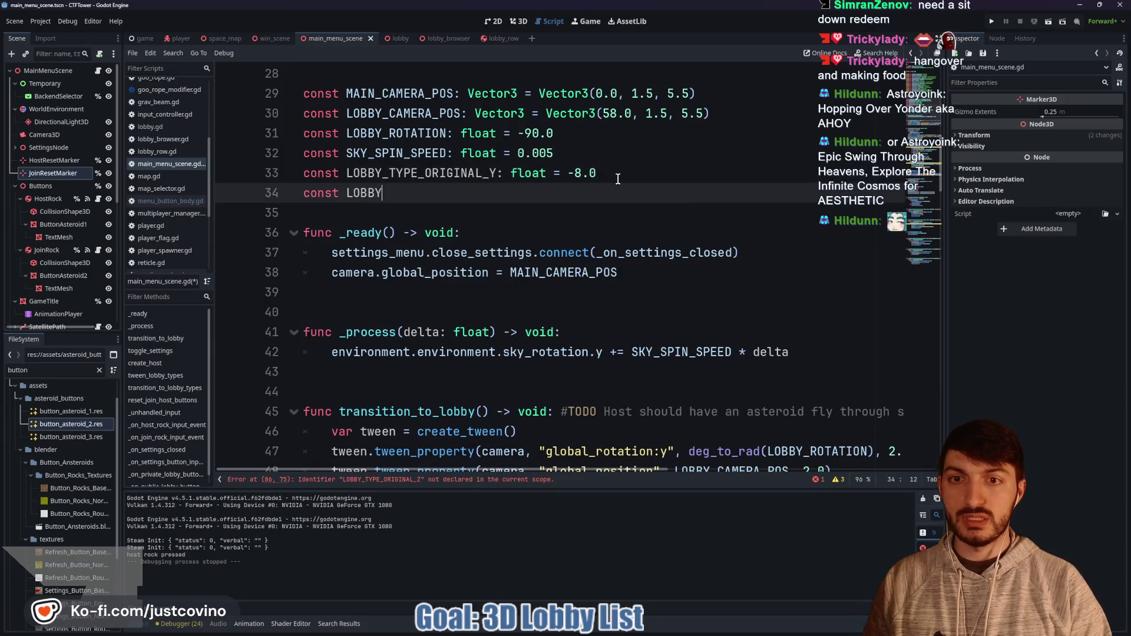
text(_TYPE_ORIGINA)
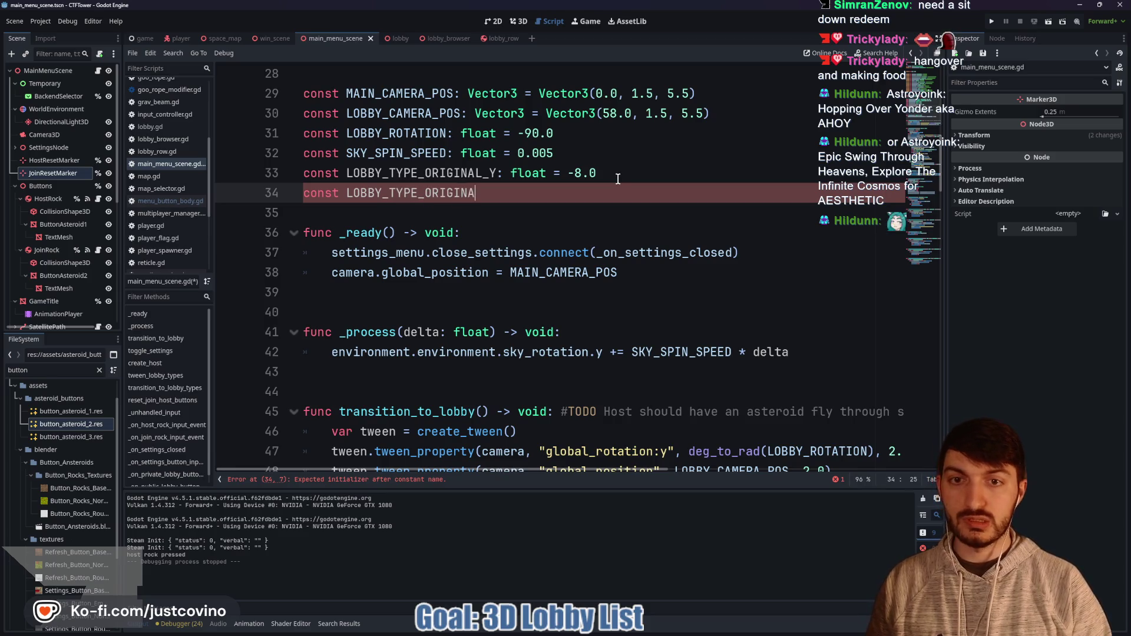
text(Z: float )
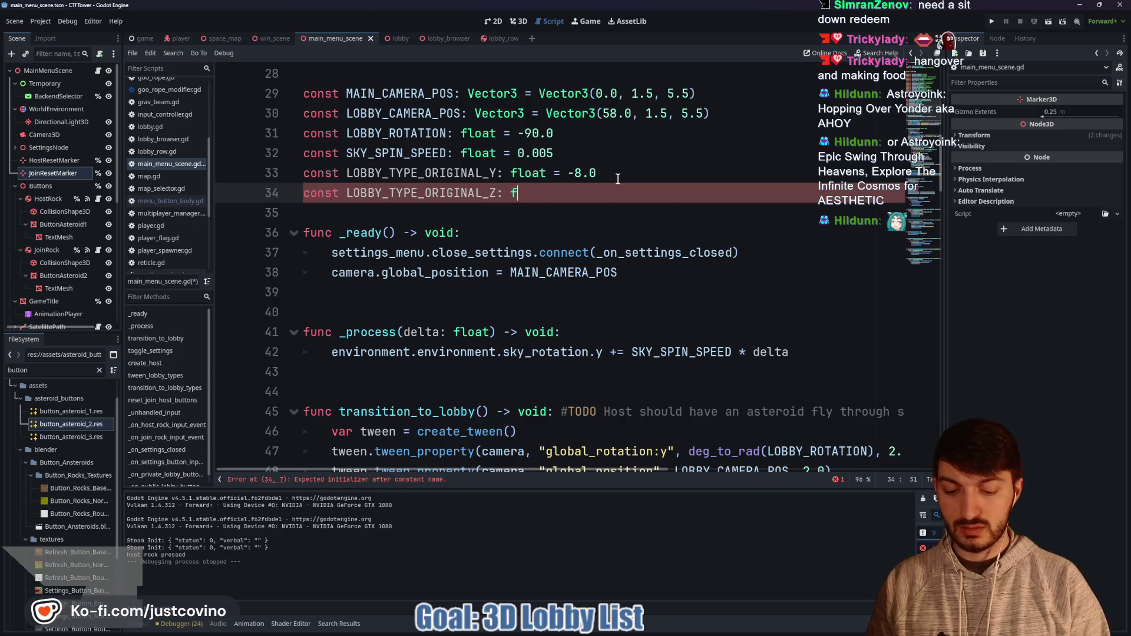
text(=)
key(ctrl+v)
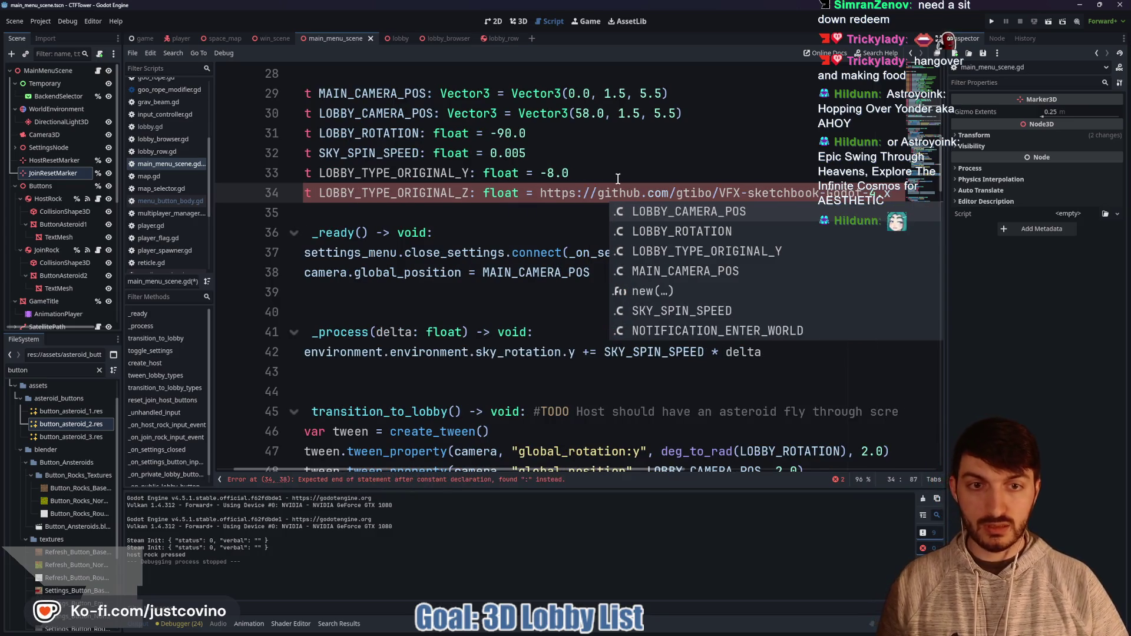
key(ctrl+z)
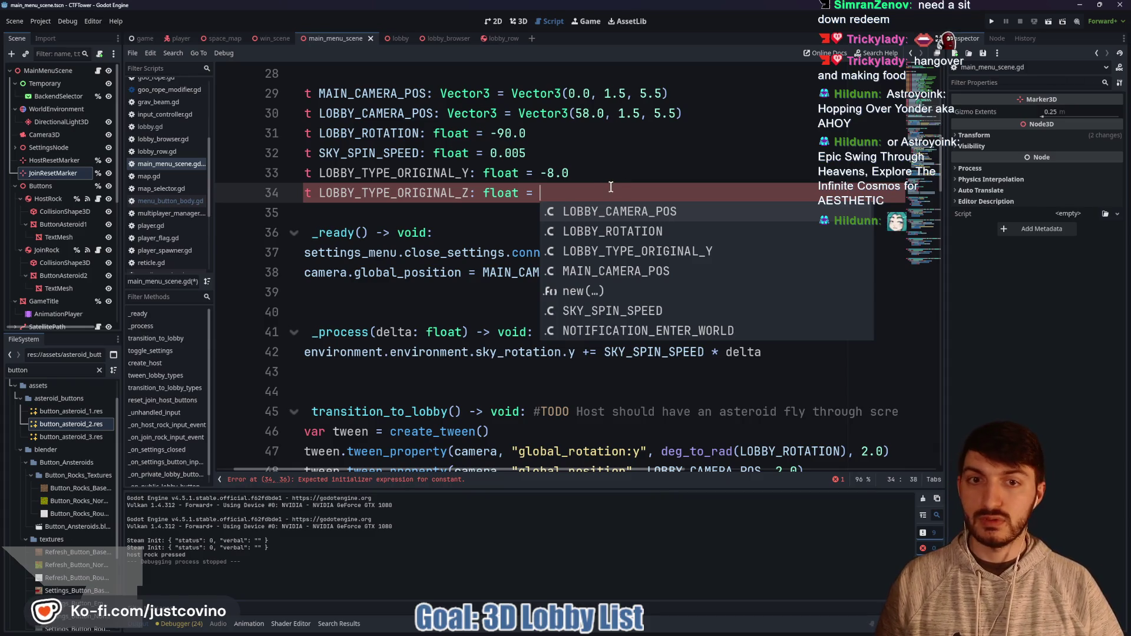
Undo the constant and from() edits until line 85 starts from -5.5 again.
scroll(607, 190, down, 10)
scroll(604, 193, down, 9)
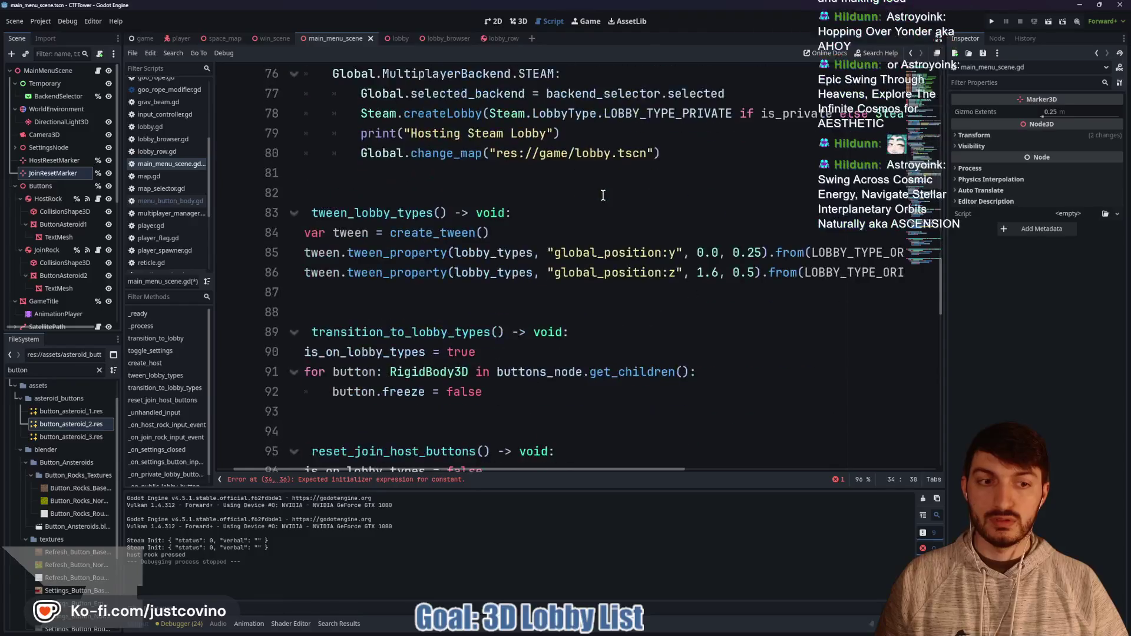
scroll(612, 212, up, 2)
scroll(621, 228, right, 5)
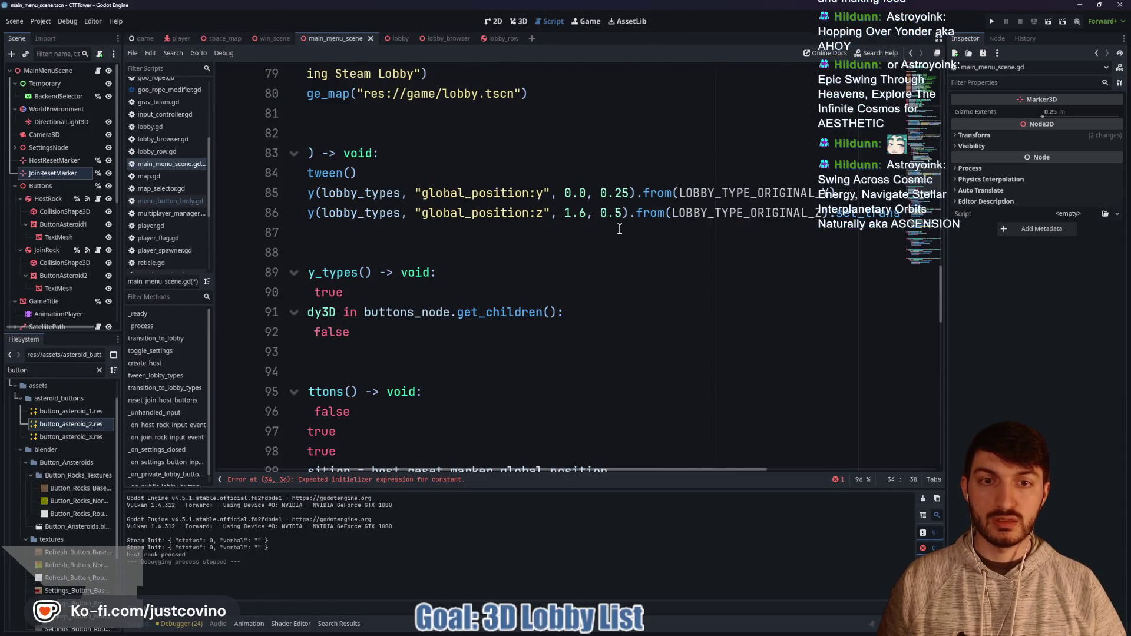
scroll(619, 228, right, 3)
key(ctrl+z)
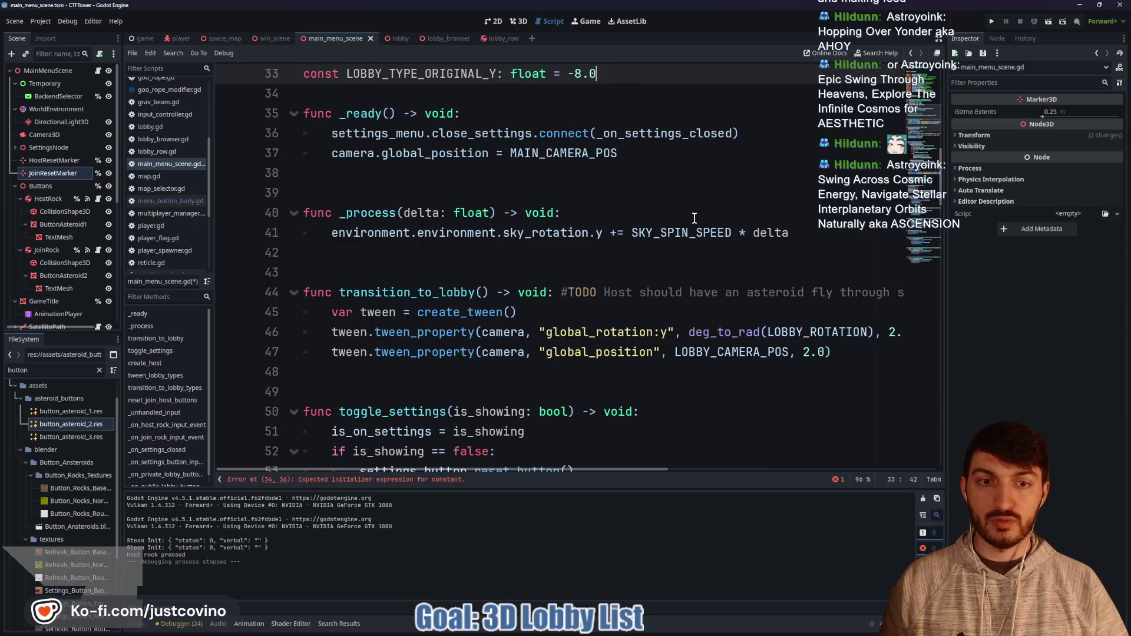
key(ctrl+z)
key(ctrl+z)
key(ctrl+z)
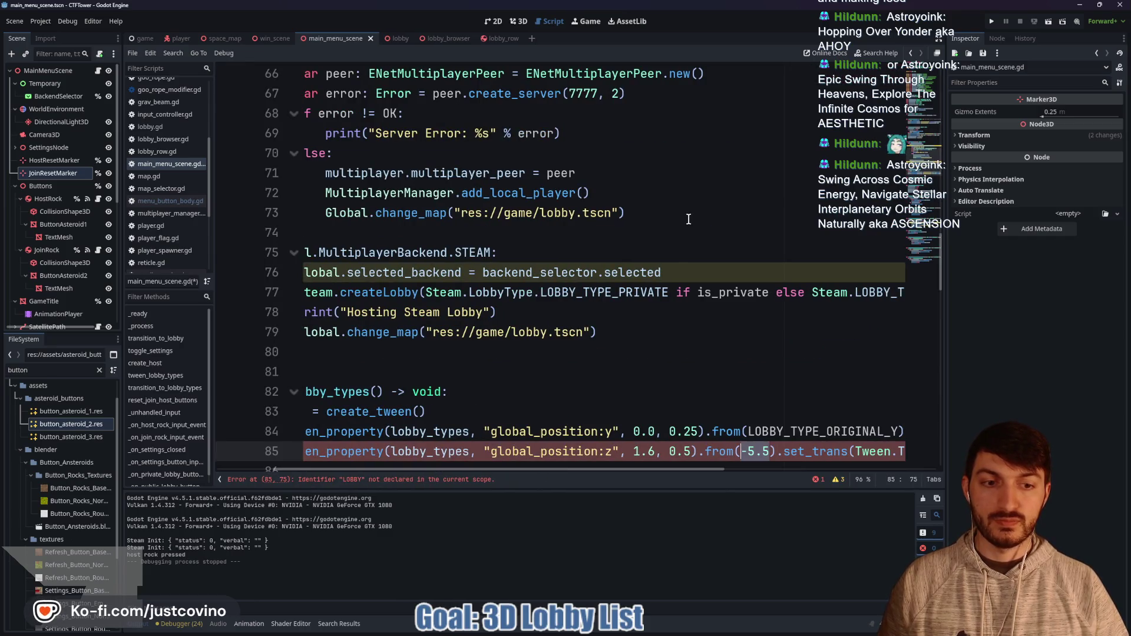
key(BackSpace)
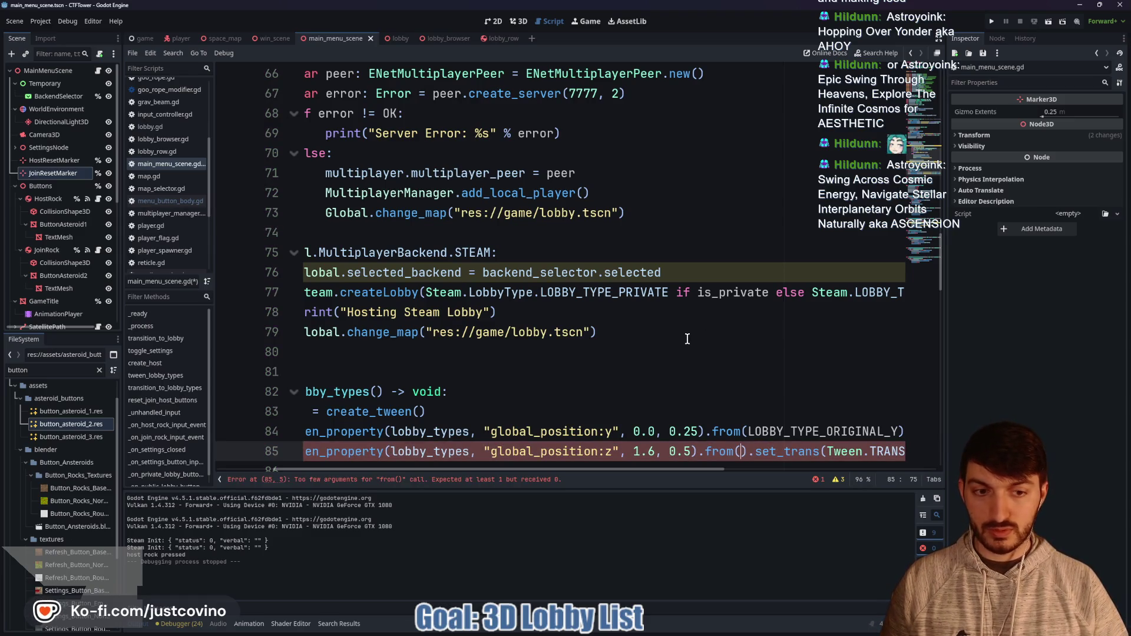
text(ZZZZ)
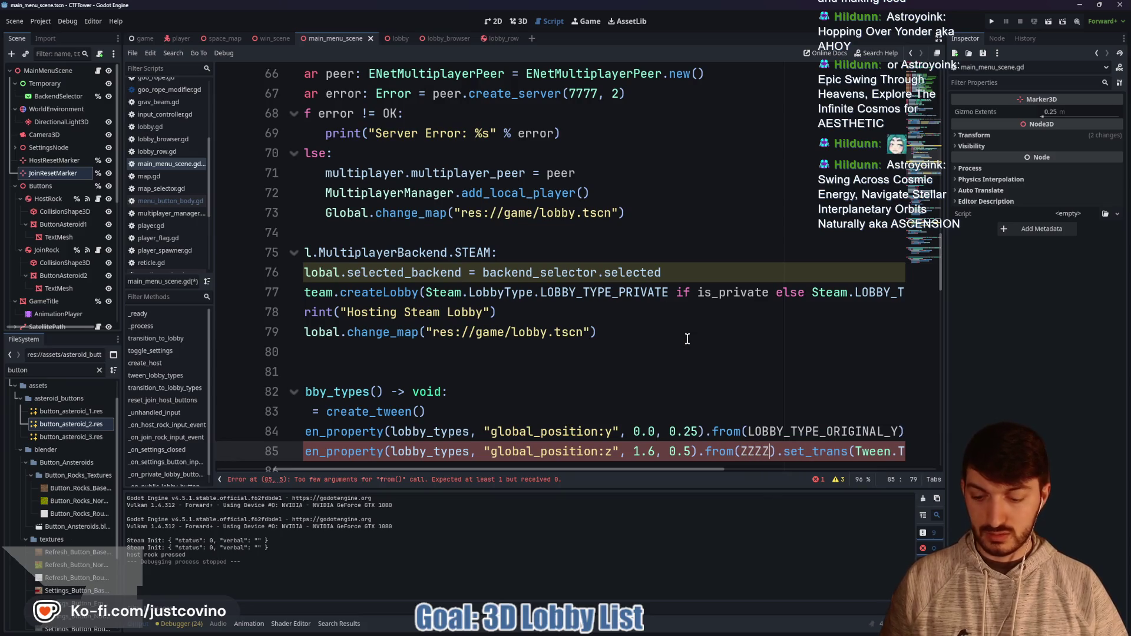
key(ctrl+z)
key(ctrl+z)
key(ctrl+z)
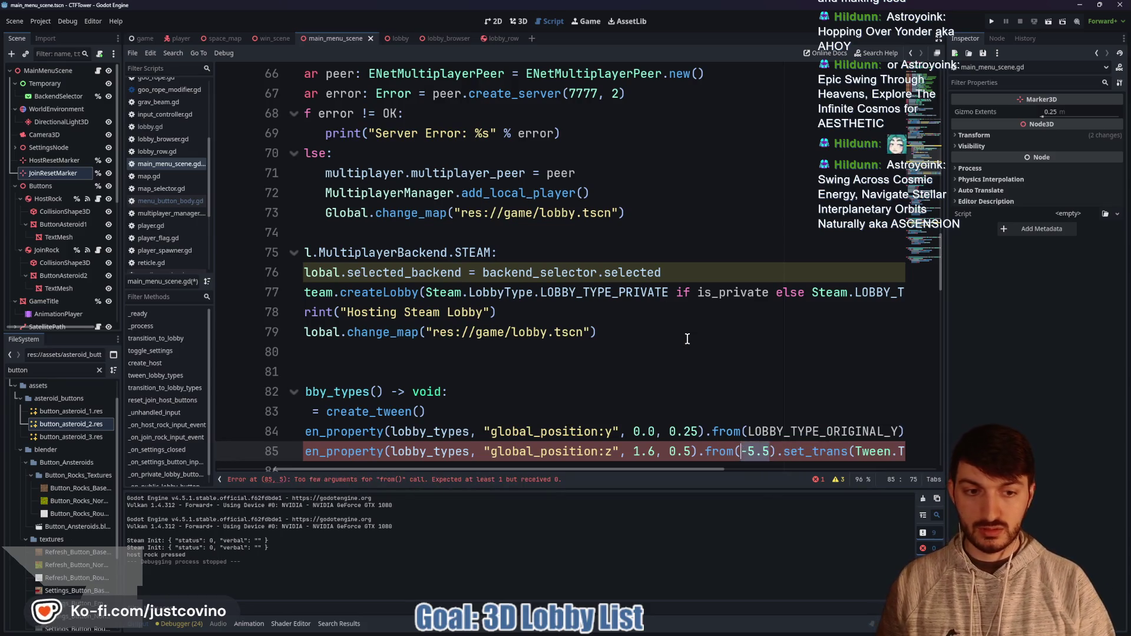
key(ctrl+z)
key(ctrl+z)
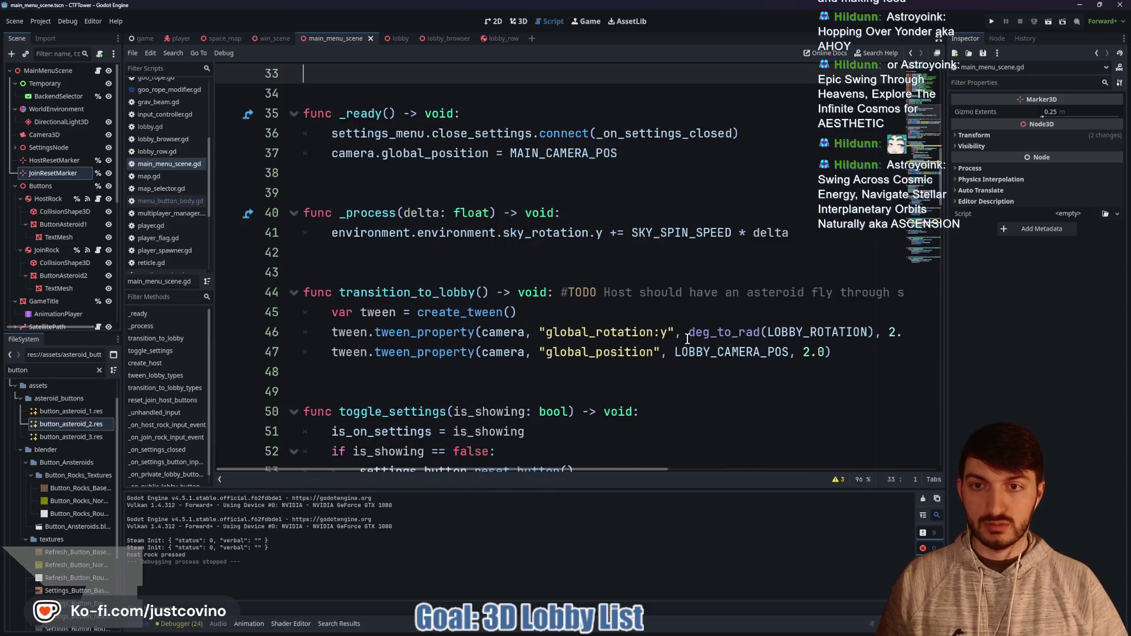
Redo the undone line and complete it as is_on_lobby_types = false in reset_join_host_buttons.
scroll(687, 336, up, 2)
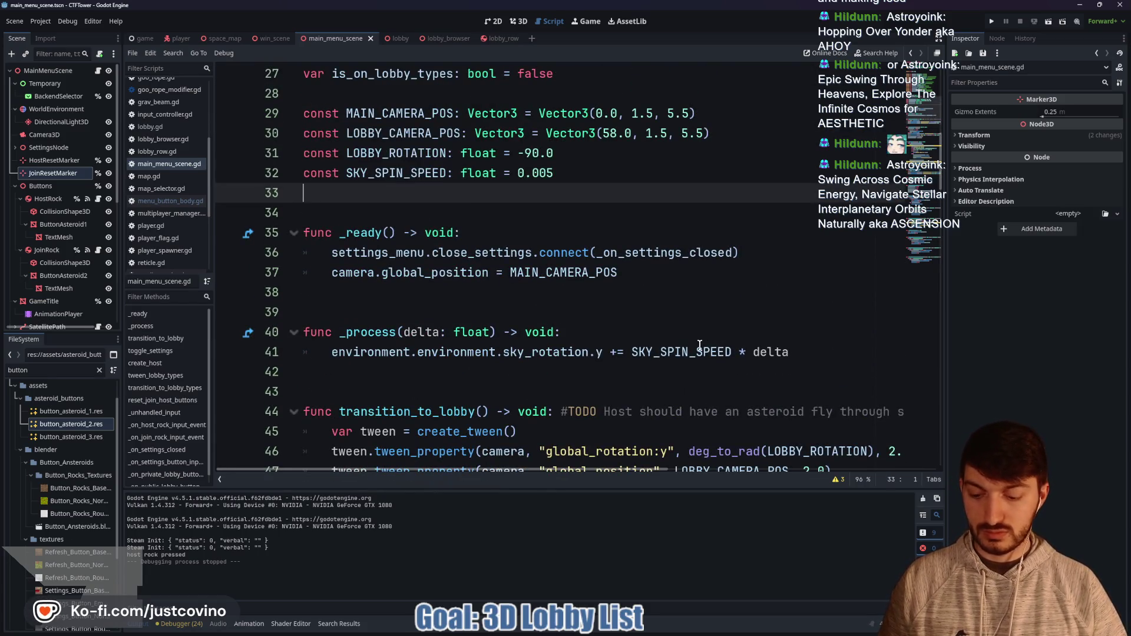
key(ctrl+shift+z)
key(ctrl+shift+z)
text(Z)
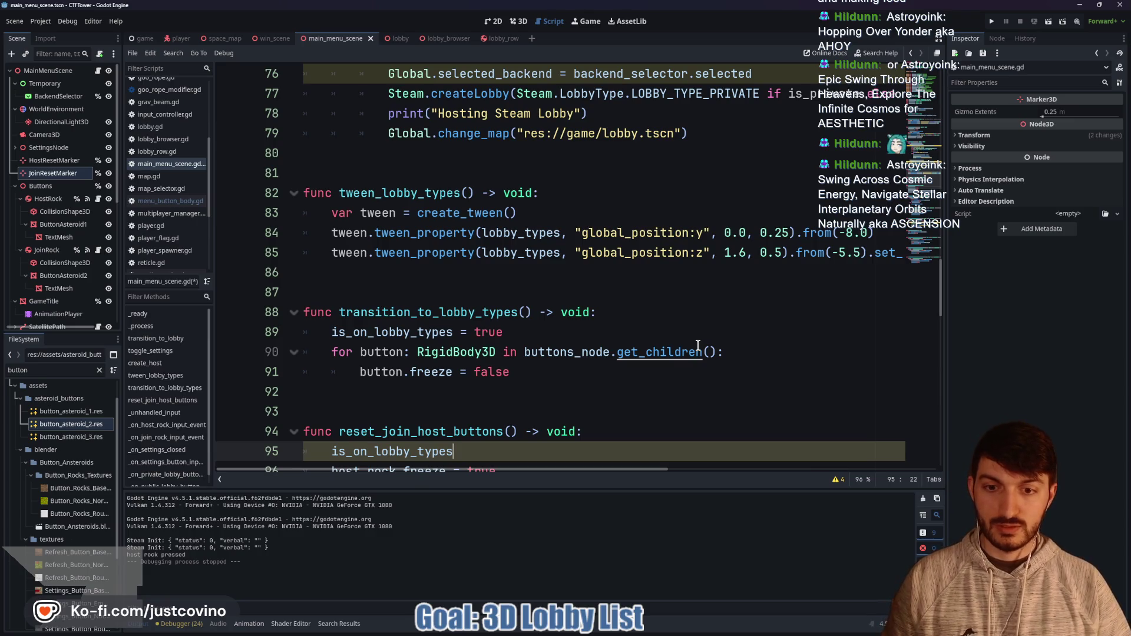
scroll(597, 381, down, 2)
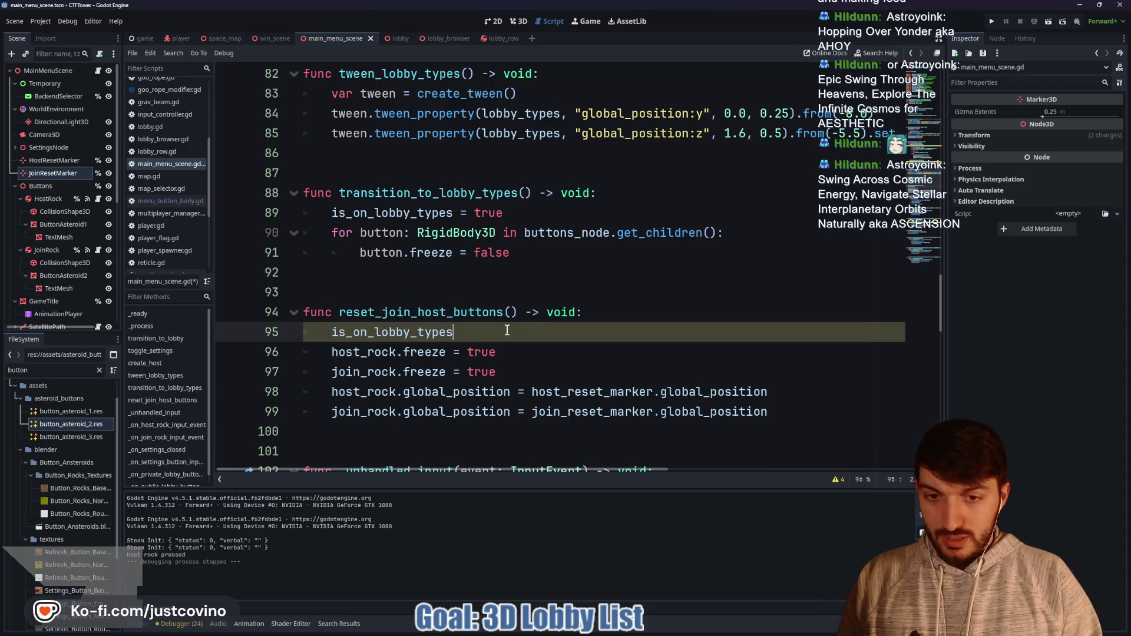
text(alse)
scroll(741, 356, up, 4)
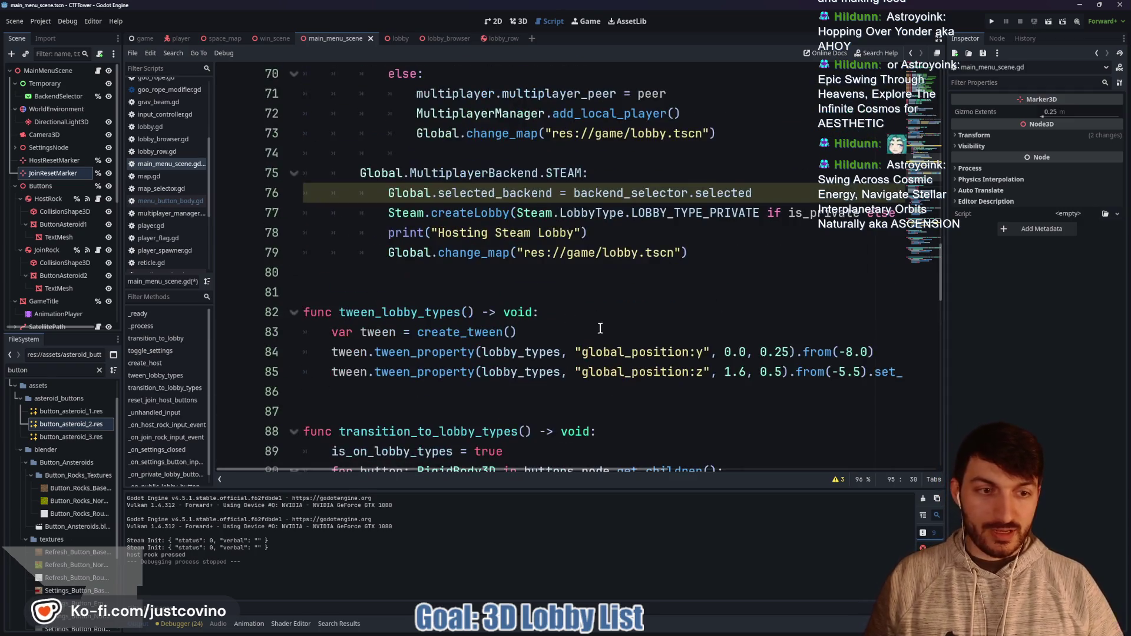
scroll(760, 359, right, 2)
scroll(750, 342, left, 2)
scroll(750, 342, up, 6)
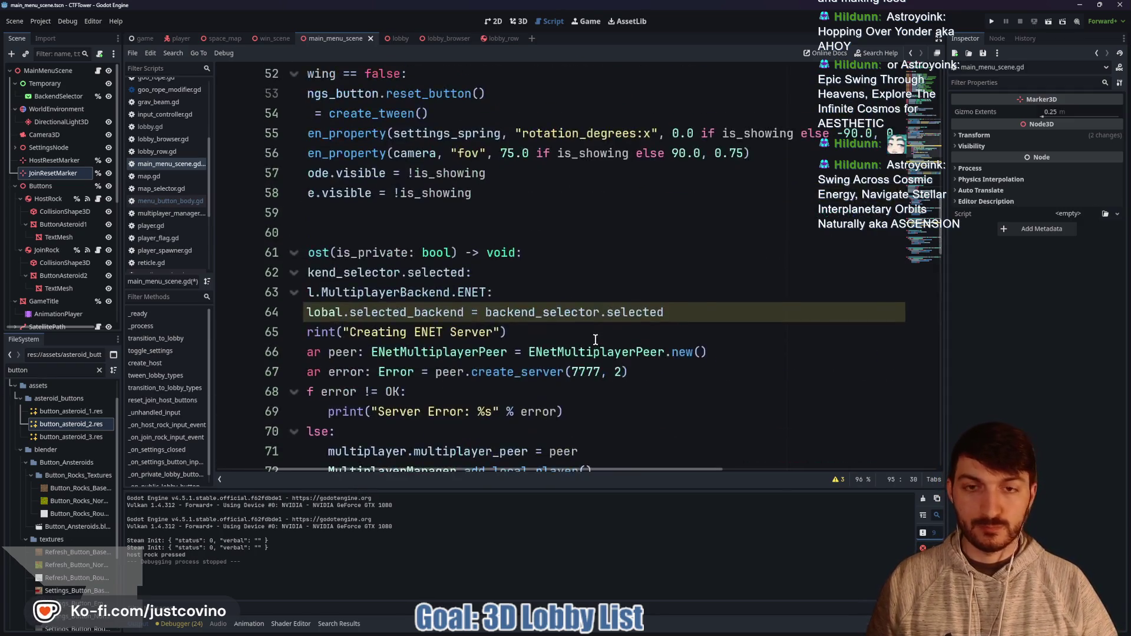
scroll(582, 318, up, 12)
scroll(589, 295, down, 2)
click(597, 281)
Declare float constants LOBBY_TYPE_ORIGINAL_Y (-8.0) and LOBBY_TYPE_ORIGINAL_Z (-5.5) on lines 33–34.
text(const LOBBY_TYPE)
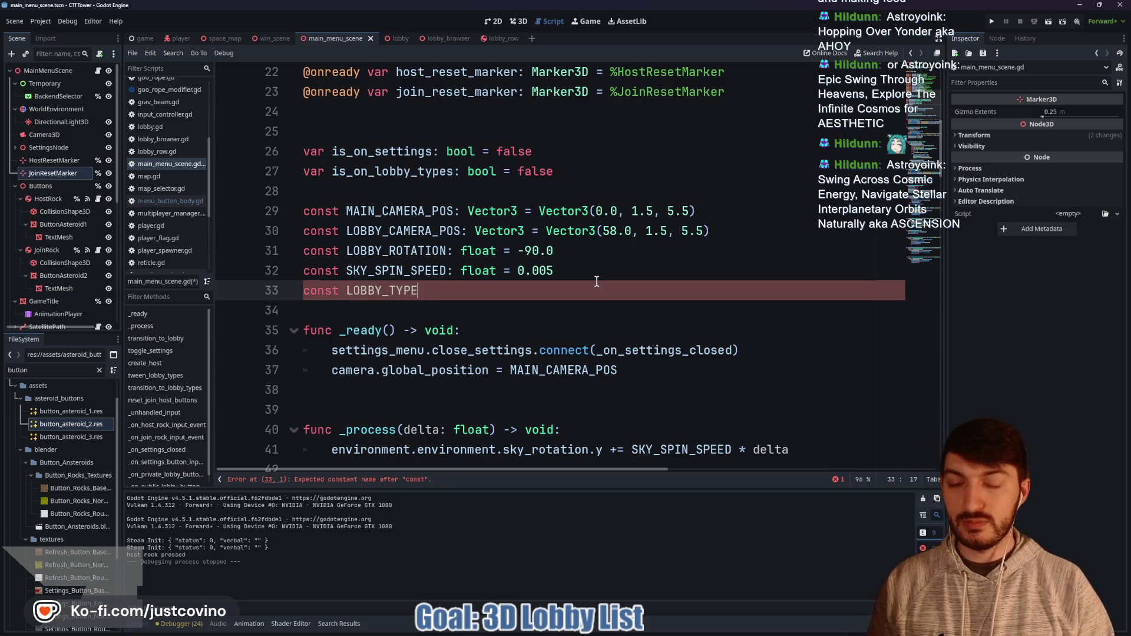
text(_ORIGIN)
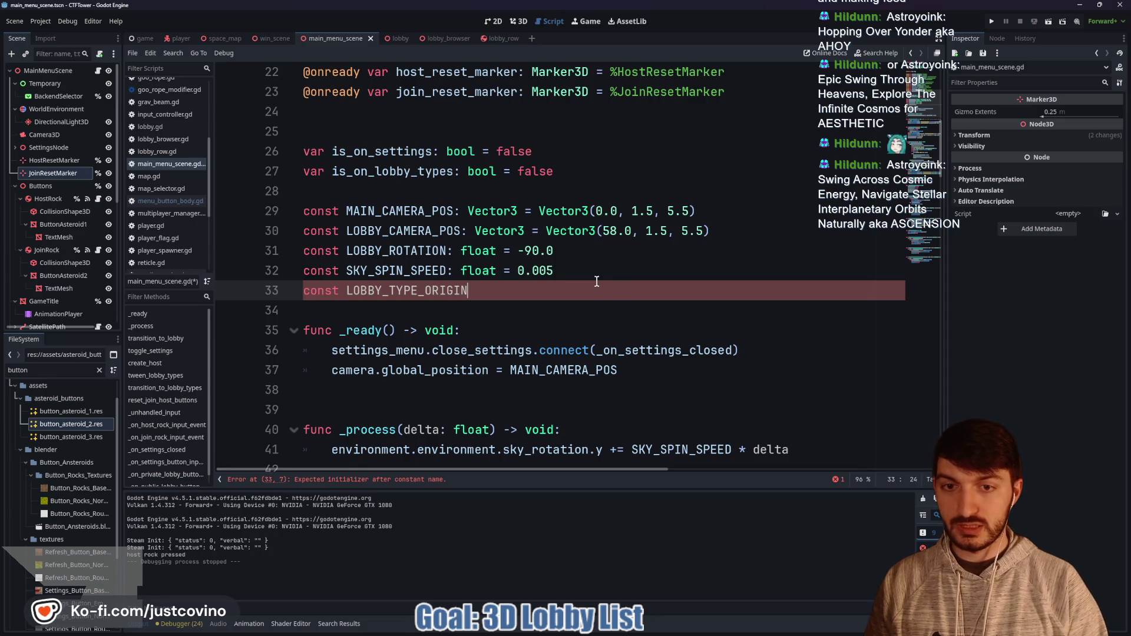
text(AL_Y:)
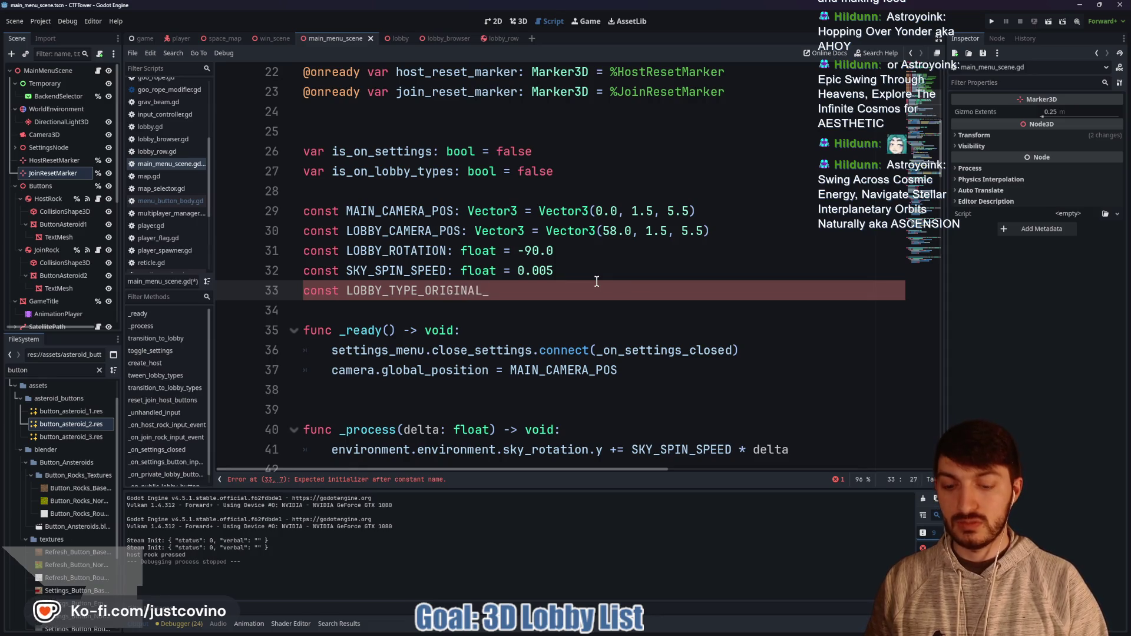
text( float)
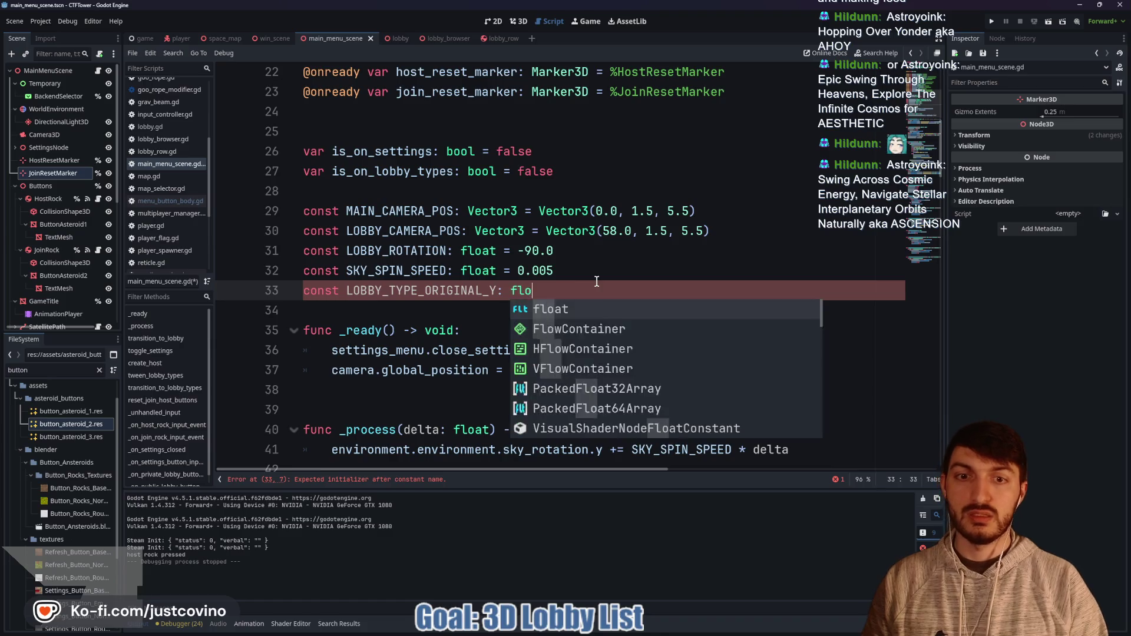
key(Return)
key(Return)
text(const LOBBY_TYPE_ORIGINAL_Z)
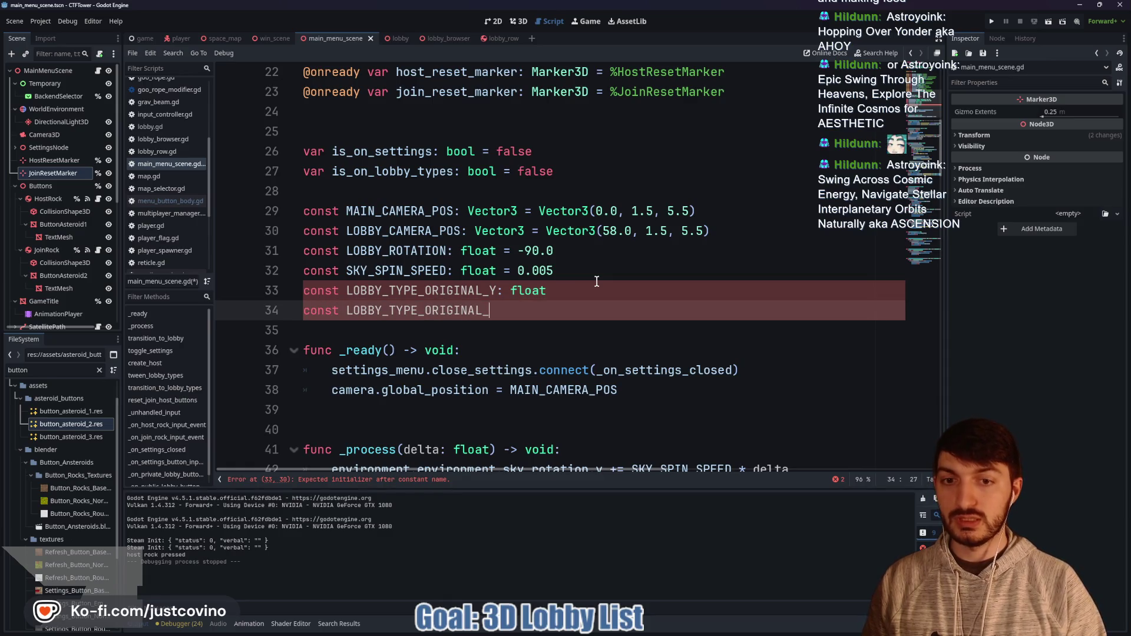
text(: float = )
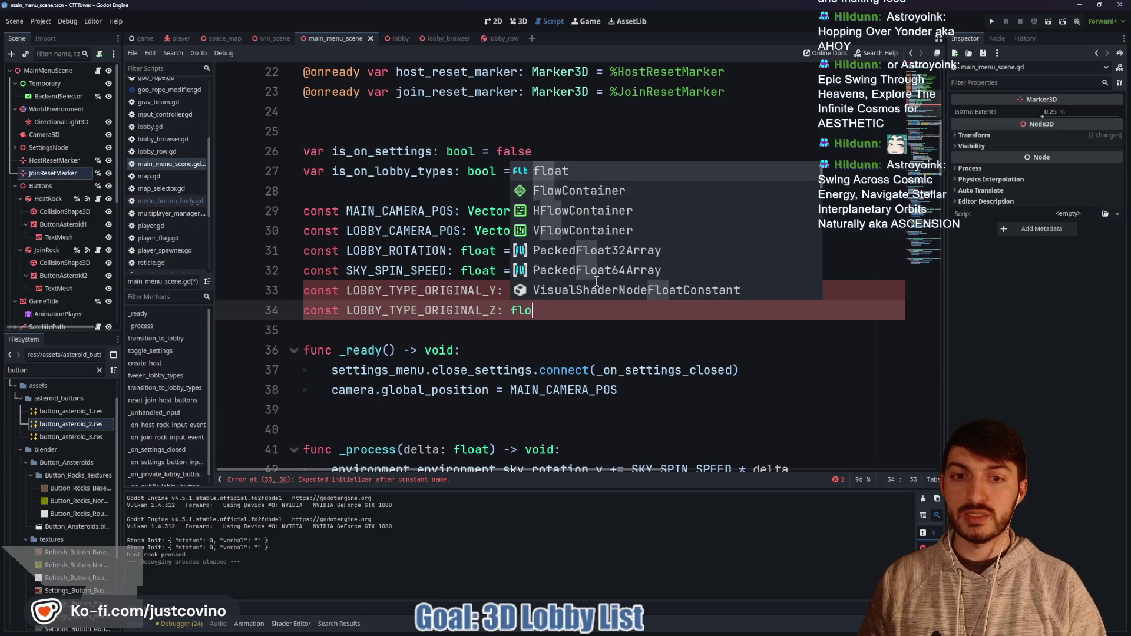
text(-5.5)
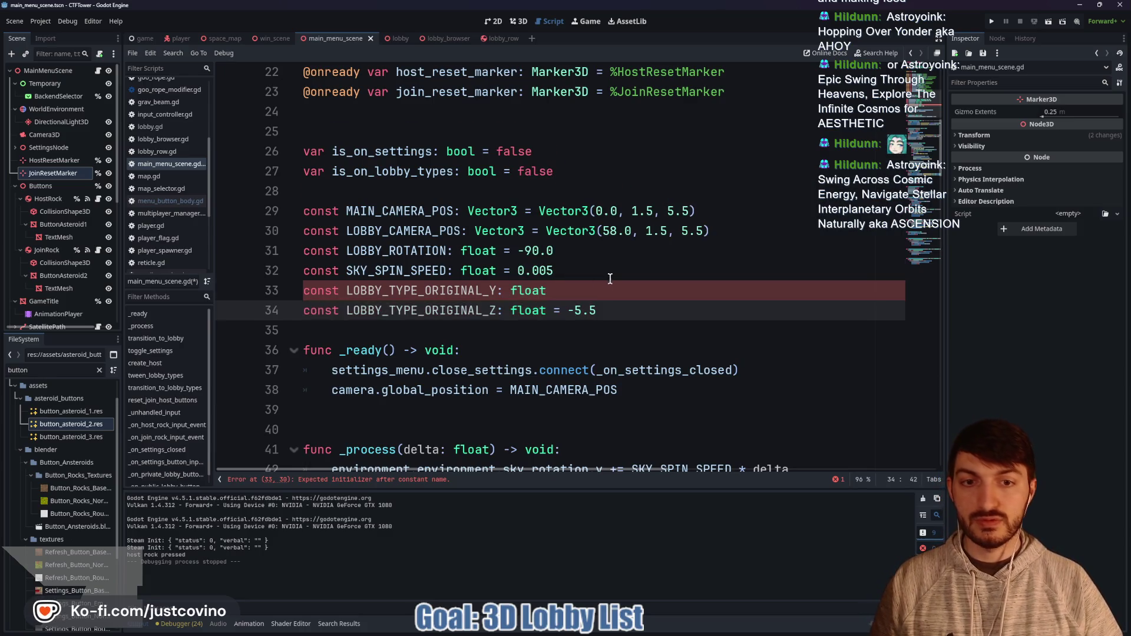
scroll(610, 282, down, 13)
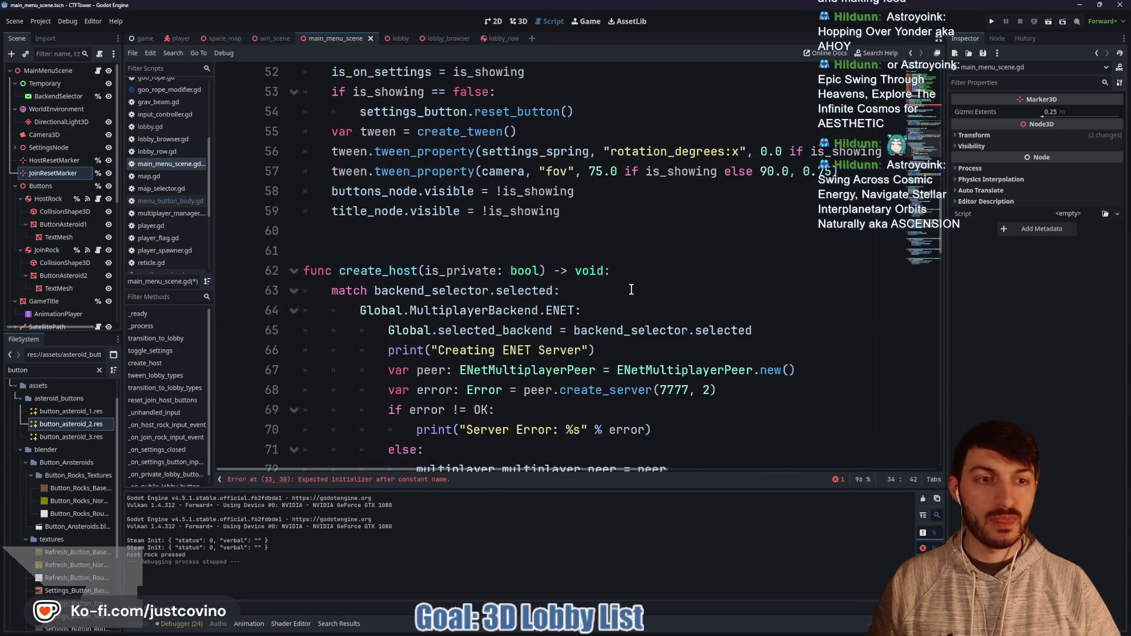
scroll(633, 291, down, 2)
scroll(632, 292, right, 3)
scroll(589, 297, up, 9)
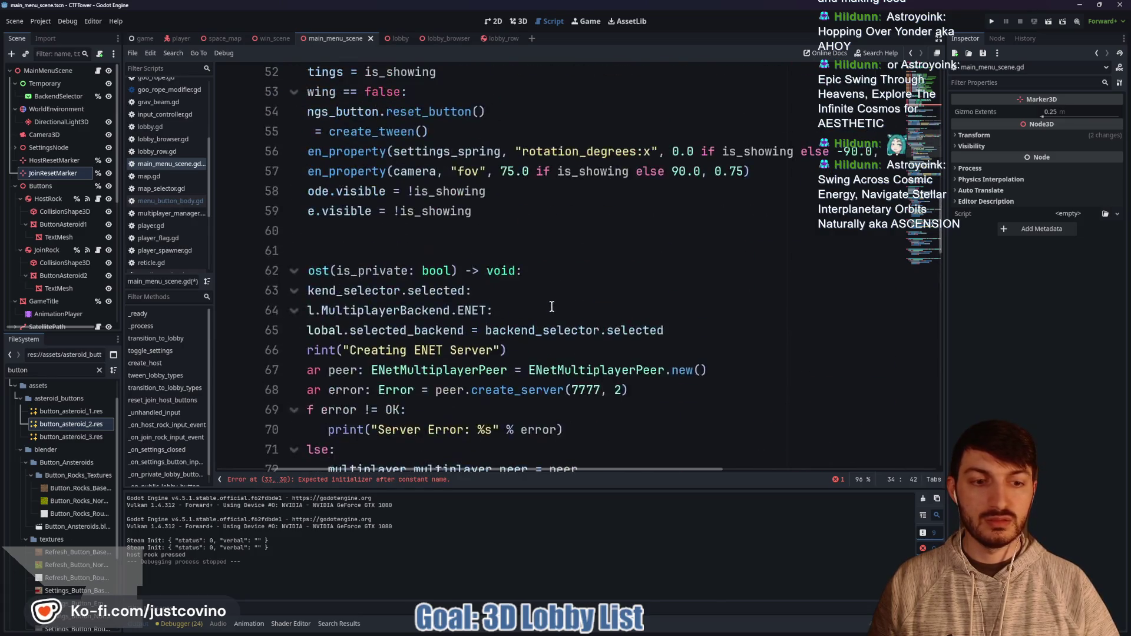
scroll(551, 307, up, 5)
click(500, 236)
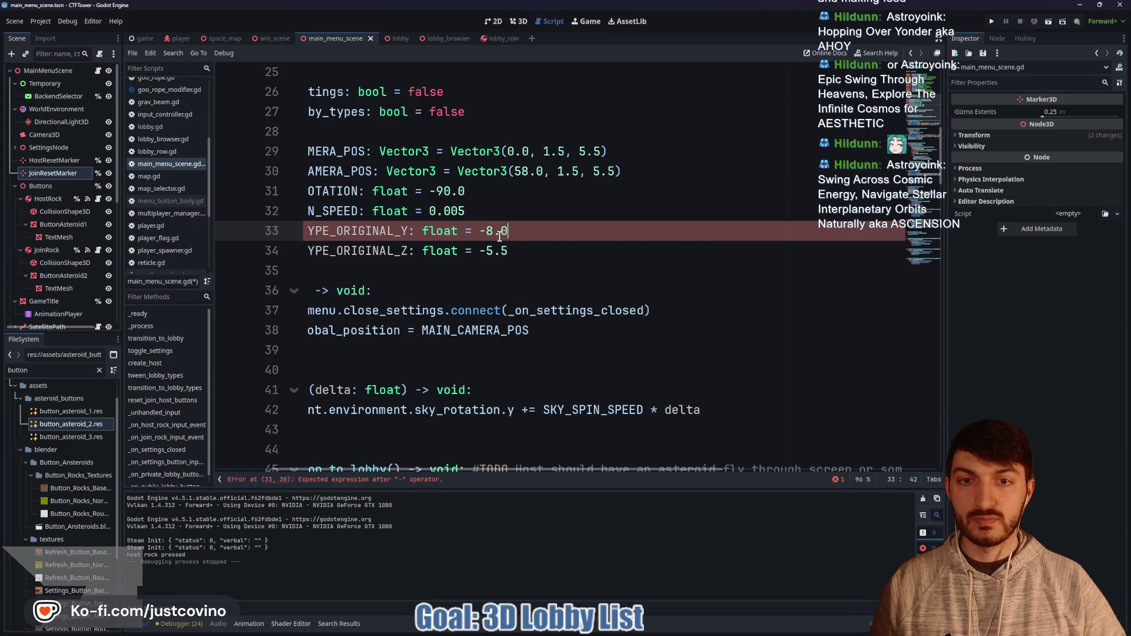
Replace the -8.0 and -5.5 from() values with LOBBY_TYPE_ORIGINAL_Y and LOBBY_TYPE_ORIGINAL_Z.
scroll(500, 235, down, 16)
scroll(731, 280, down, 3)
drag(751, 250, 767, 250)
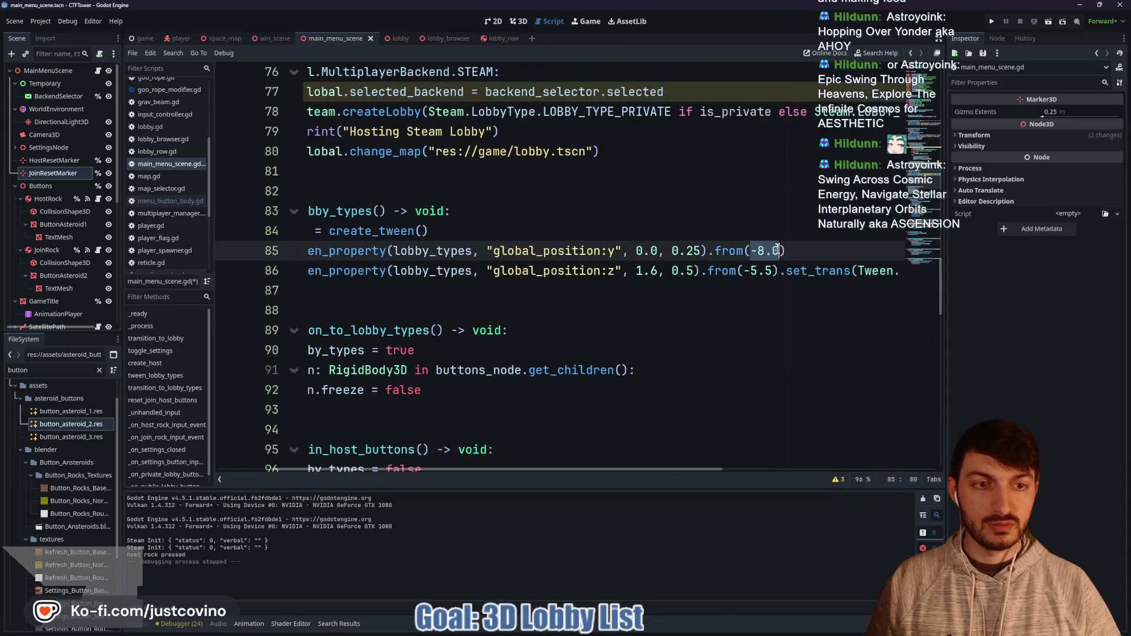
text(LOBBY)
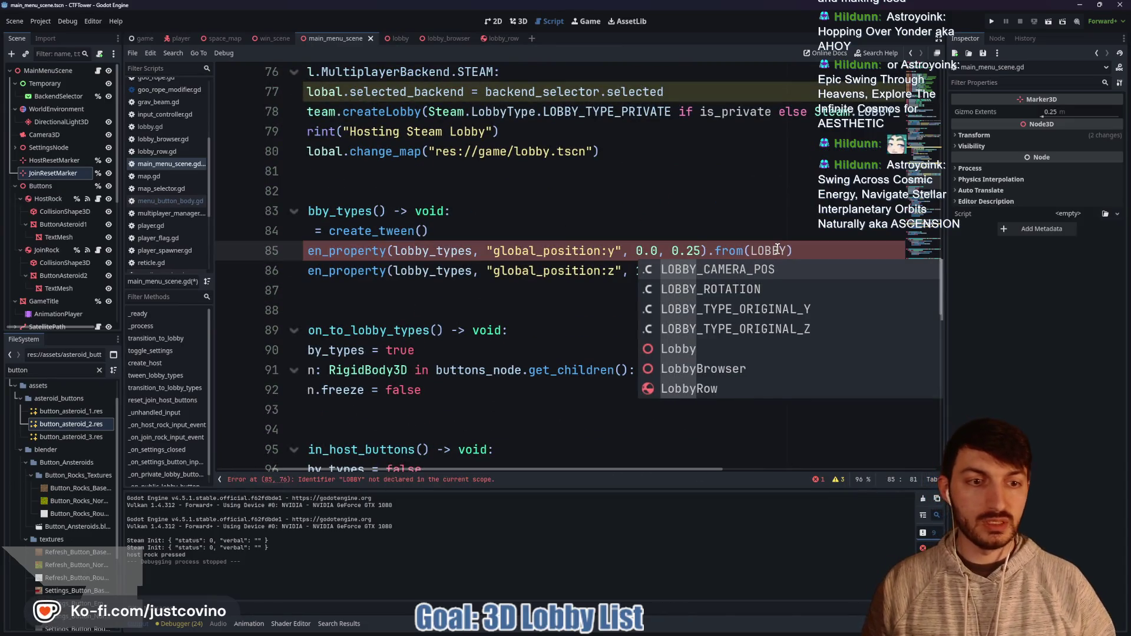
key(Return)
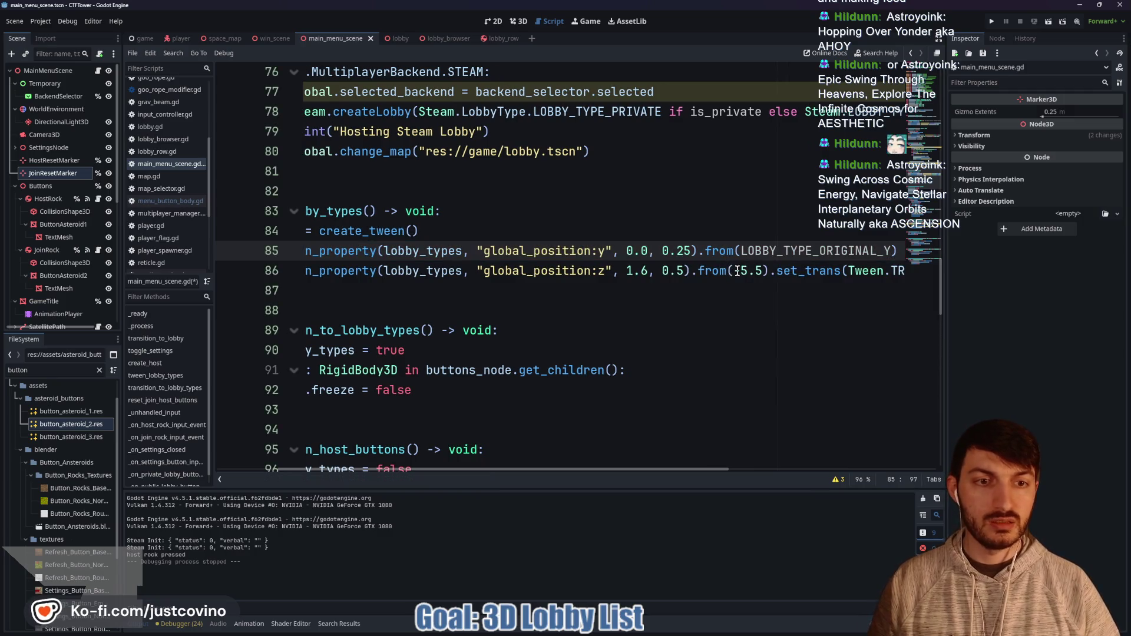
click(734, 271)
drag(734, 271, 764, 270)
text(LOBBY)
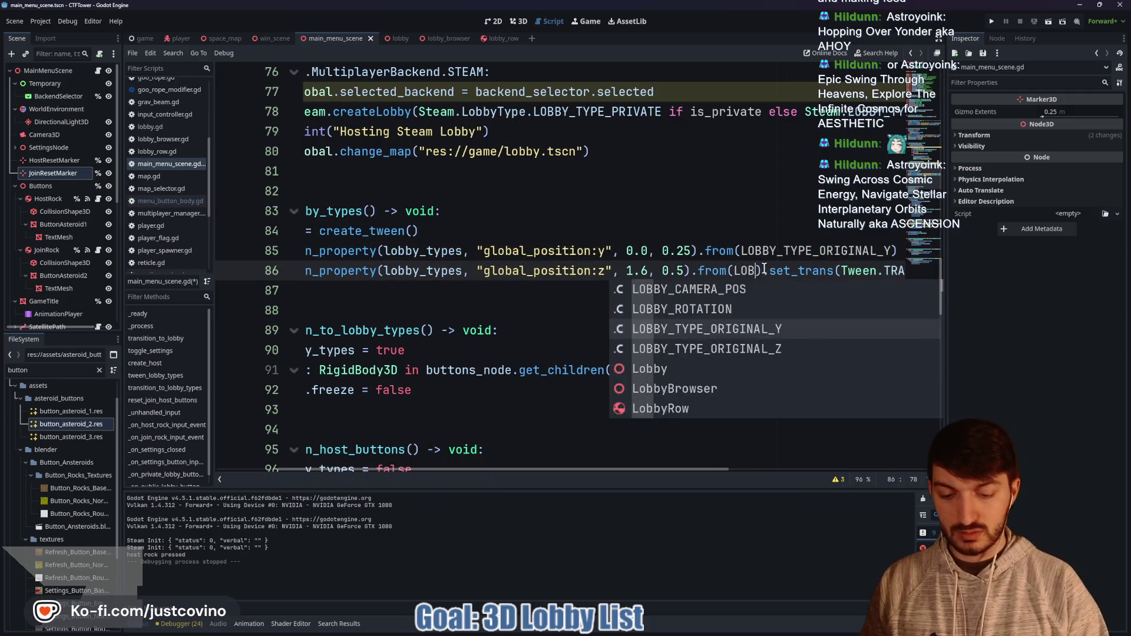
key(Down)
key(Return)
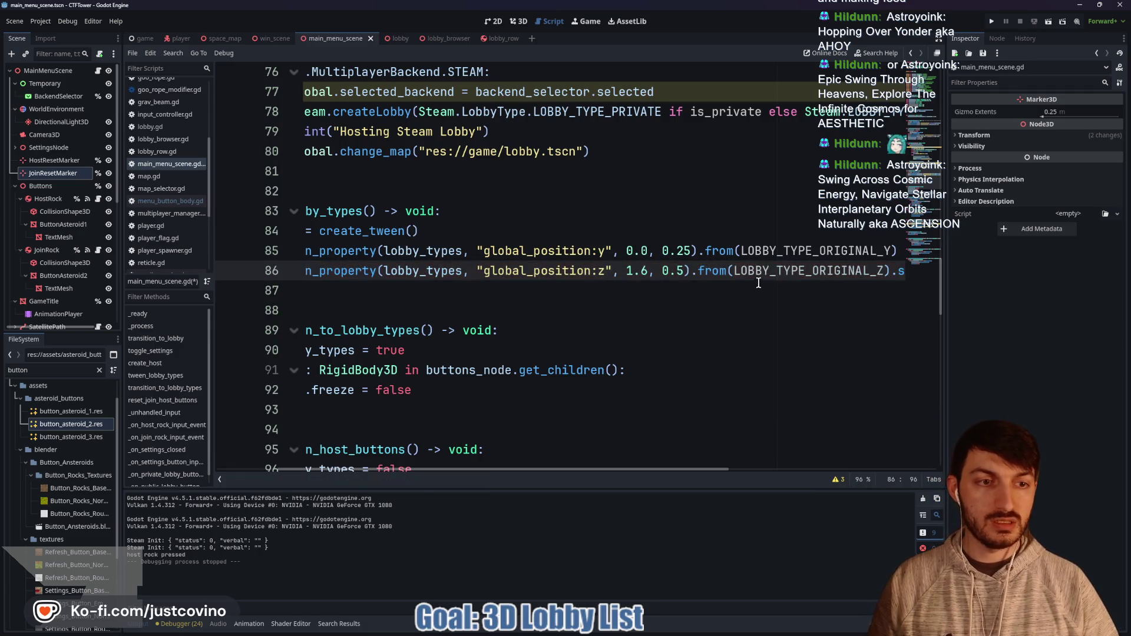
Save main_menu_scene.gd.
key(ctrl+s)
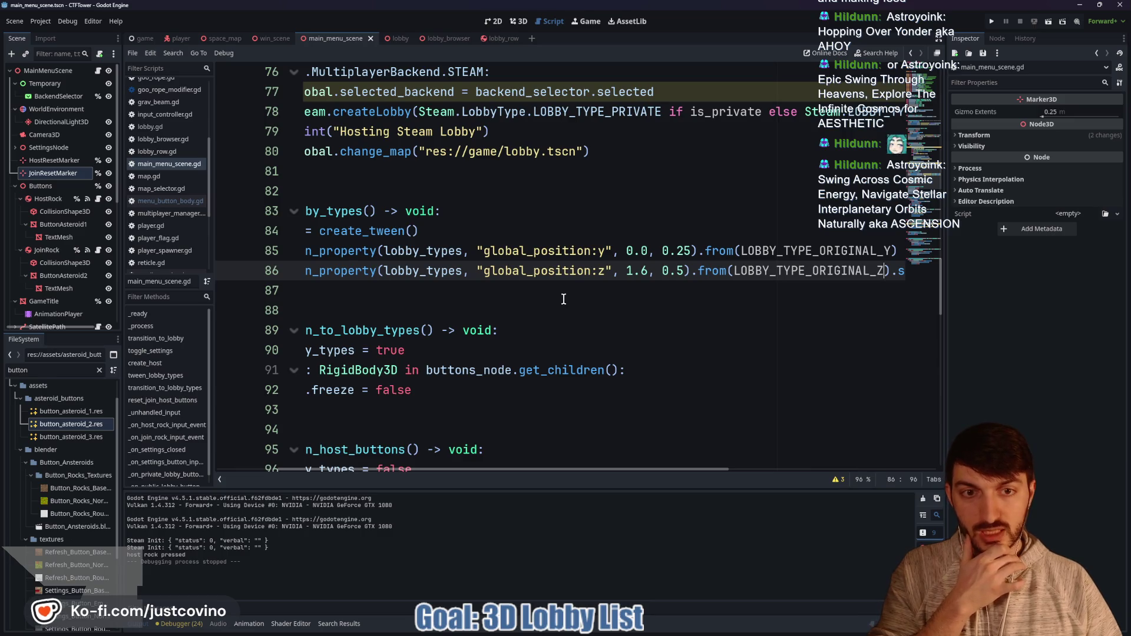
scroll(498, 293, left, 3)
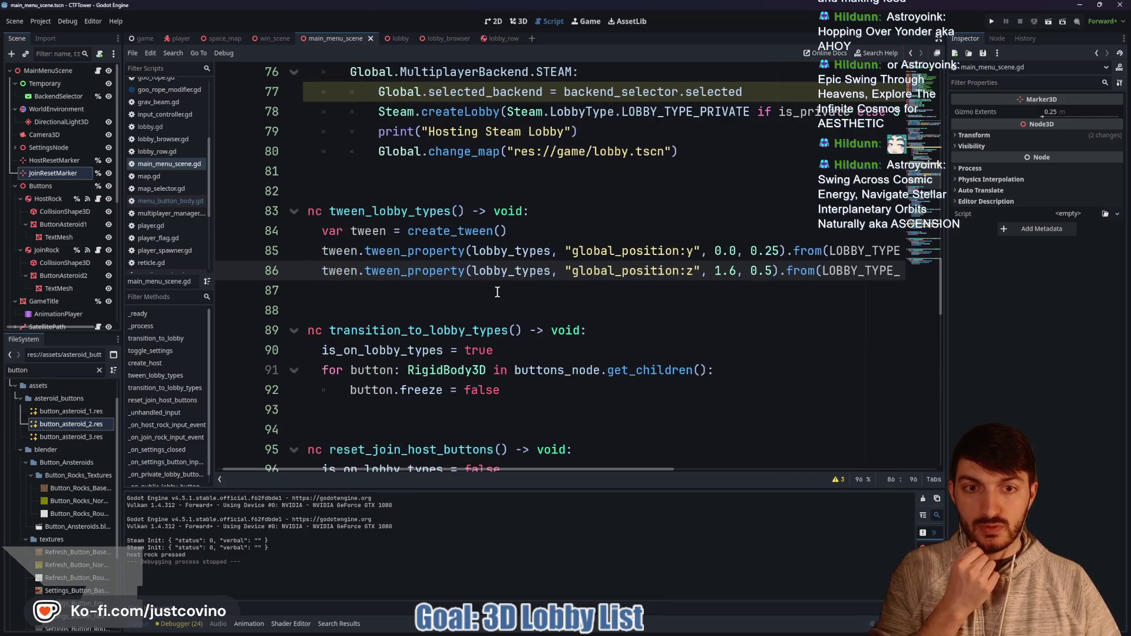
scroll(498, 294, right, 2)
scroll(500, 291, left, 2)
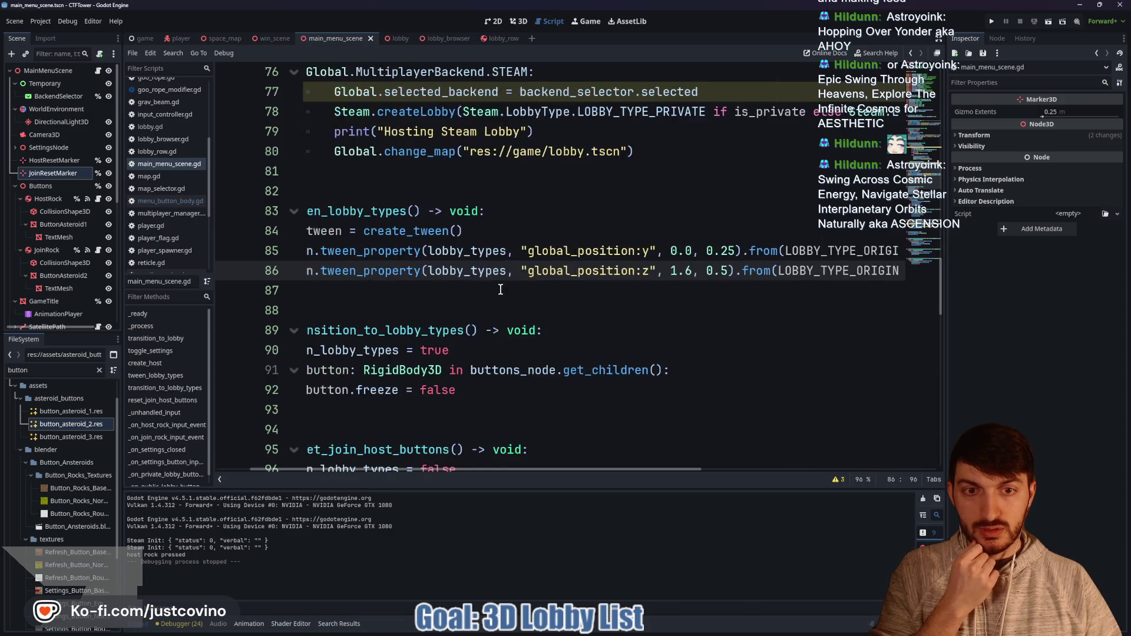
scroll(500, 291, up, 15)
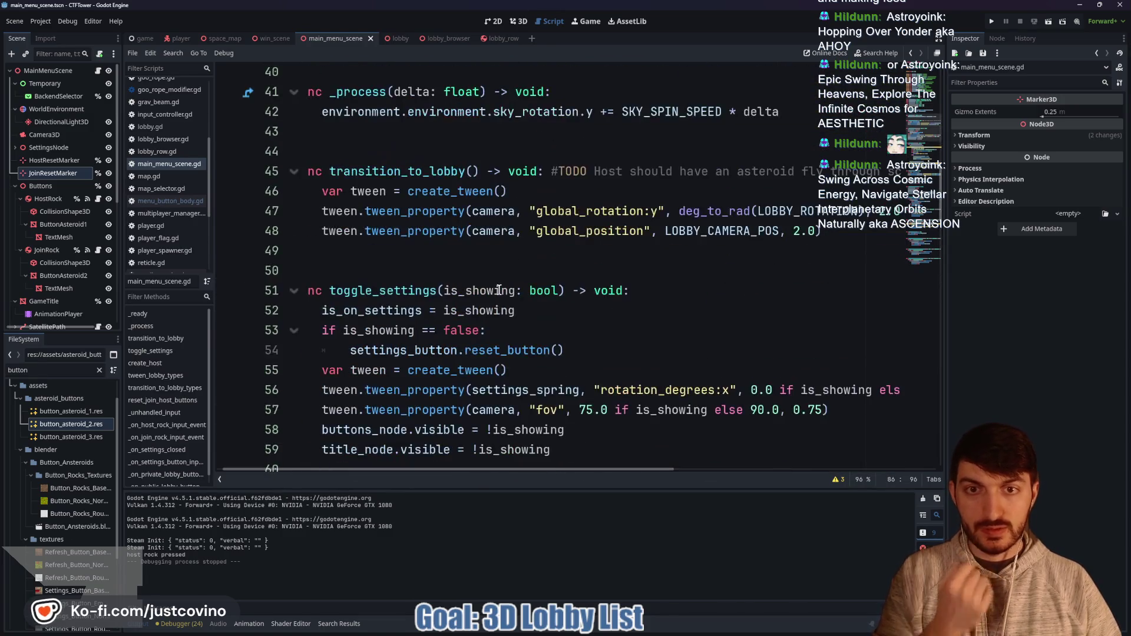
scroll(498, 290, up, 2)
click(623, 248)
Add const LOBBY_TYPE_NEW_Y: float = 0.0, then begin const LOBBY_TYPE_NEW_Z: float = beneath it.
key(Return)
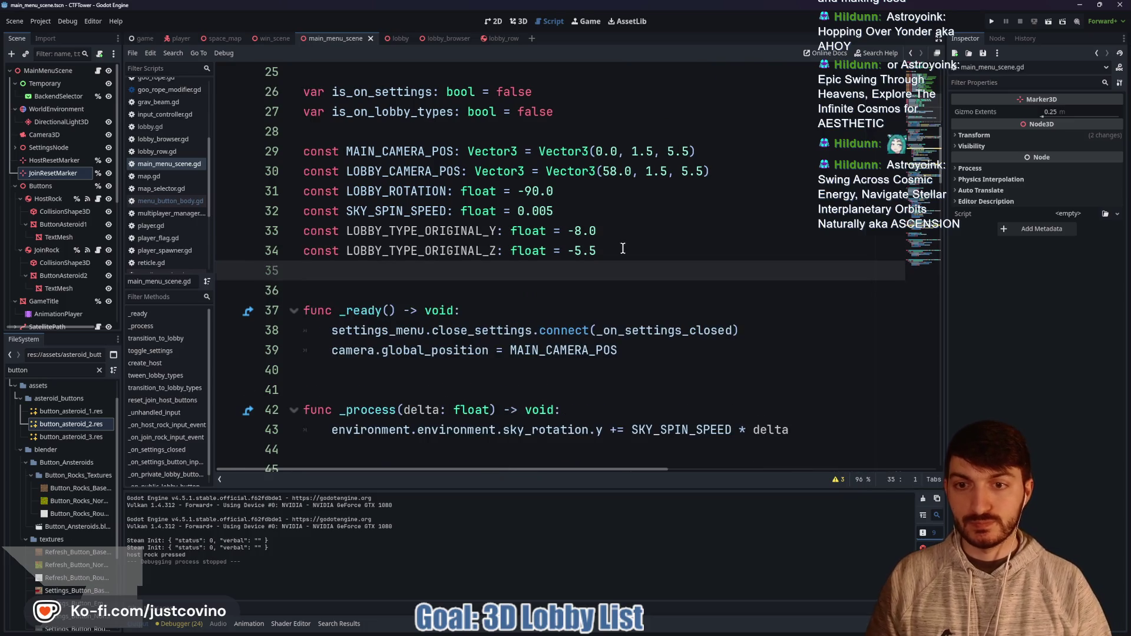
text(const LO)
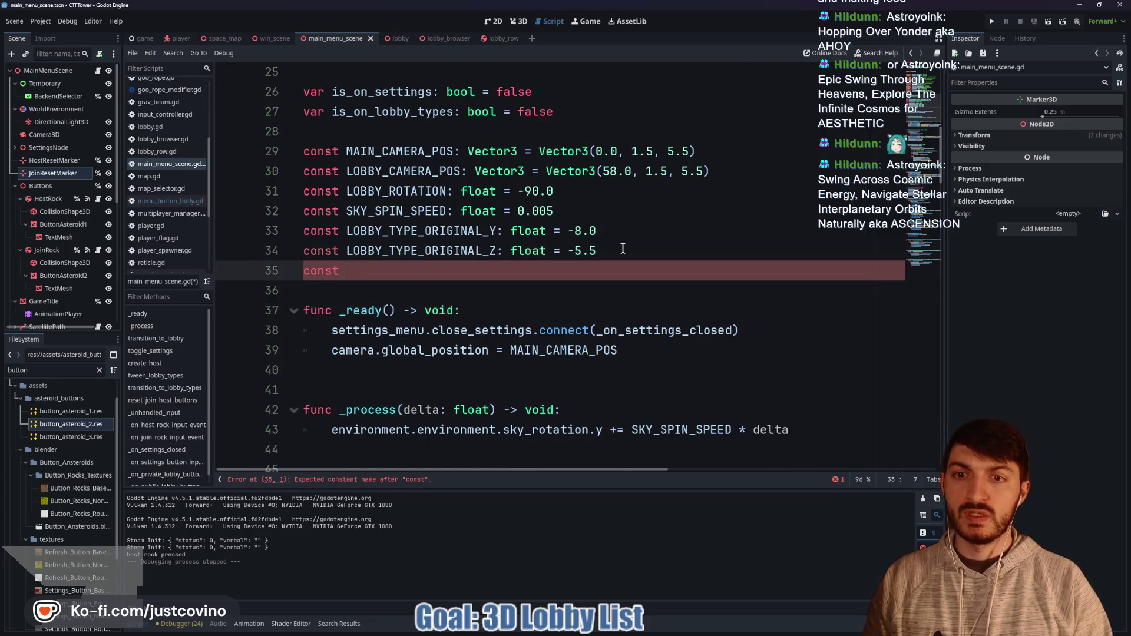
text(BBY_TYPE_)
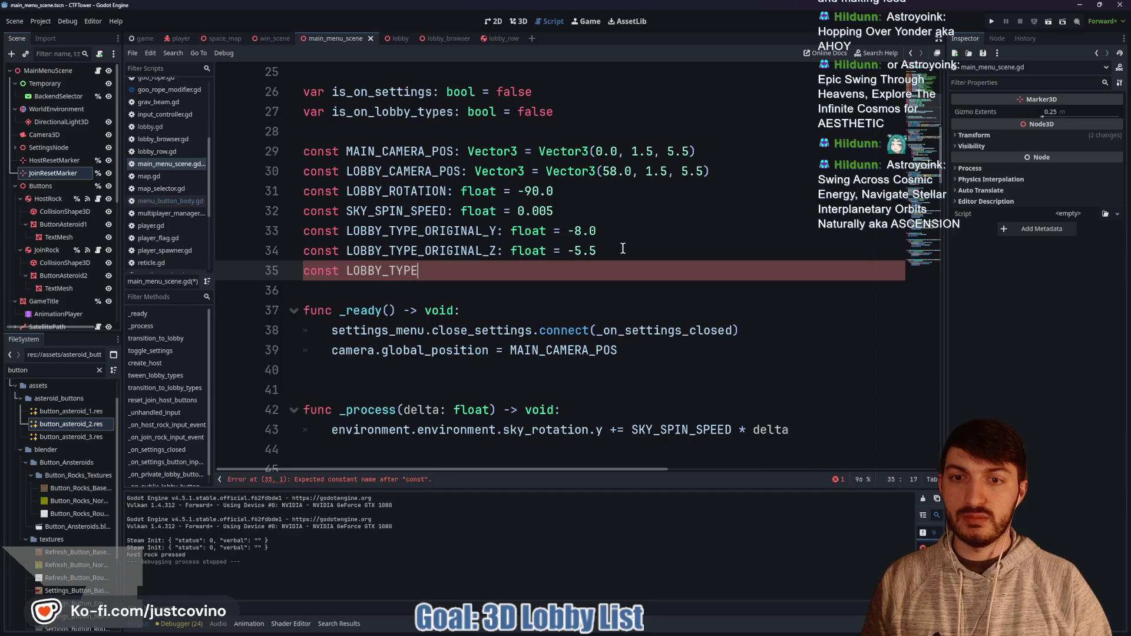
text(NEW_Y:)
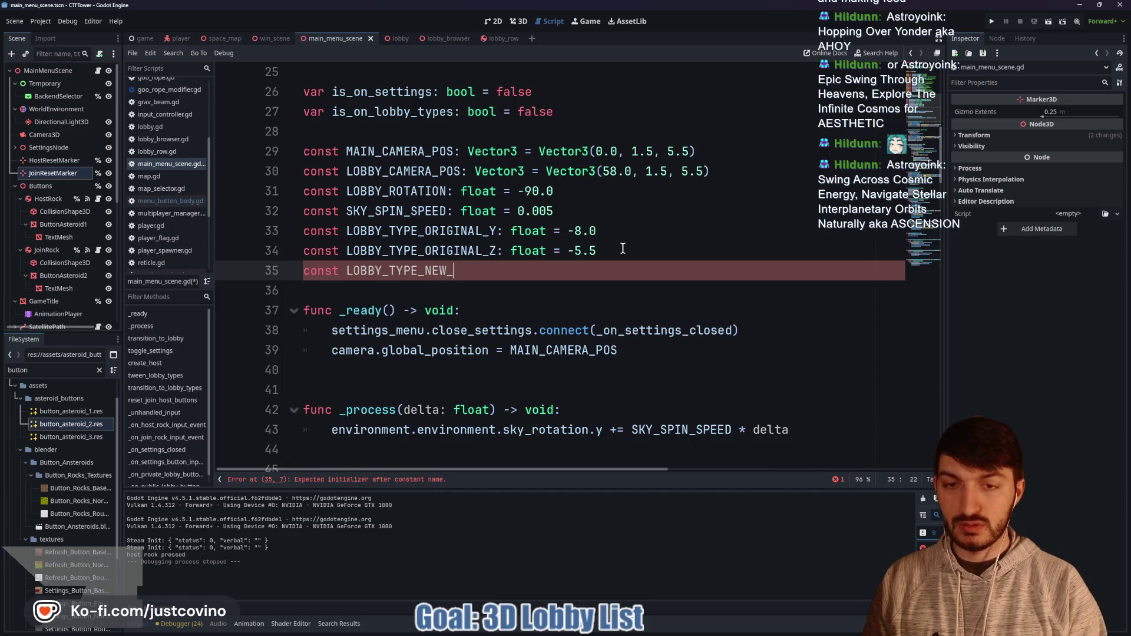
text( float = 0.0)
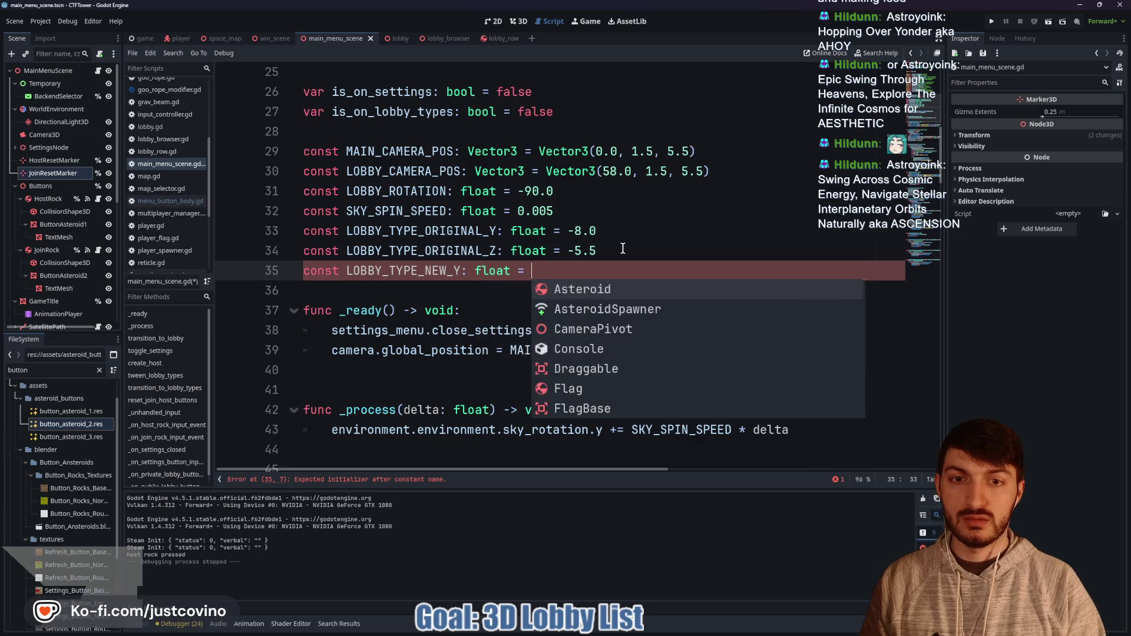
key(Return)
text(const LOBBY_TYPE)
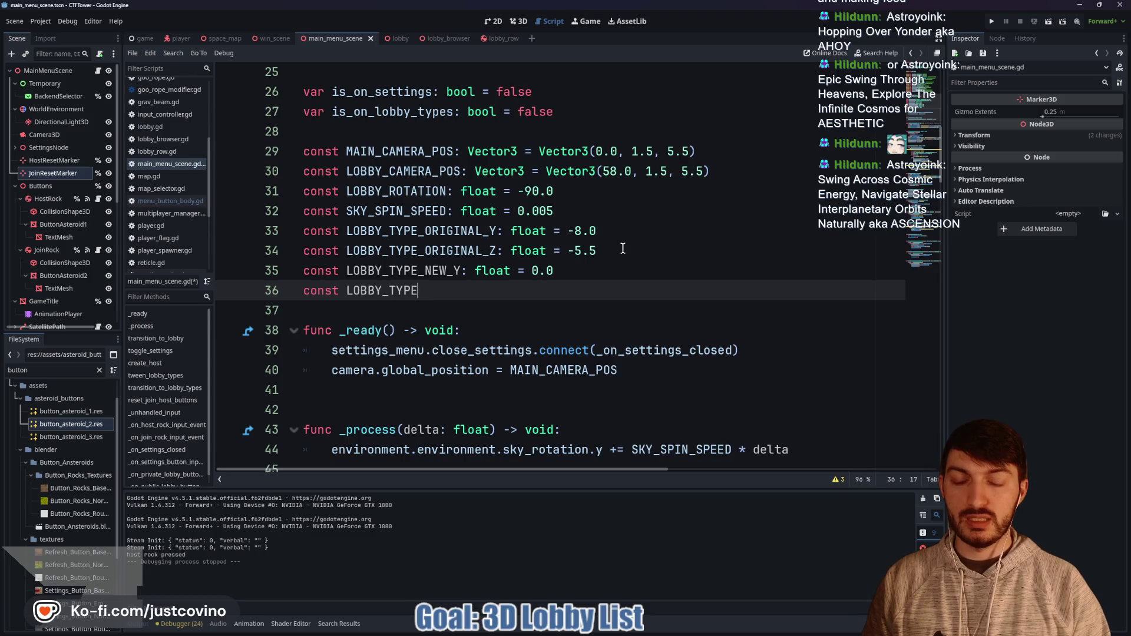
text(_NEW_Z: )
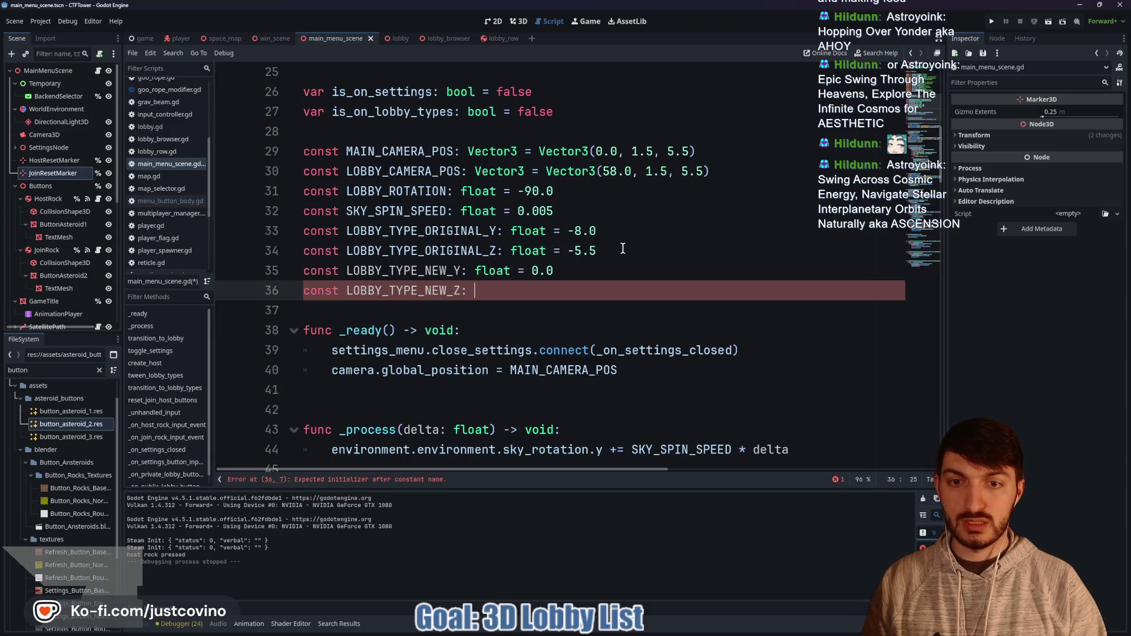
text(float =)
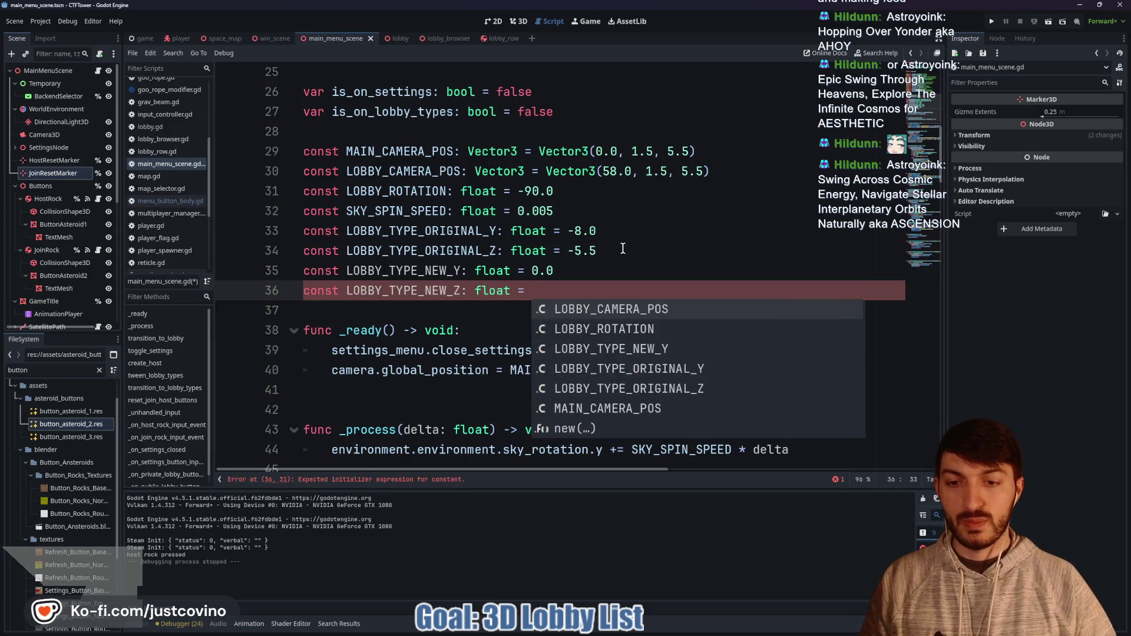
scroll(623, 248, down, 15)
scroll(617, 271, down, 1)
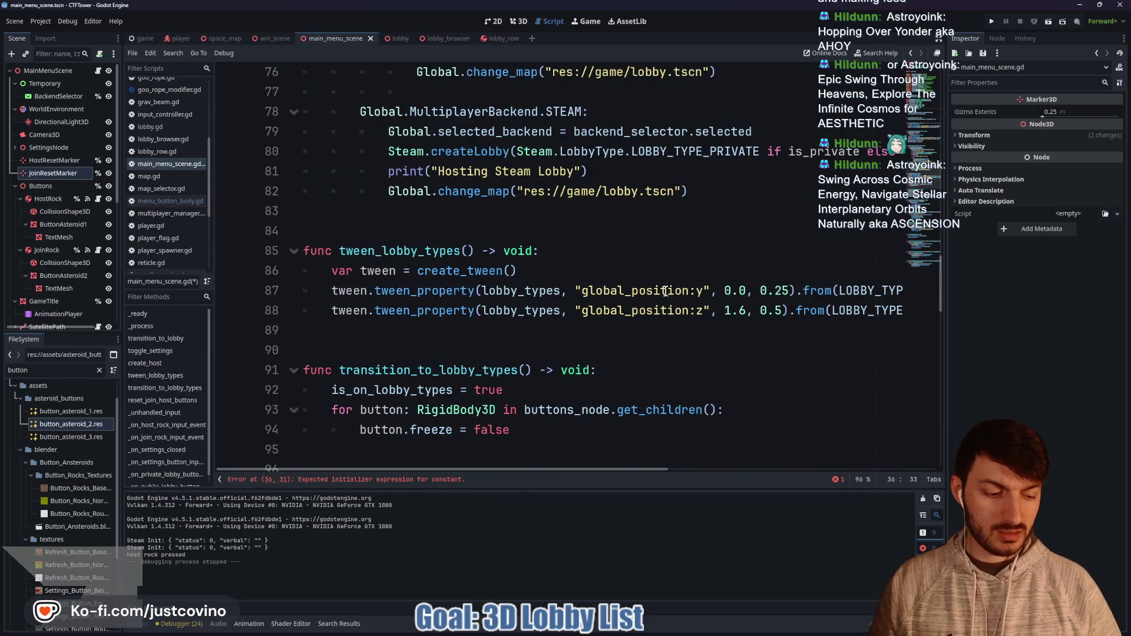
Set LOBBY_TYPE_NEW_Z to 1.4 and use it in place of the 1.6 z target on line 88.
text(1.4)
scroll(656, 289, down, 6)
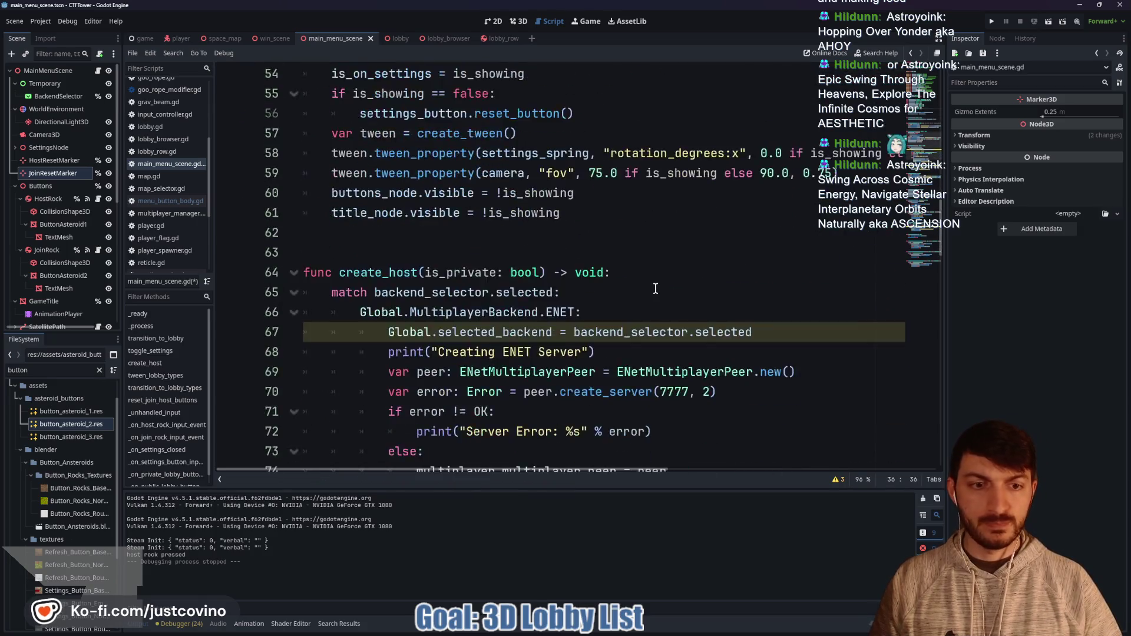
scroll(656, 289, down, 6)
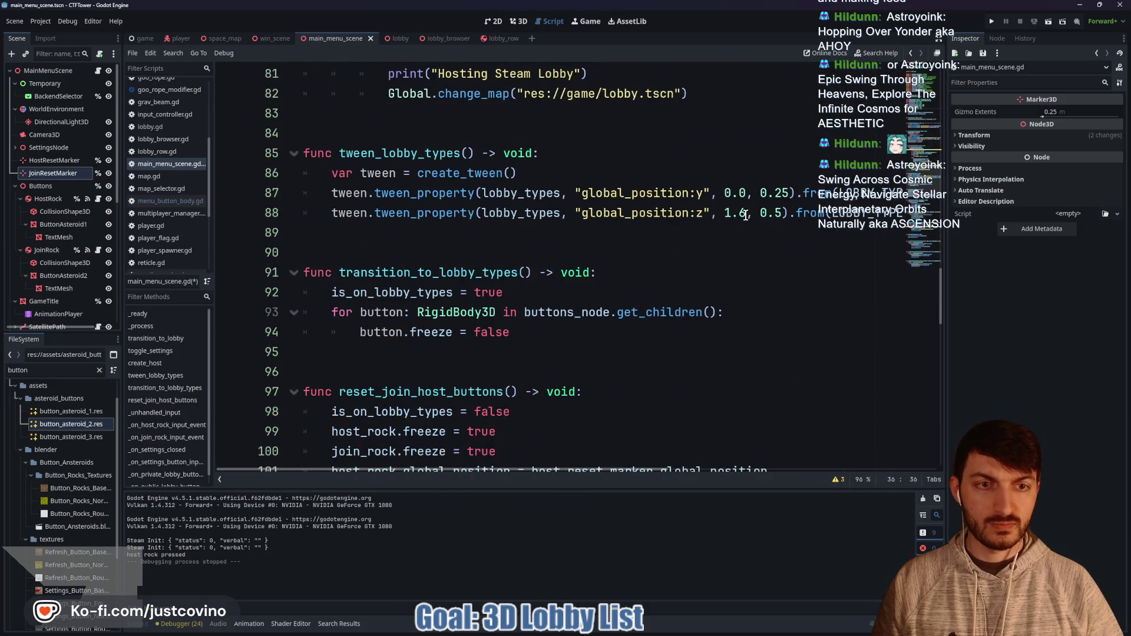
drag(745, 215, 725, 214)
text(LOBBY)
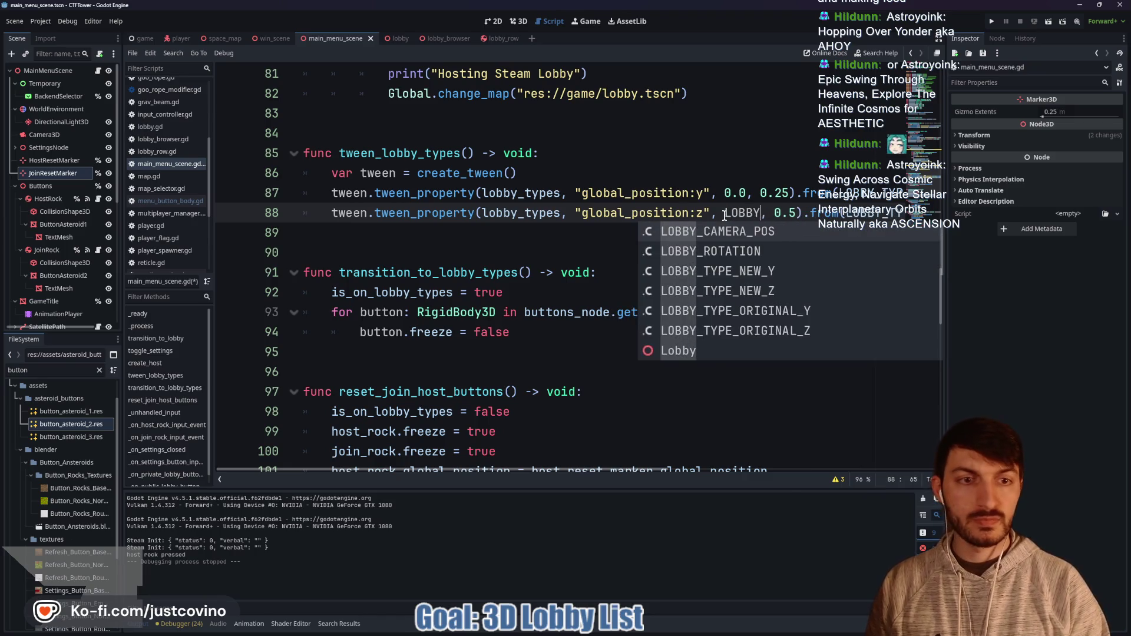
key(Down)
key(Down)
key(Down)
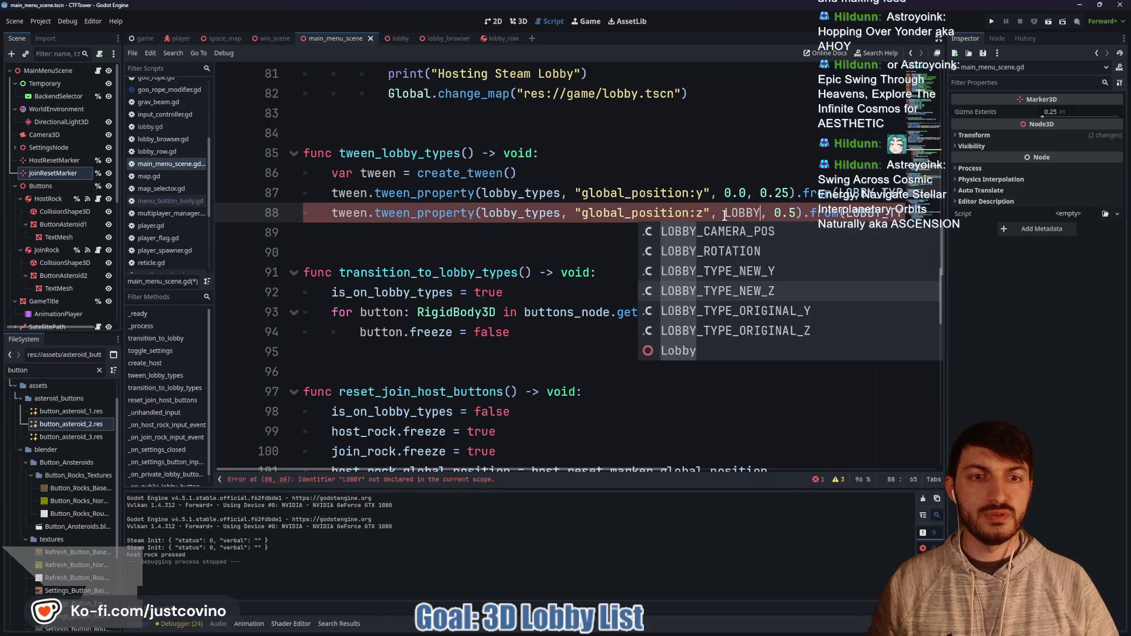
key(Return)
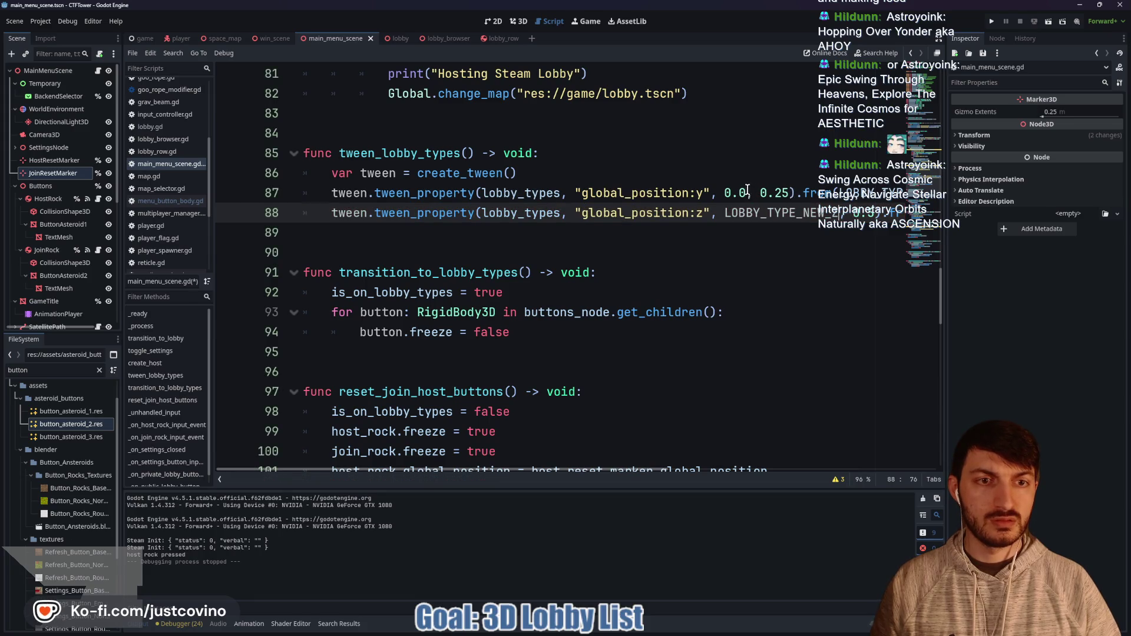
Replace the 0.0 y target on line 87 with LOBBY_TYPE_NEW_Y.
drag(747, 189, 729, 187)
text(LOBBY)
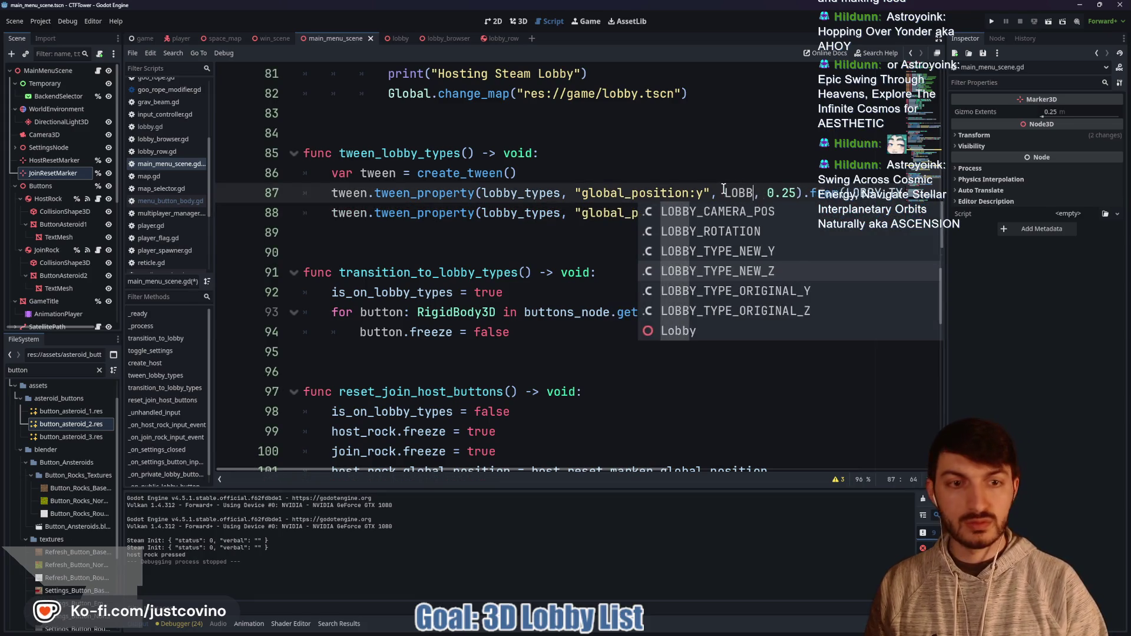
key(Up)
key(Return)
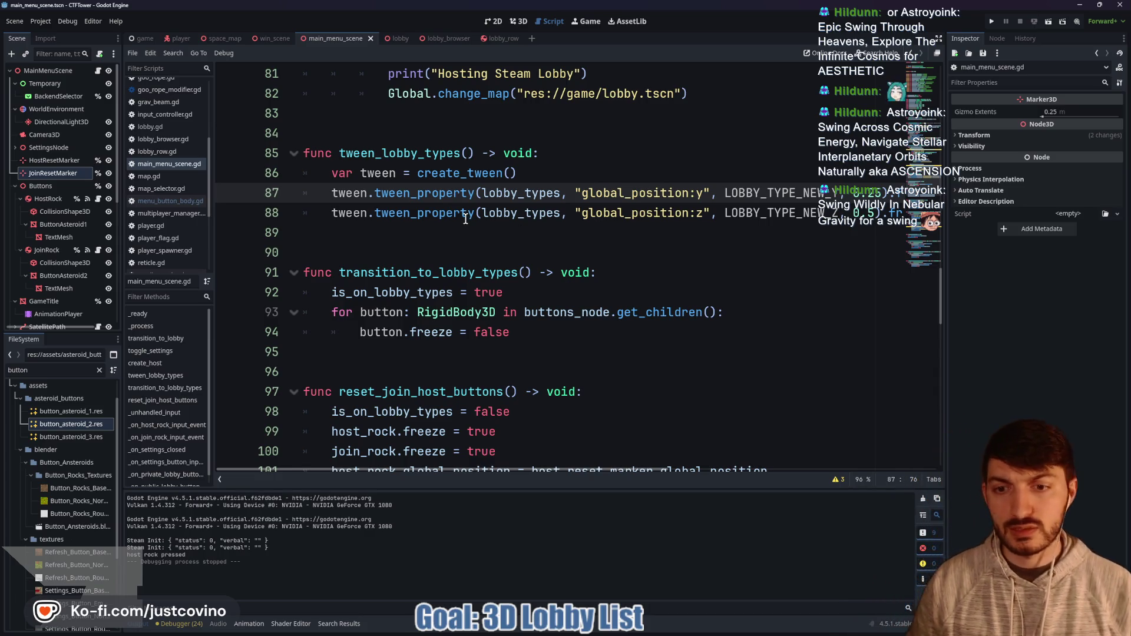
mouse_move(466, 219)
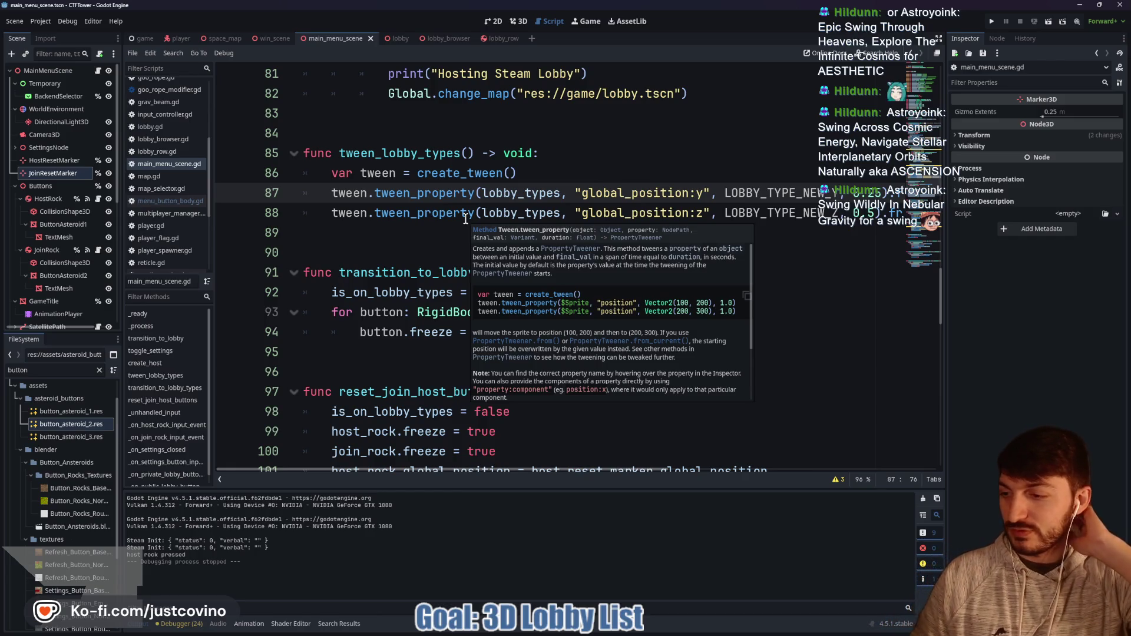
click(441, 225)
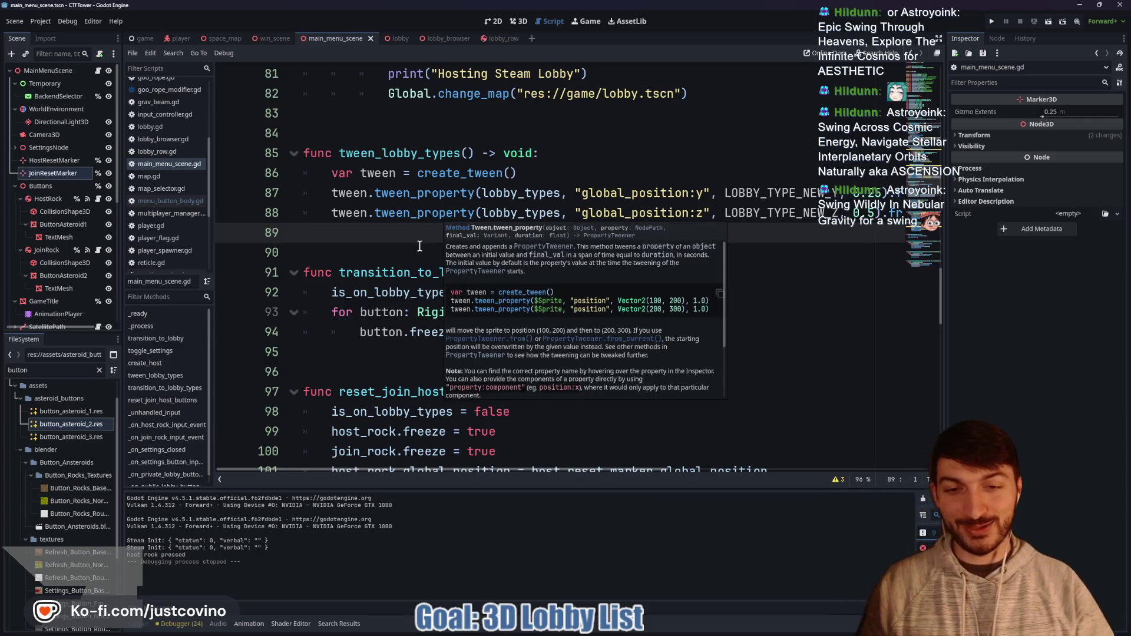
Draft tween = create_tween() and a tween_property call at the top of reset_join_host_buttons.
scroll(437, 262, down, 1)
click(458, 292)
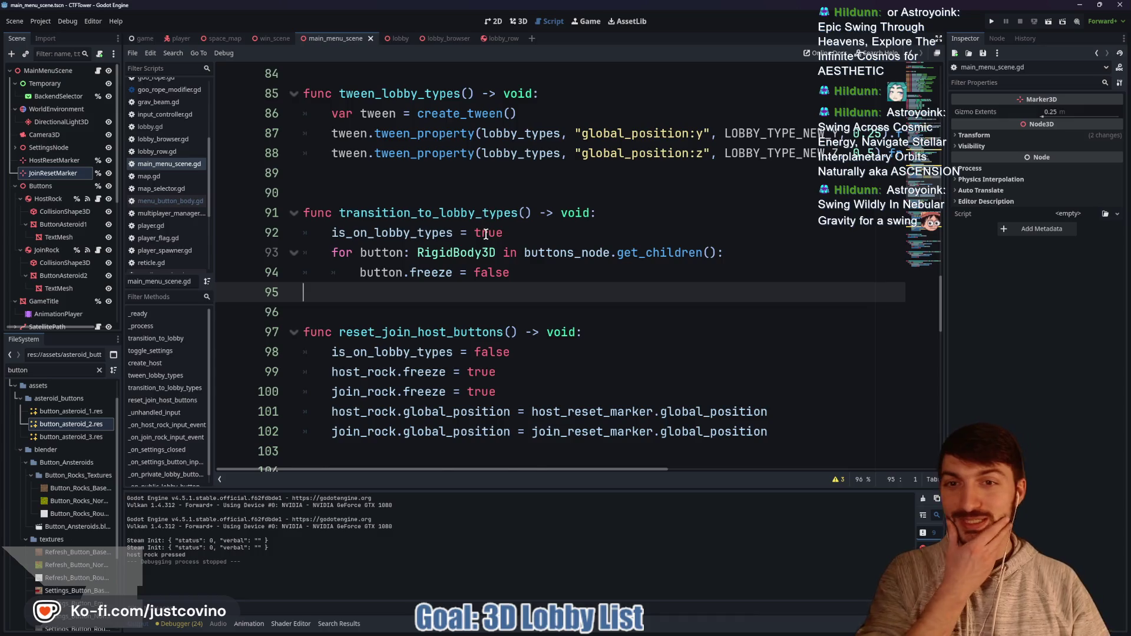
scroll(448, 235, up, 2)
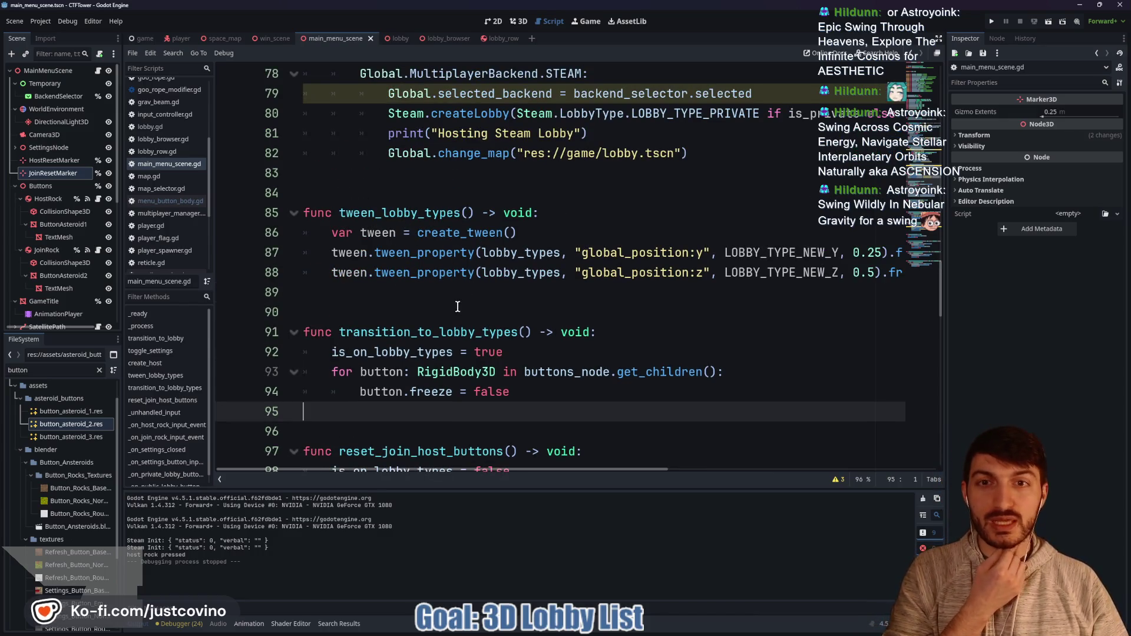
scroll(454, 292, down, 2)
scroll(449, 281, down, 1)
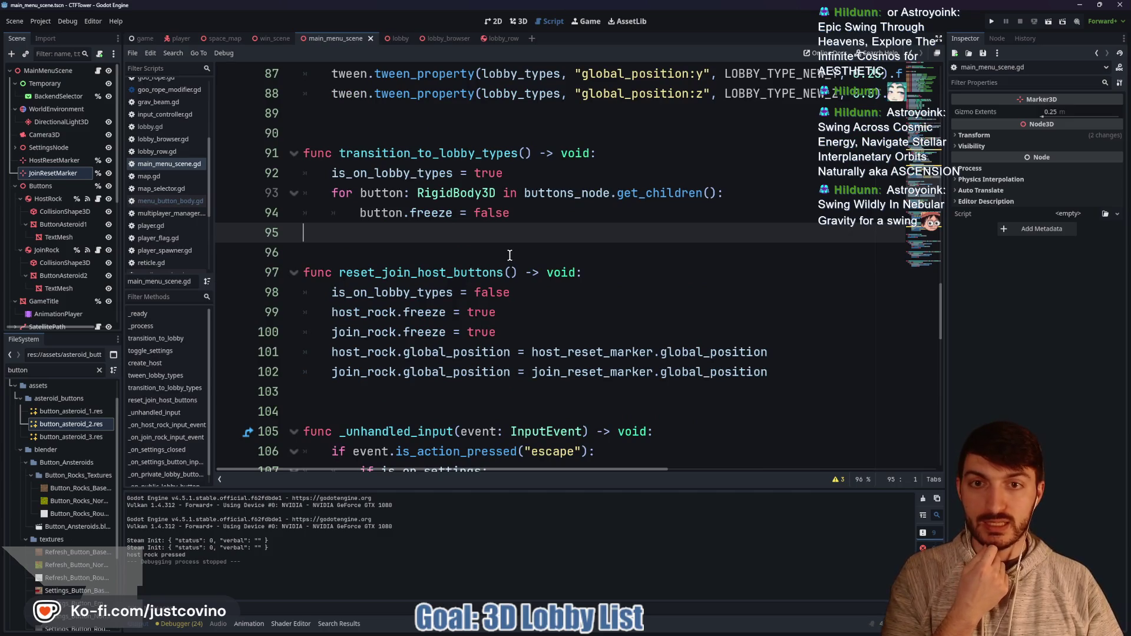
scroll(509, 255, down, 1)
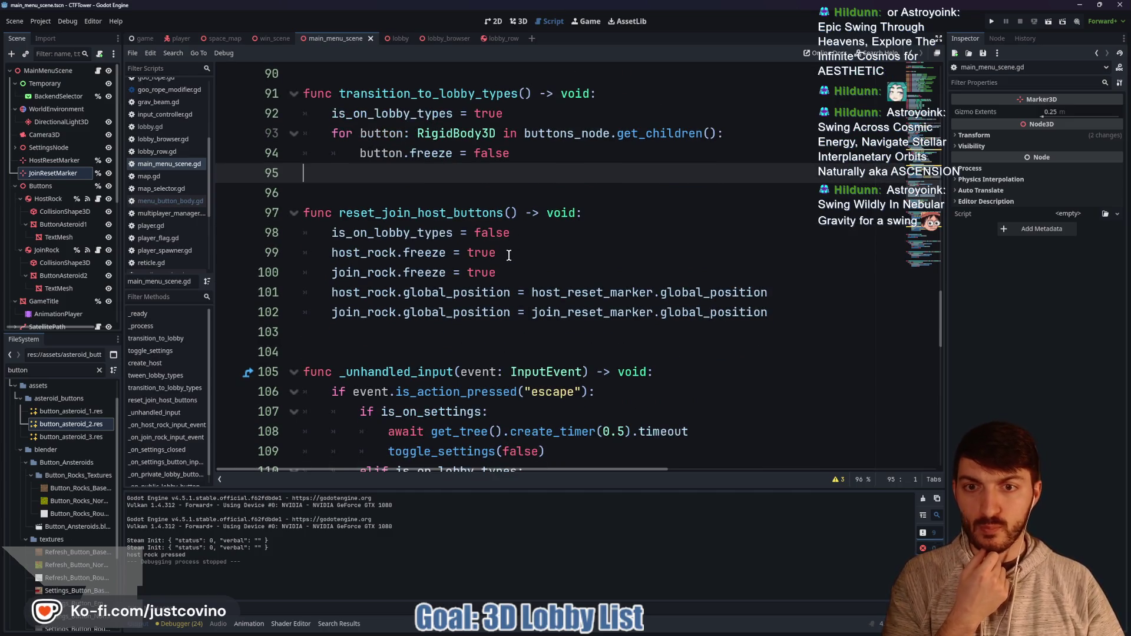
click(615, 216)
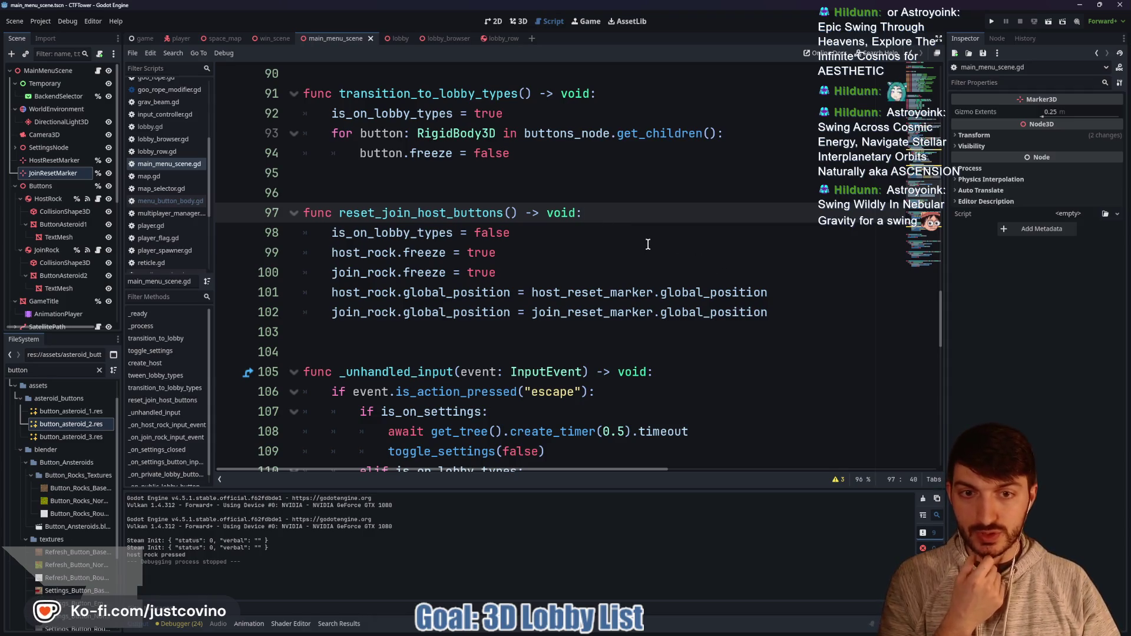
key(Return)
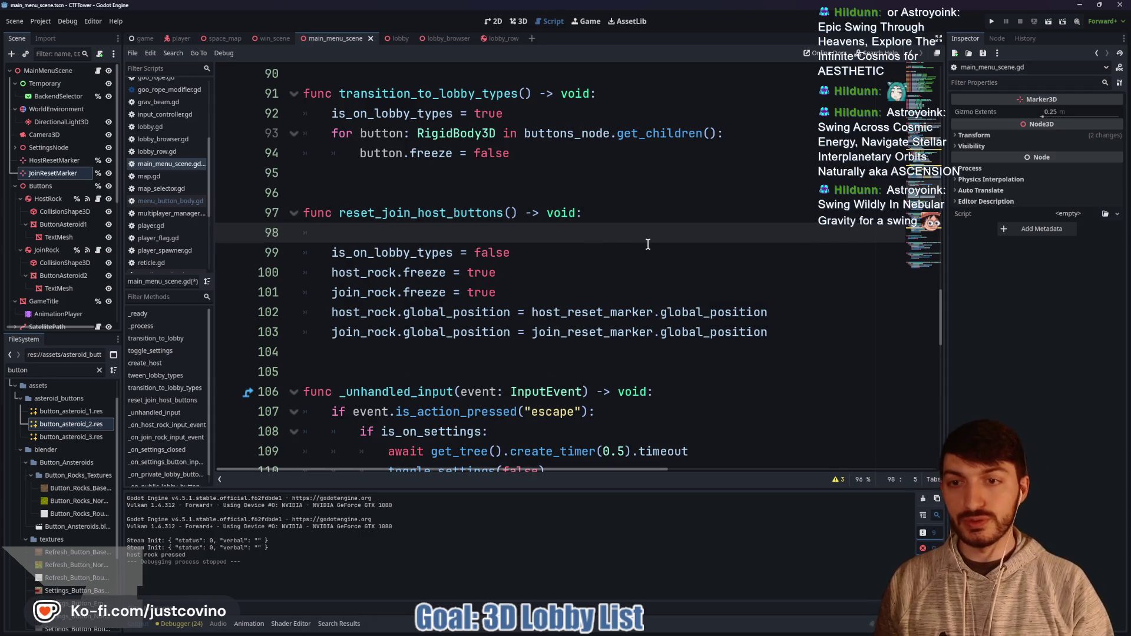
text(tween )
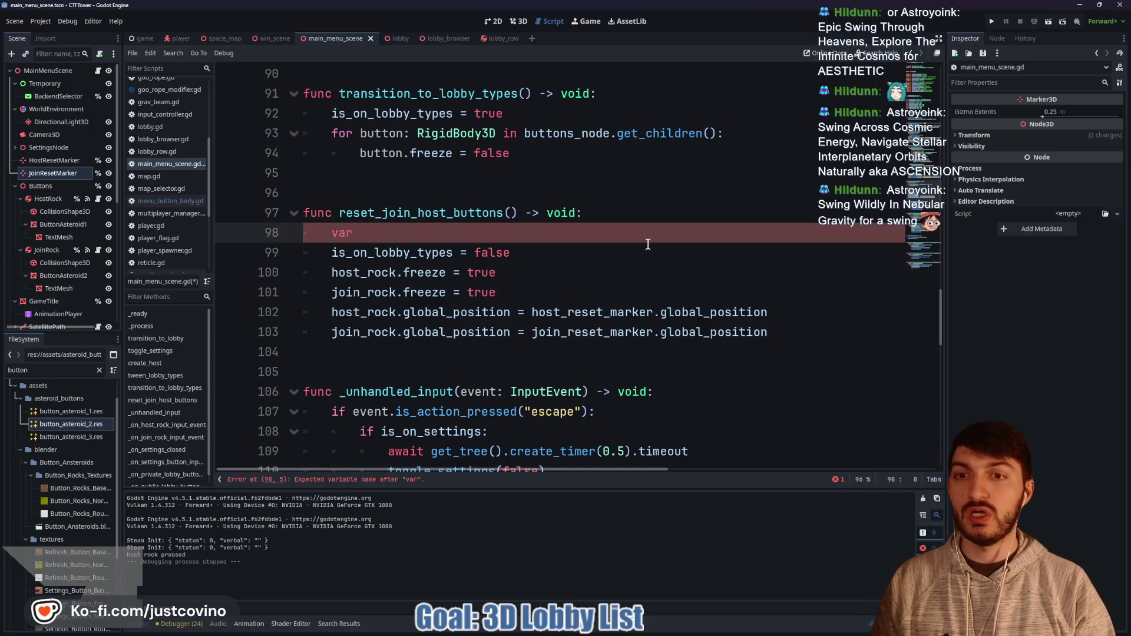
text(= create)
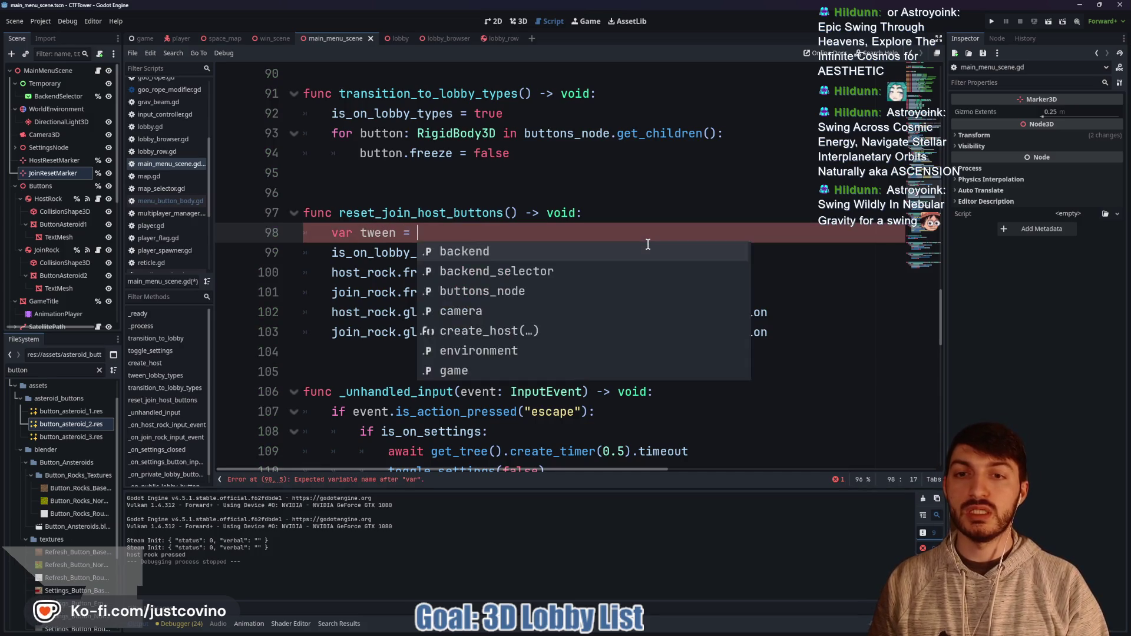
text(_tw)
key(Return)
key(Return)
text(tween.twe)
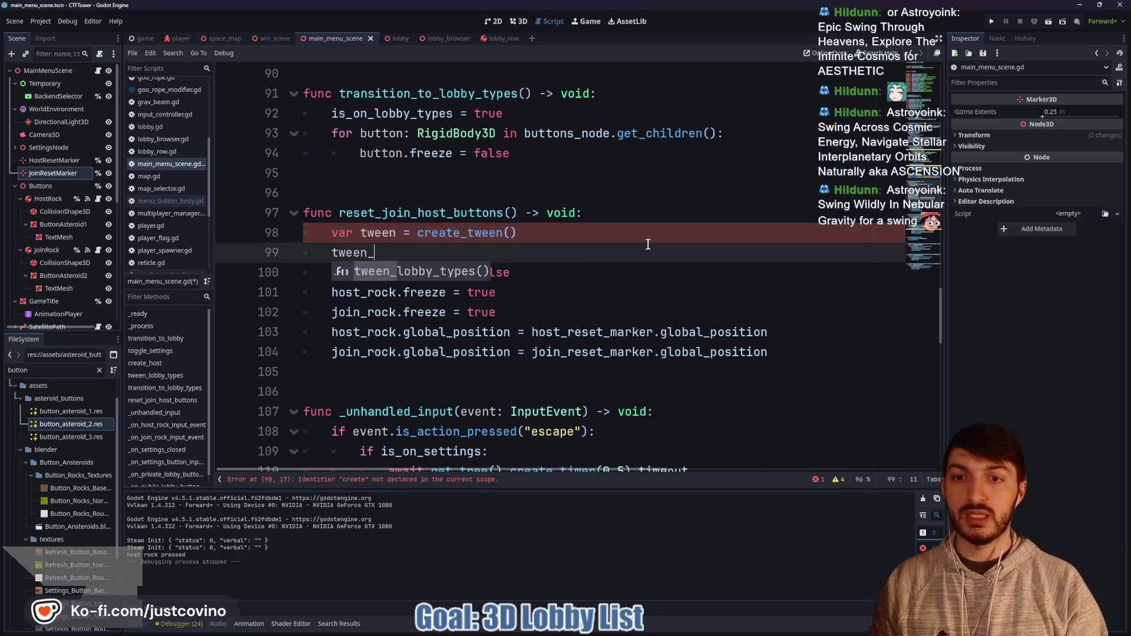
text(en_pr)
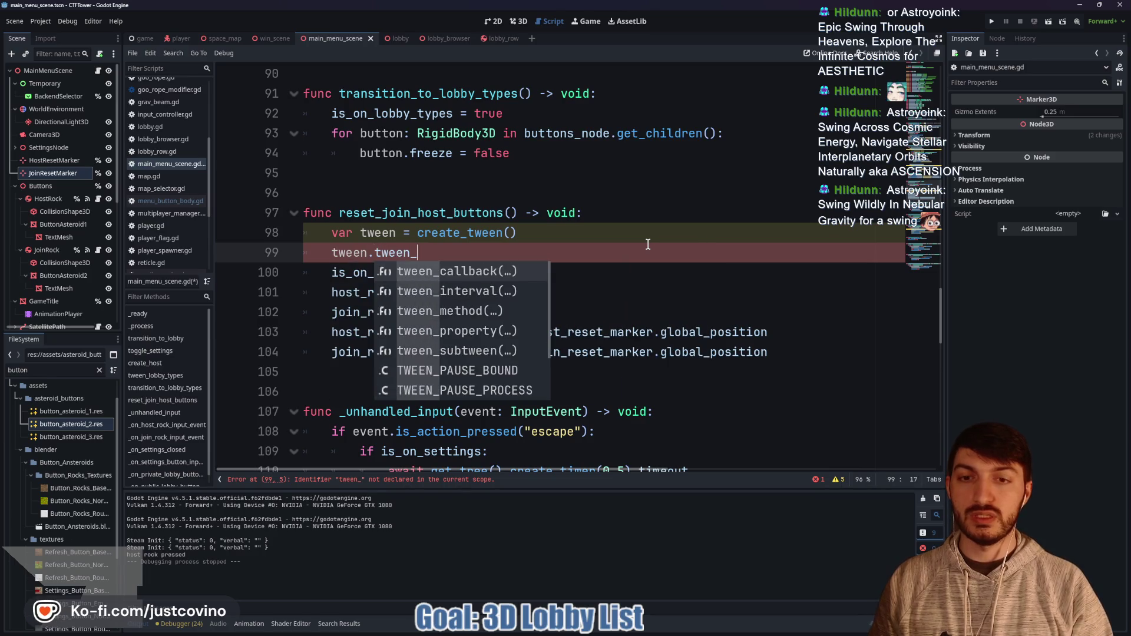
key(Return)
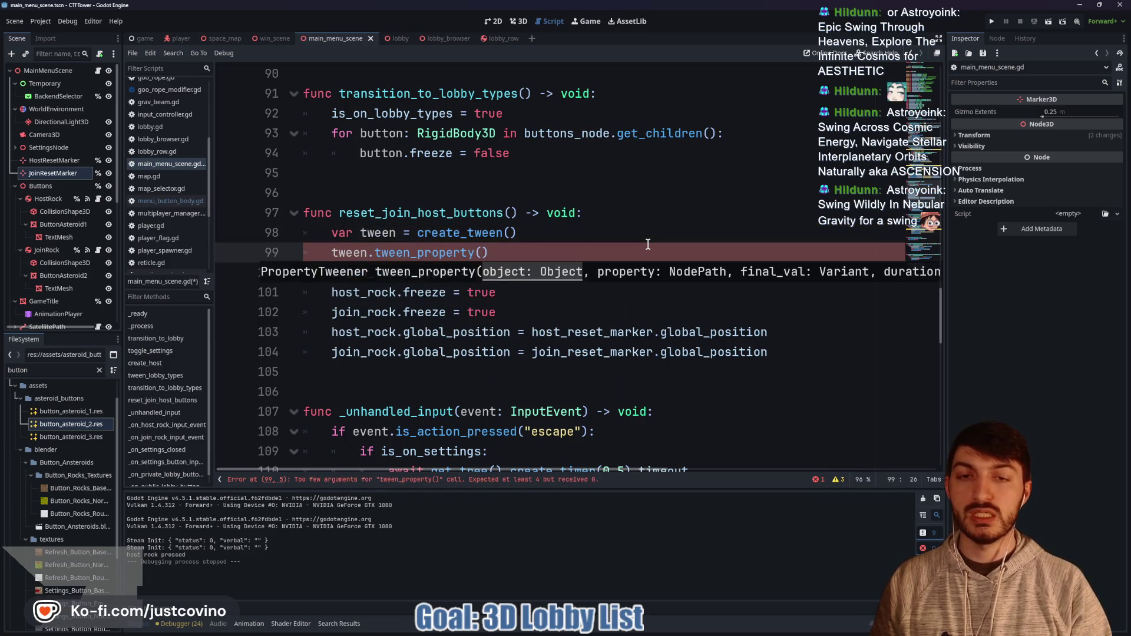
Add lobby_types and global_position arguments, then delete all the unfinished tween lines.
scroll(648, 244, up, 5)
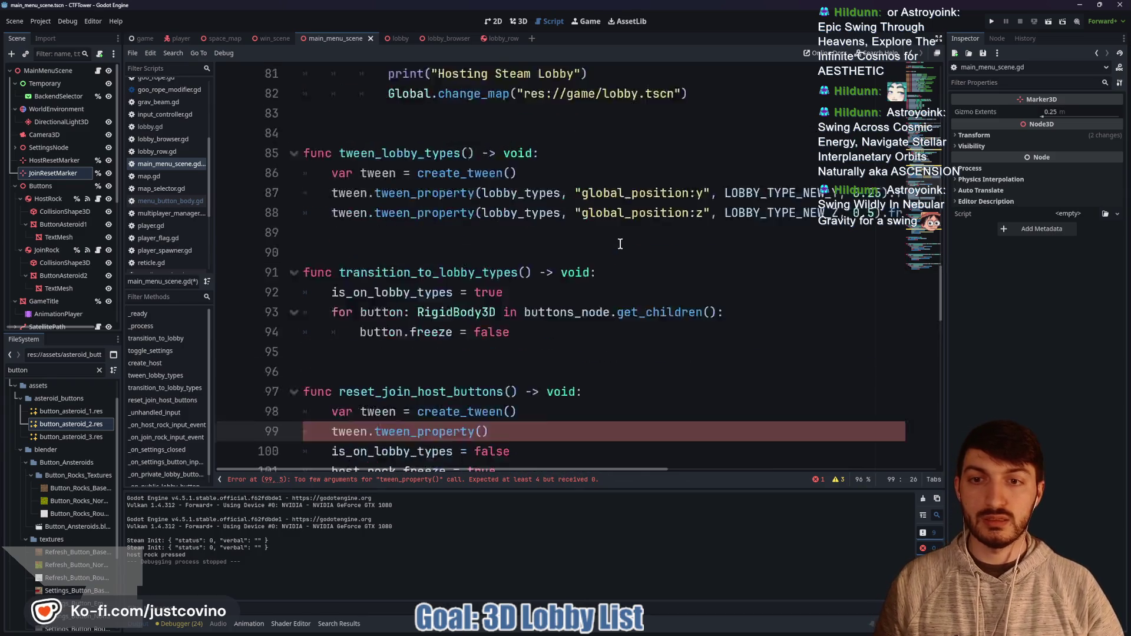
scroll(618, 262, down, 4)
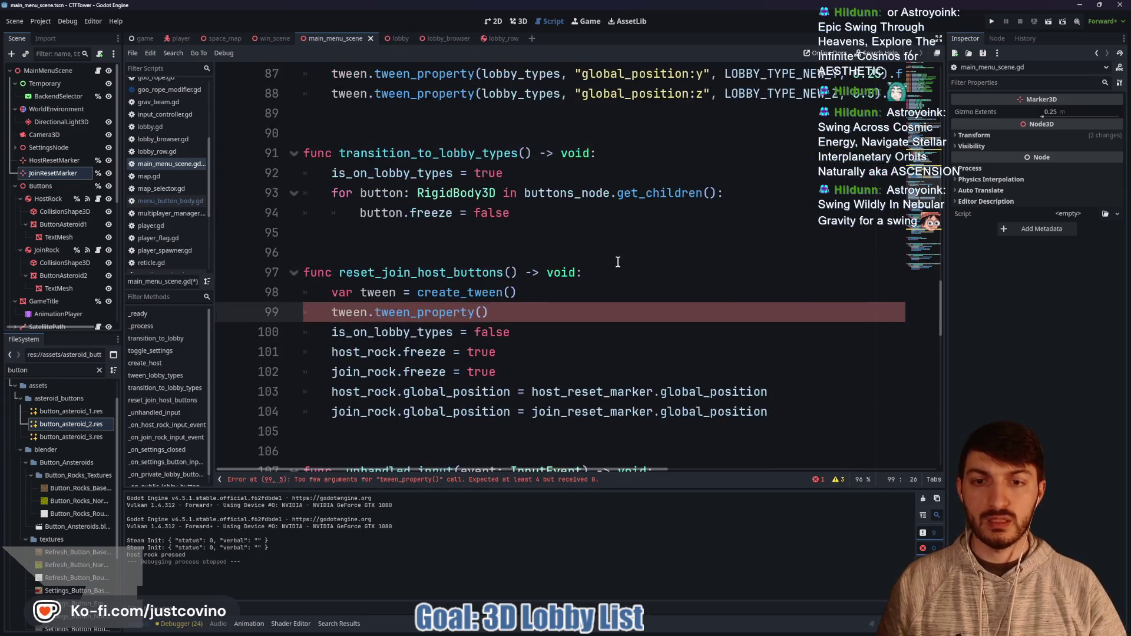
text(lobby)
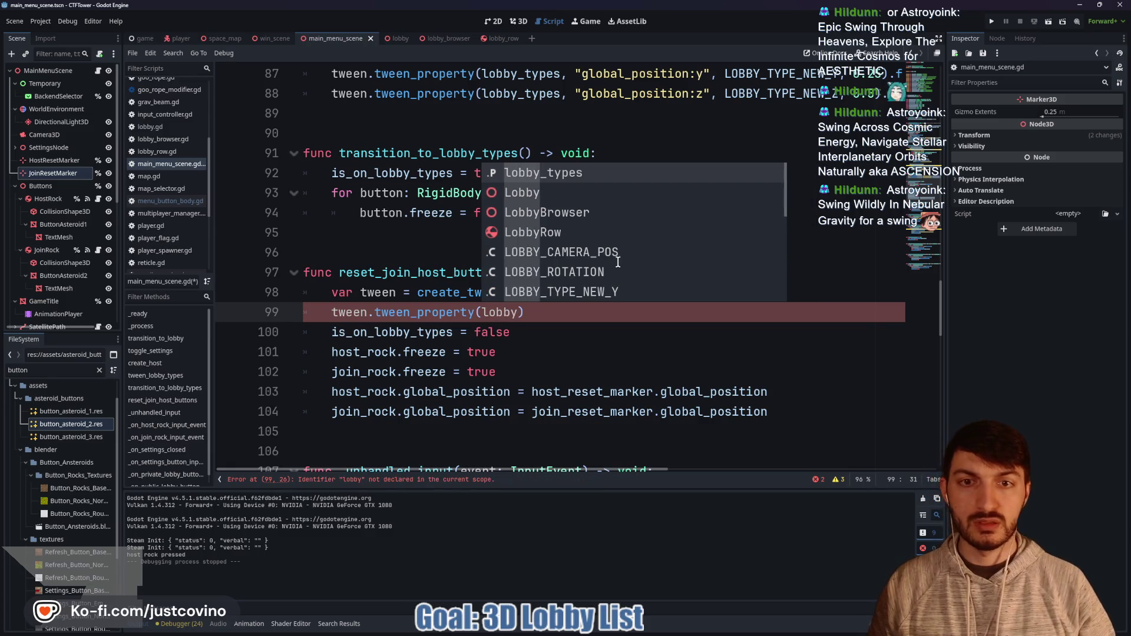
key(Return)
text(, "glo)
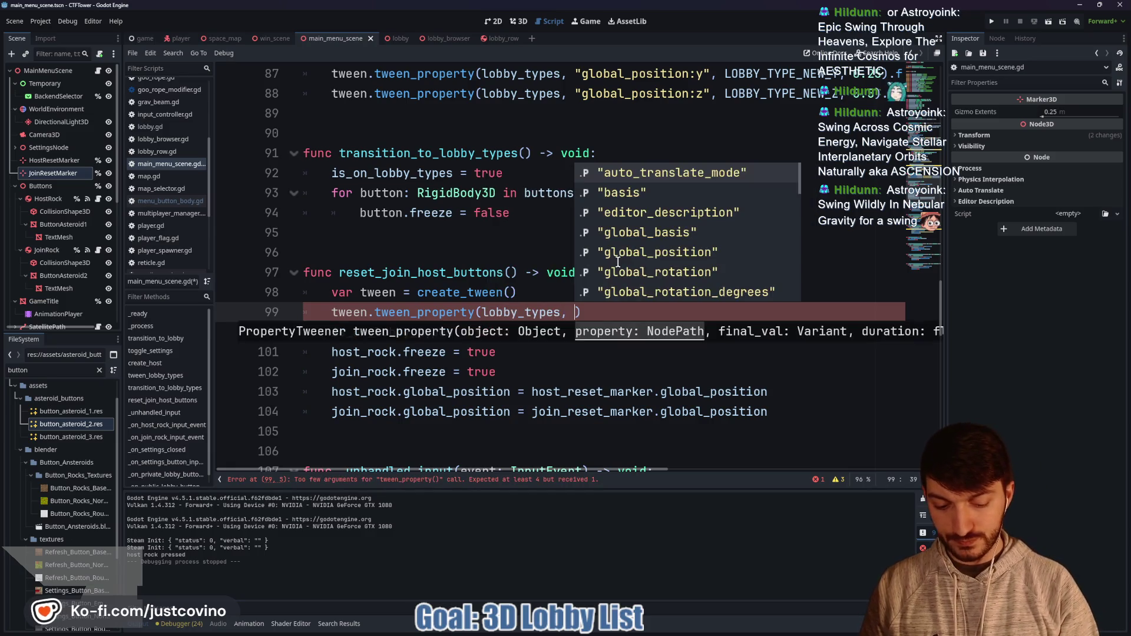
key(BackSpace)
key(BackSpace)
key(BackSpace)
text(po)
key(BackSpace)
key(BackSpace)
click(636, 252)
scroll(564, 204, up, 2)
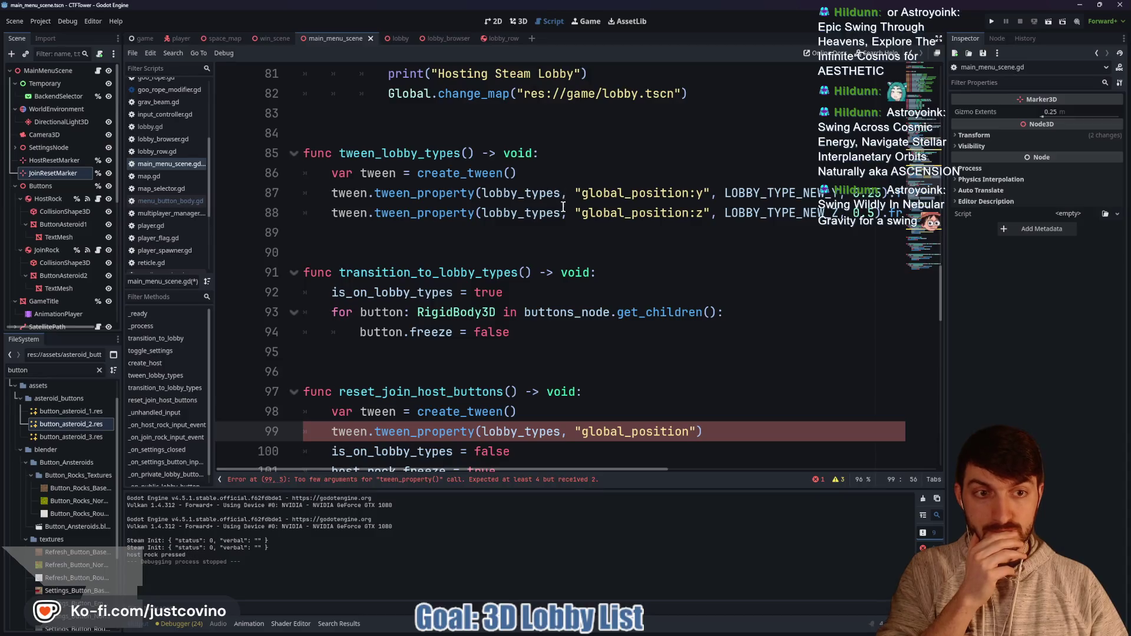
scroll(648, 306, down, 1)
key(End)
mouse_move(694, 368)
mouse_down()
mouse_move(316, 371)
mouse_move(318, 352)
mouse_up()
key(BackSpace)
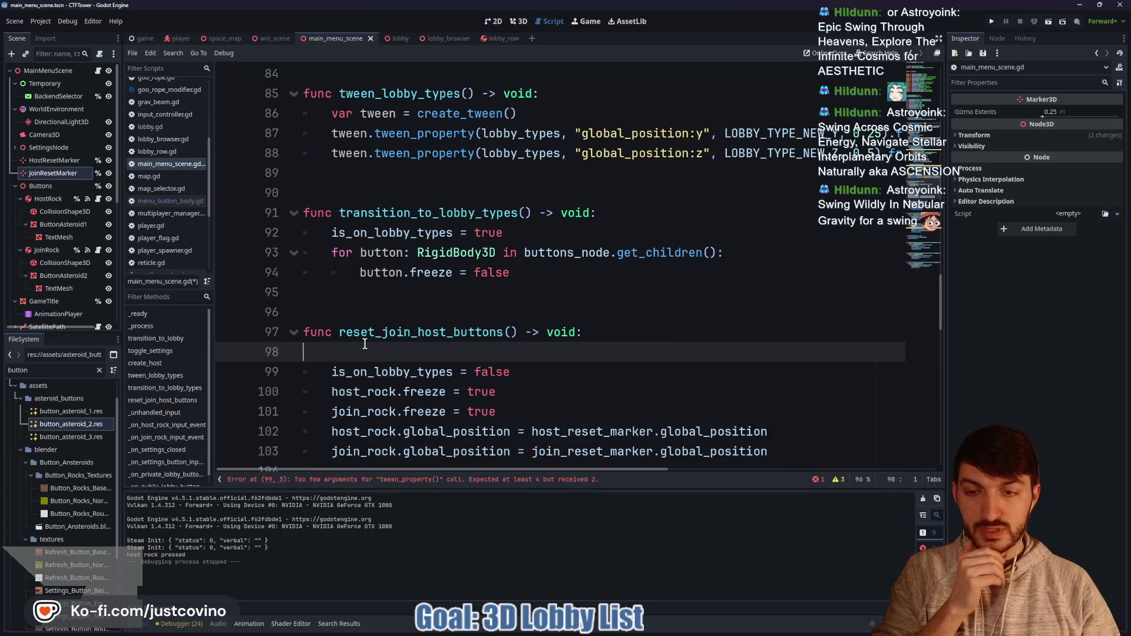
Add an is_returning: bool parameter to tween_lobby_types.
scroll(366, 342, up, 2)
click(469, 203)
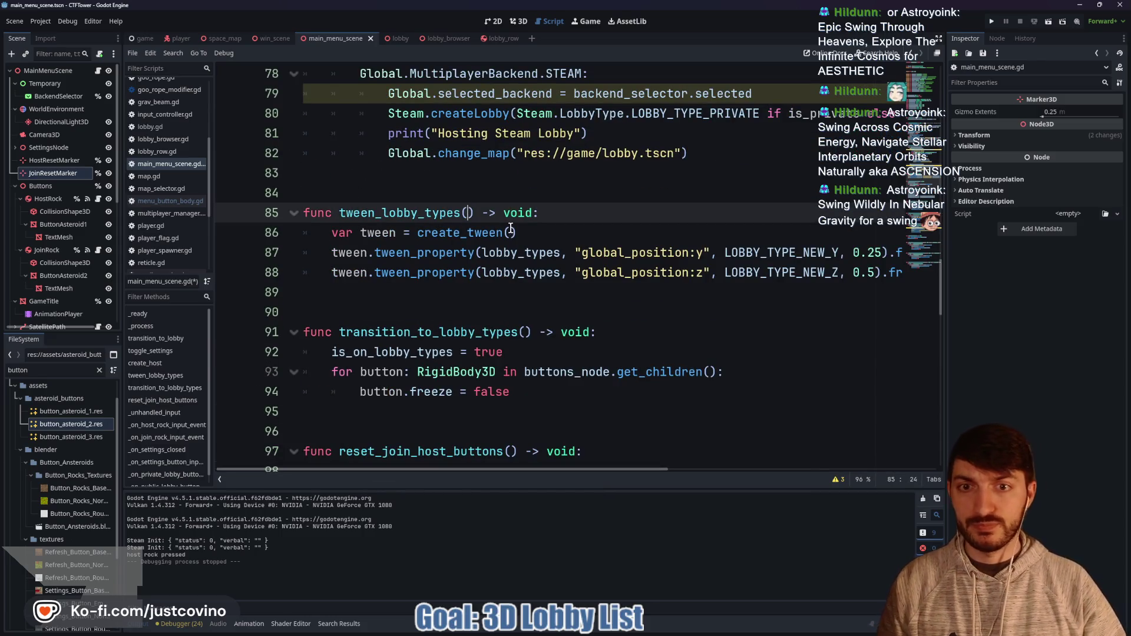
text(s_re)
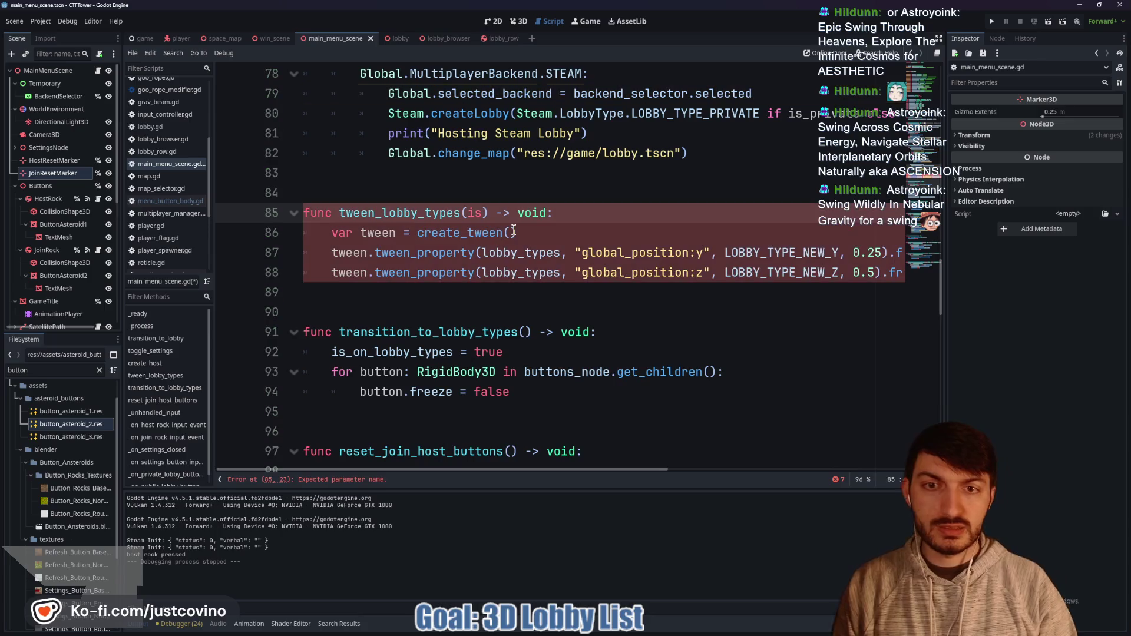
text(turning:)
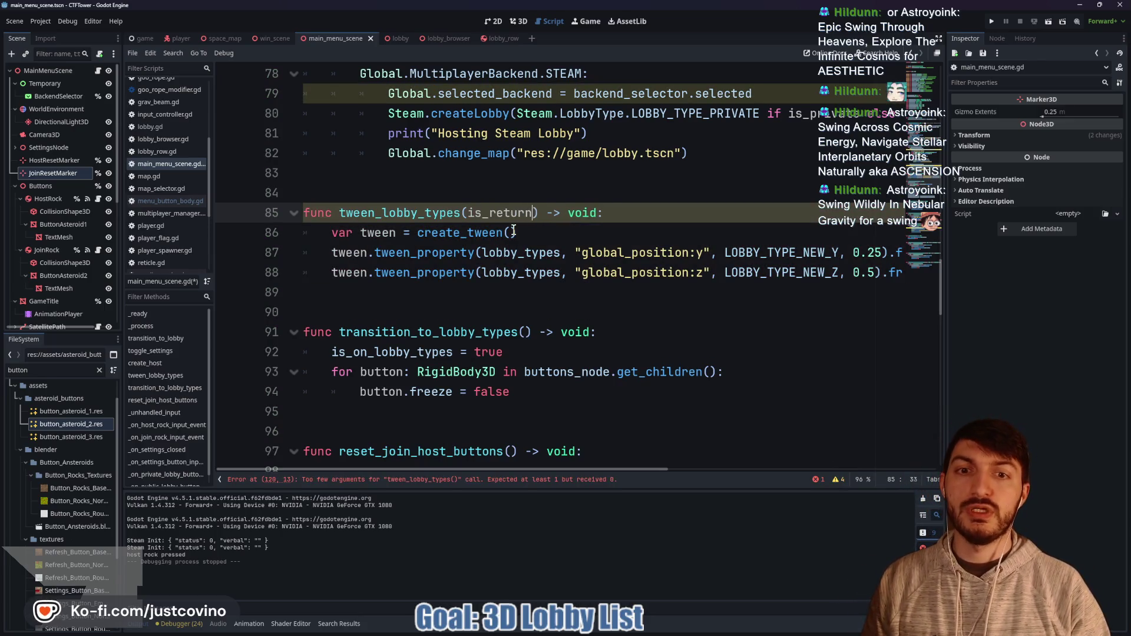
text( bool)
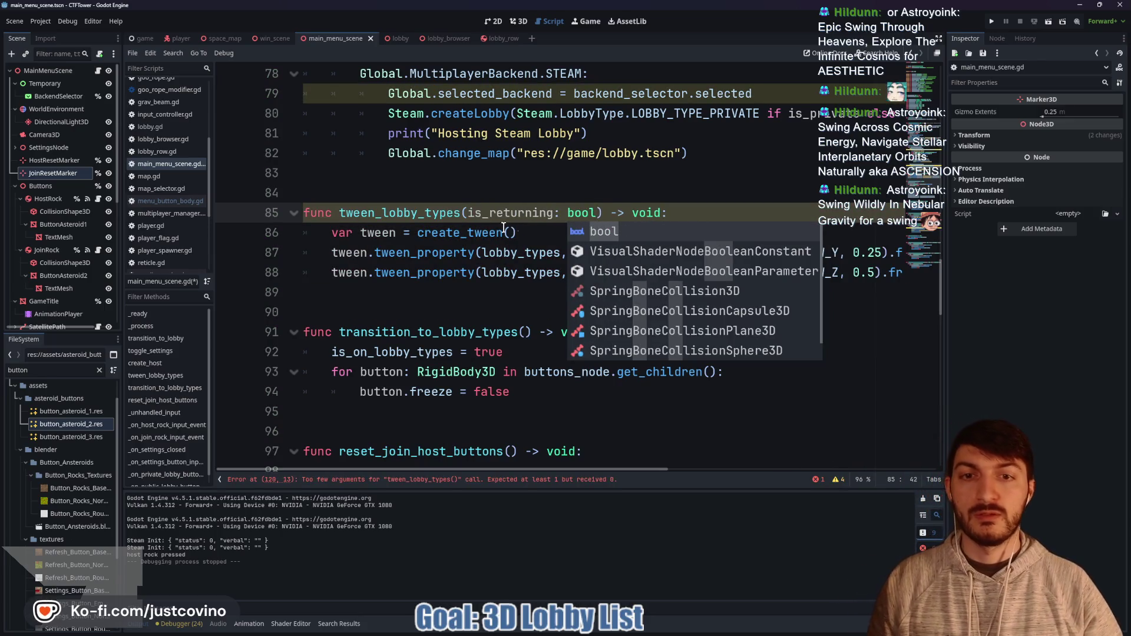
click(541, 232)
Make line 87's y target LOBBY_TYPE_ORIGINAL_Y if is_returning, else LOBBY_TYPE_NEW_Y.
scroll(677, 238, right, 3)
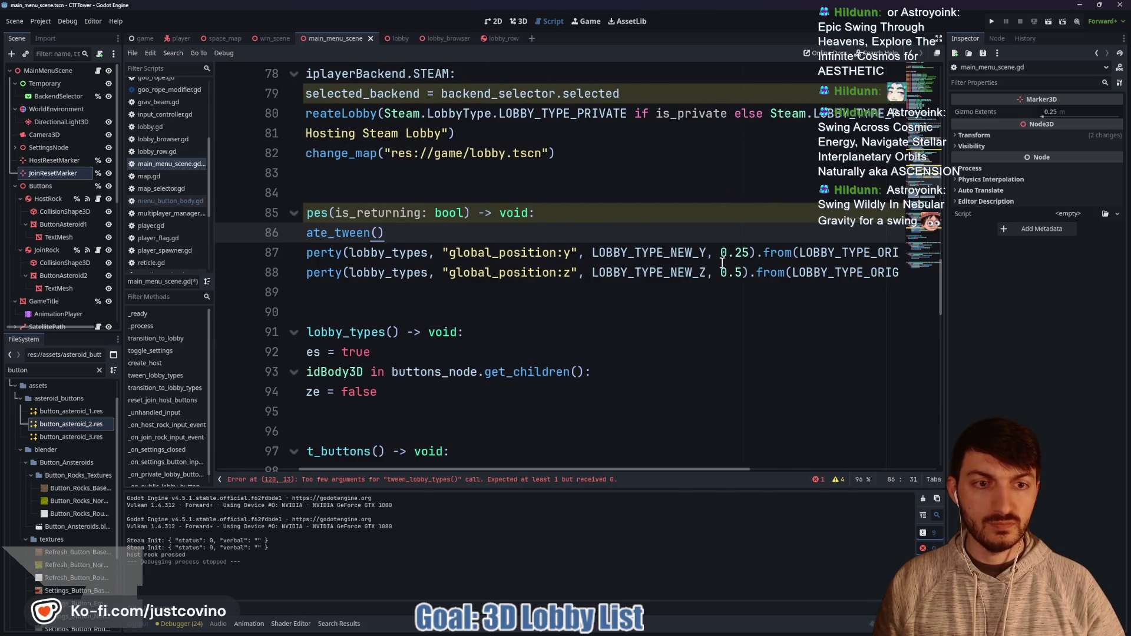
click(722, 253)
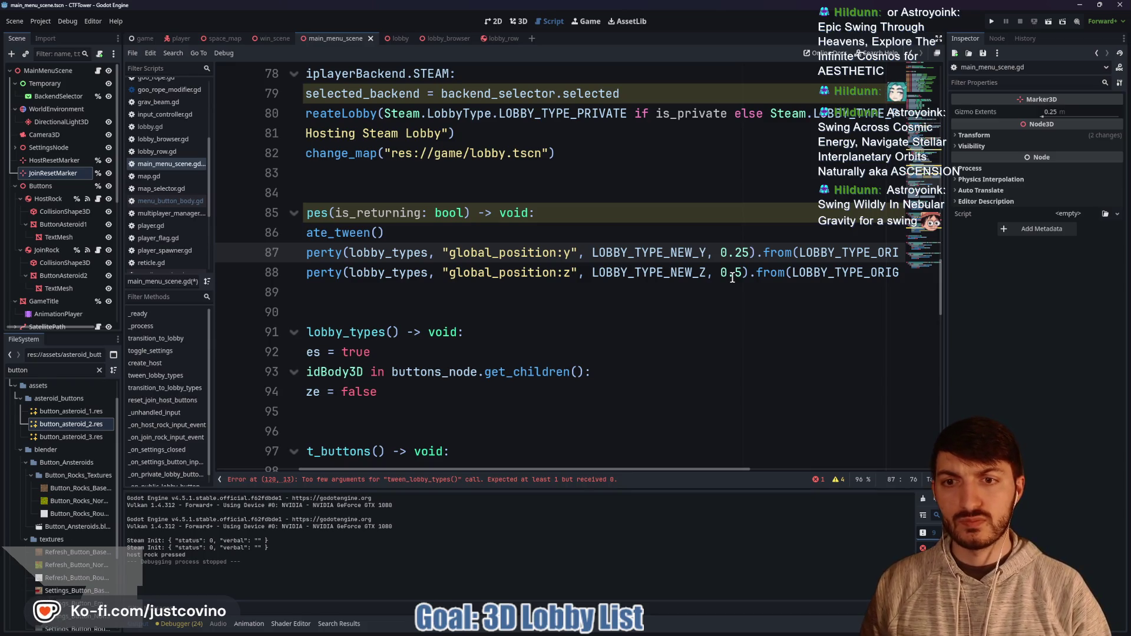
drag(422, 212, 357, 207)
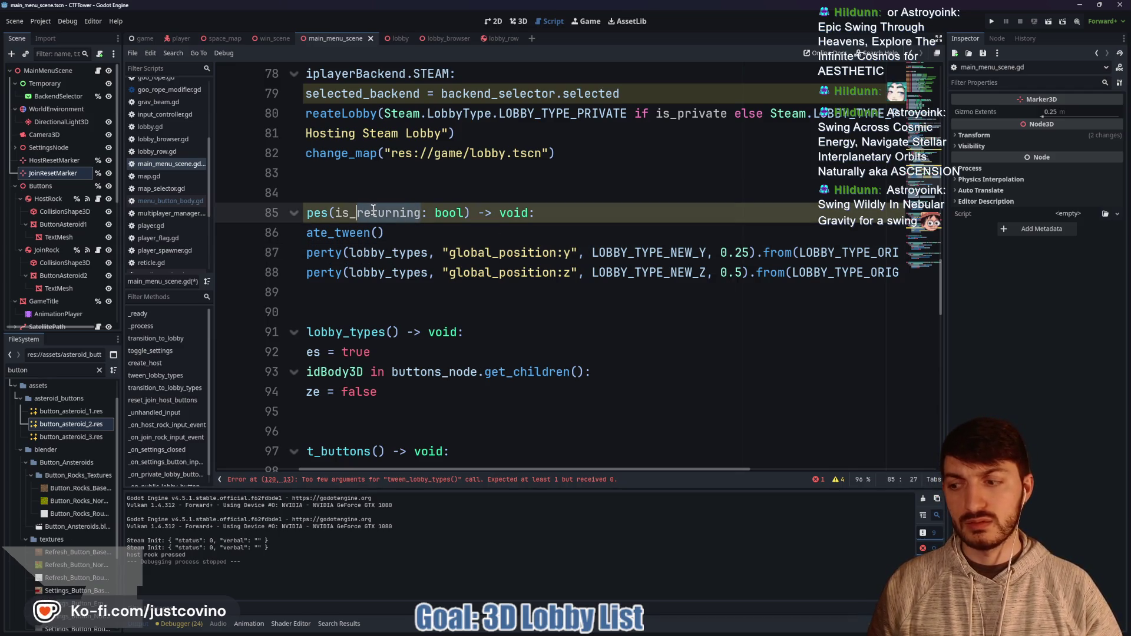
click(703, 252)
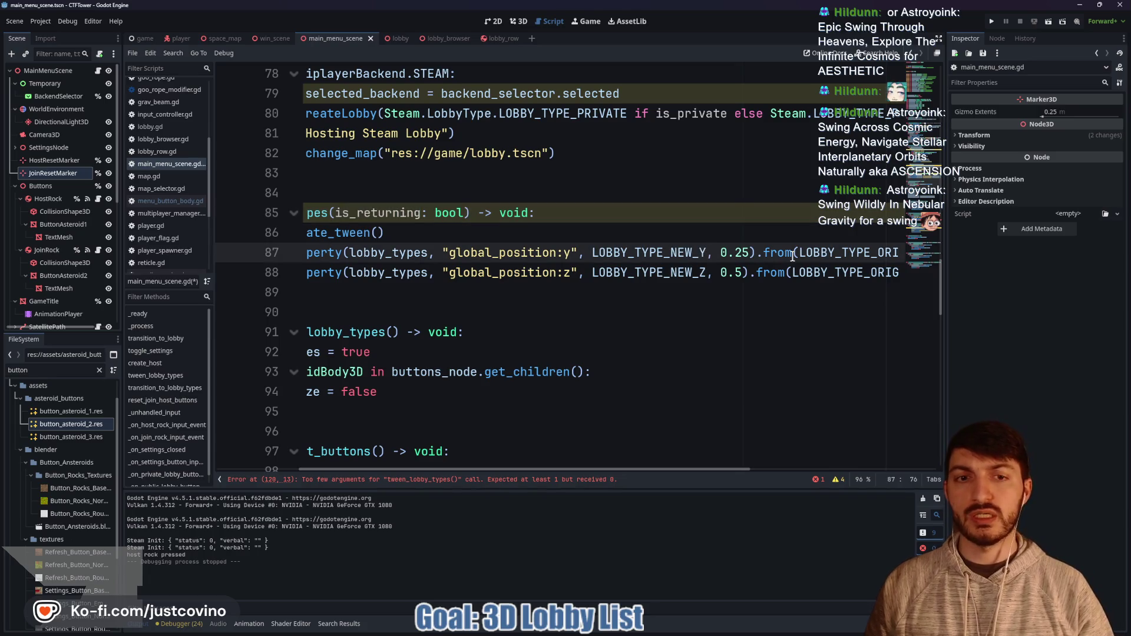
mouse_move(793, 257)
text(if is re)
key(BackSpace)
key(BackSpace)
key(BackSpace)
text(_ret)
key(Return)
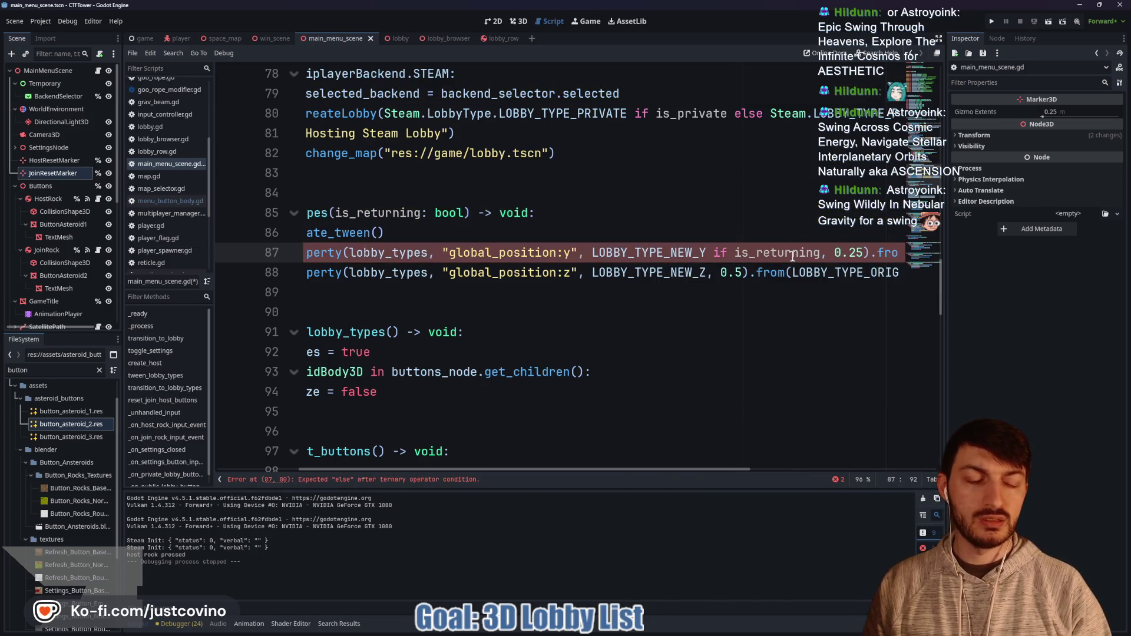
text(else LOBBY)
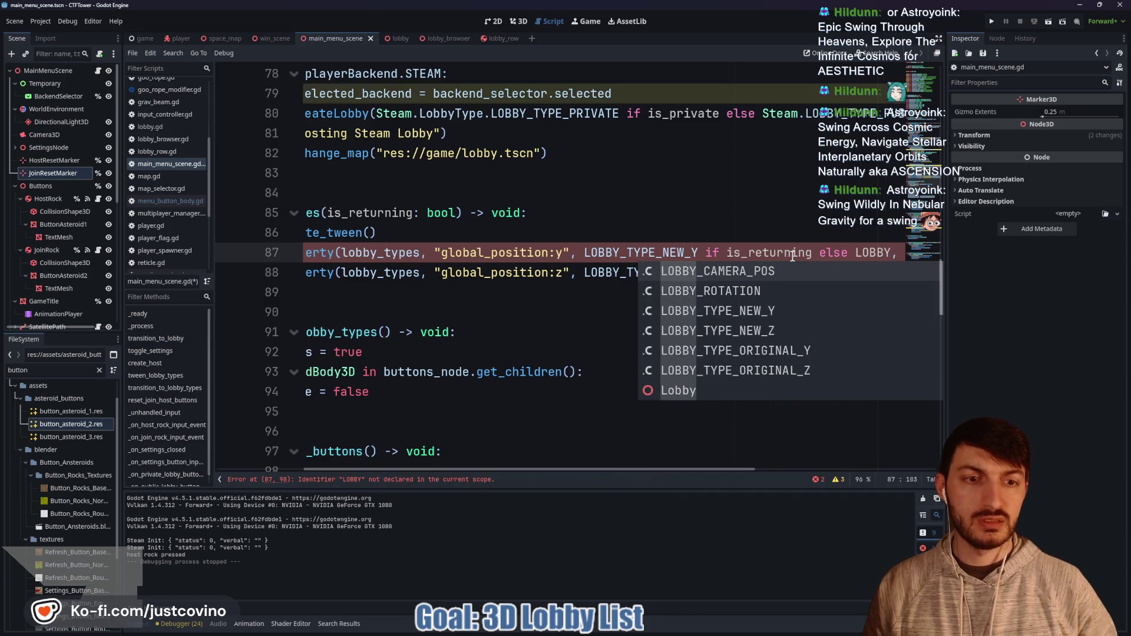
key(Down)
key(Down)
key(Return)
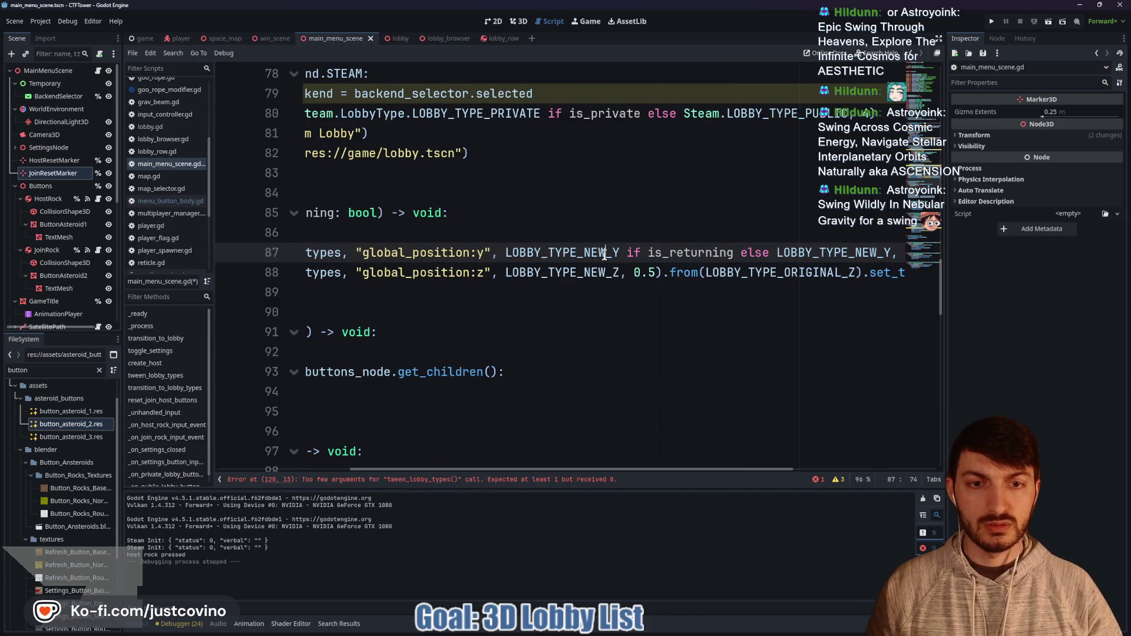
text(OR)
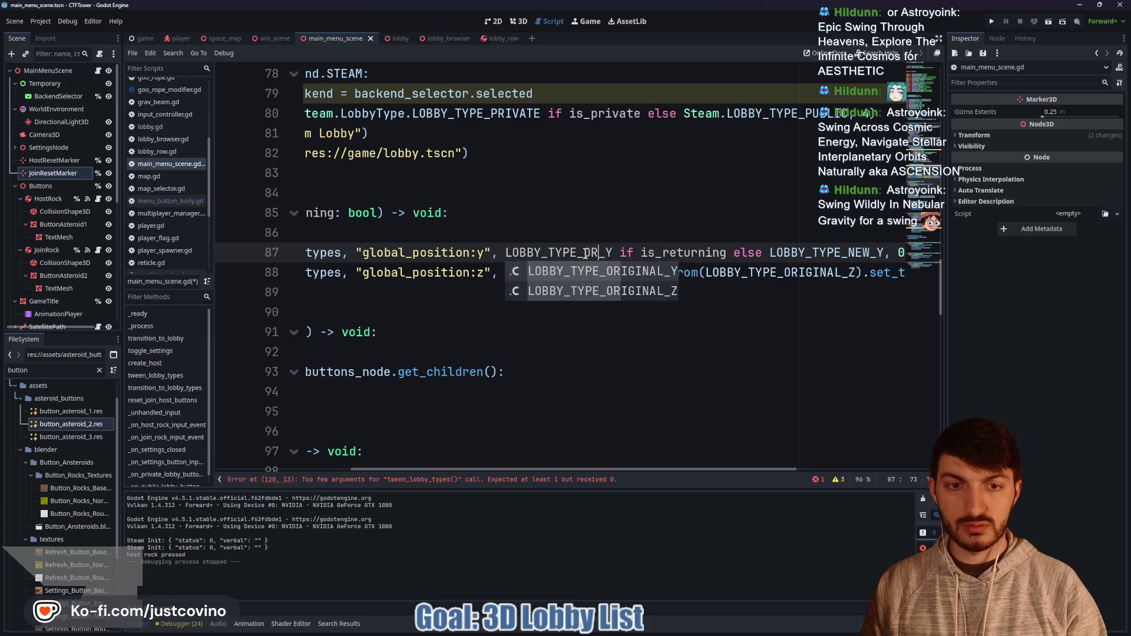
key(Tab)
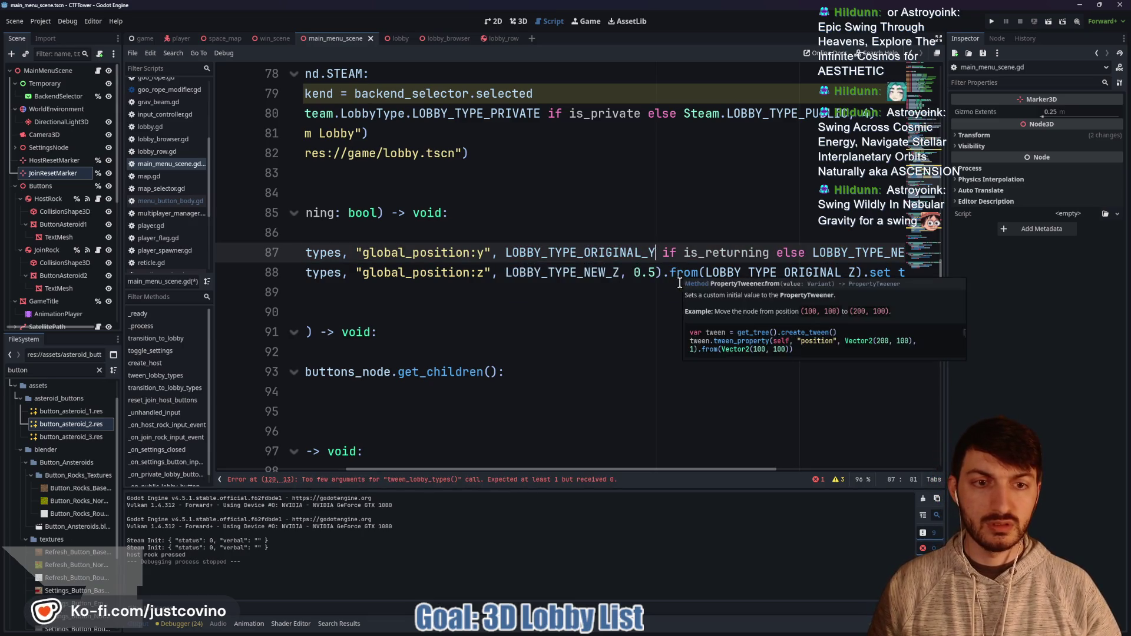
Make the from() value conditional on is_returning, falling back to LOBBY_TYPE_NEW_Y.
scroll(640, 270, right, 5)
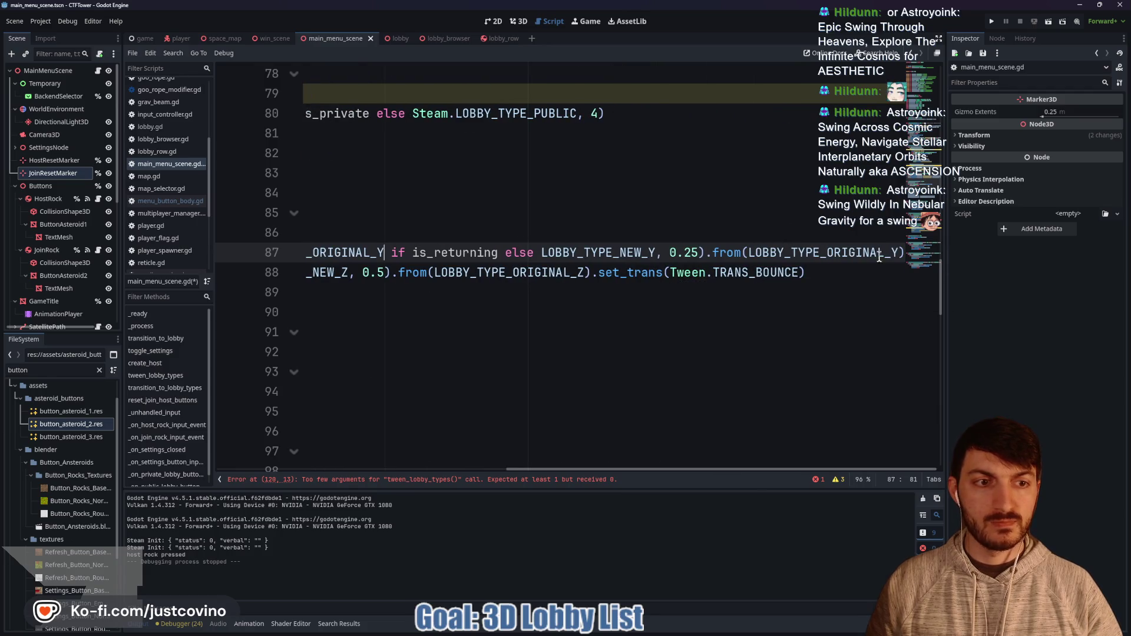
click(898, 253)
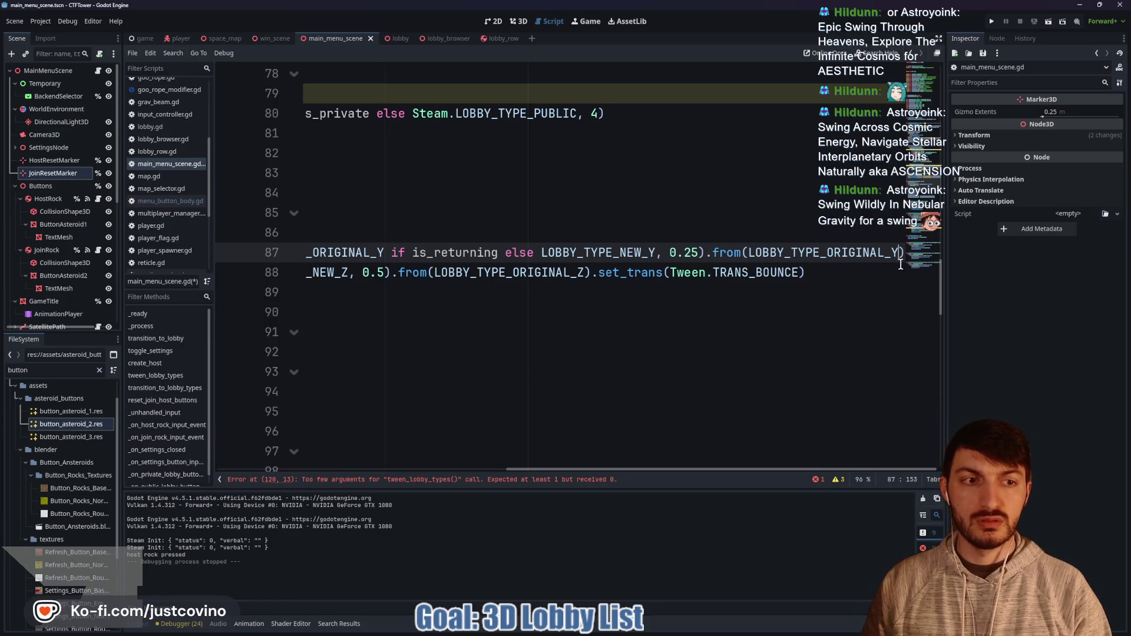
text(if is_ret)
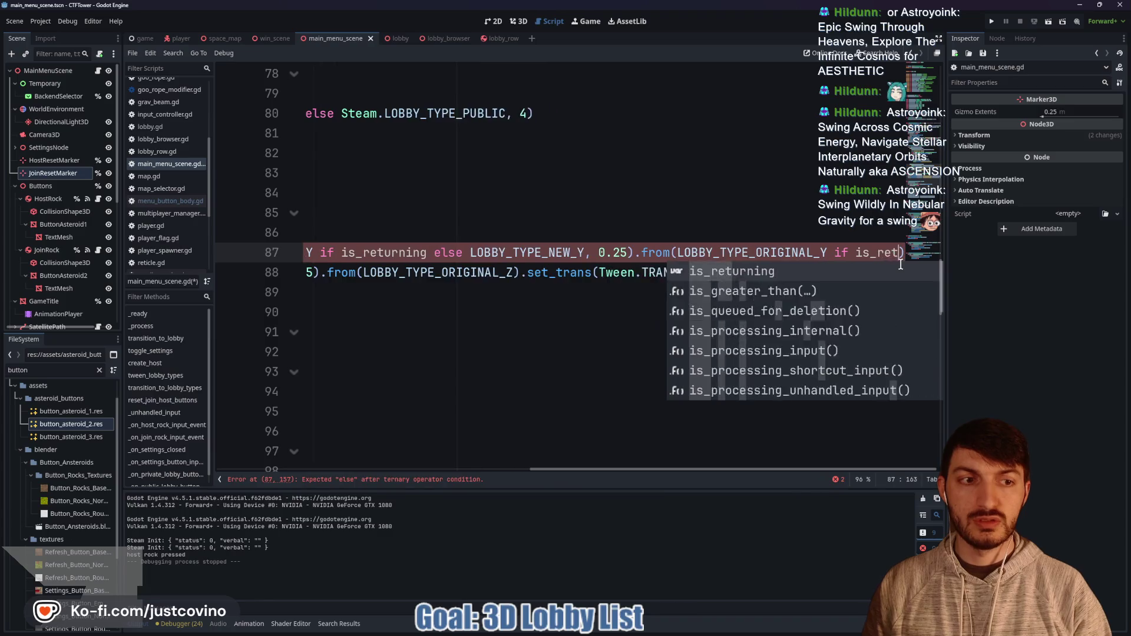
text(urning else LO)
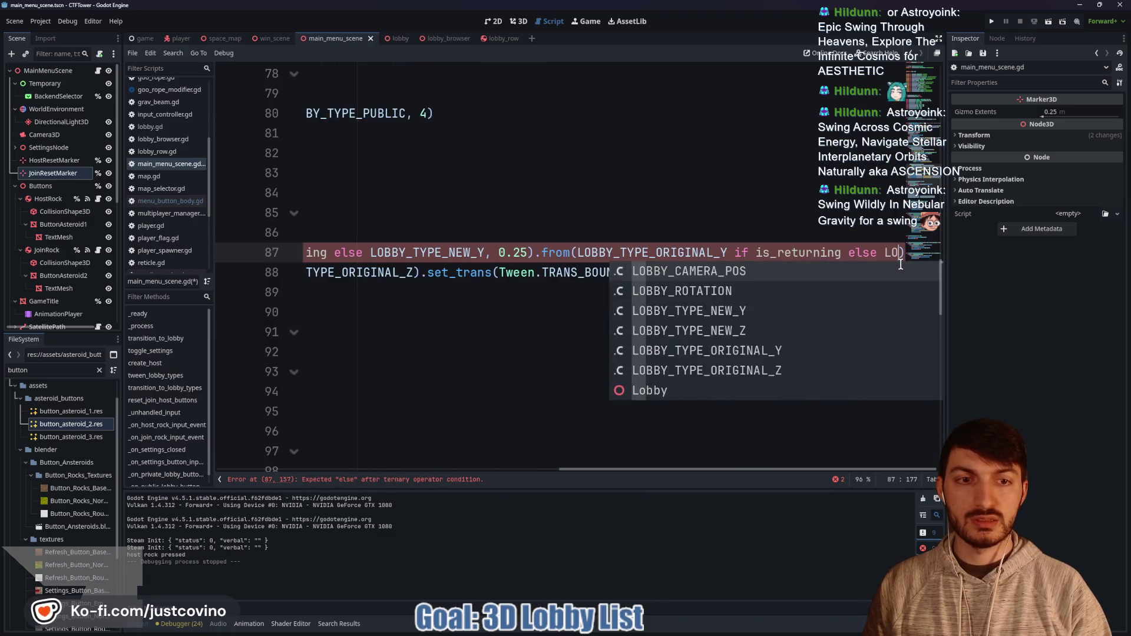
text(BBY)
key(Down)
key(Down)
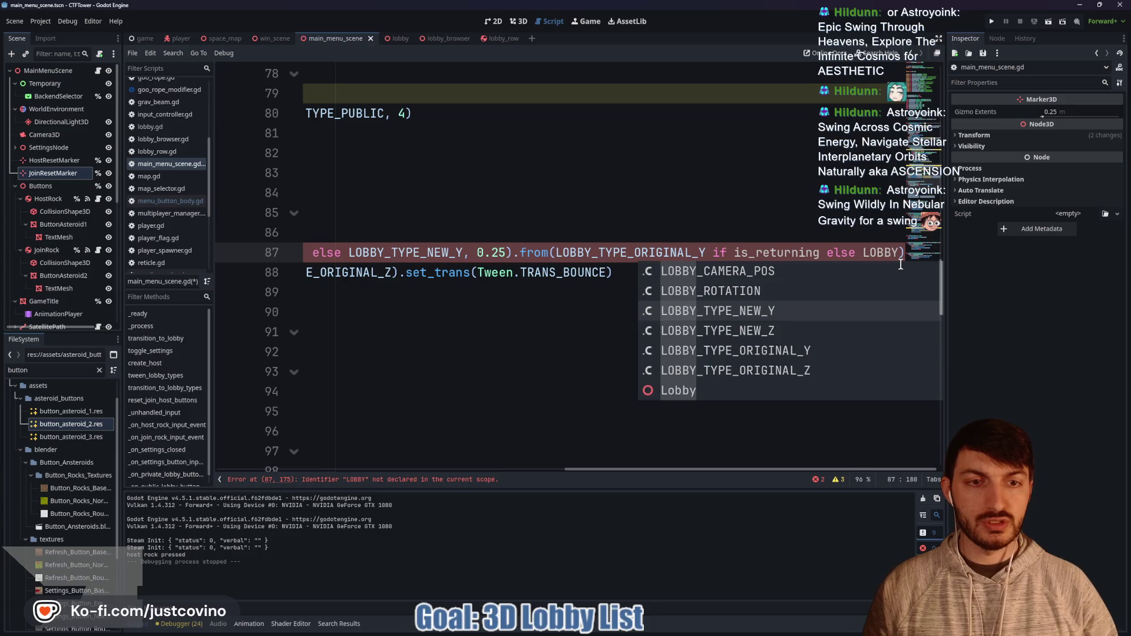
key(Down)
key(Down)
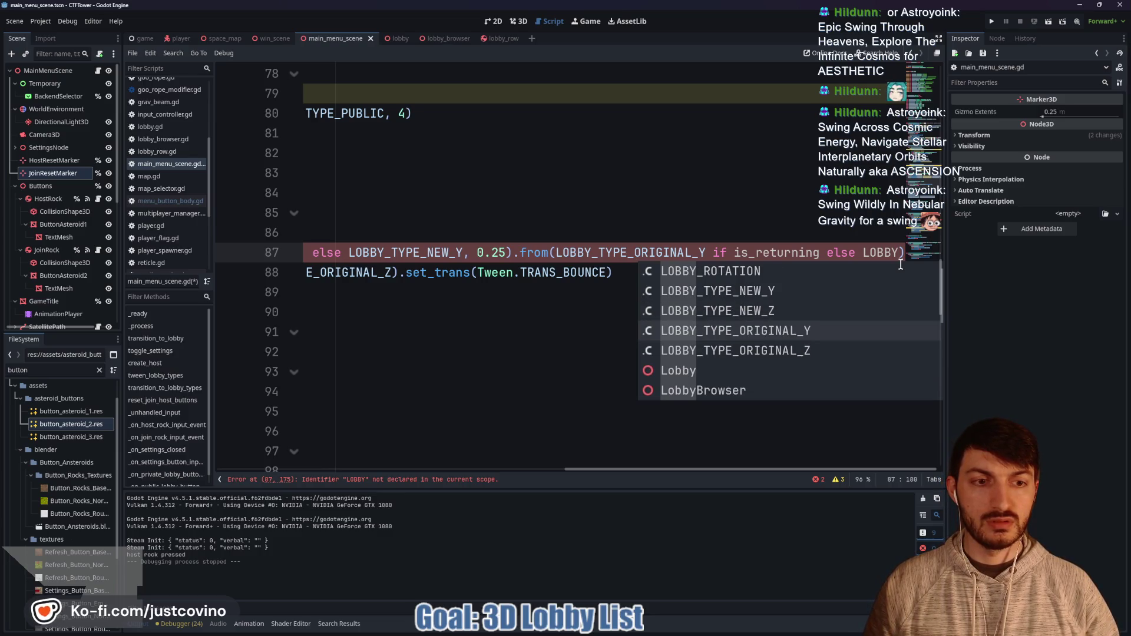
key(Up)
key(Up)
scroll(521, 283, down, 3)
click(522, 283)
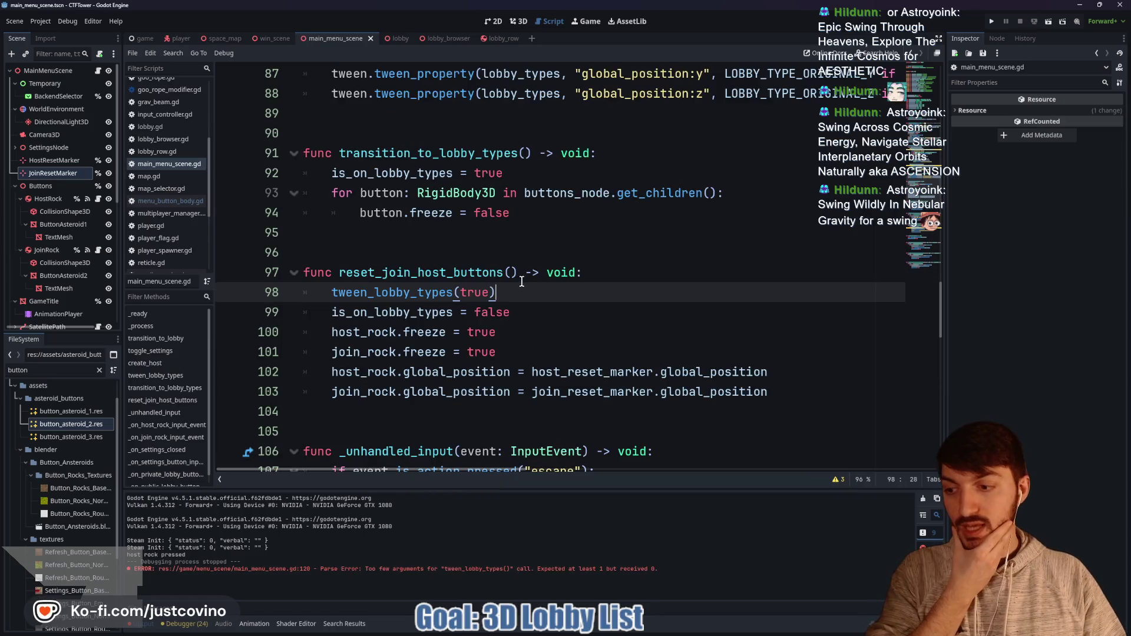
scroll(520, 286, down, 1)
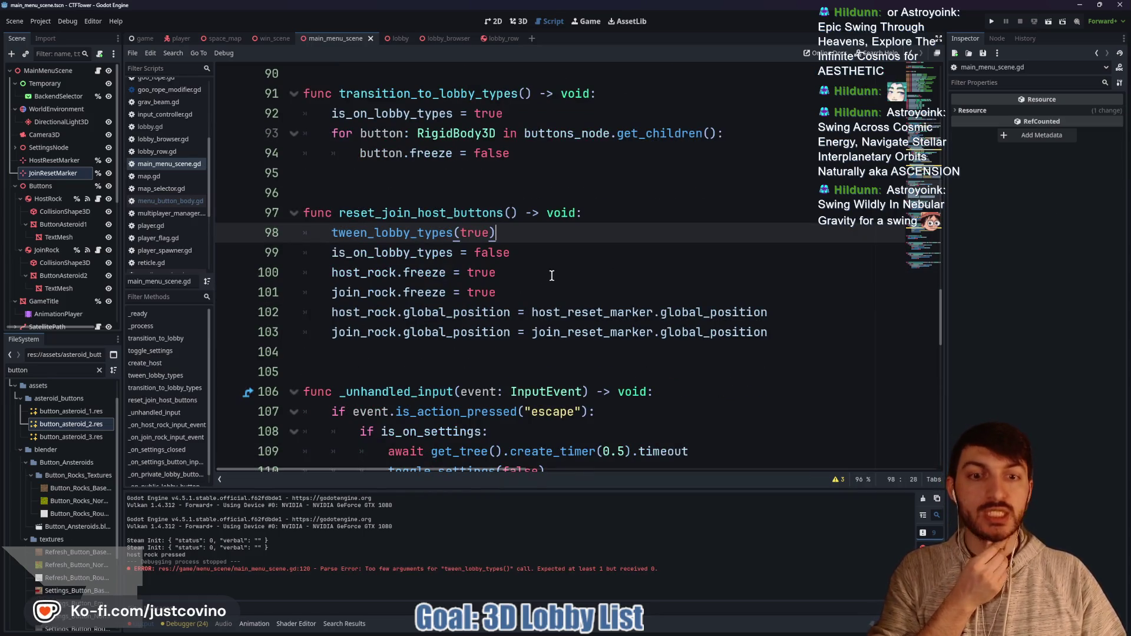
click(991, 22)
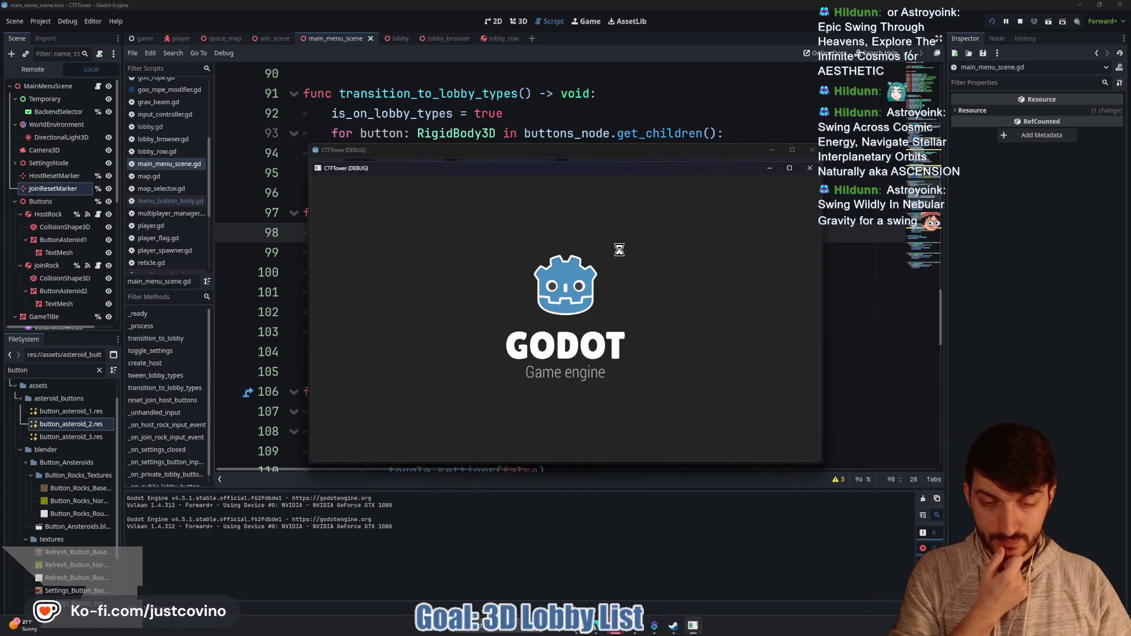
click(446, 278)
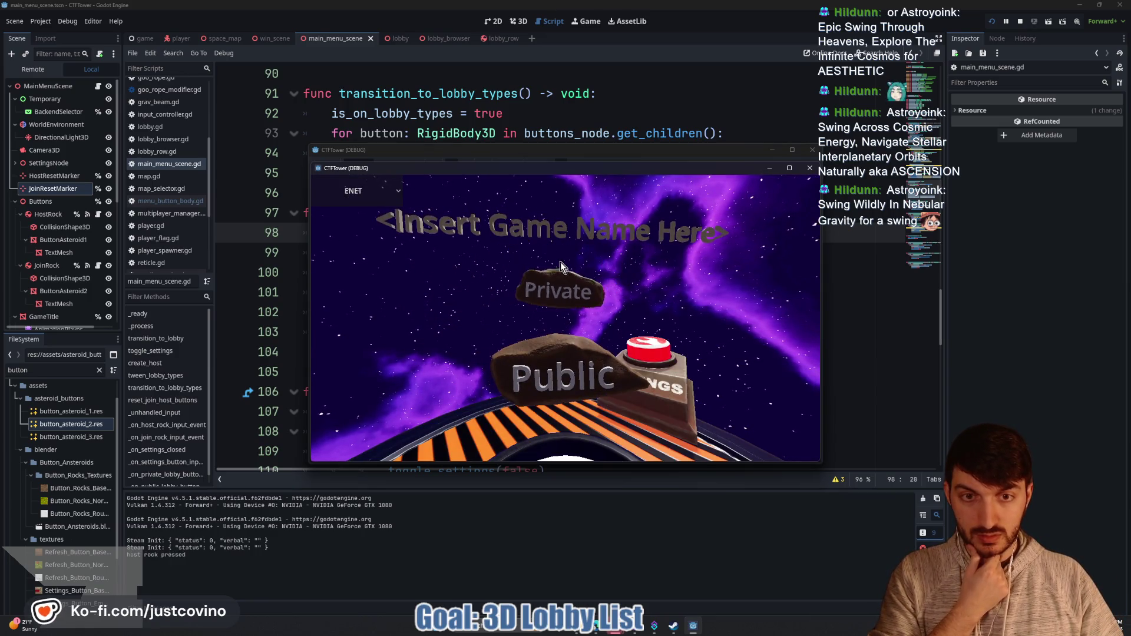
click(687, 325)
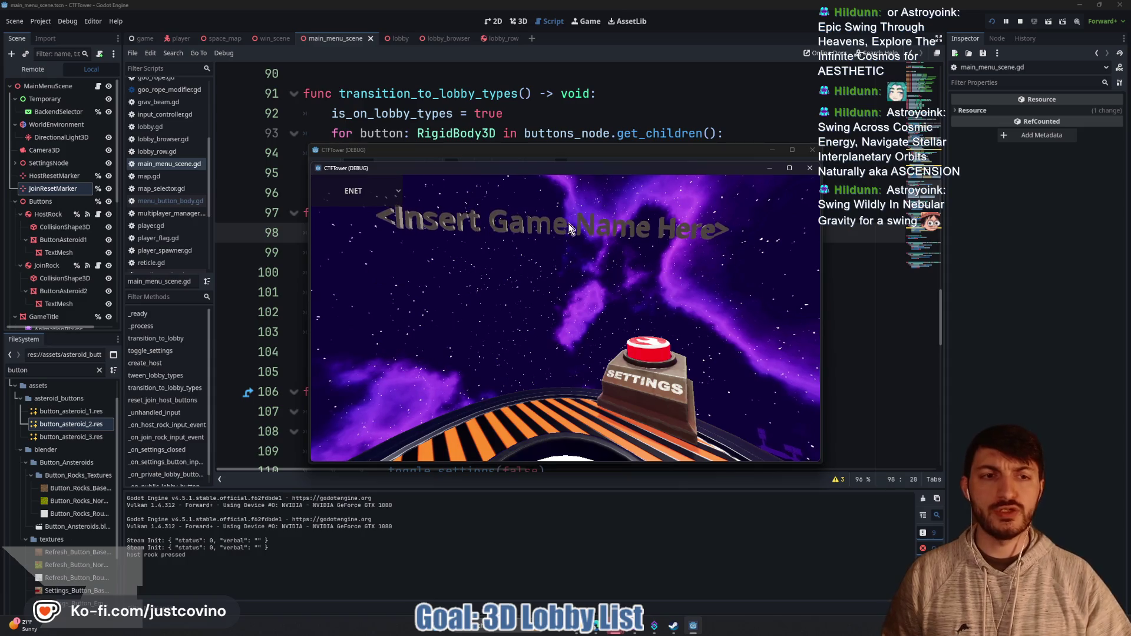
click(810, 168)
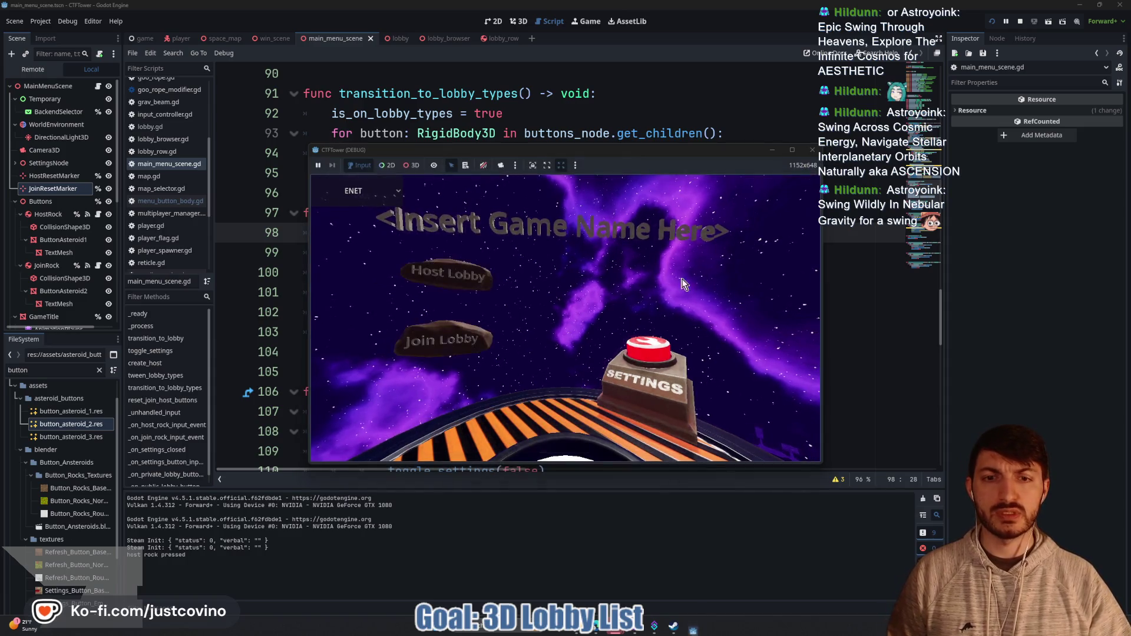
click(454, 277)
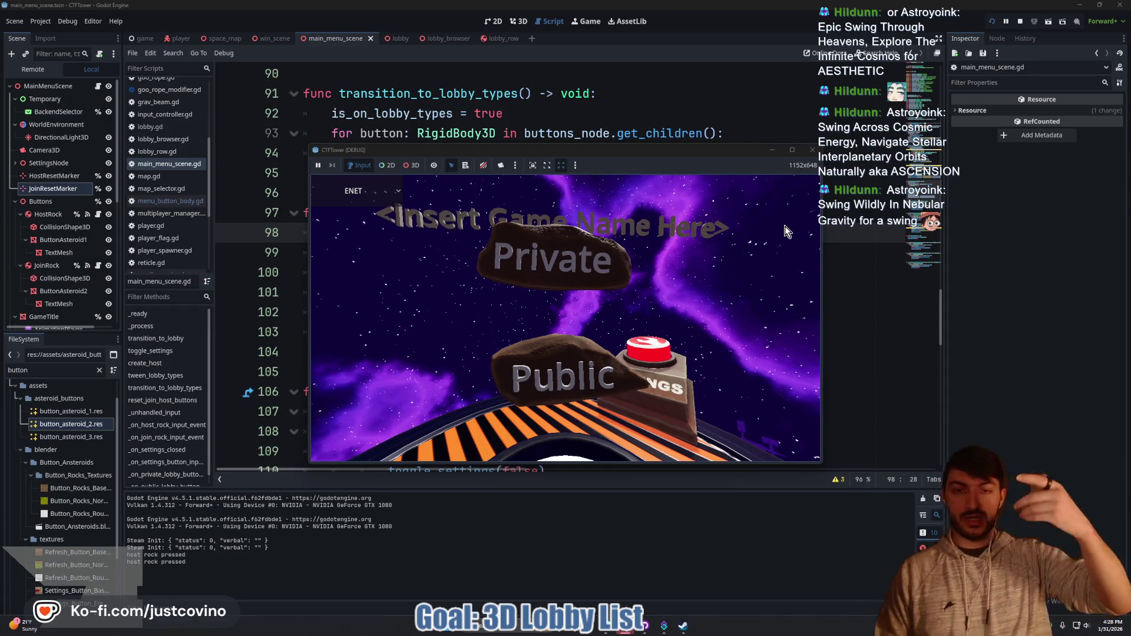
key(Escape)
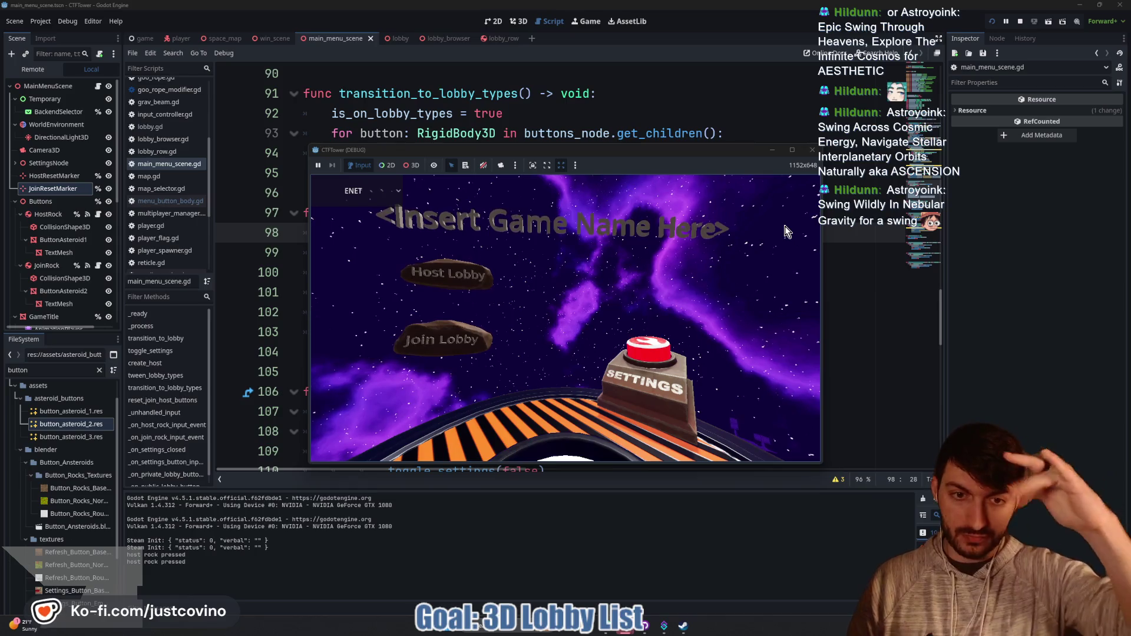
key(Escape)
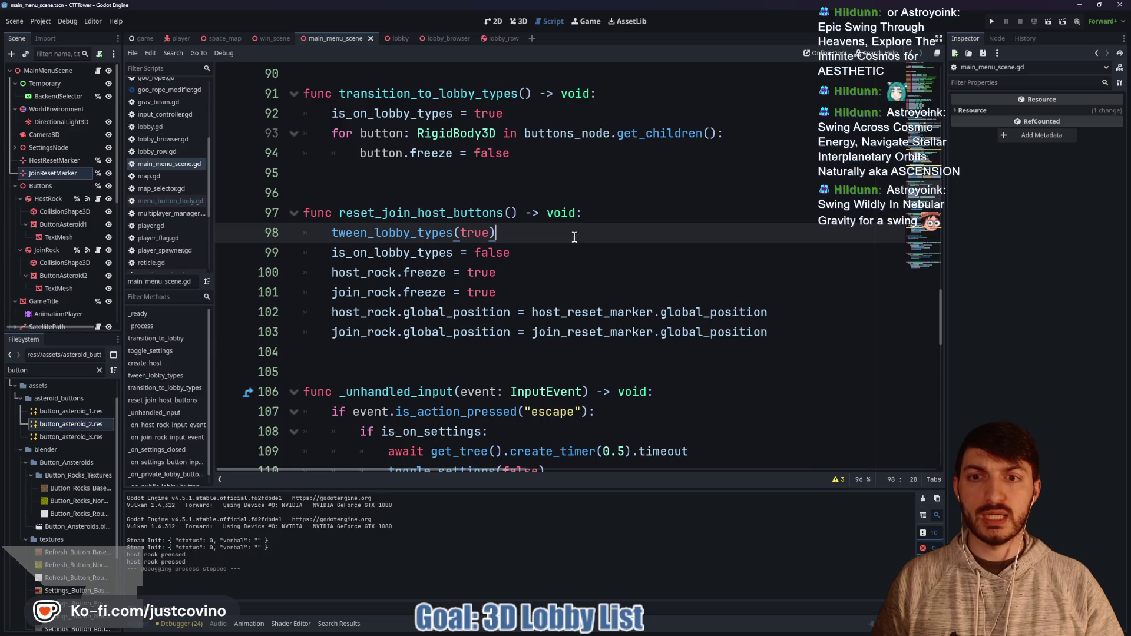
Jump to tween_lobby_types and add an 'if is_returning:' line after var tween.
key(shift+Home)
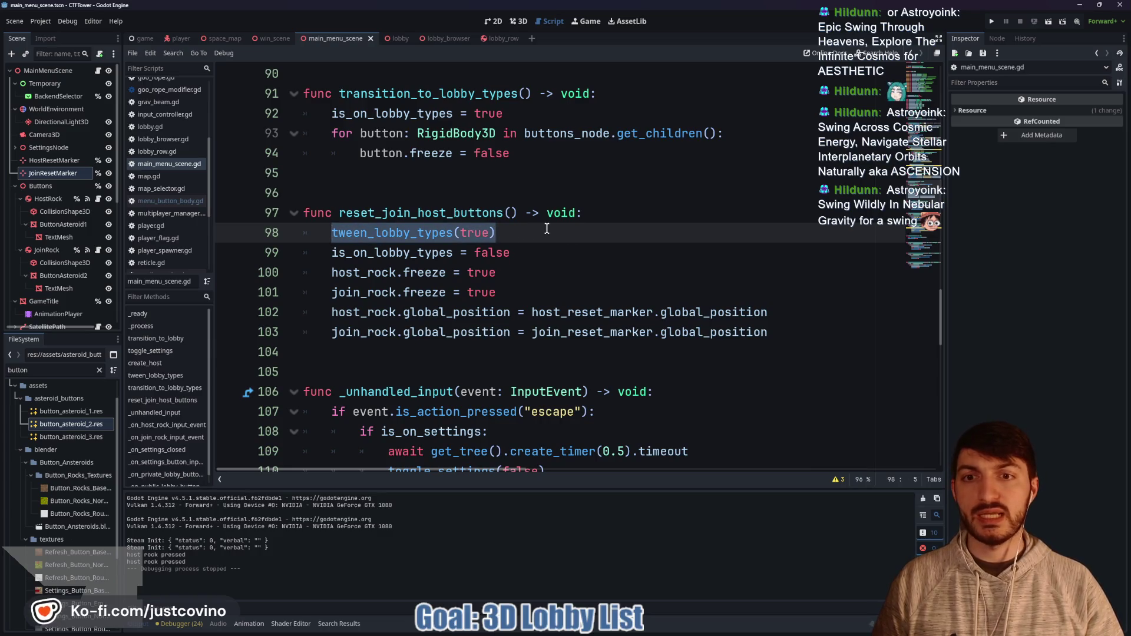
scroll(533, 233, up, 2)
scroll(536, 233, up, 5)
scroll(523, 233, up, 3)
scroll(523, 234, down, 6)
scroll(523, 233, down, 3)
ctrl+click(406, 298)
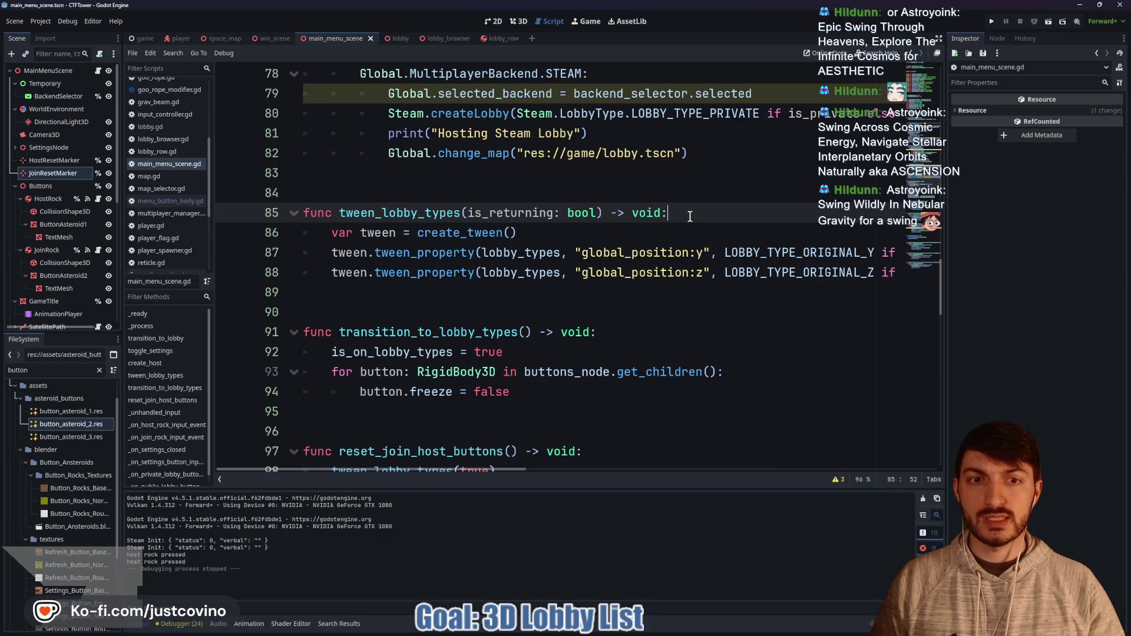
click(560, 234)
key(Return)
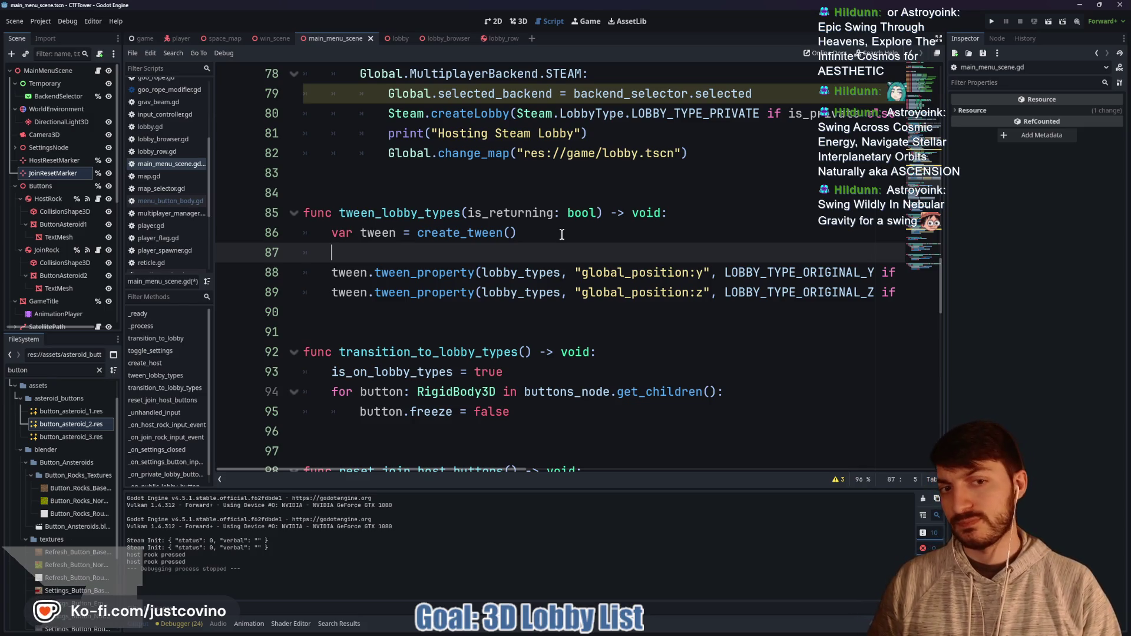
text(if !is_)
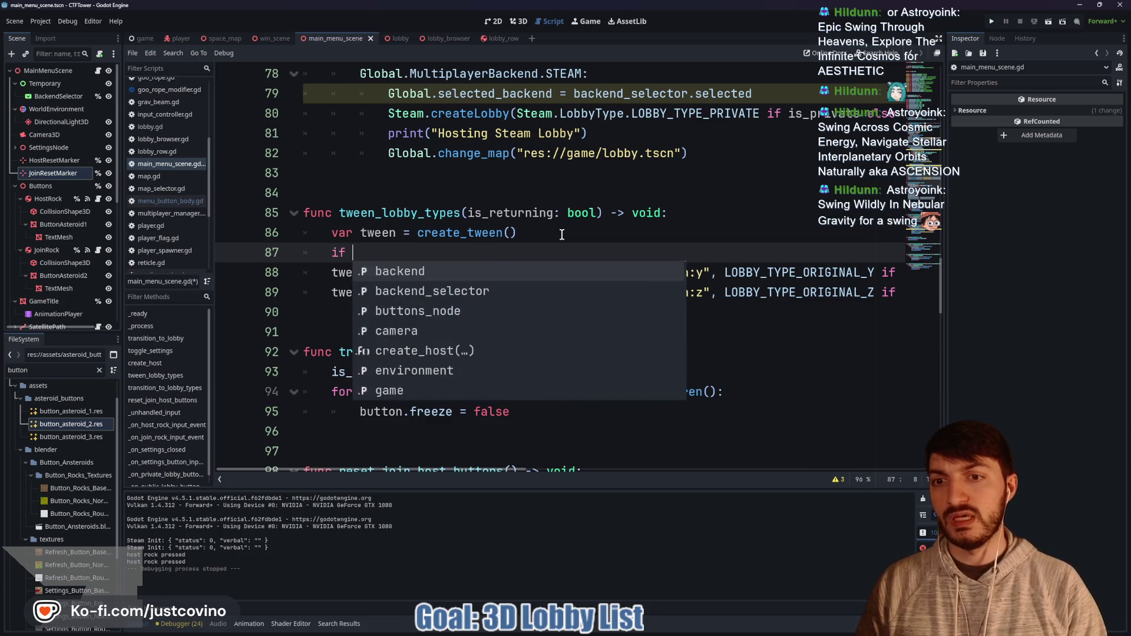
key(BackSpace)
key(BackSpace)
key(BackSpace)
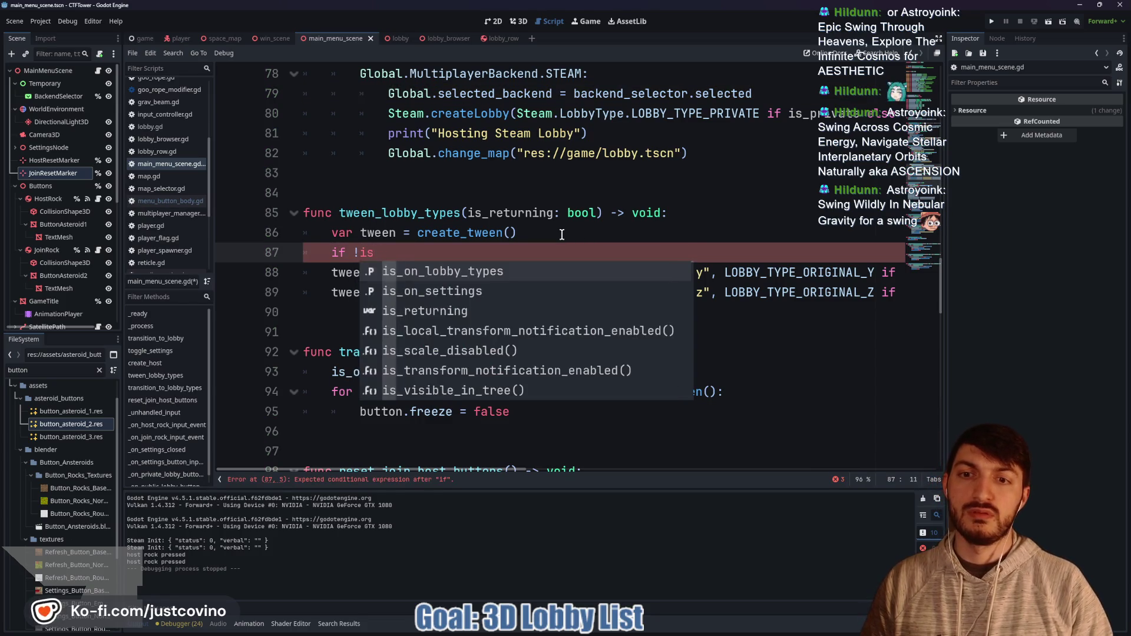
text(is_r)
key(Return)
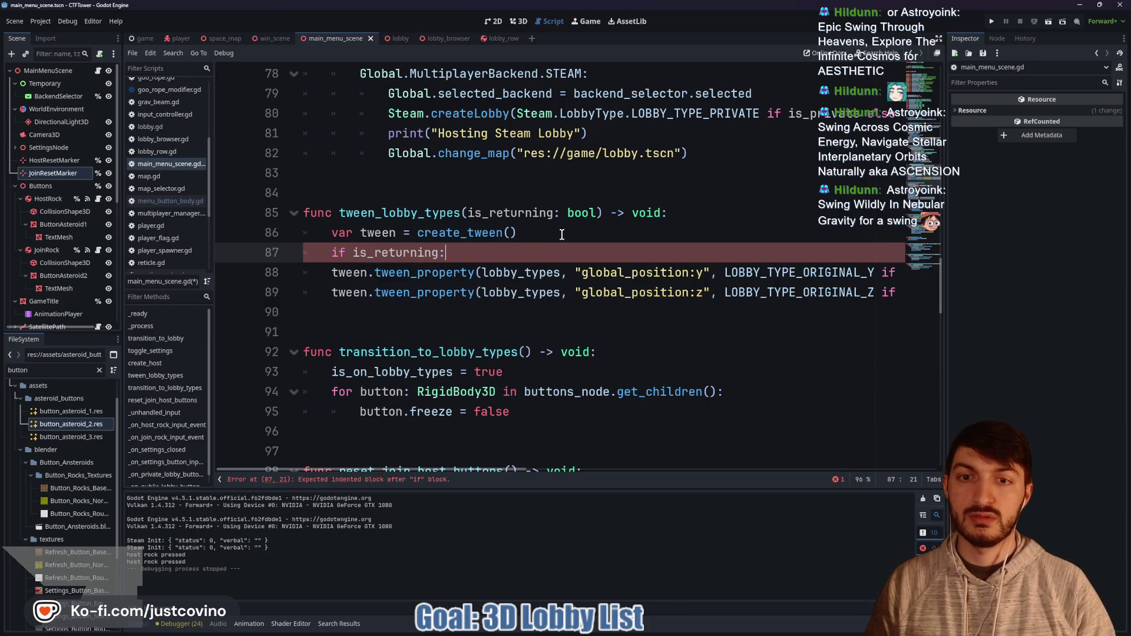
Strip the inline if/else conditionals from both tween_property targets and from() values.
mouse_move(331, 274)
mouse_down()
mouse_move(503, 293)
mouse_move(775, 289)
mouse_move(789, 274)
mouse_up()
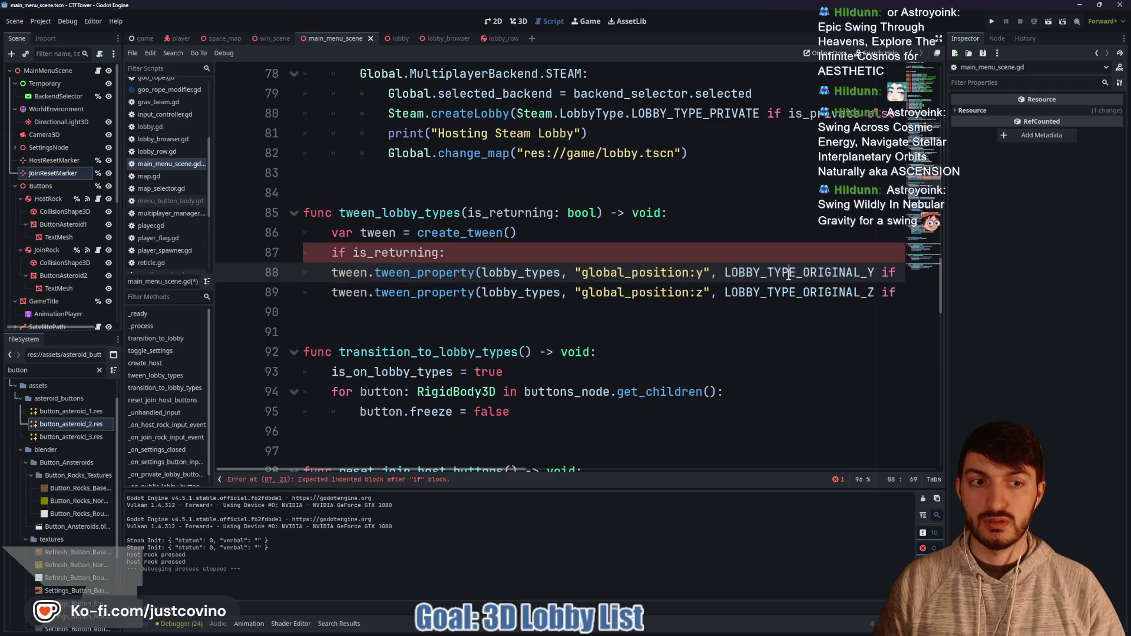
scroll(761, 274, right, 5)
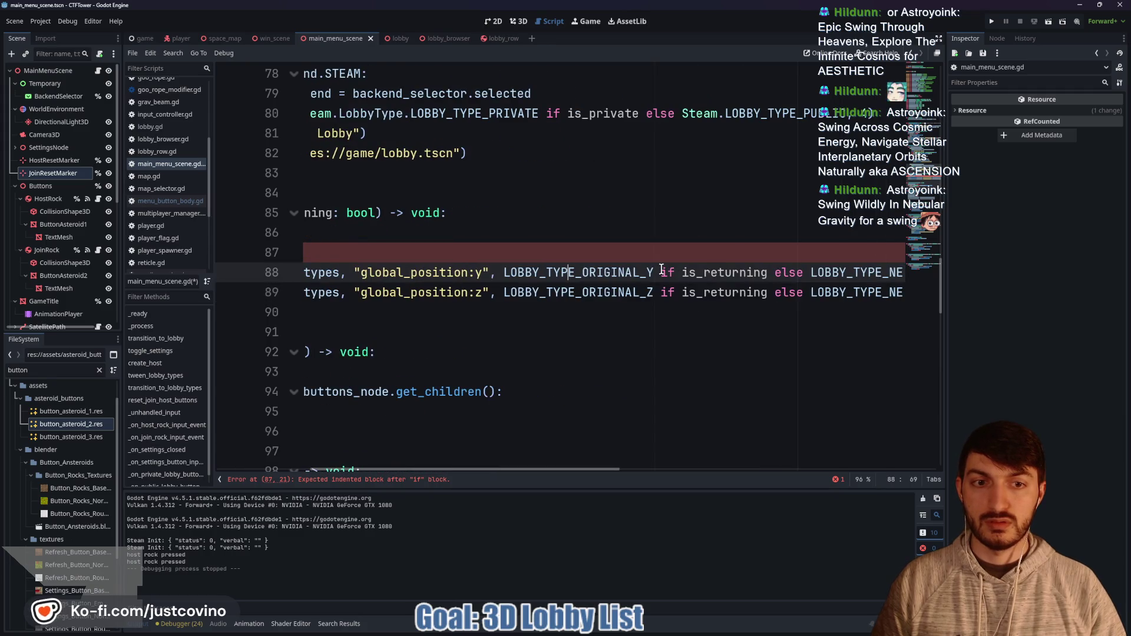
mouse_move(660, 272)
mouse_down()
mouse_move(900, 268)
mouse_move(834, 266)
mouse_up()
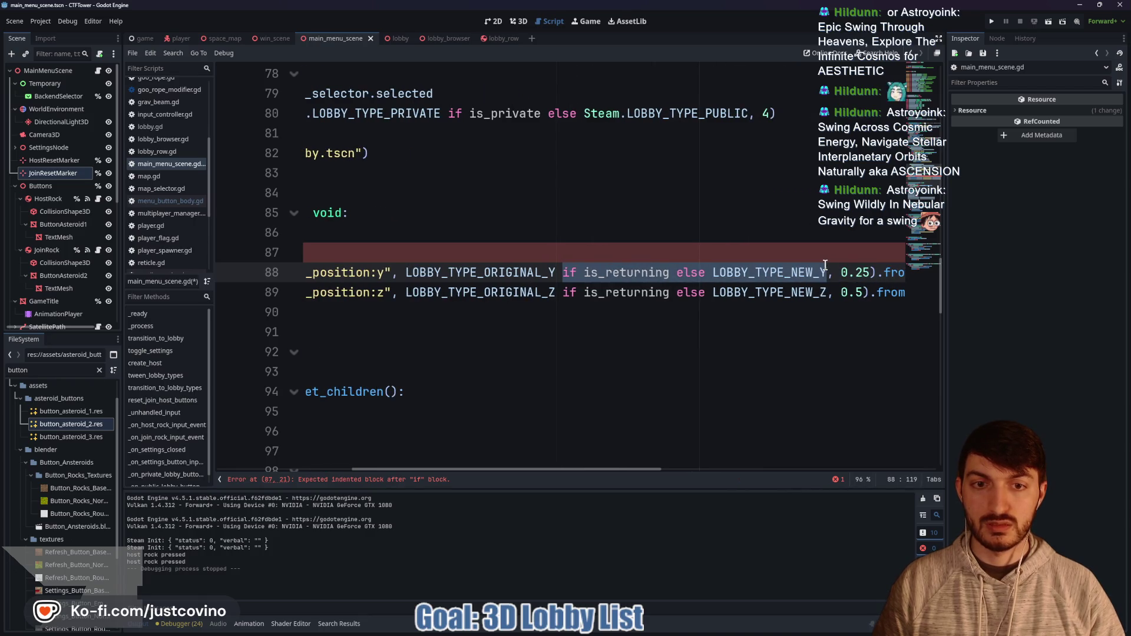
drag(564, 292, 824, 293)
key(ctrl+x)
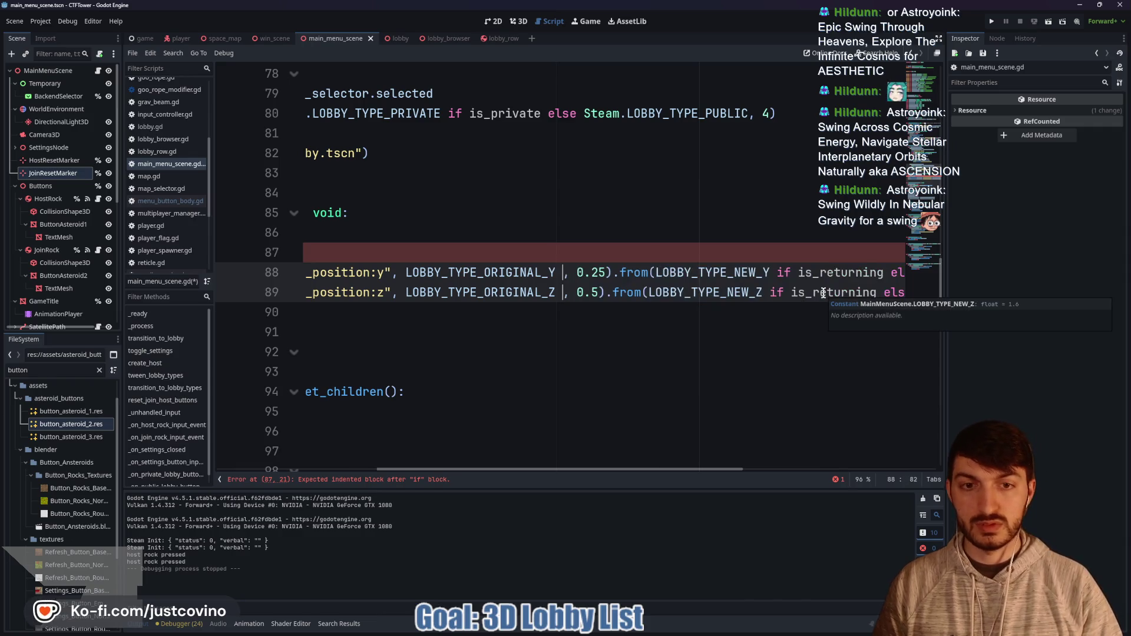
key(BackSpace)
scroll(718, 297, right, 3)
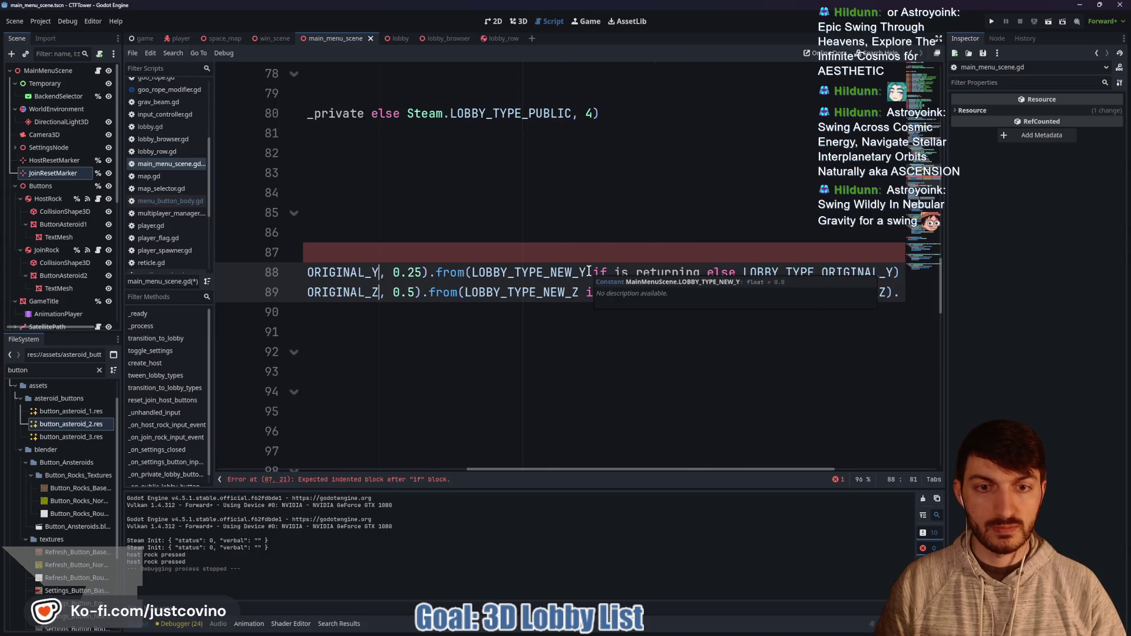
drag(588, 272, 894, 271)
drag(577, 291, 886, 282)
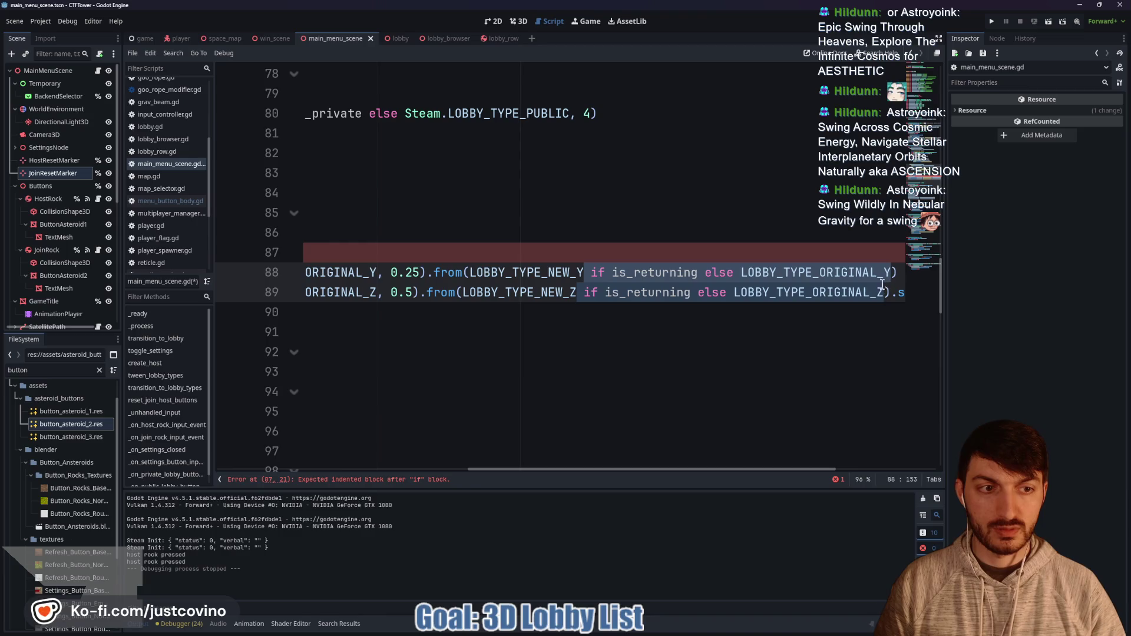
key(BackSpace)
Indent both tween_property lines under the if is_returning block.
scroll(694, 304, left, 10)
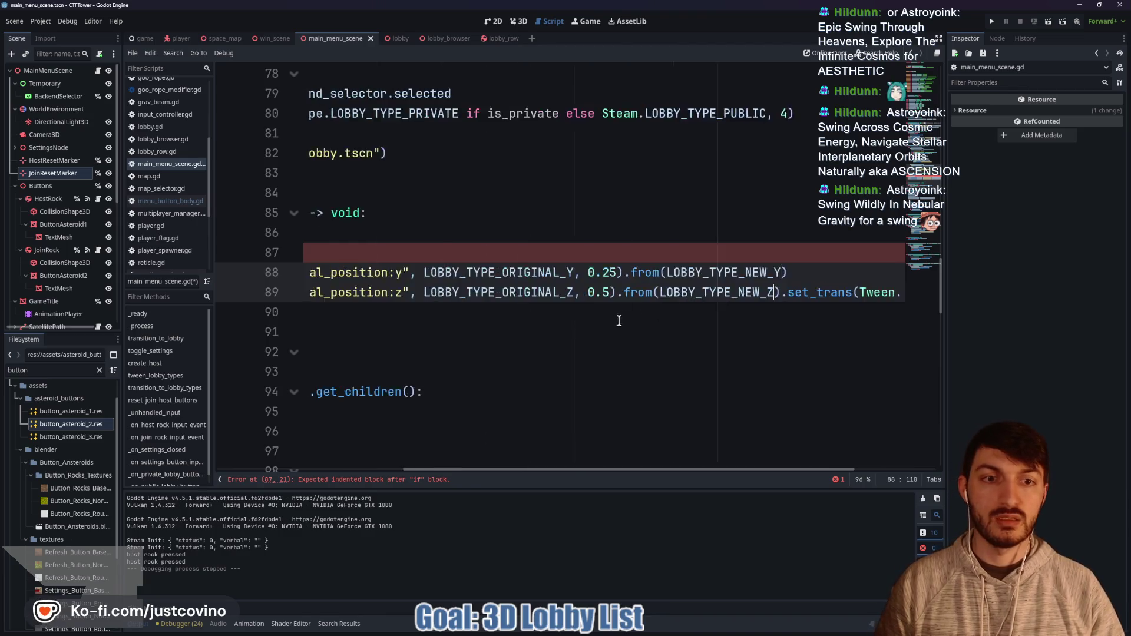
click(331, 266)
key(Tab)
click(330, 293)
key(Tab)
click(395, 314)
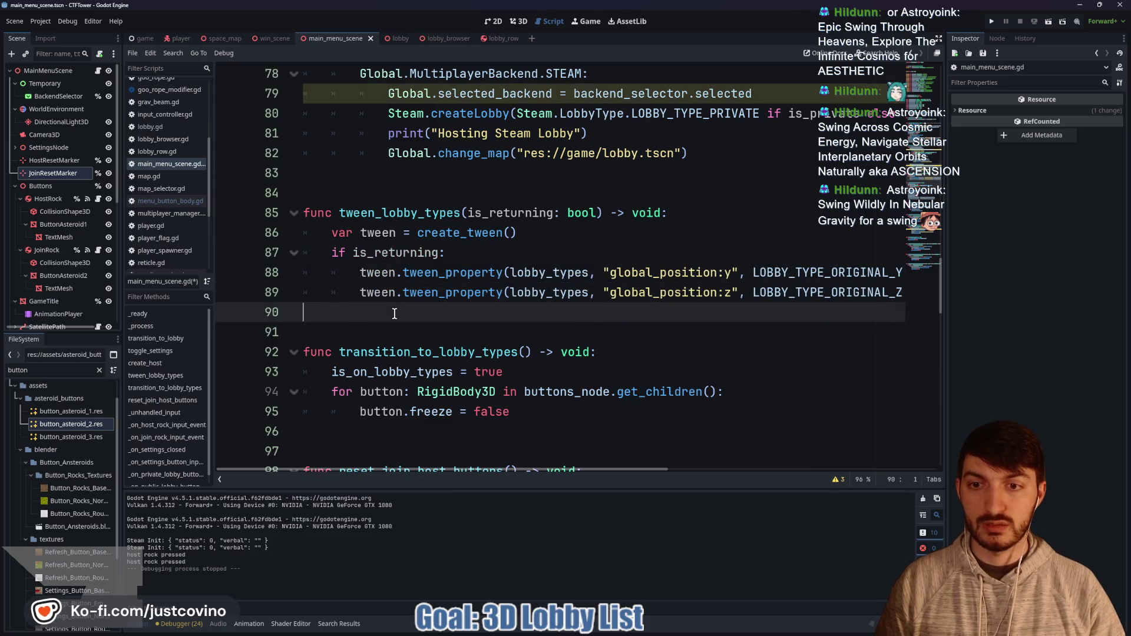
Add an else: branch containing a pasted copy of both tween_property lines.
text(else:)
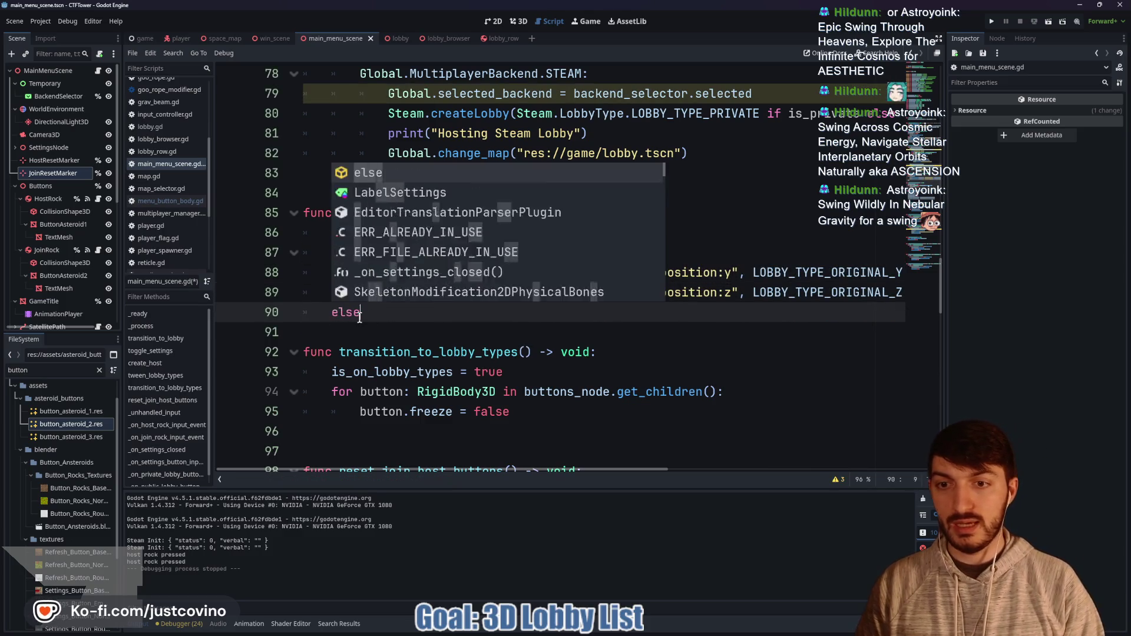
key(Return)
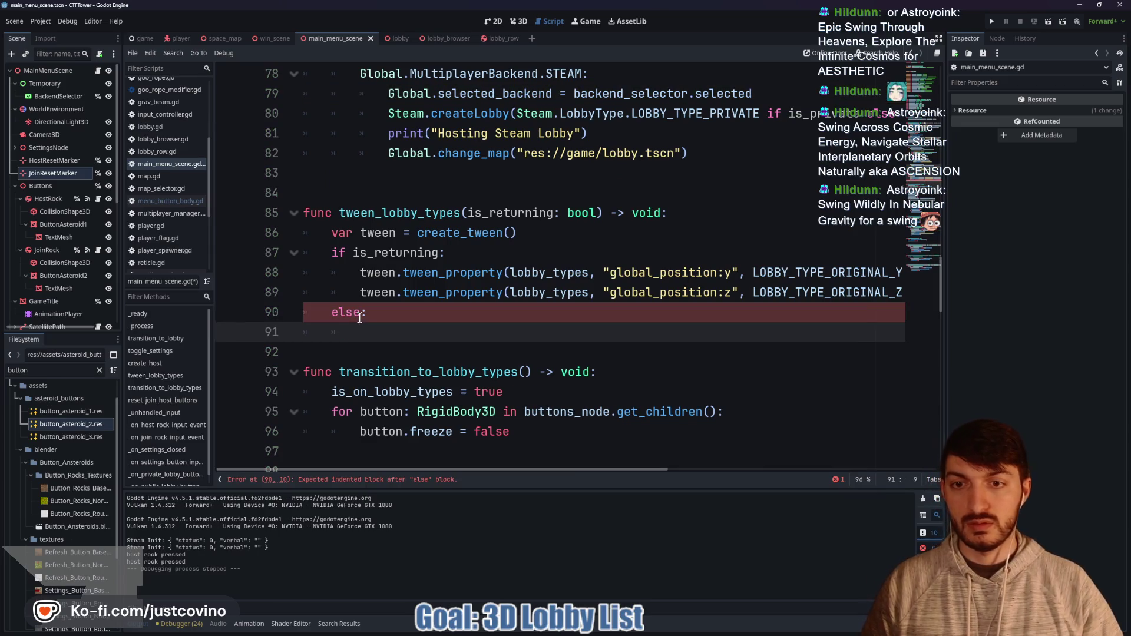
mouse_move(355, 272)
mouse_down()
mouse_move(647, 274)
mouse_move(896, 292)
mouse_move(867, 294)
mouse_up()
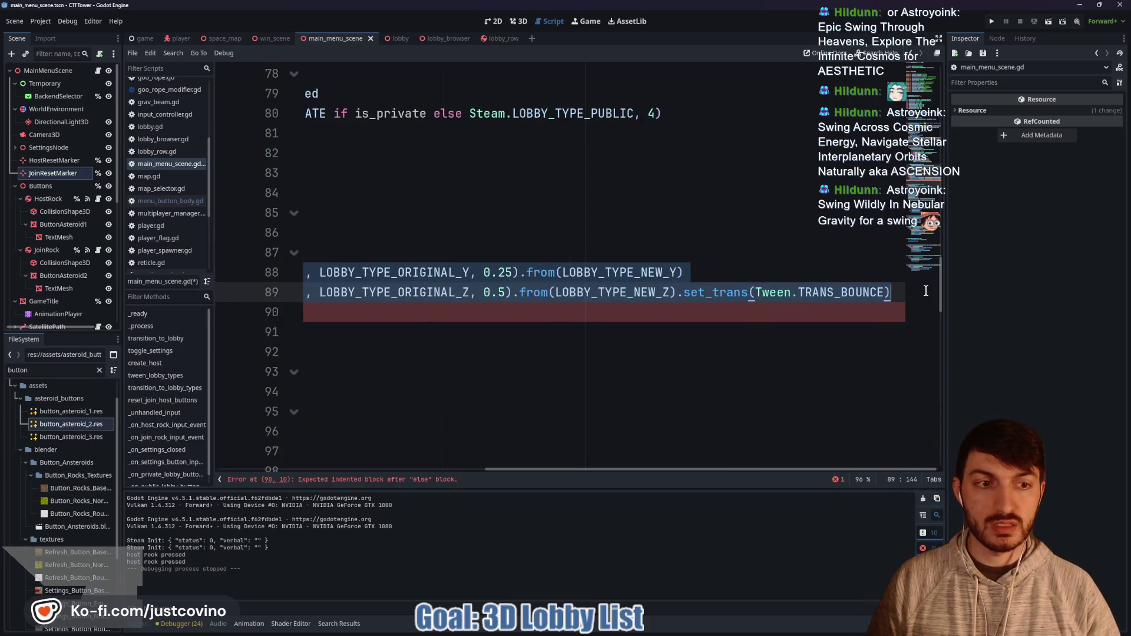
scroll(619, 339, left, 10)
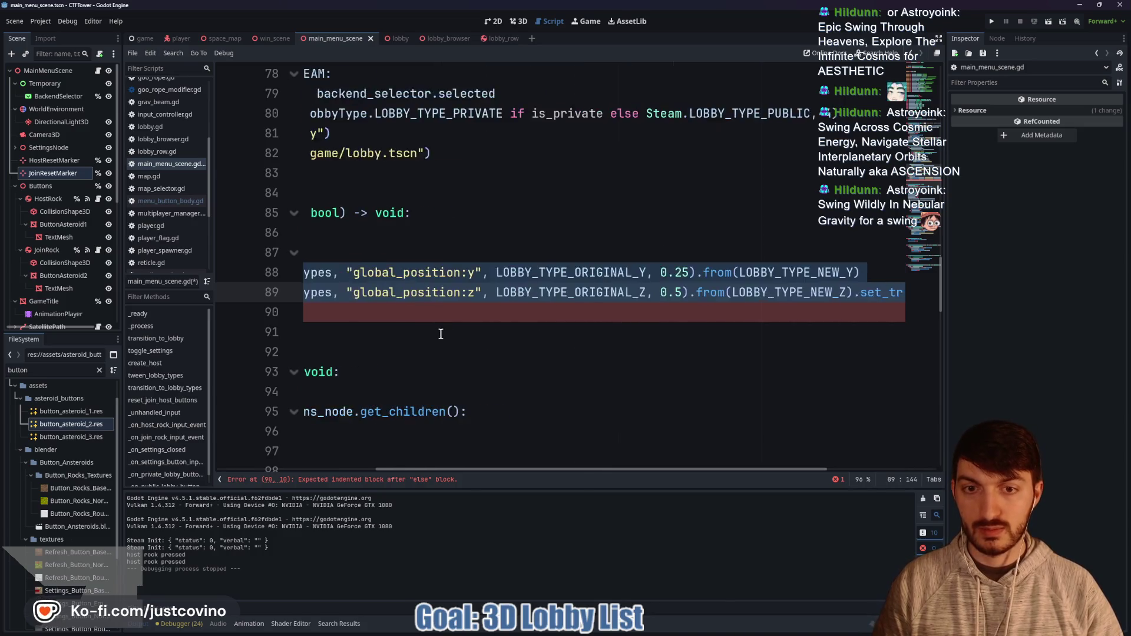
scroll(412, 333, left, 3)
click(392, 332)
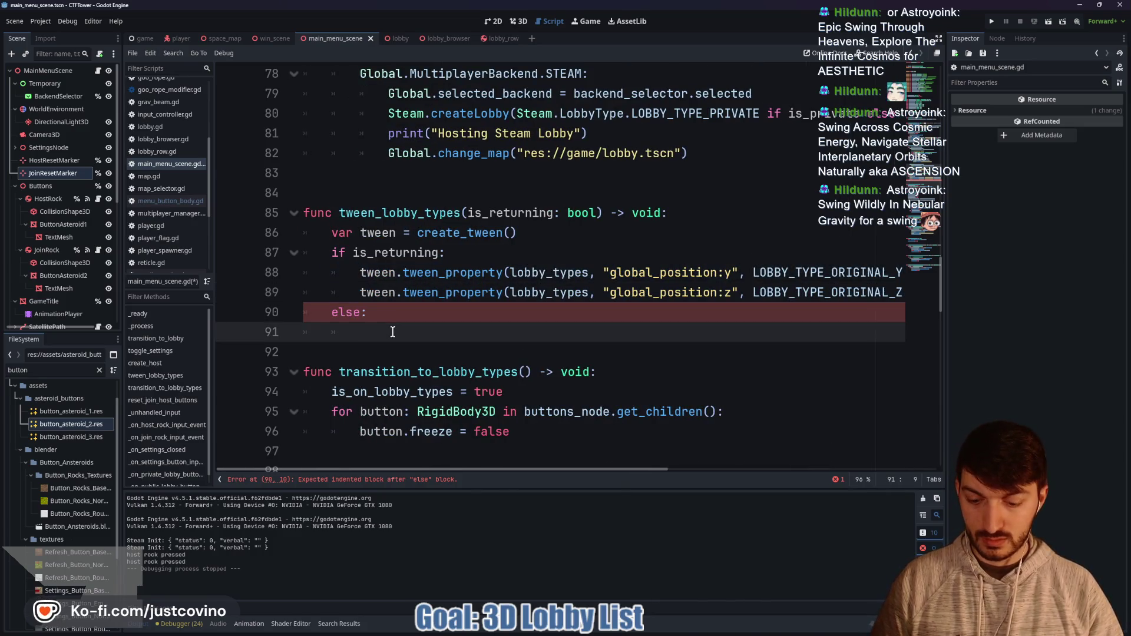
key(ctrl+v)
Change the else-branch y and z targets to LOBBY_TYPE_NEW_Y and LOBBY_TYPE_NEW_Z.
scroll(522, 336, left, 6)
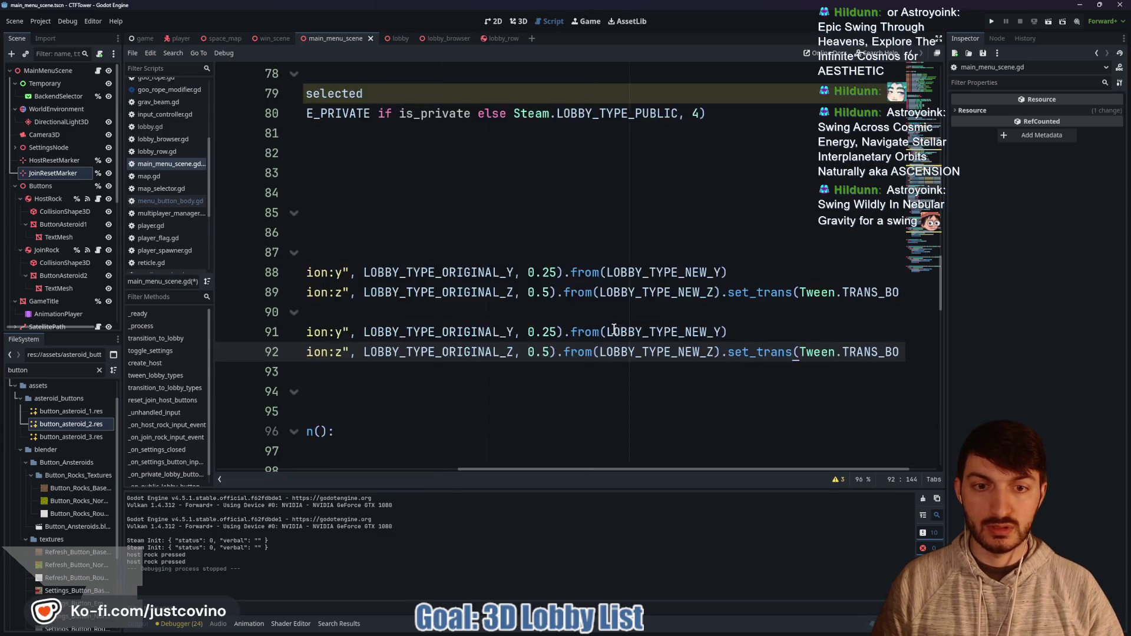
double_click(642, 331)
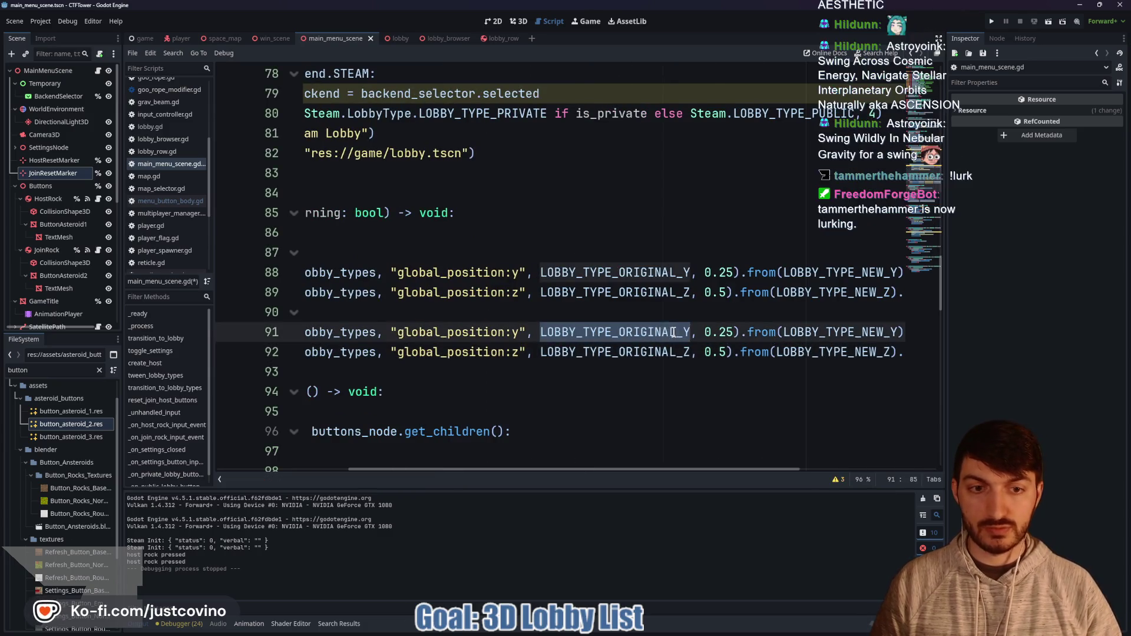
click(673, 331)
drag(673, 333, 618, 333)
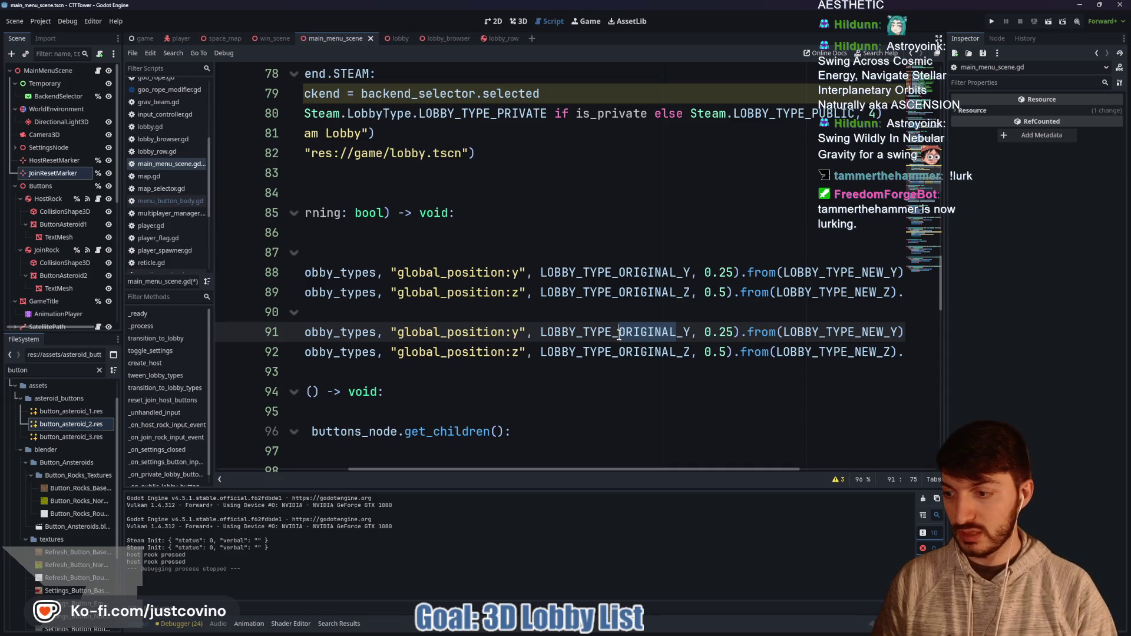
text(NEW)
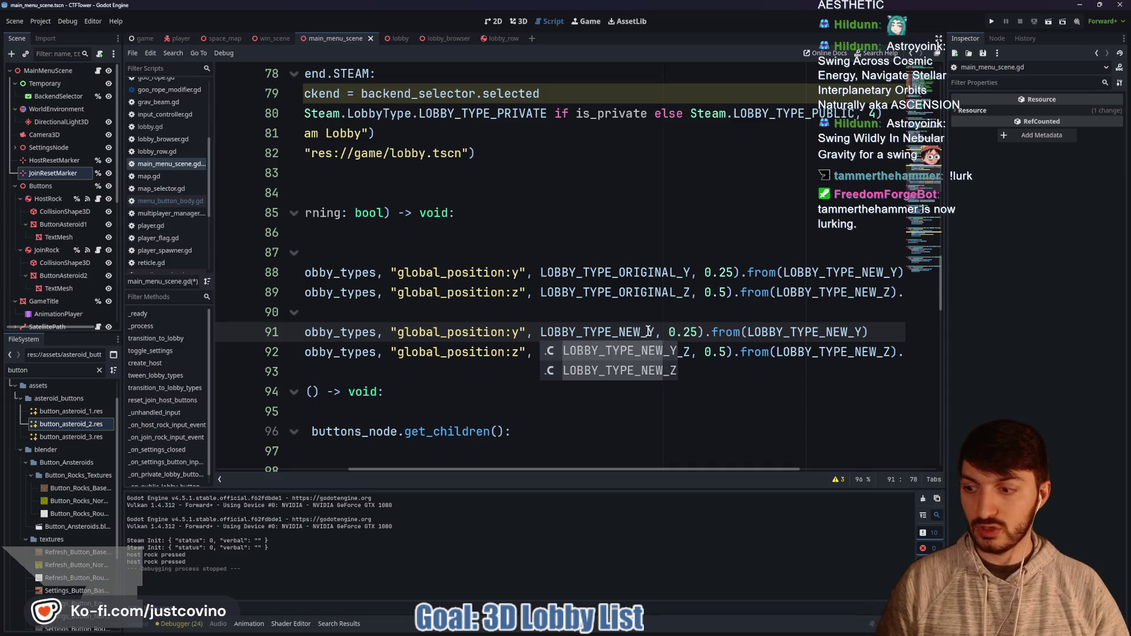
scroll(654, 333, down, 1)
double_click(637, 293)
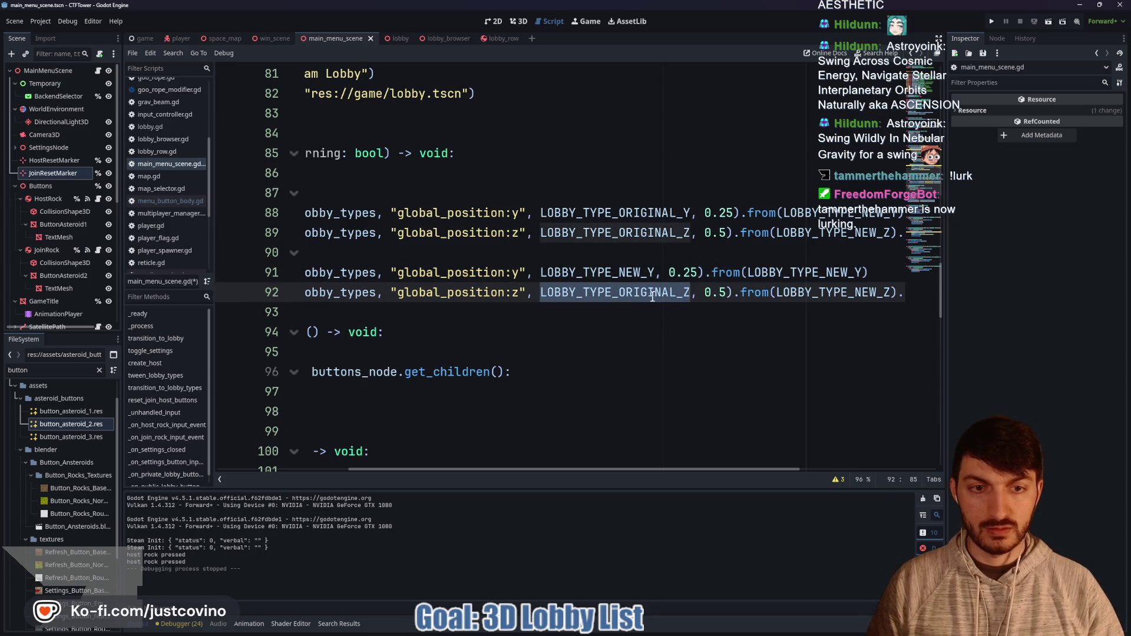
click(651, 294)
drag(659, 293, 624, 294)
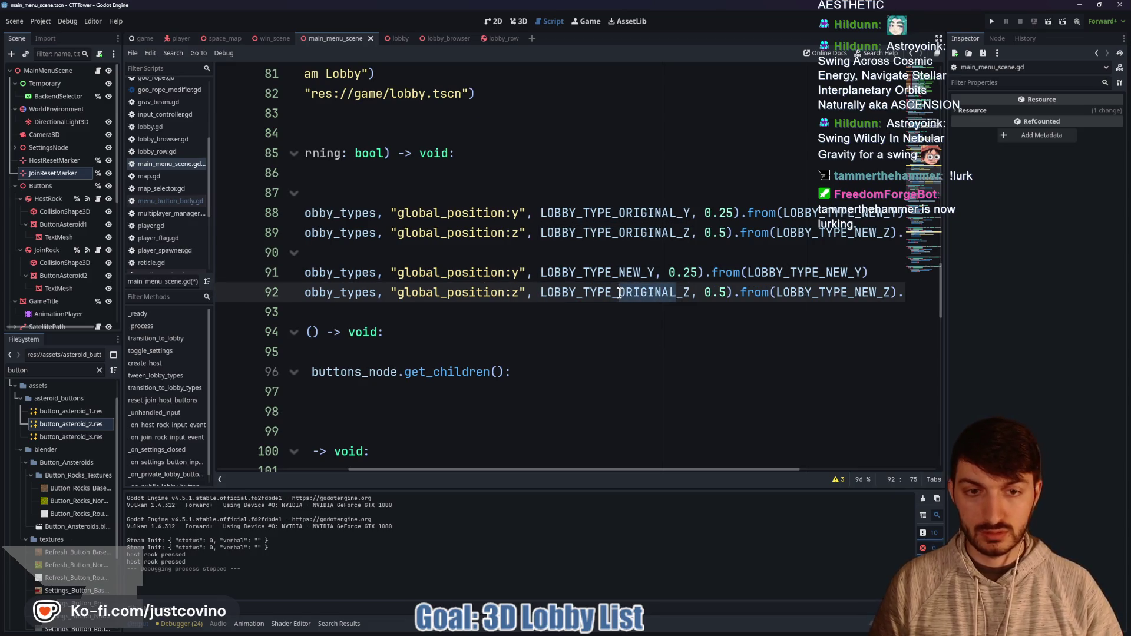
text(NEW)
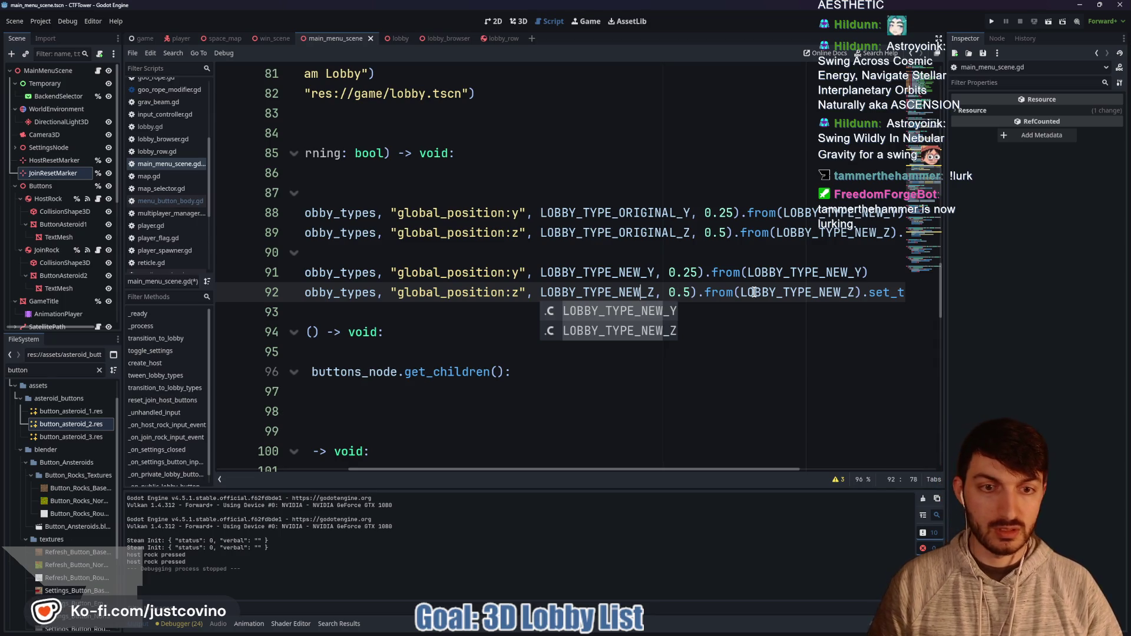
Change both else-branch from() values from NEW to ORIGINAL.
drag(826, 271, 841, 272)
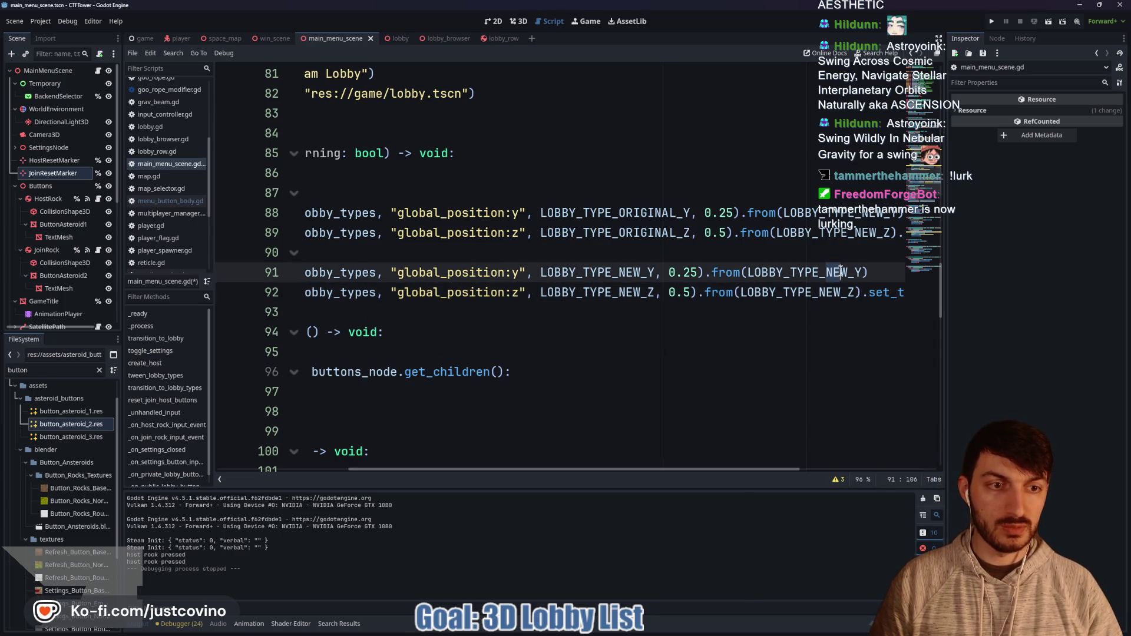
text(ORIGINAL)
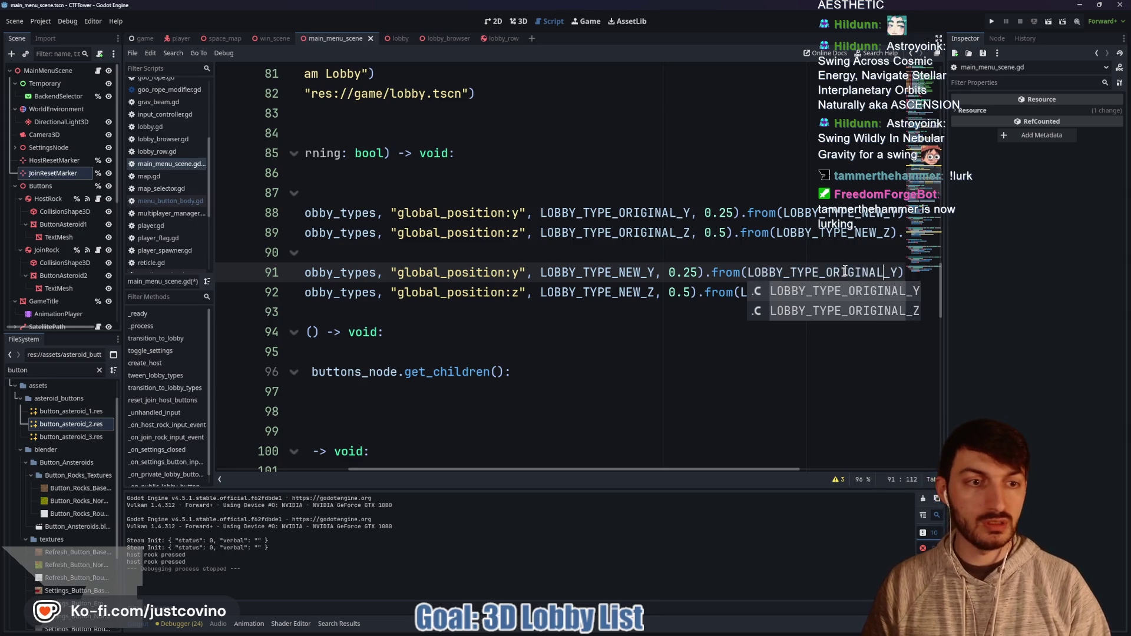
key(Escape)
key(Down)
key(Down)
key(Down)
drag(818, 296, 842, 293)
text(ORIGINAL_Z).s)
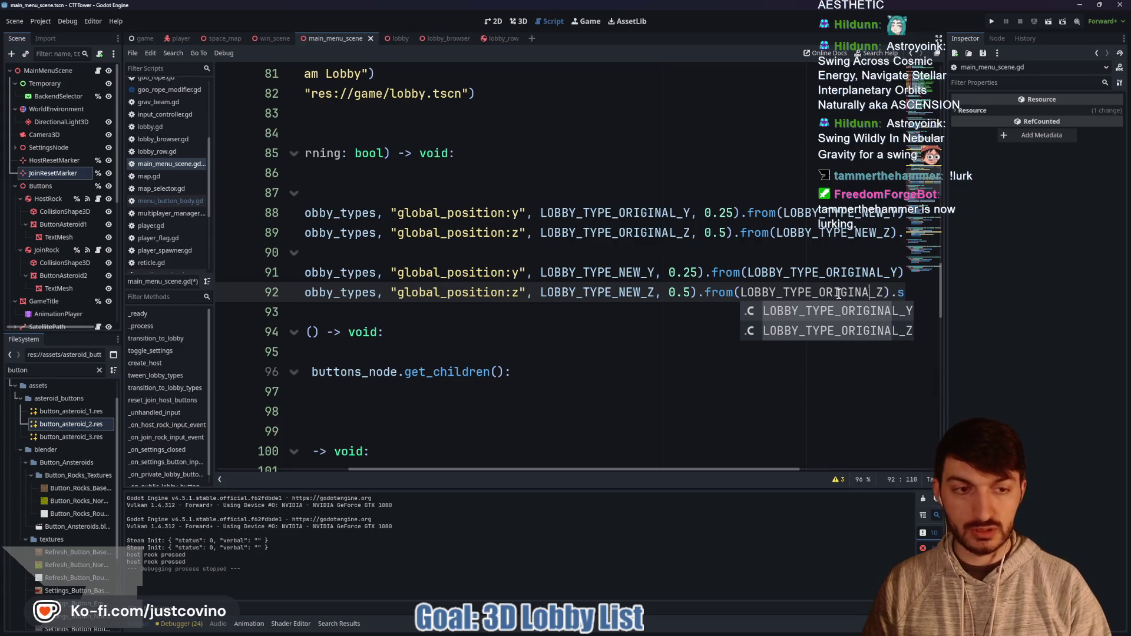
click(666, 315)
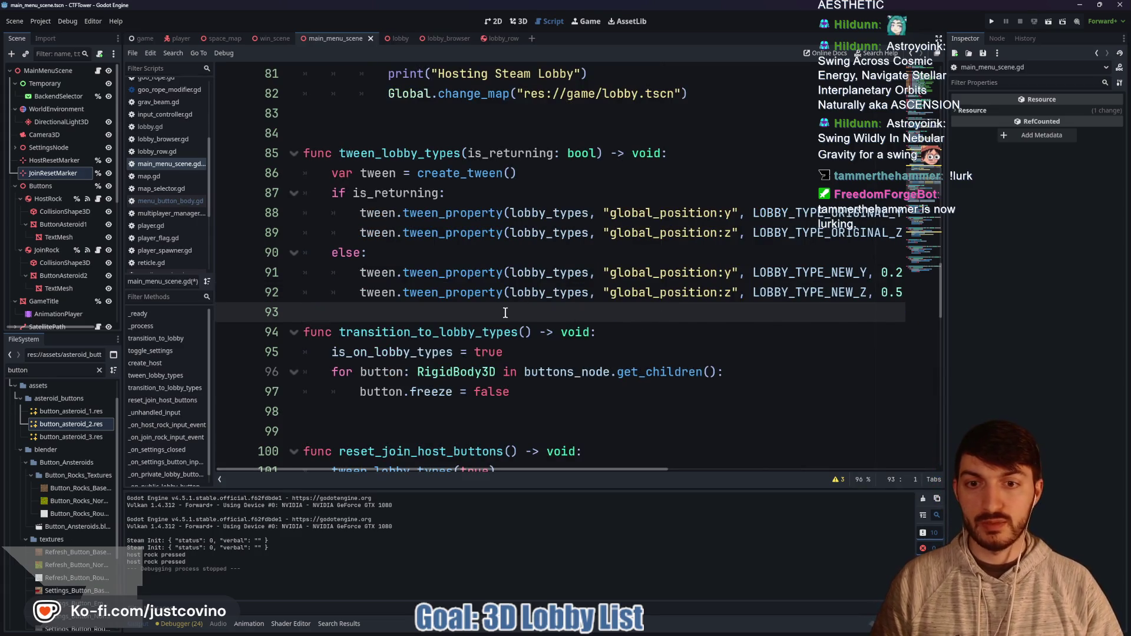
Move the else-branch z-position tween above the y tween.
scroll(509, 313, up, 1)
drag(360, 353, 746, 359)
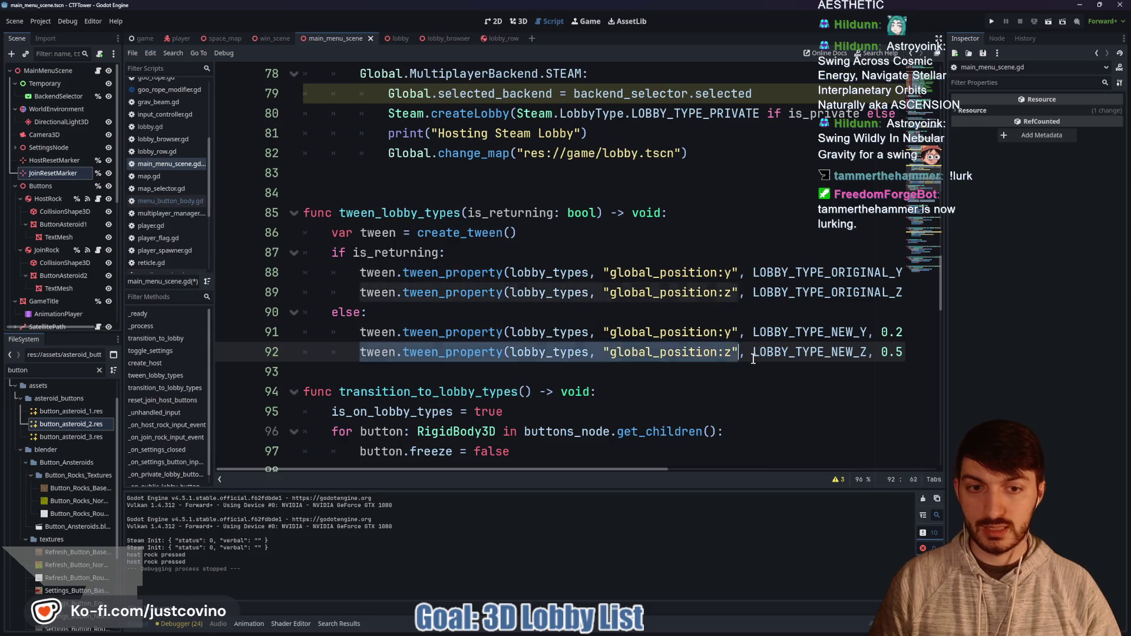
key(shift+End)
key(alt+Up)
click(868, 347)
Delete .set_trans(Tween.TRANS_BOUNCE) from line 91 and save the script.
drag(891, 333, 682, 333)
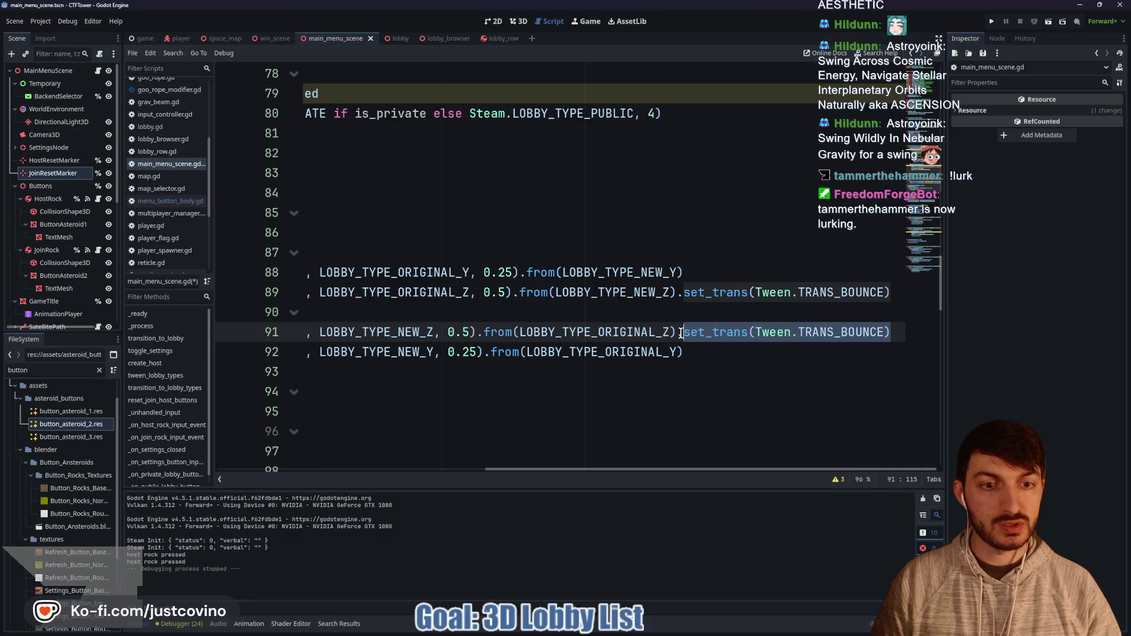
key(BackSpace)
scroll(441, 323, left, 10)
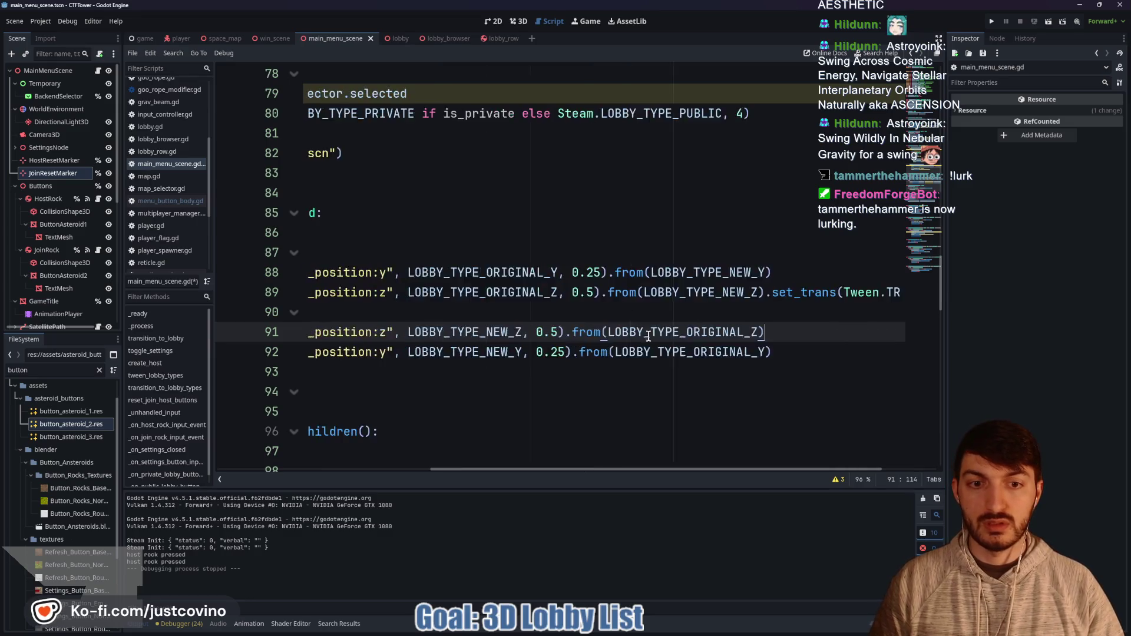
key(ctrl+s)
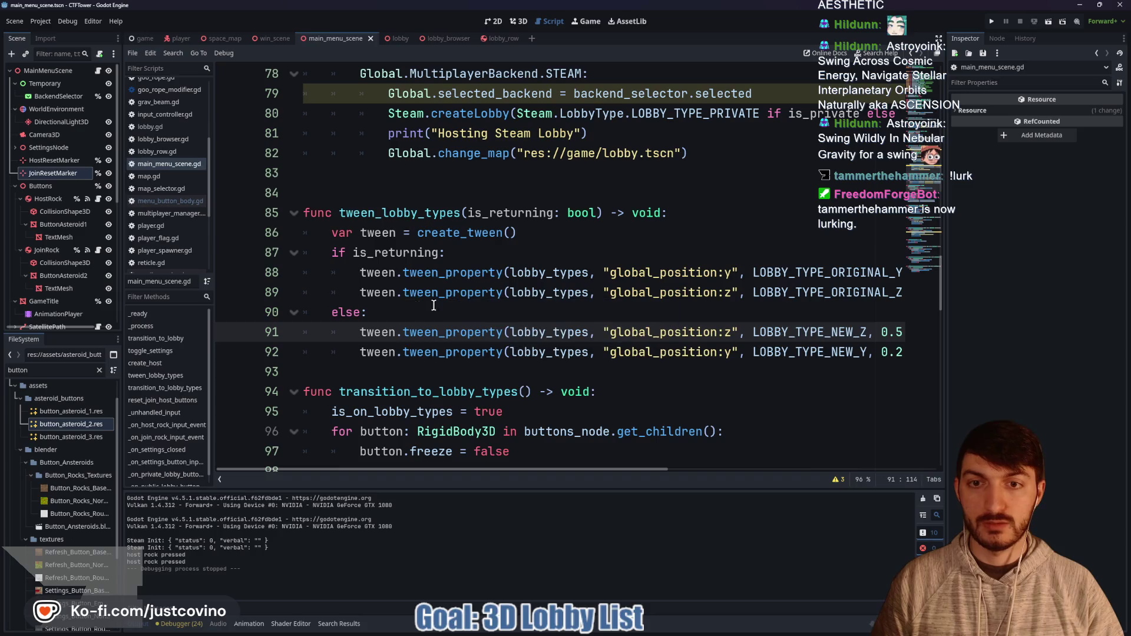
click(990, 23)
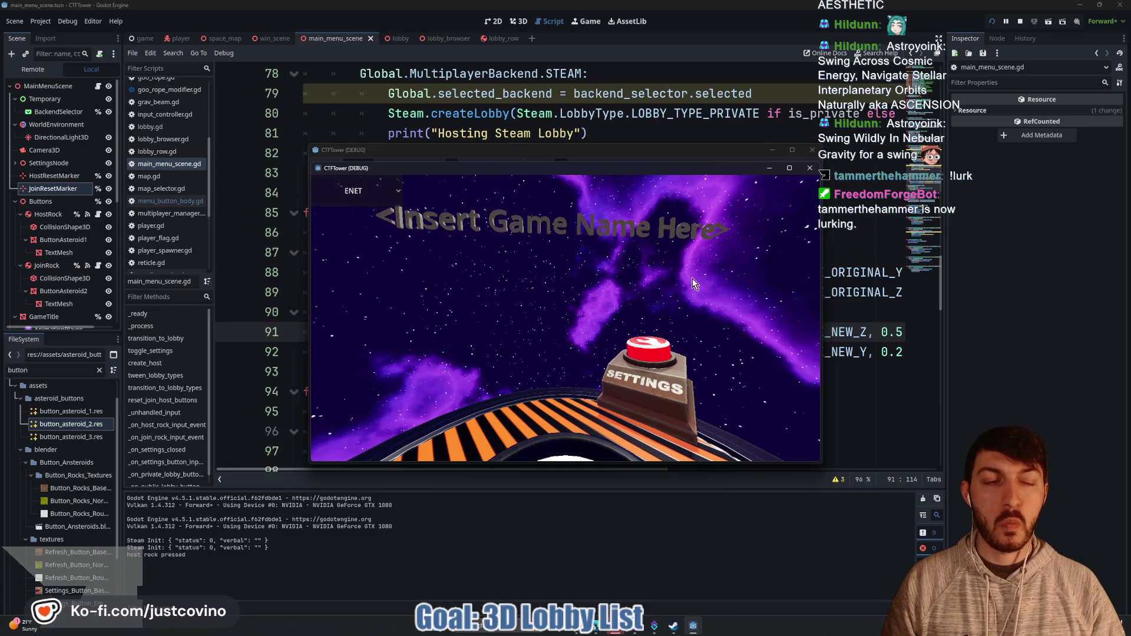
key(F8)
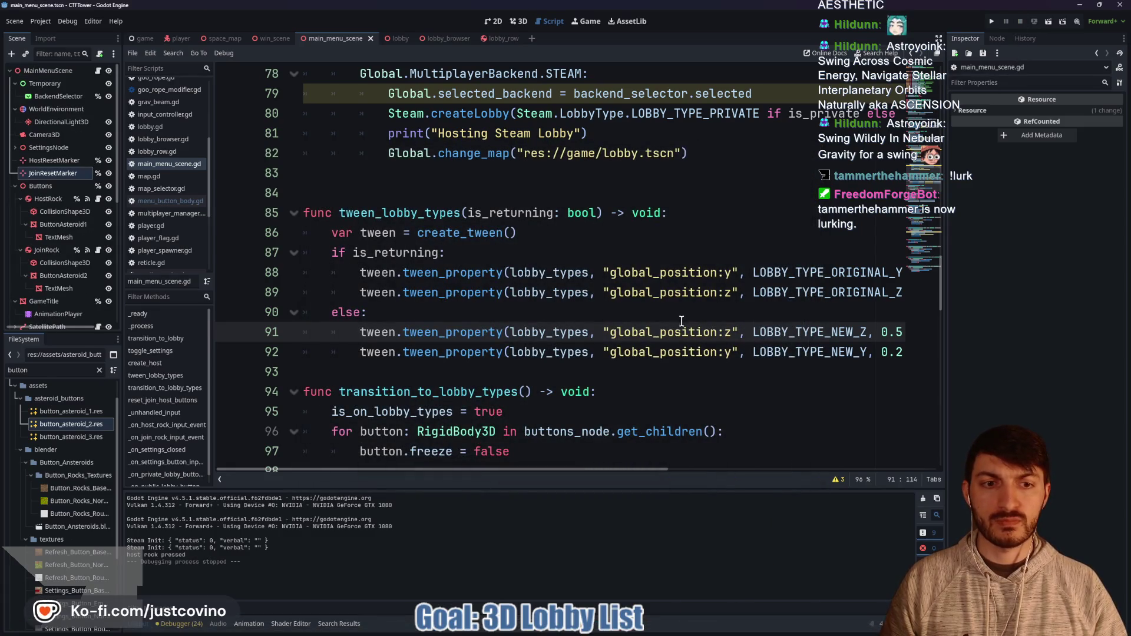
Move the else-branch z tween back below the y tween.
scroll(679, 340, right, 5)
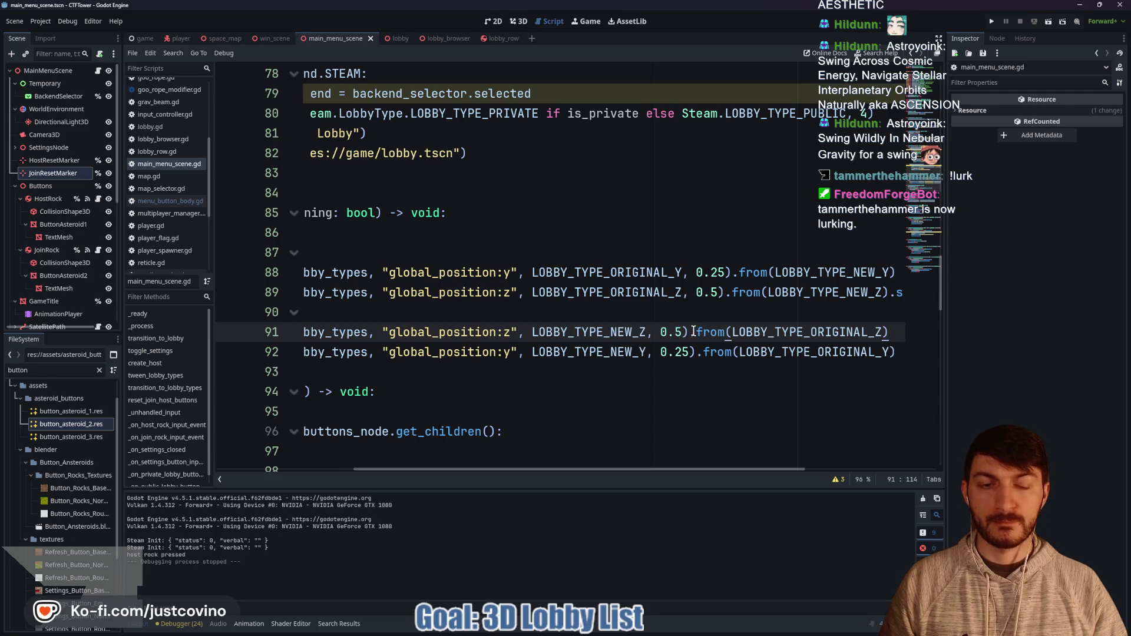
scroll(648, 313, left, 2)
scroll(649, 313, left, 1)
scroll(643, 315, right, 2)
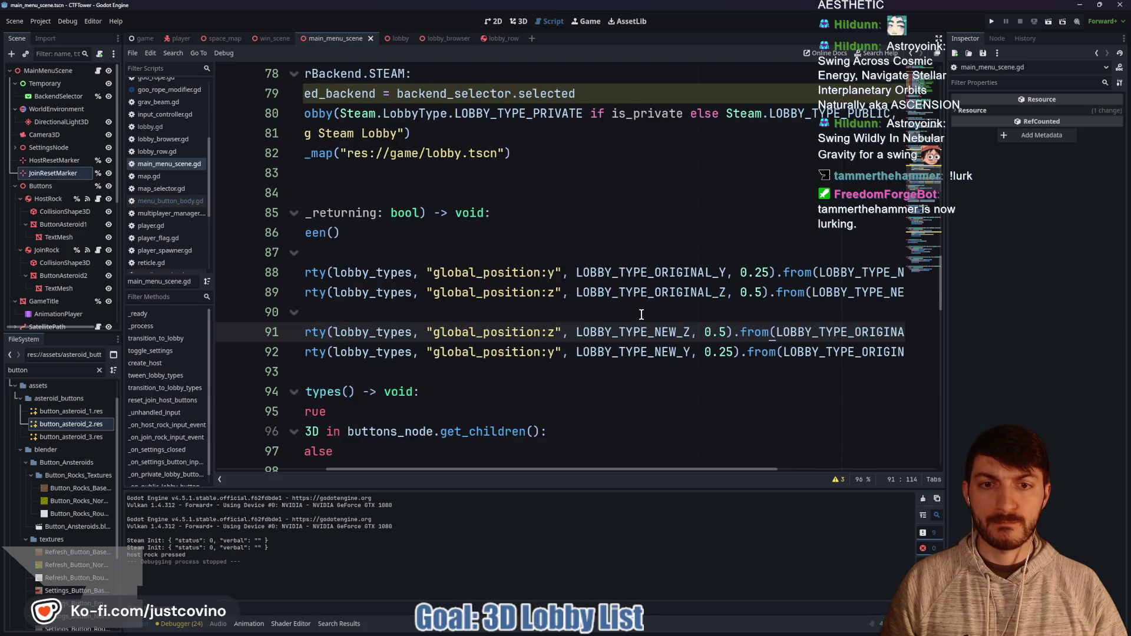
scroll(641, 309, left, 4)
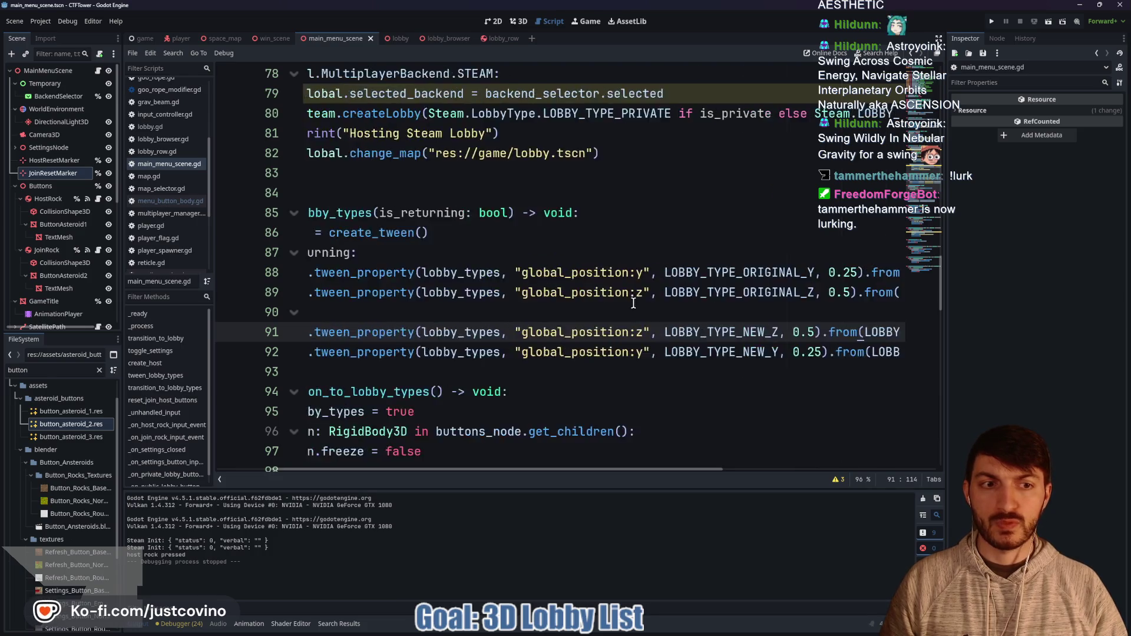
drag(352, 331, 913, 326)
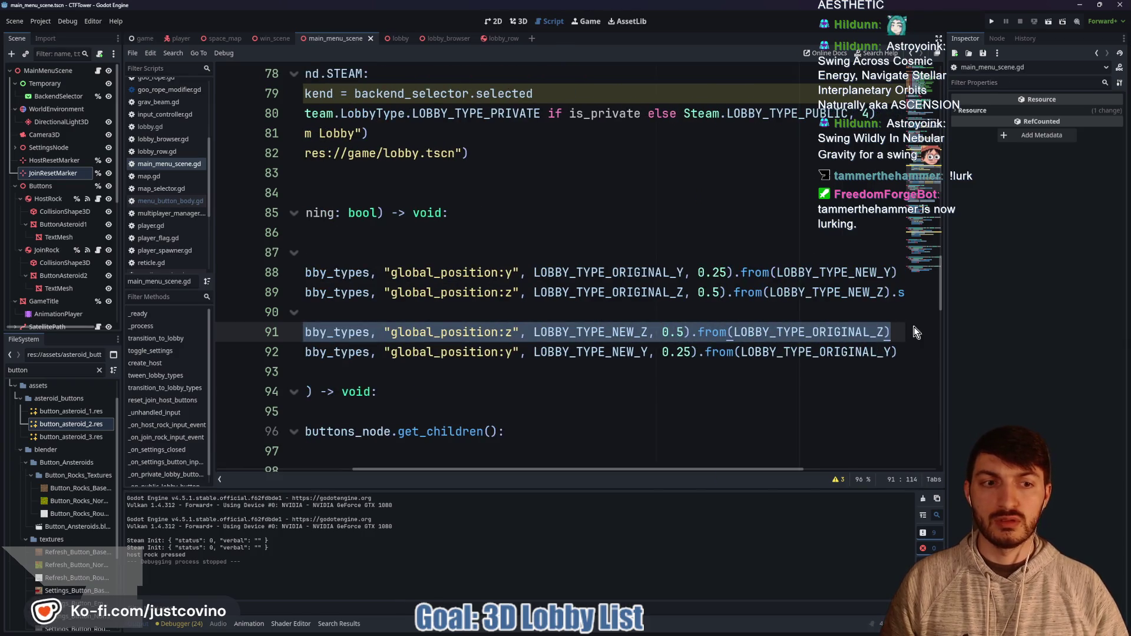
key(alt+Down)
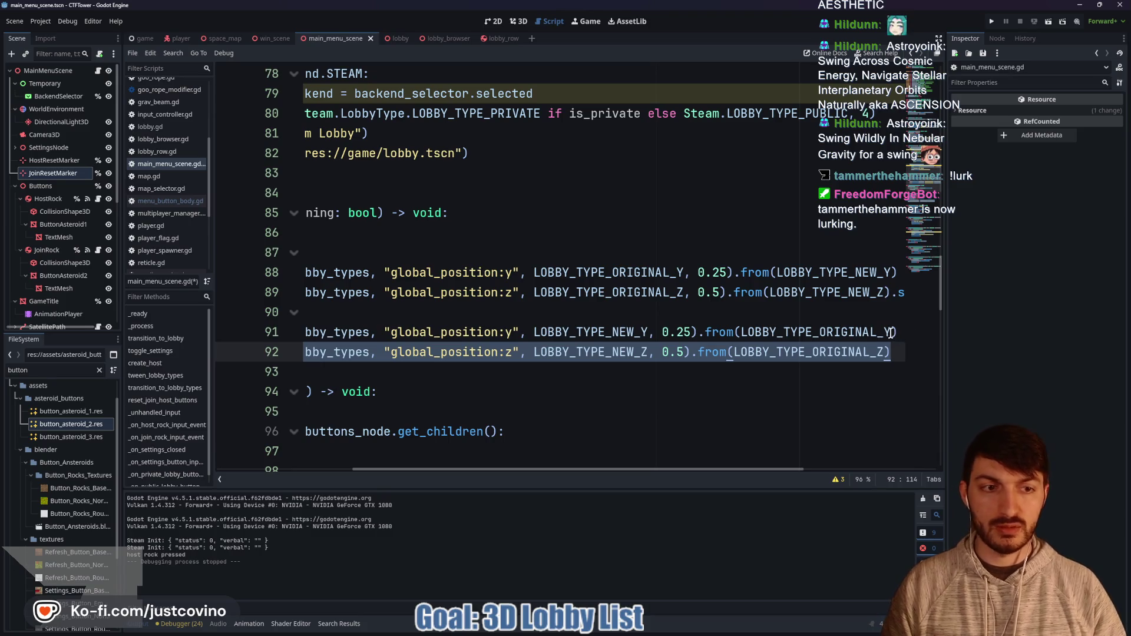
Move the bounce transition from line 89 to the end of line 92.
scroll(844, 305, right, 3)
mouse_move(809, 292)
mouse_down()
mouse_move(916, 293)
mouse_move(900, 293)
mouse_up()
key(ctrl+c)
key(BackSpace)
click(700, 349)
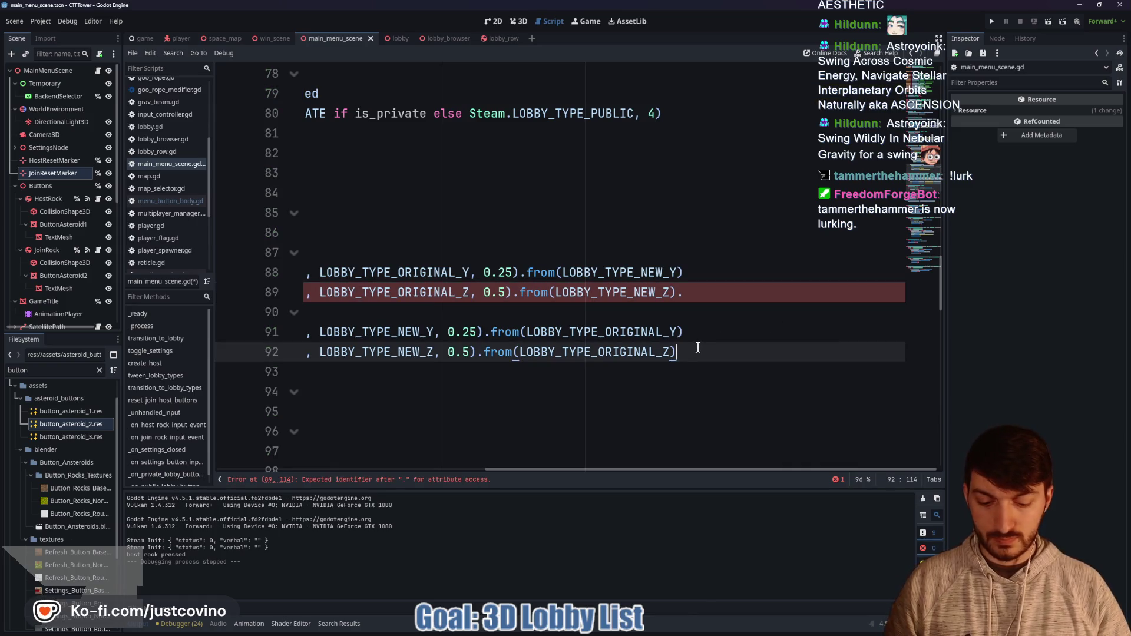
text(.)
key(ctrl+v)
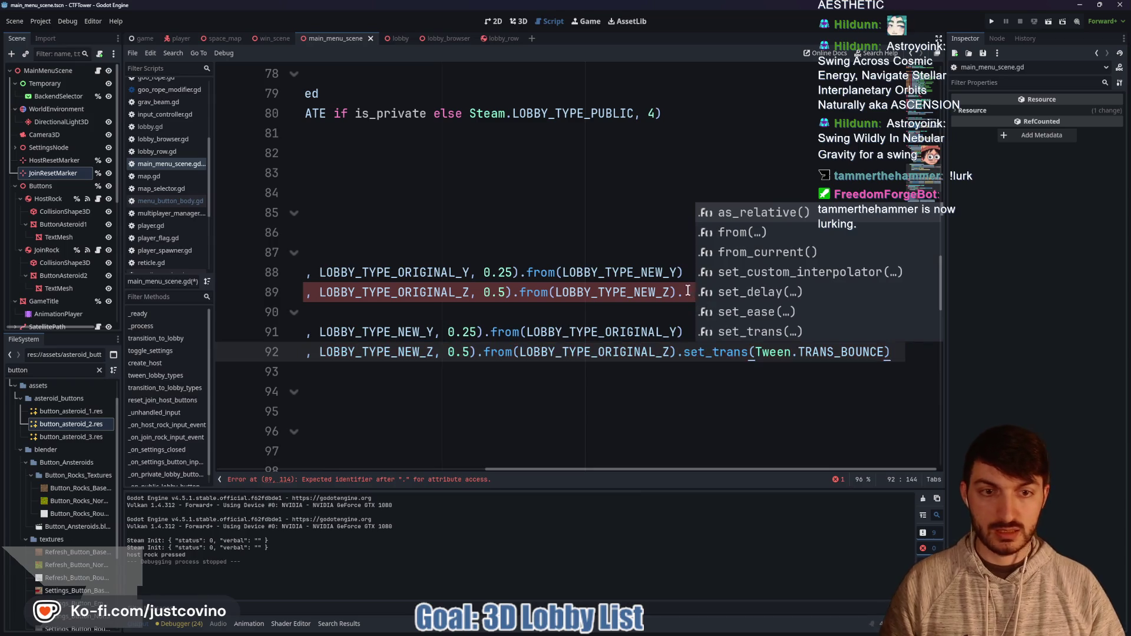
Remove the stray dot on line 89 and move the returning z tween above y.
click(684, 291)
key(BackSpace)
drag(683, 292, 254, 288)
key(alt+Up)
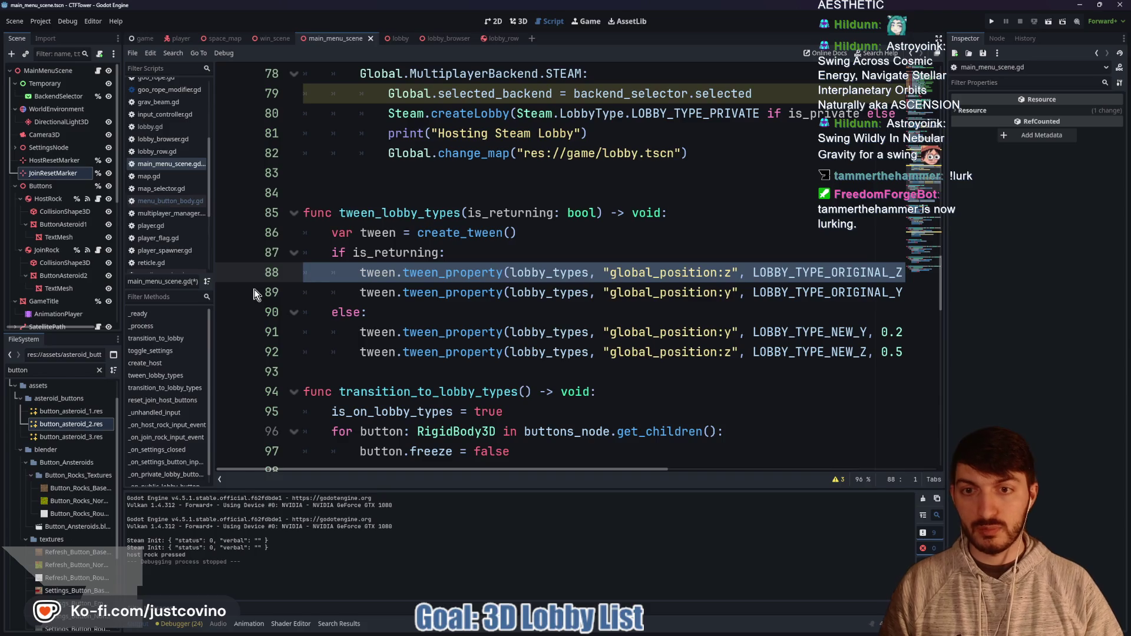
click(483, 253)
click(988, 21)
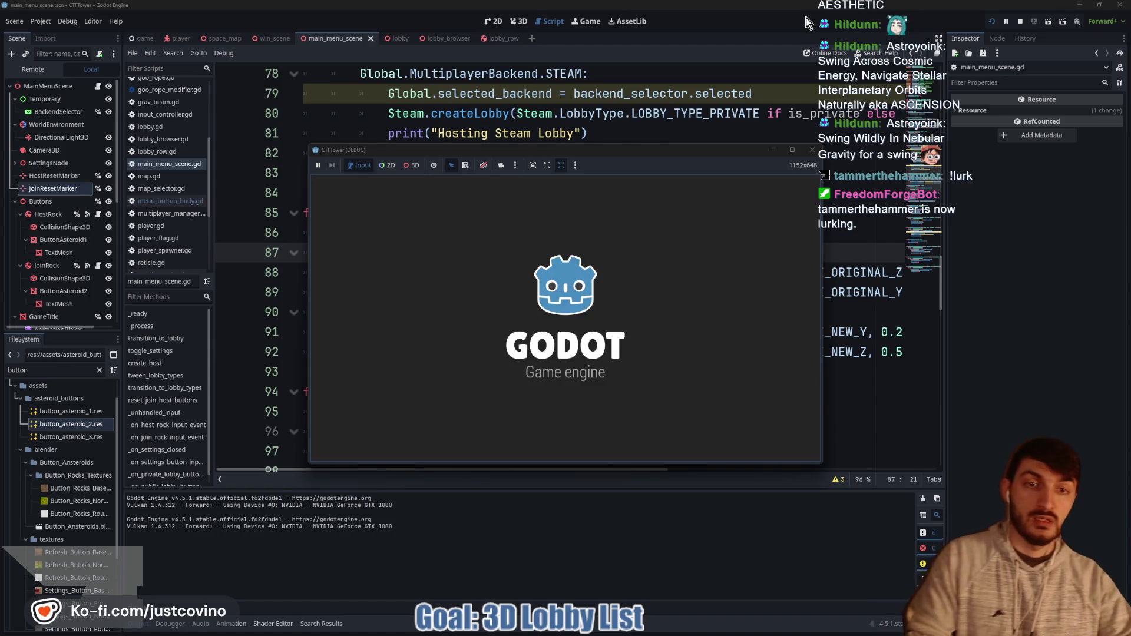
click(489, 267)
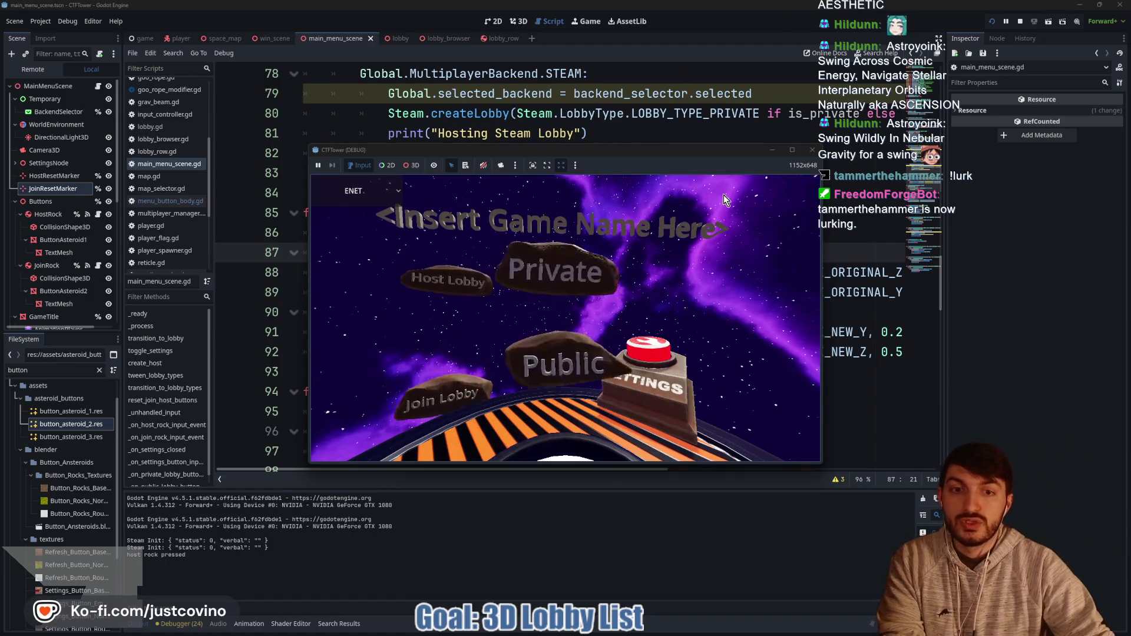
click(712, 197)
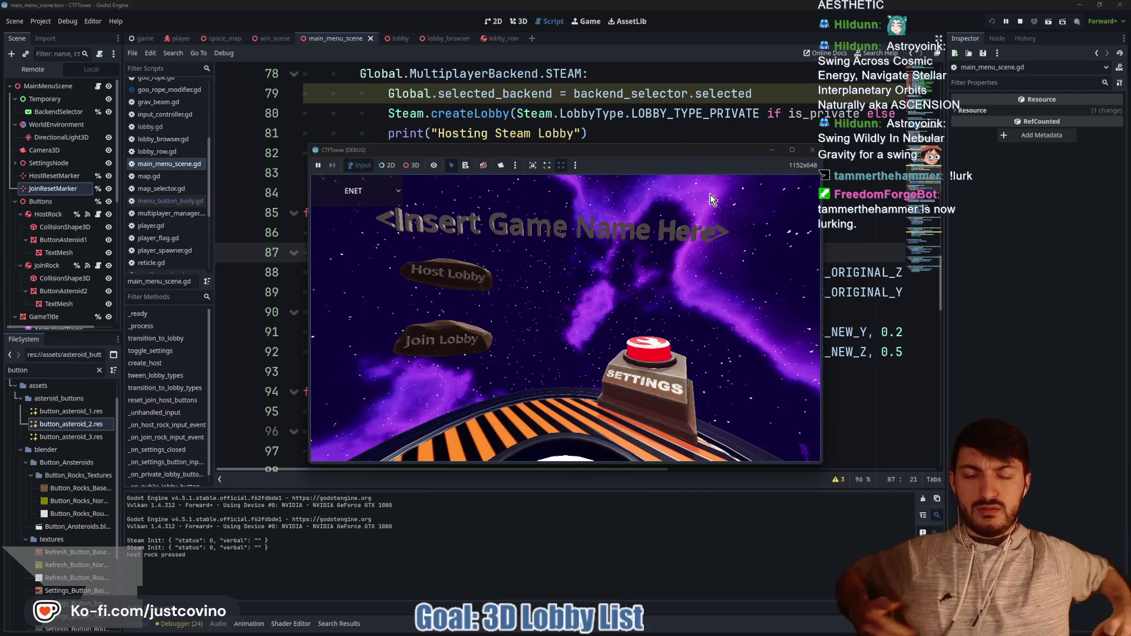
click(443, 285)
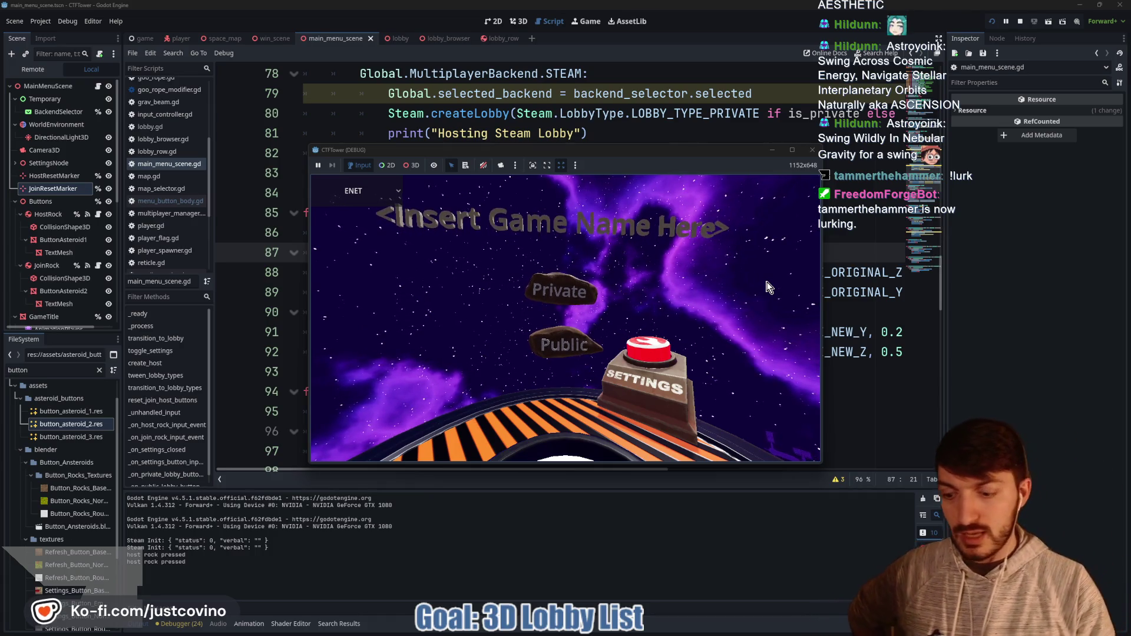
key(Escape)
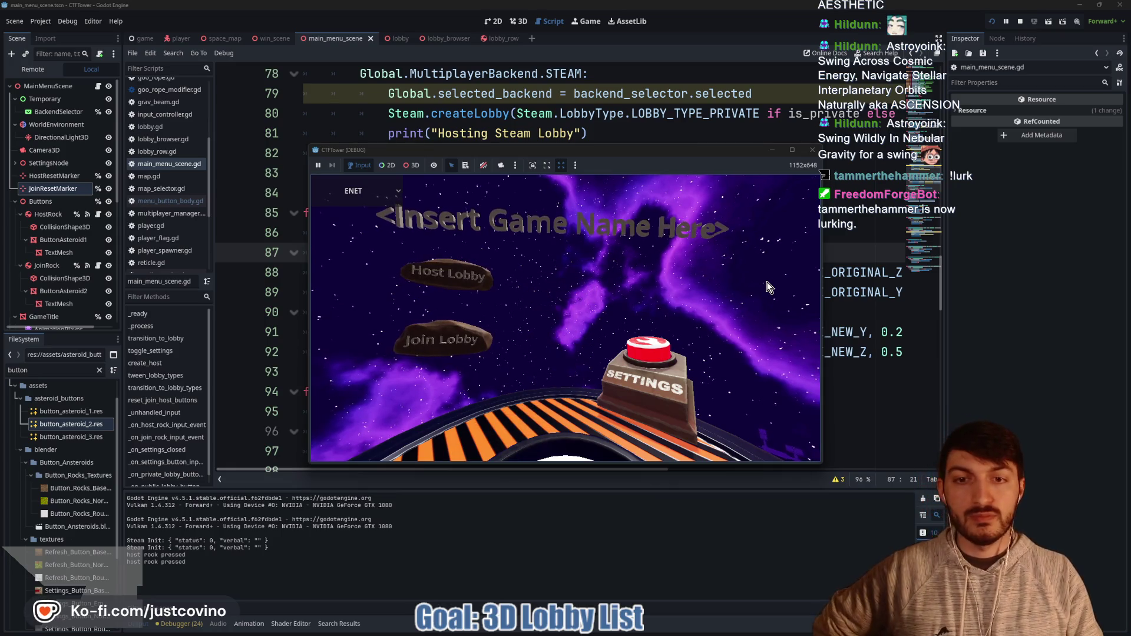
click(992, 21)
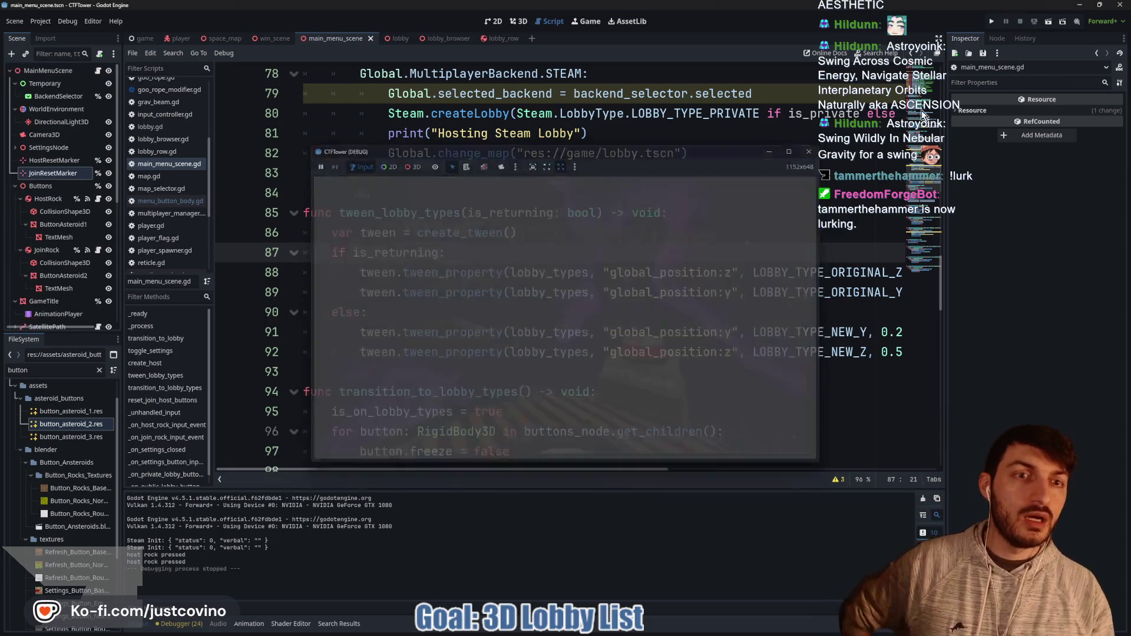
scroll(416, 295, down, 1)
After the button.freeze loop, add get_tree().create_timer(5.0).timeout.connect(...) outside the loop.
click(417, 315)
key(Return)
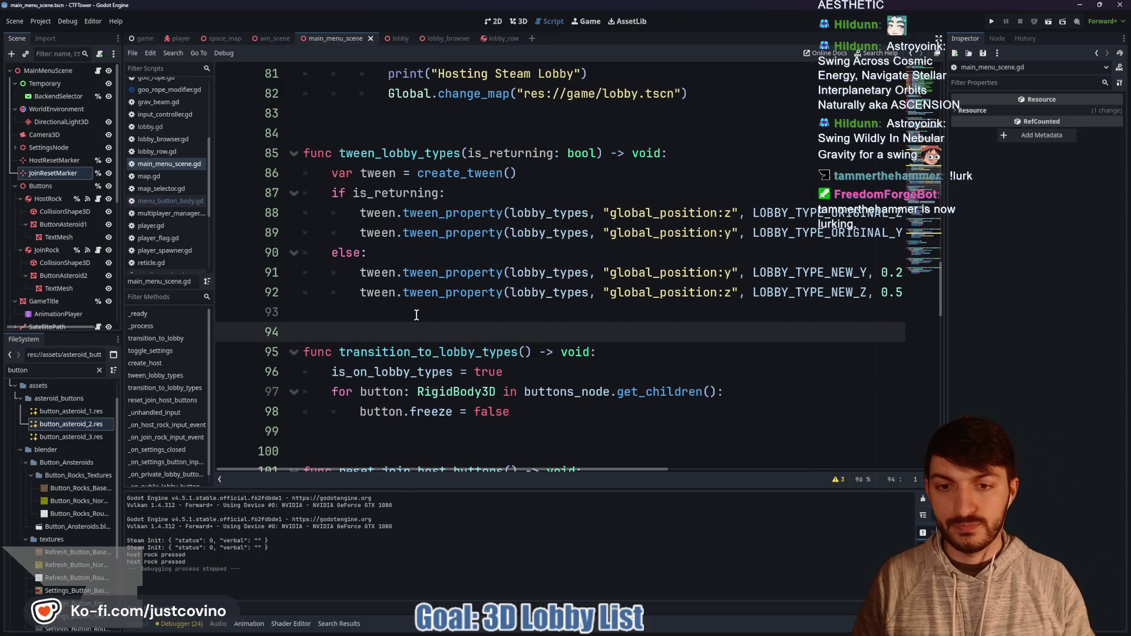
scroll(417, 315, down, 2)
click(546, 299)
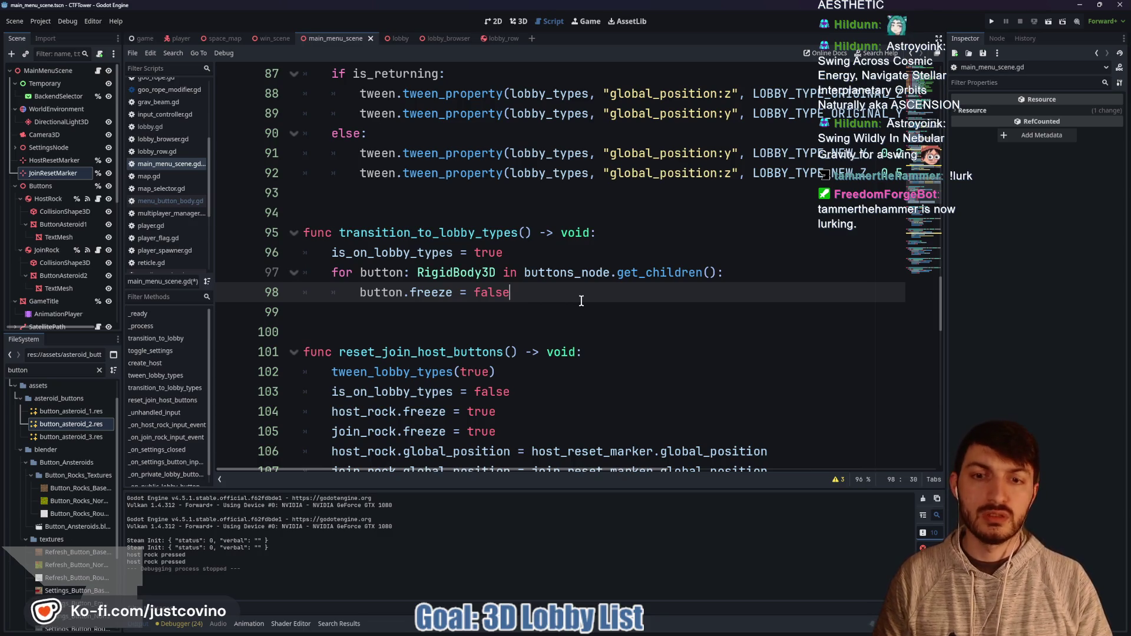
key(Return)
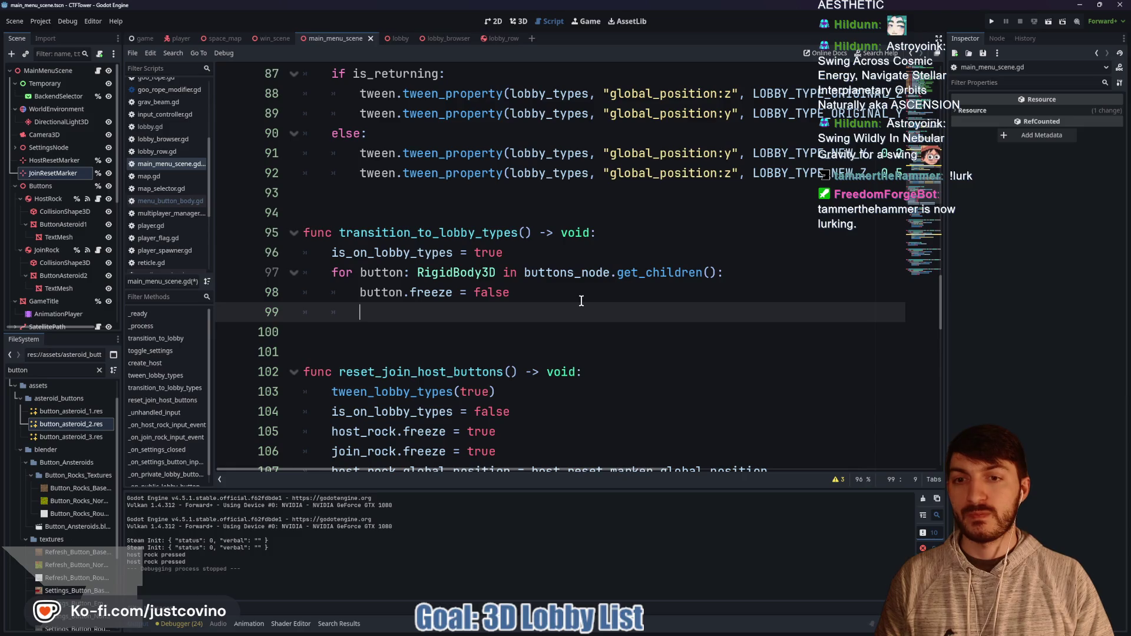
key(BackSpace)
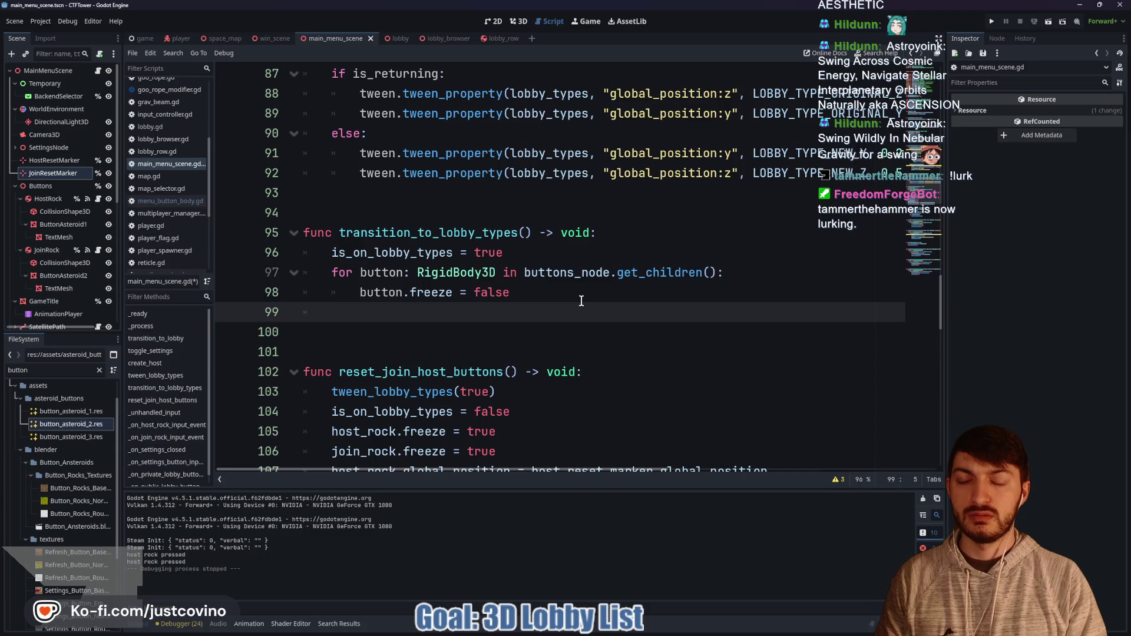
text(get_tree().cre)
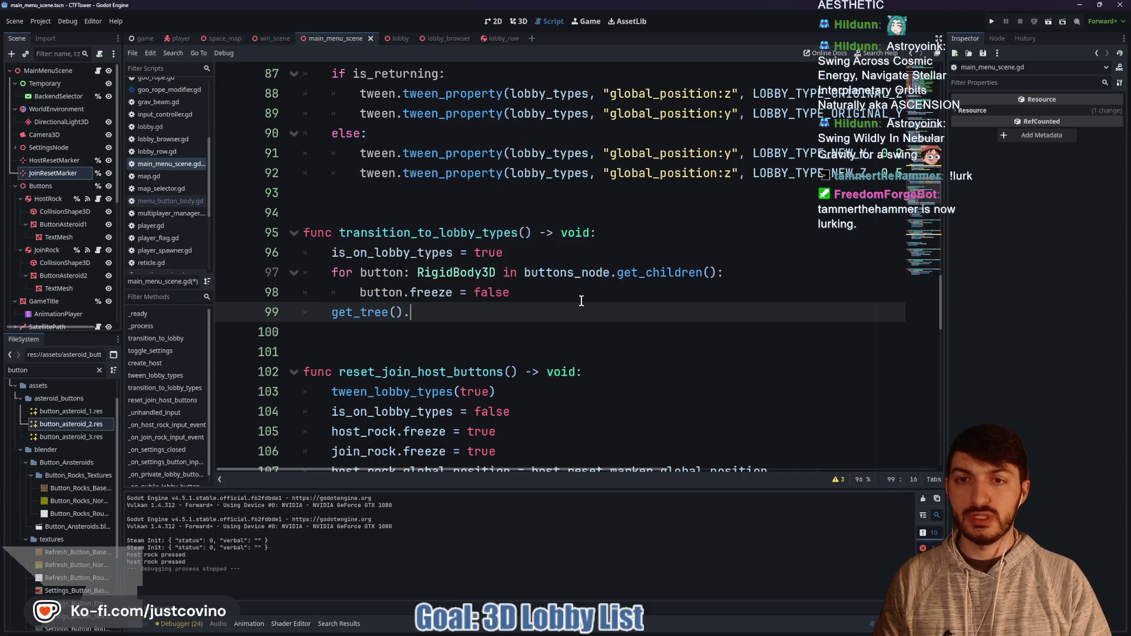
text(at)
key(Return)
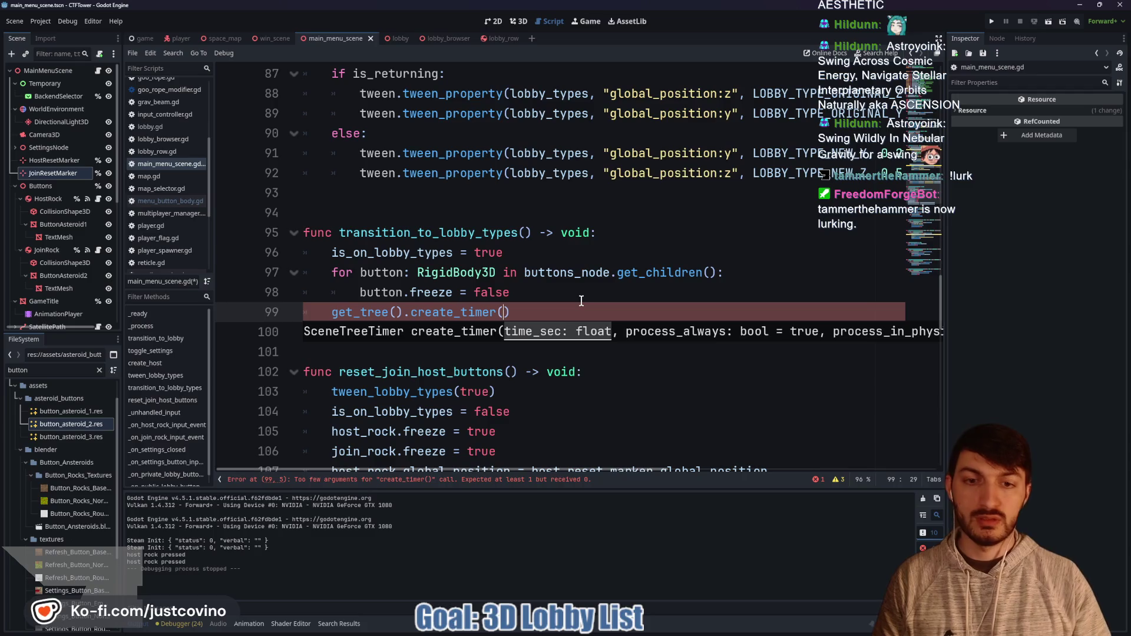
text(5.0).)
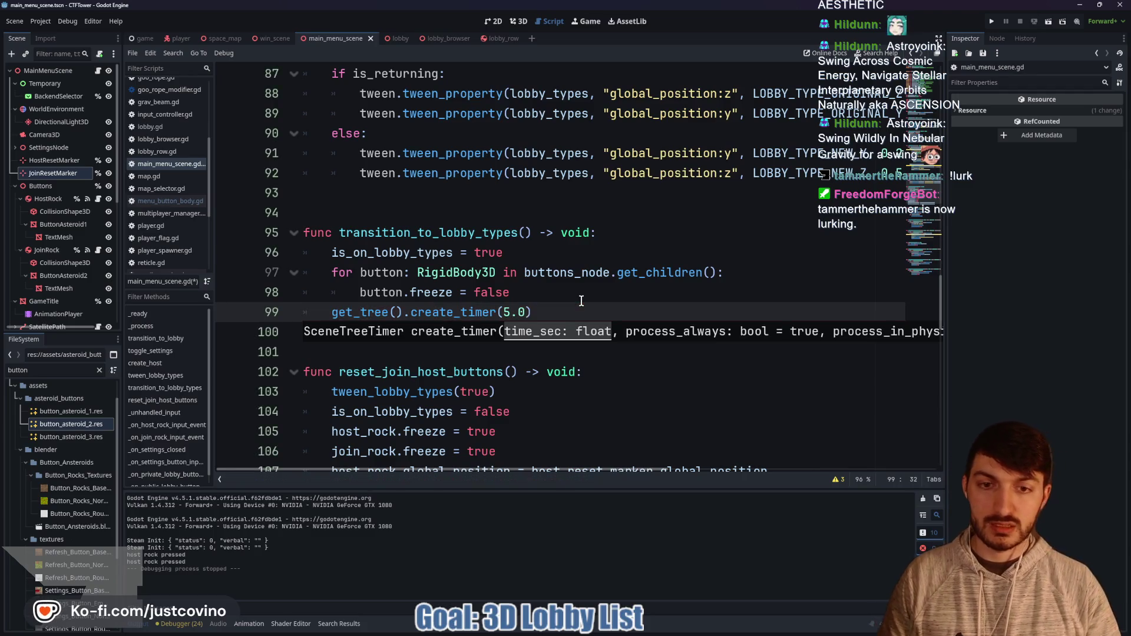
text(timeo)
key(Return)
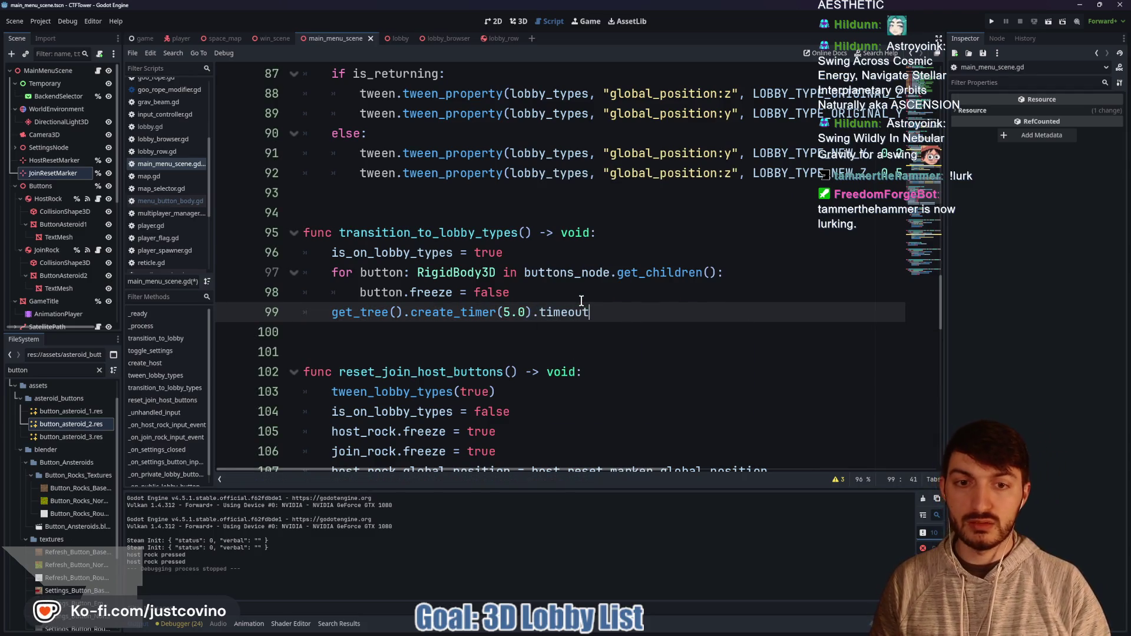
text(.c)
key(Return)
Write the callback func() looping 'for button: RigidBody3D in buttons_node.get_children()' setting button.freeze = true, then save.
text(func():)
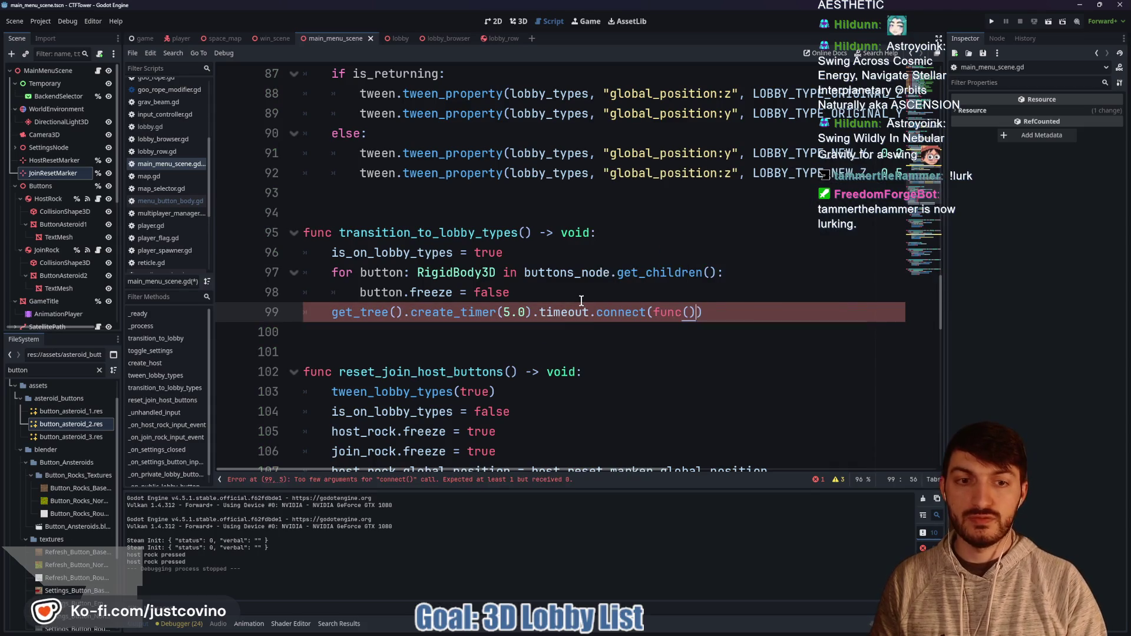
key(Return)
key(Return)
key(Up)
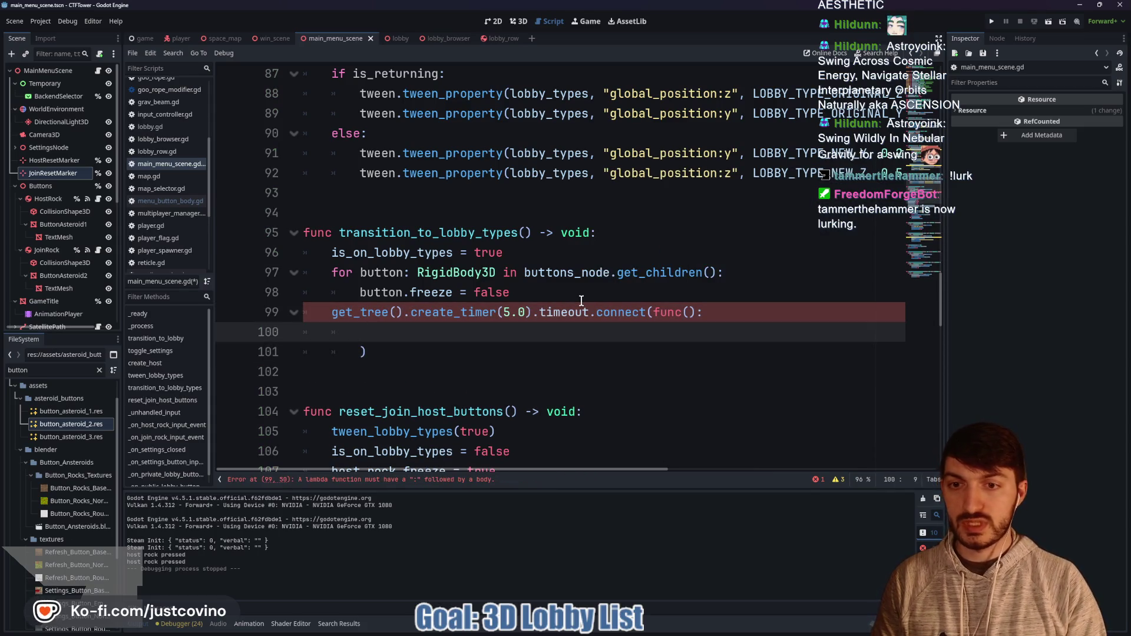
text(button: Rigi)
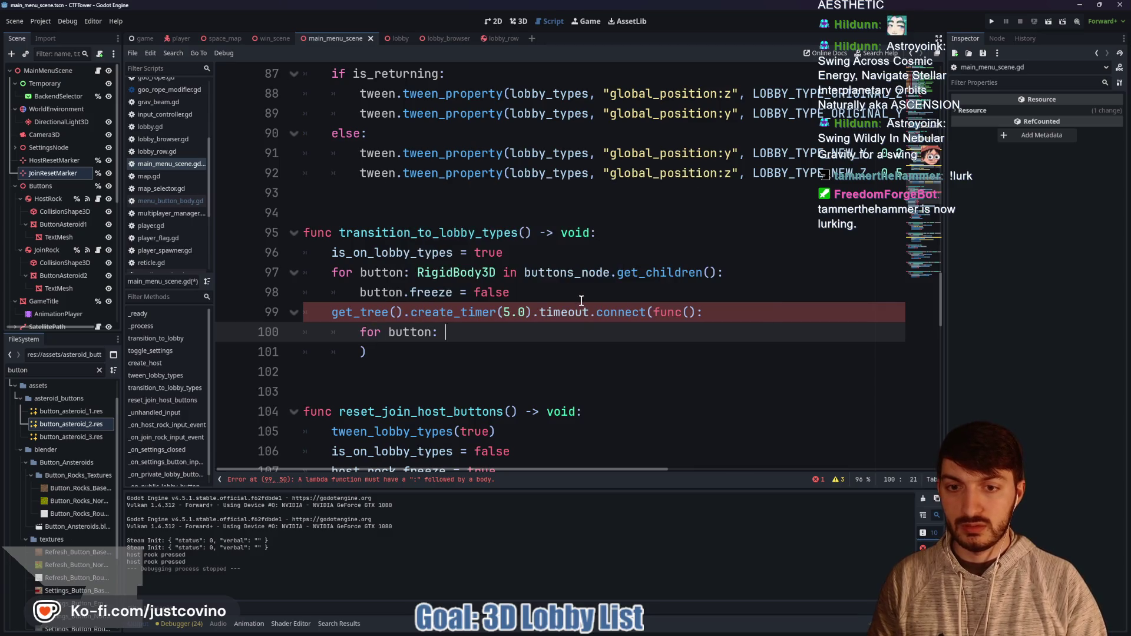
key(Down)
key(Return)
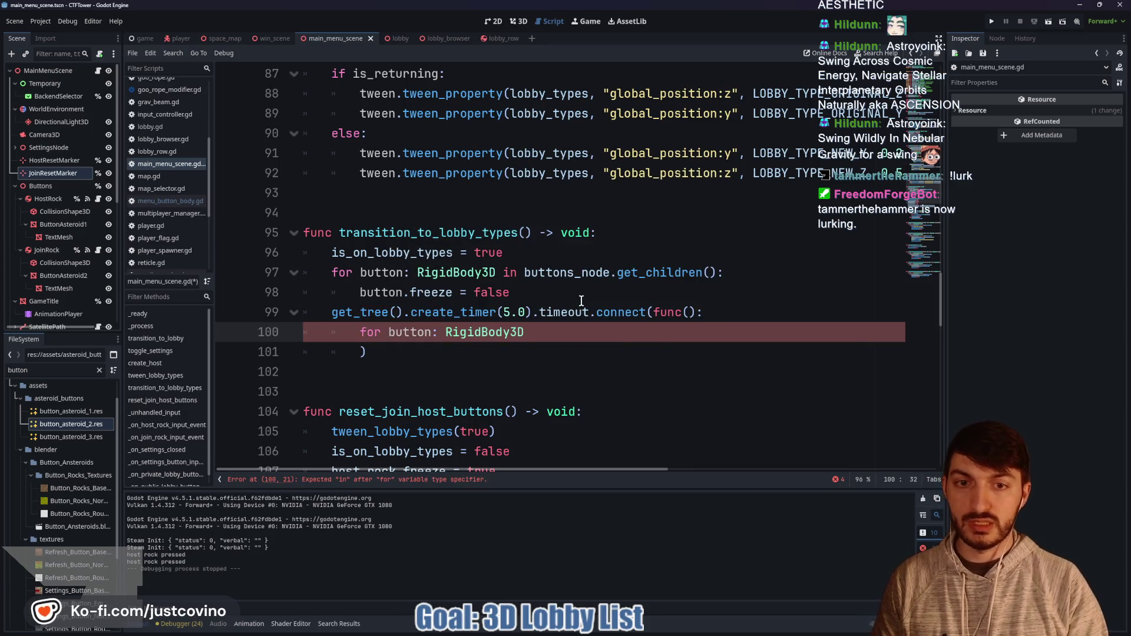
text(in buttons)
key(Return)
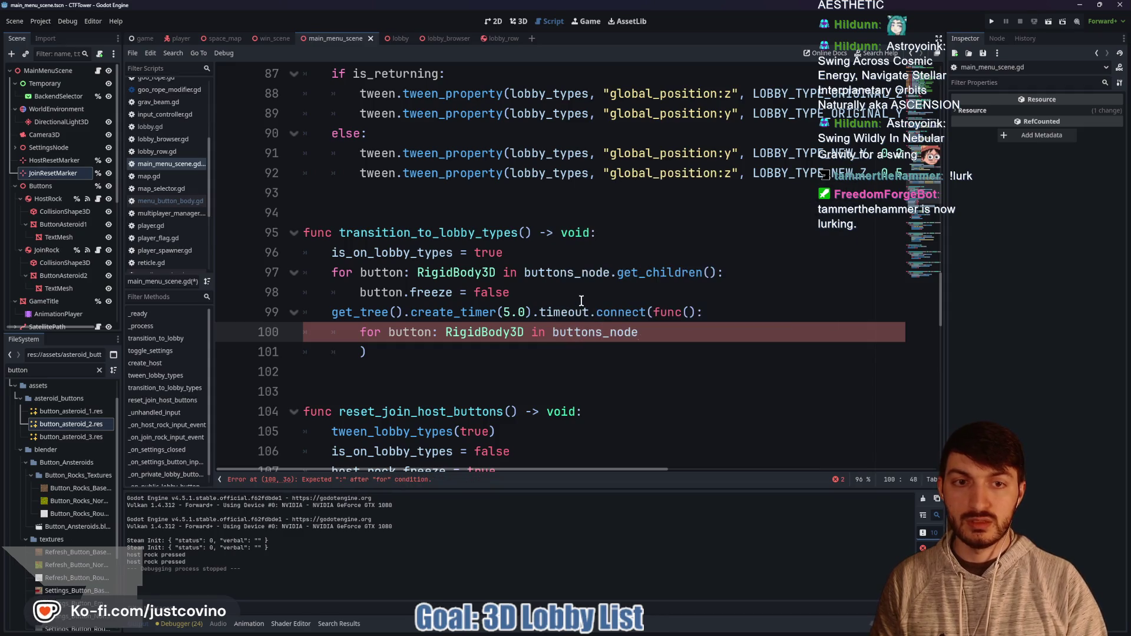
text(.get_childre)
key(Return)
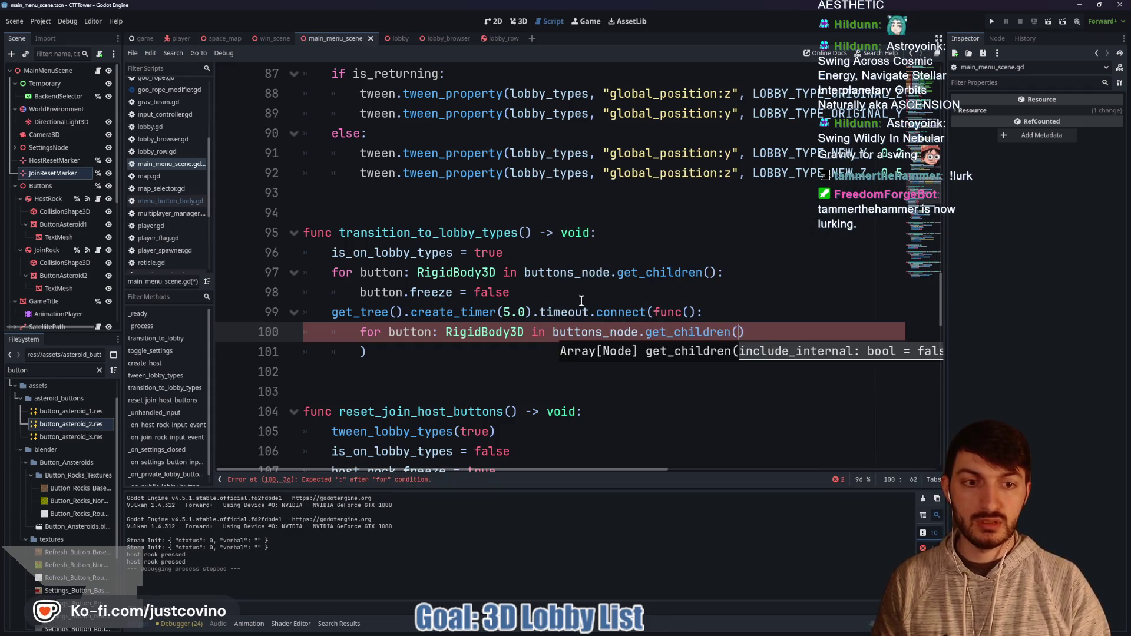
key(Return)
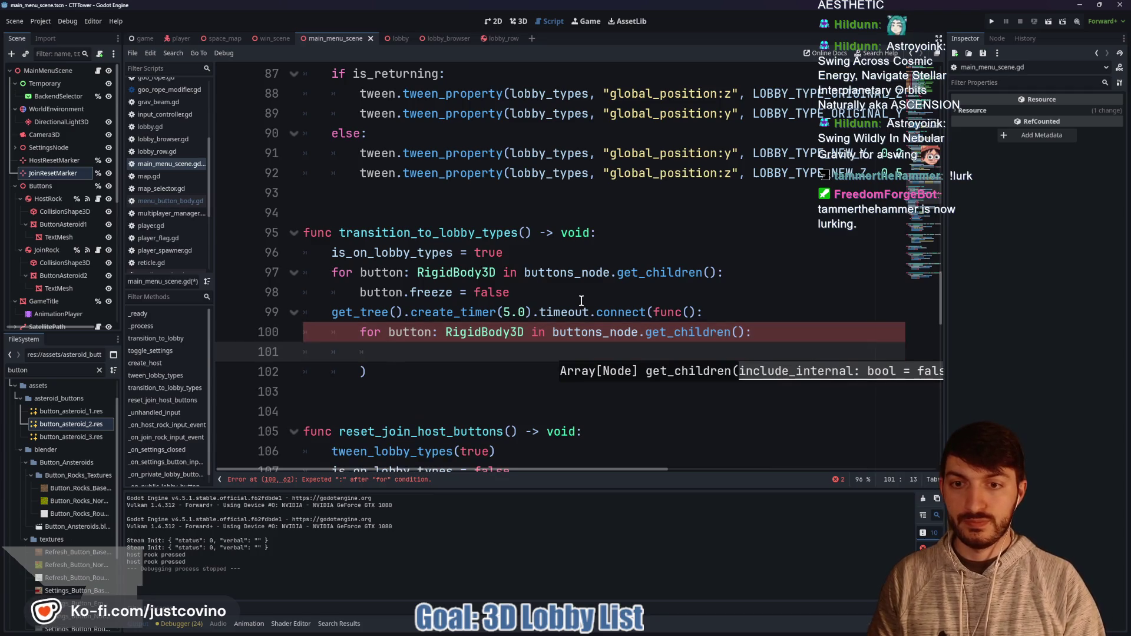
text(button.freeze = true)
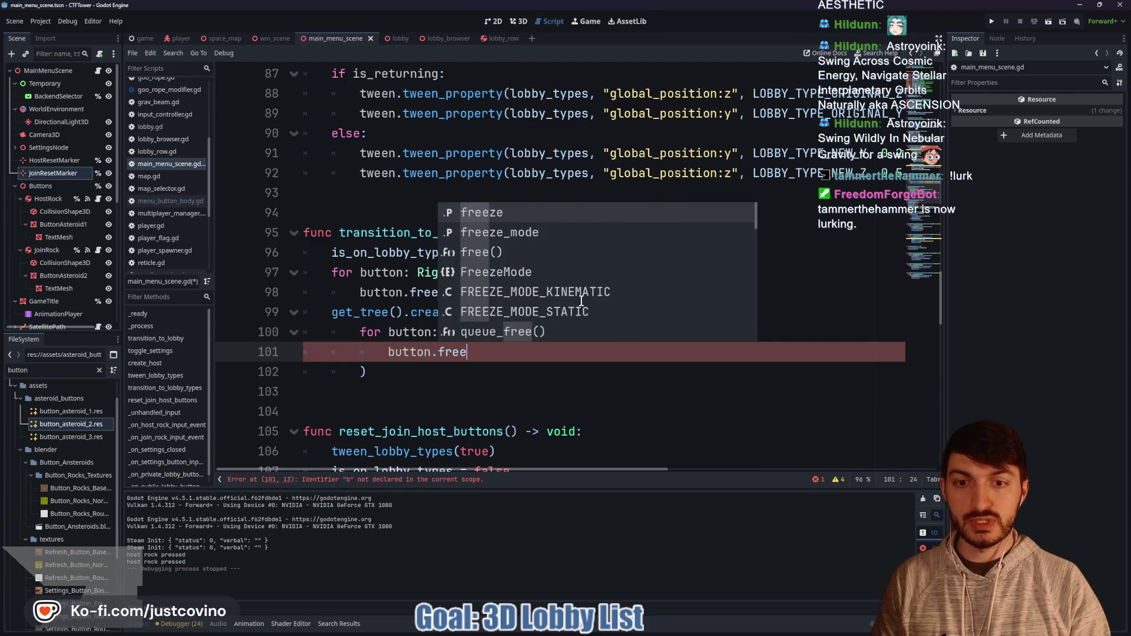
key(ctrl+s)
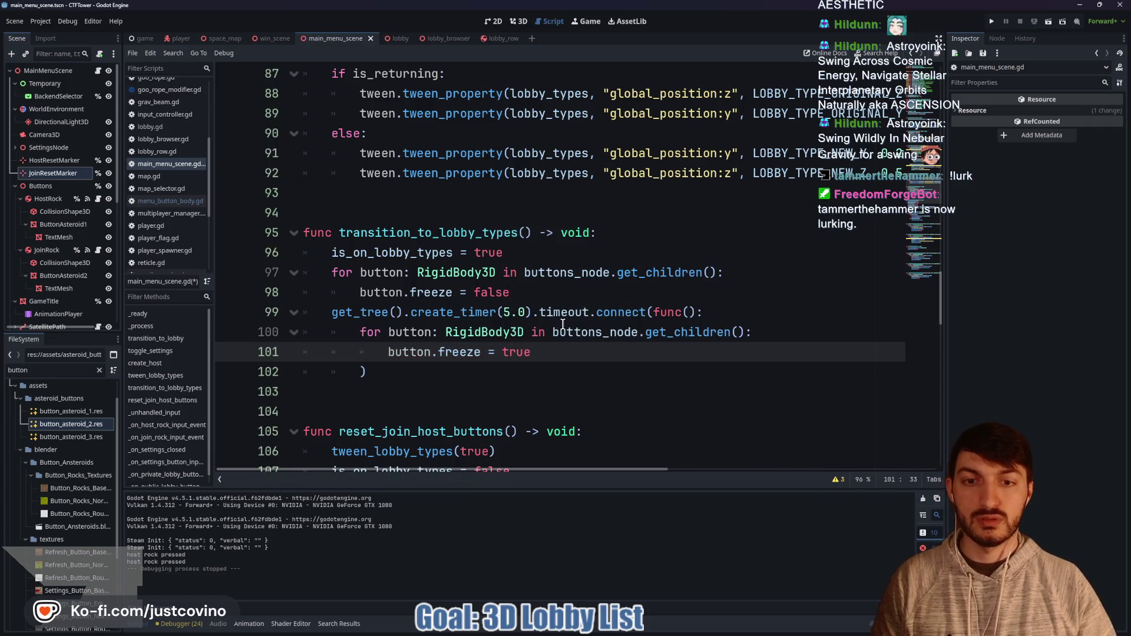
Change the timer delay from 5.0 to 3.0 seconds, save, and run the game.
scroll(456, 362, down, 1)
scroll(457, 362, down, 2)
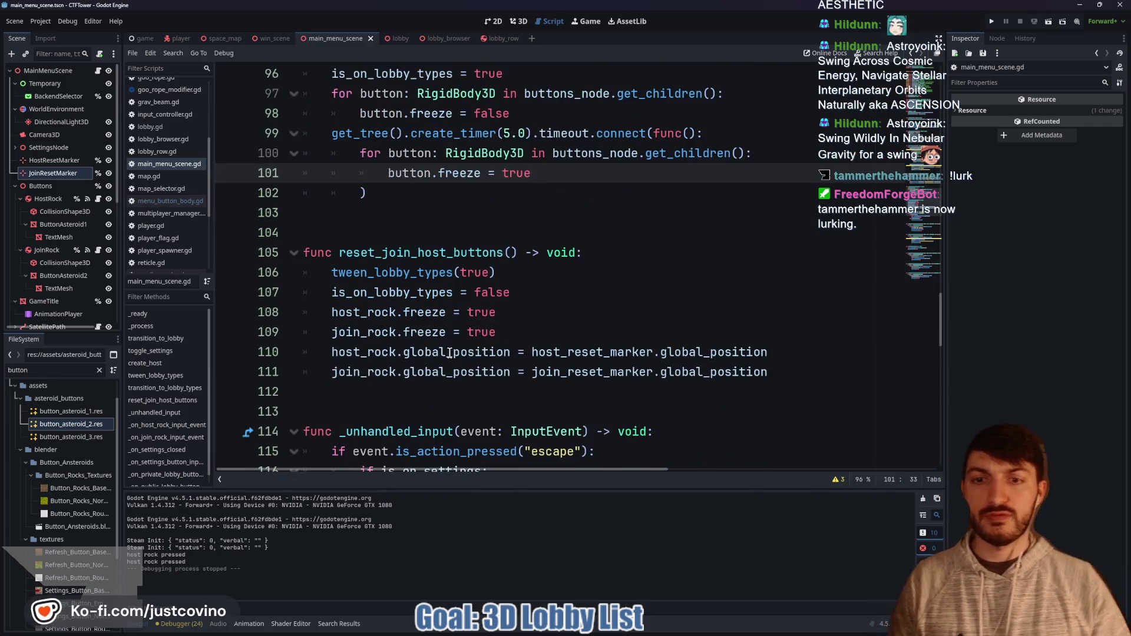
mouse_move(497, 332)
mouse_down()
mouse_move(263, 323)
mouse_move(259, 312)
mouse_up()
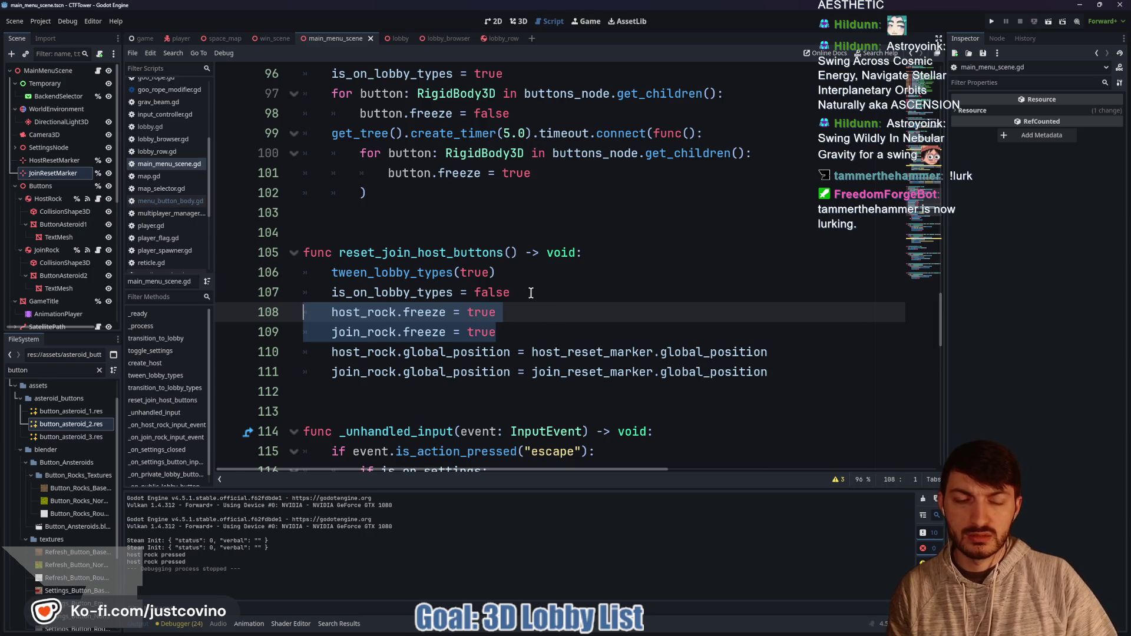
click(510, 135)
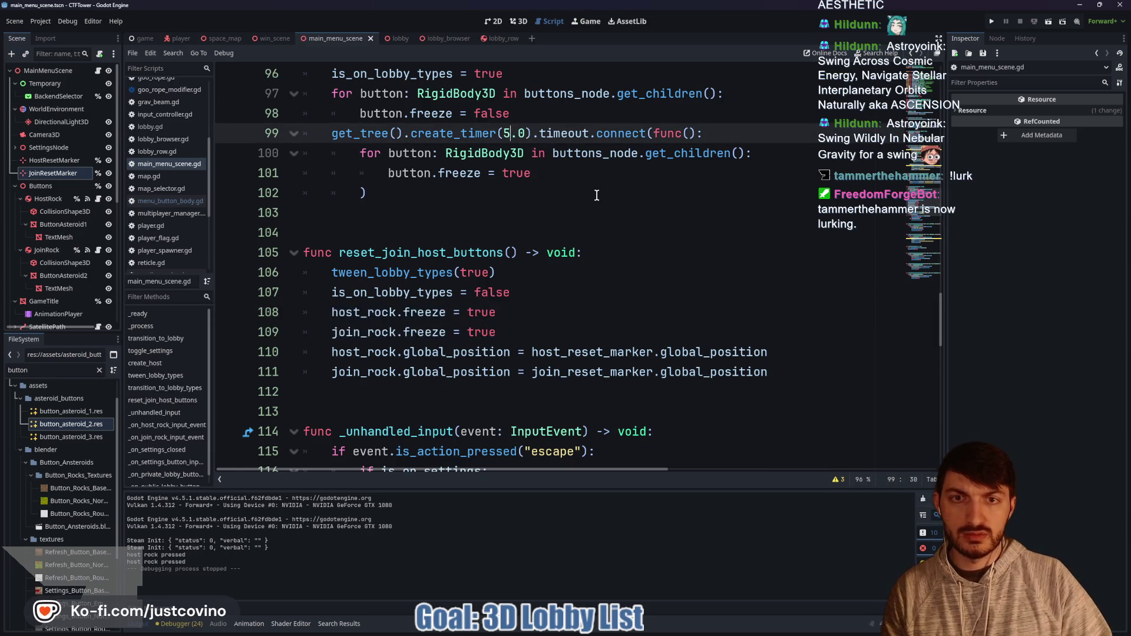
key(BackSpace)
text(3)
click(564, 170)
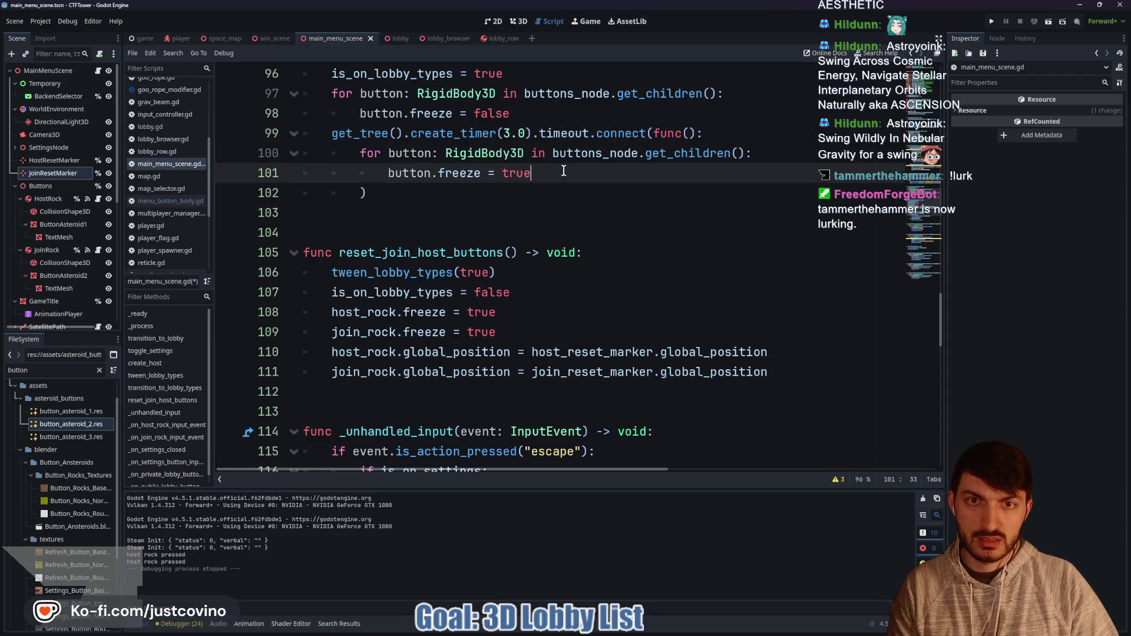
key(ctrl+s)
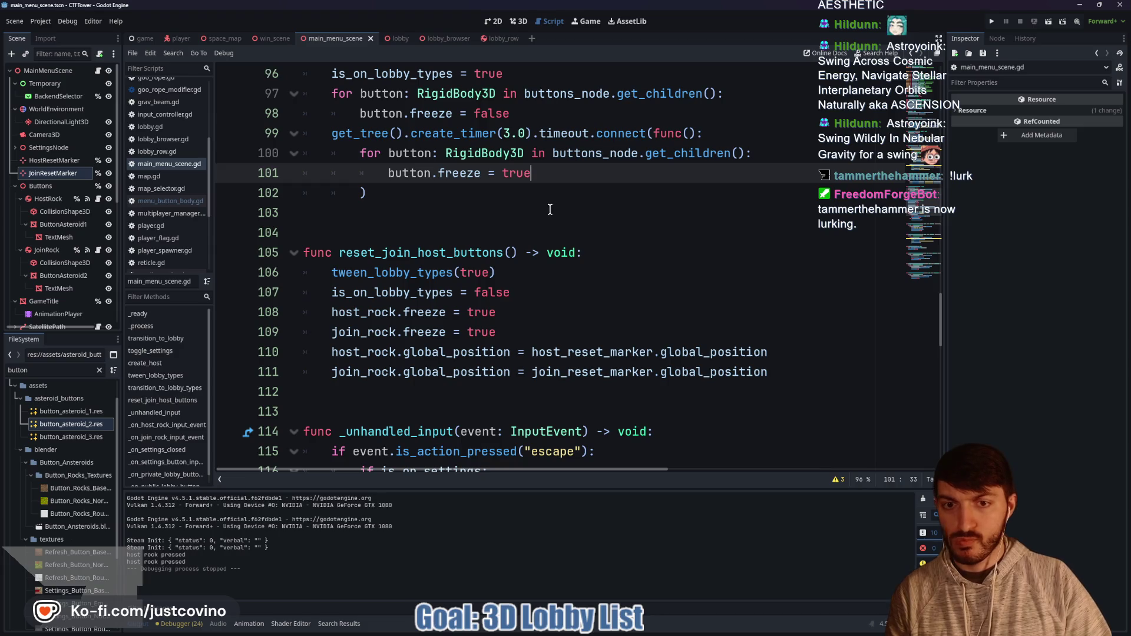
click(538, 322)
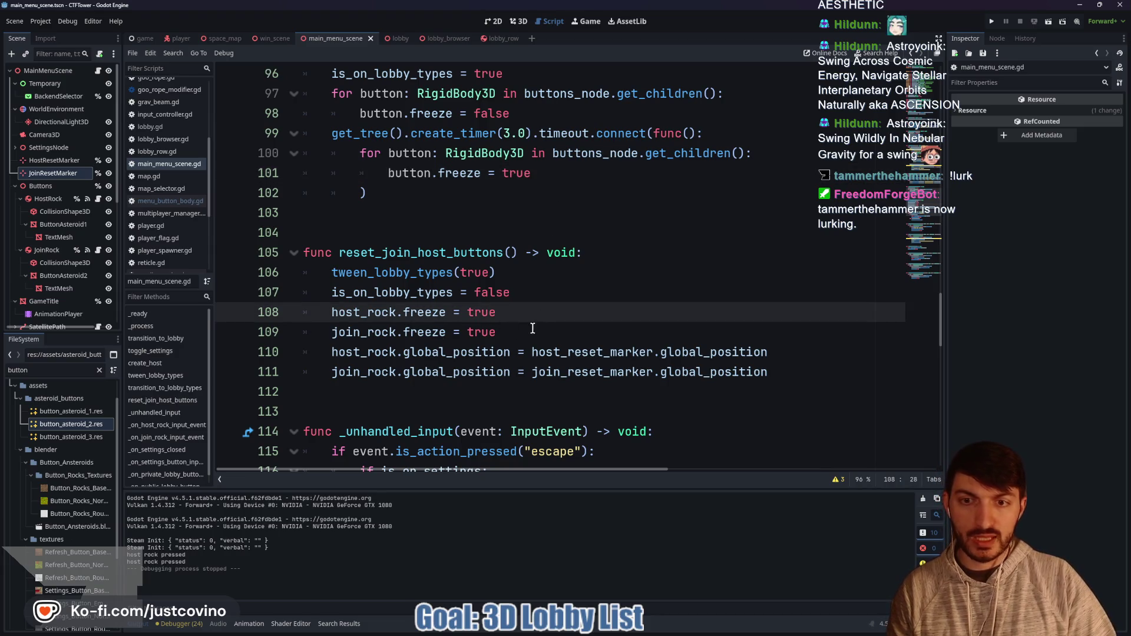
click(542, 328)
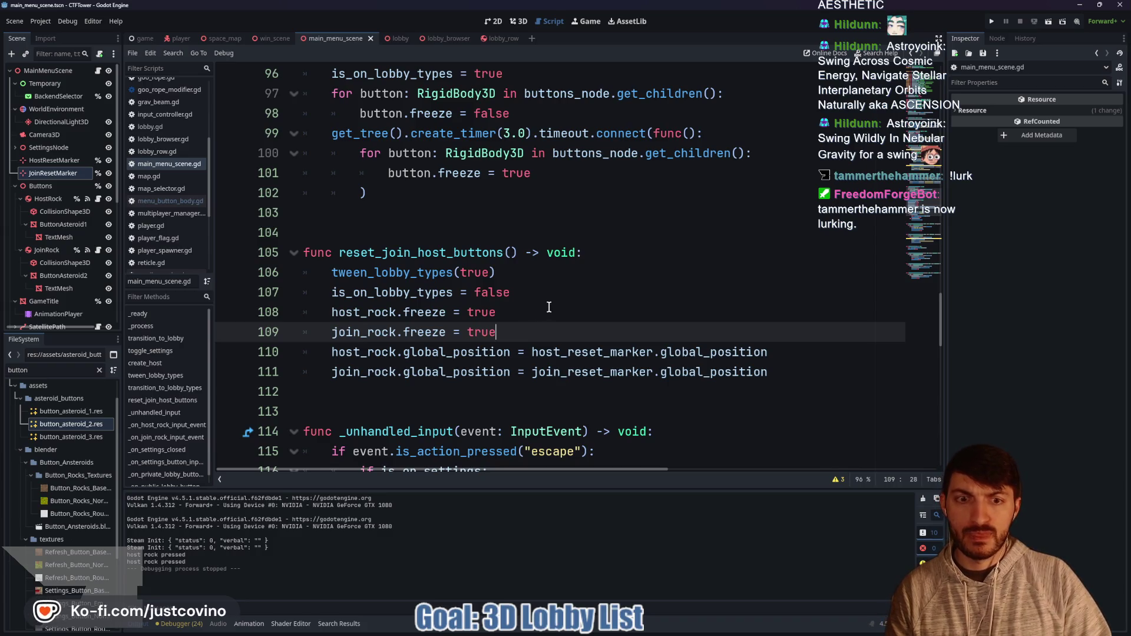
click(990, 23)
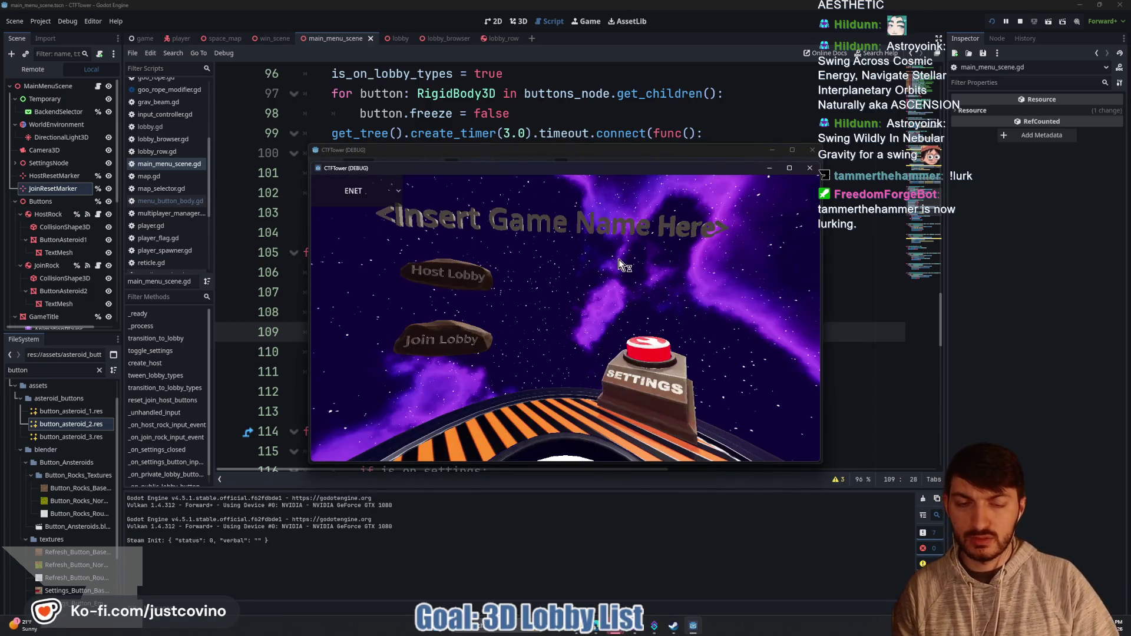
Press the Host Lobby rock, back out with Escape, then stop the running game.
click(511, 273)
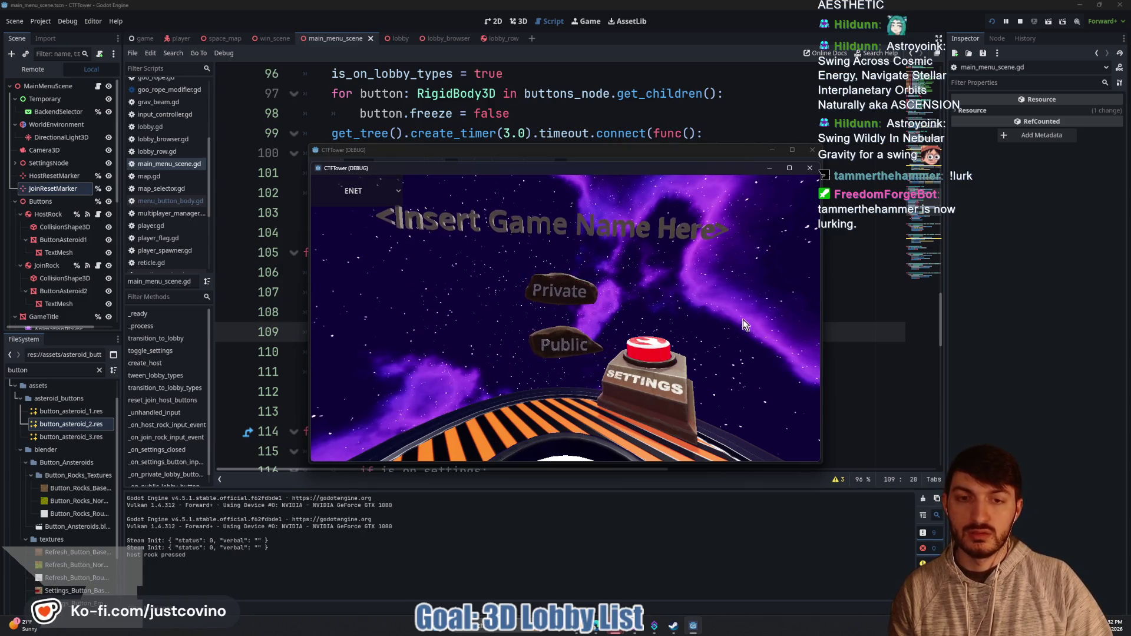
key(Escape)
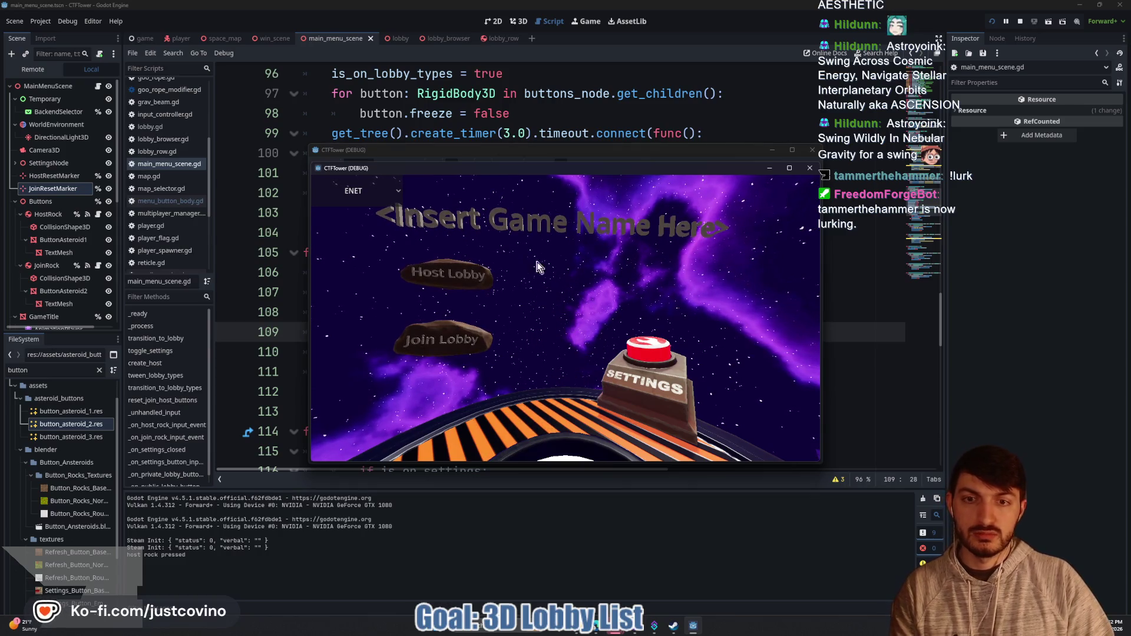
click(1019, 23)
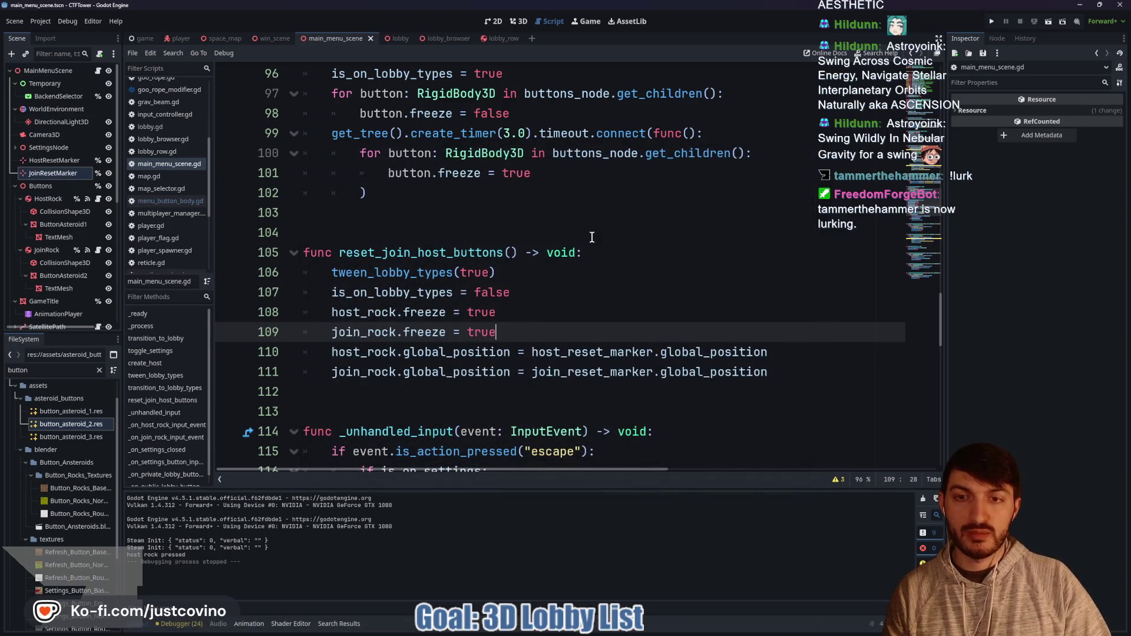
Add 'var tween = create_tween()' on a new line after line 109.
scroll(547, 274, down, 3)
click(562, 171)
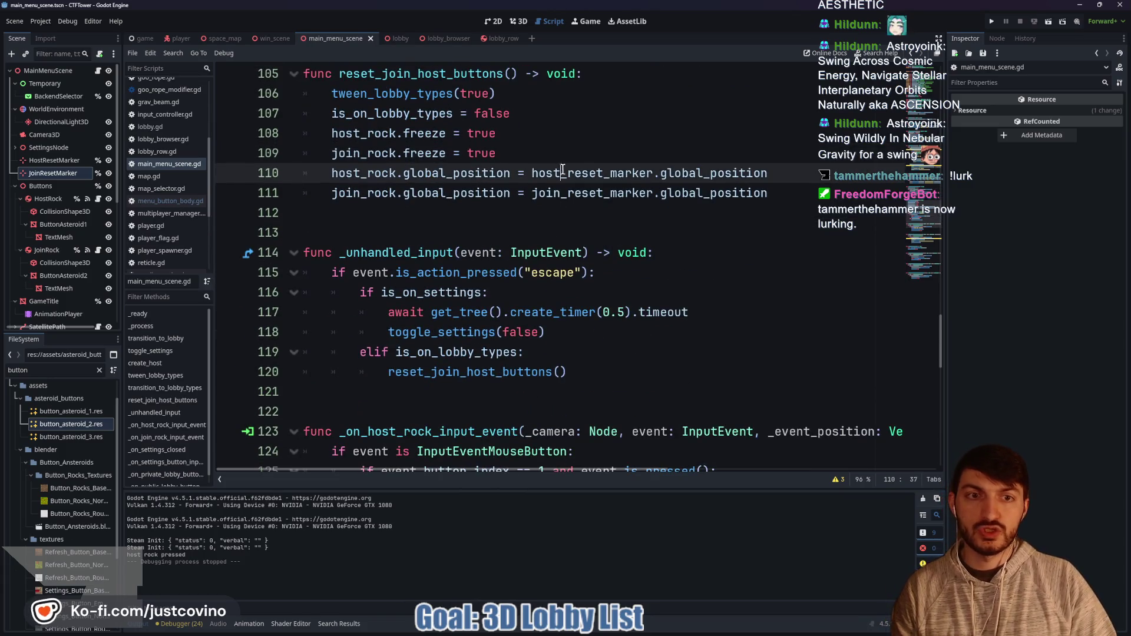
click(535, 163)
scroll(539, 162, up, 1)
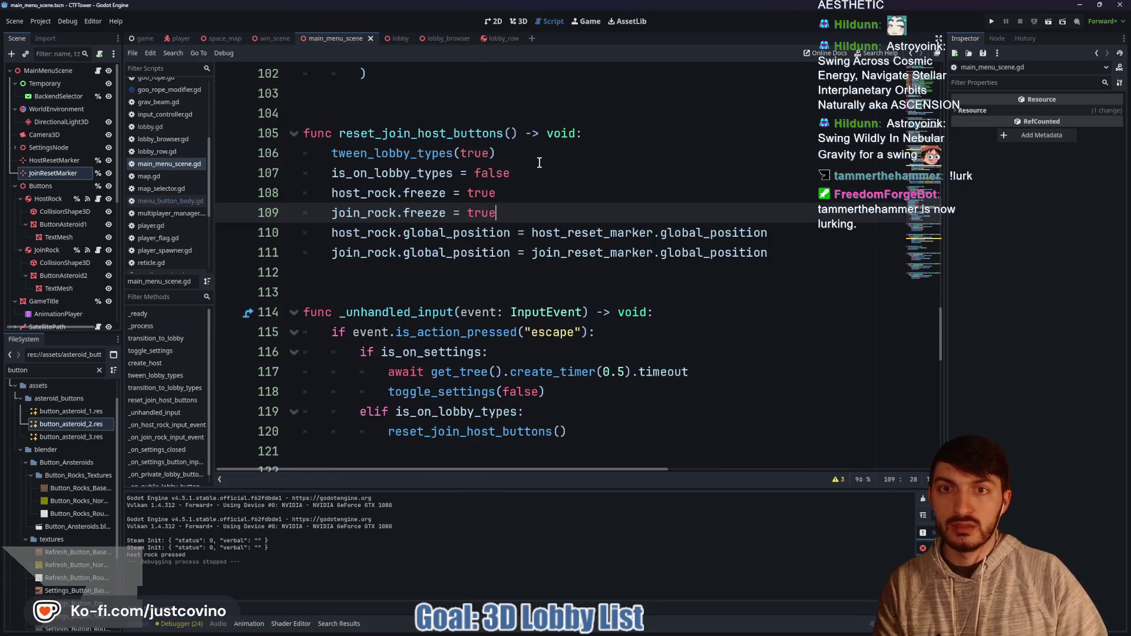
scroll(519, 177, down, 1)
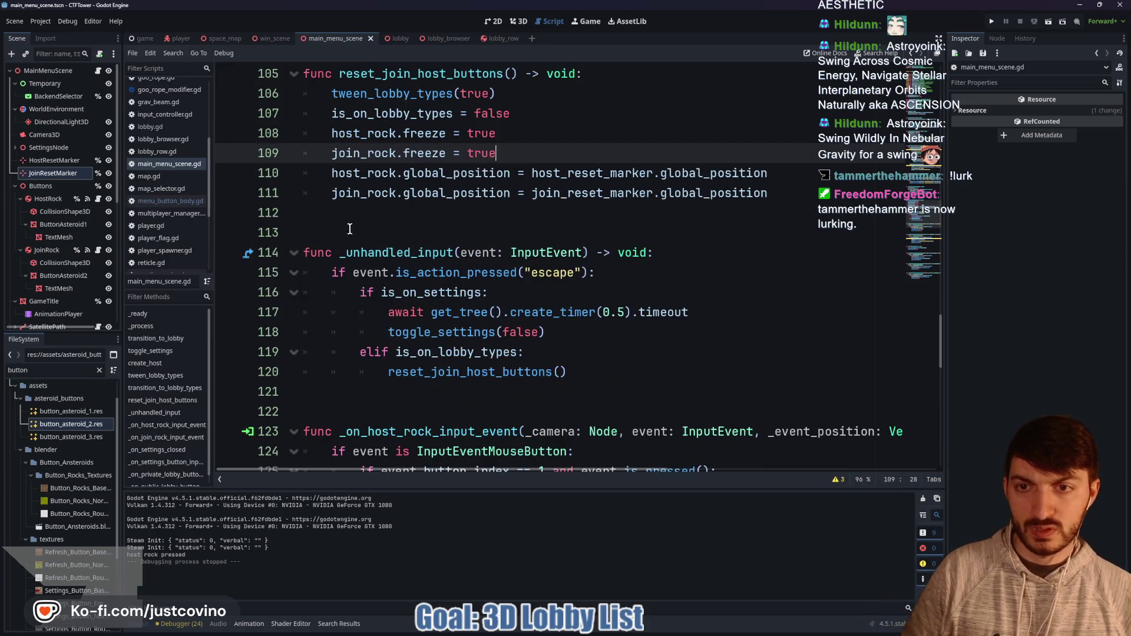
key(Return)
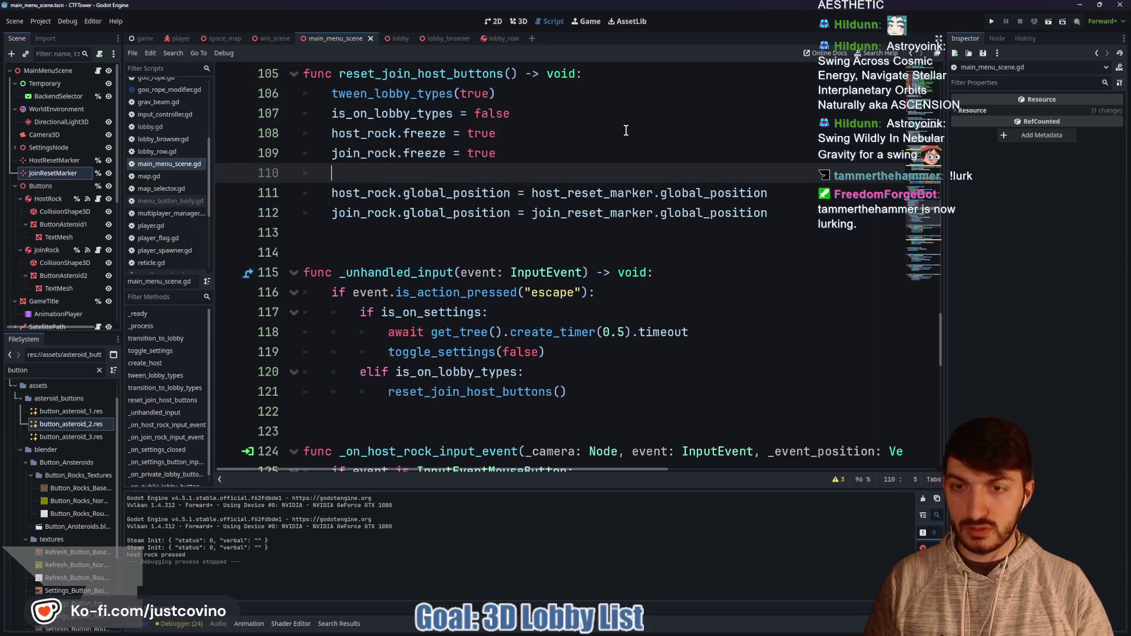
text(var tween)
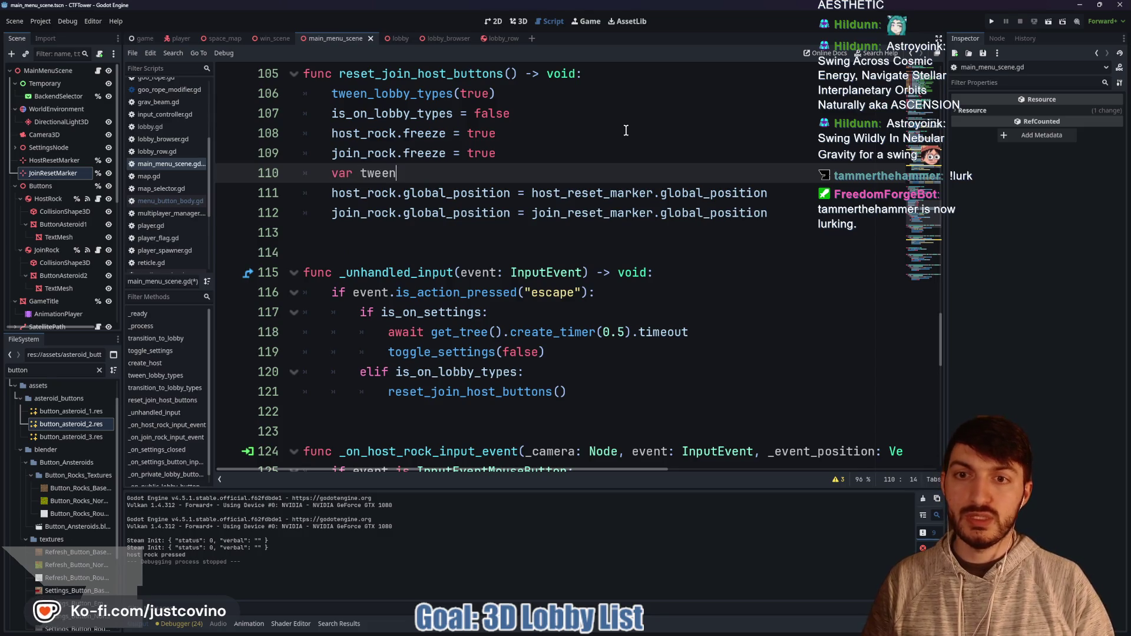
text( = create)
key(Down)
key(Return)
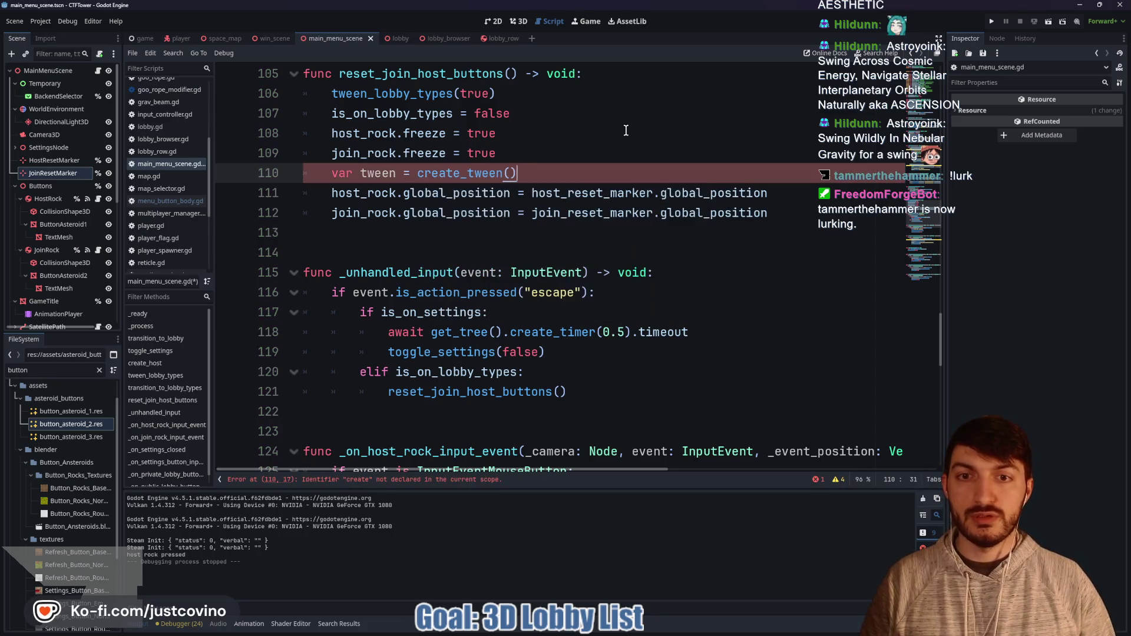
key(Return)
Add tween.tween_property moving host_rock's global_position to host_reset_marker.global_position over 0.5 seconds.
text(tween.tween_prop)
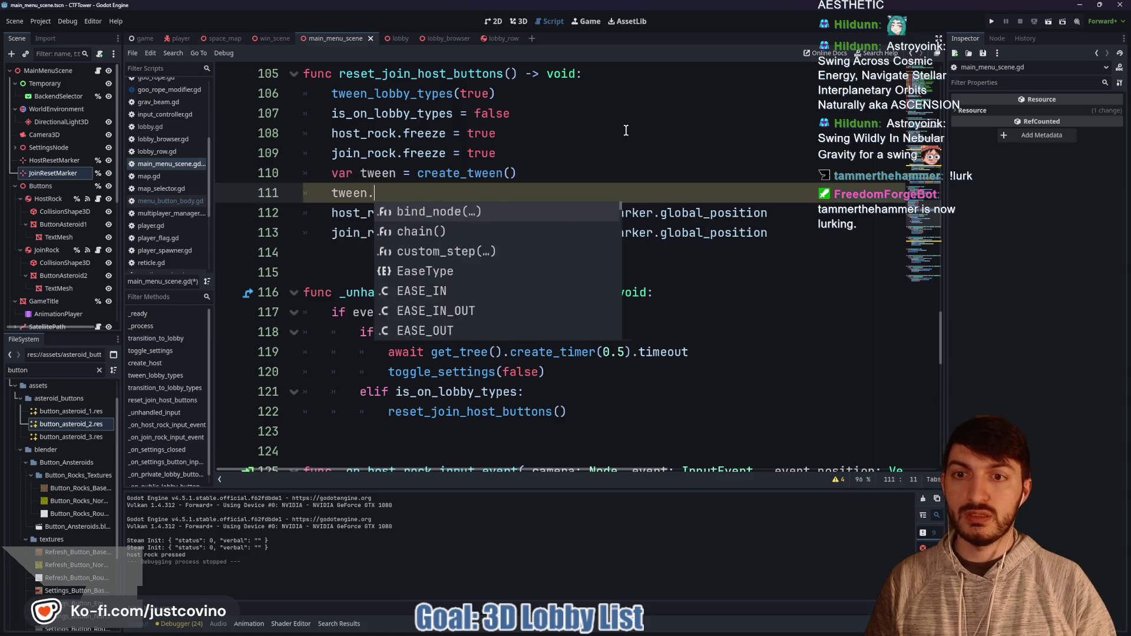
key(Return)
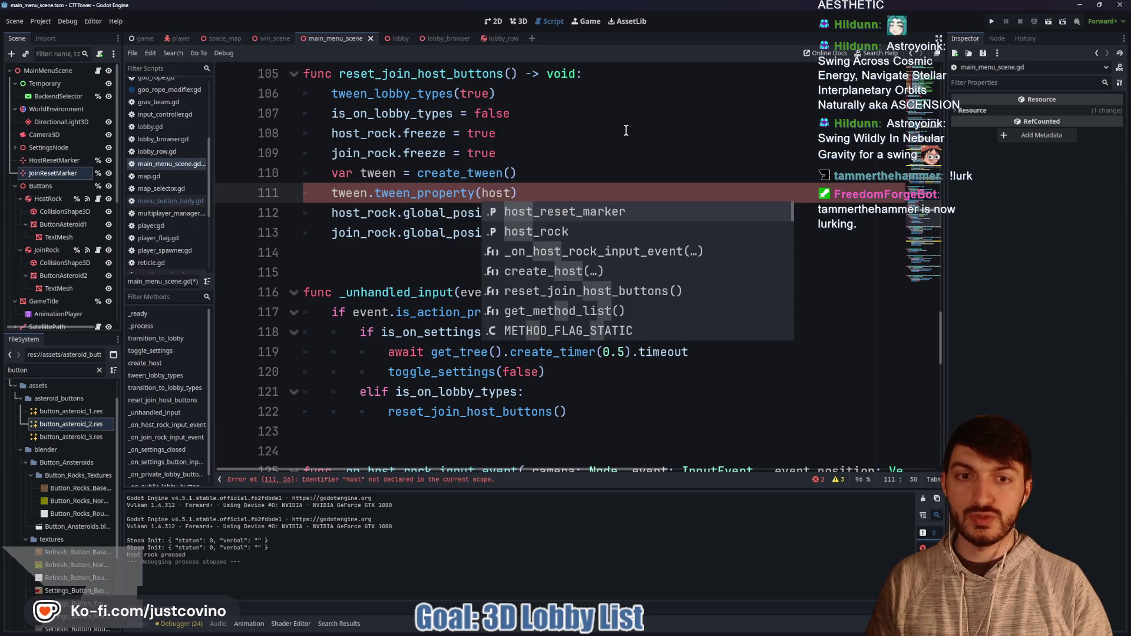
key(Down)
key(Return)
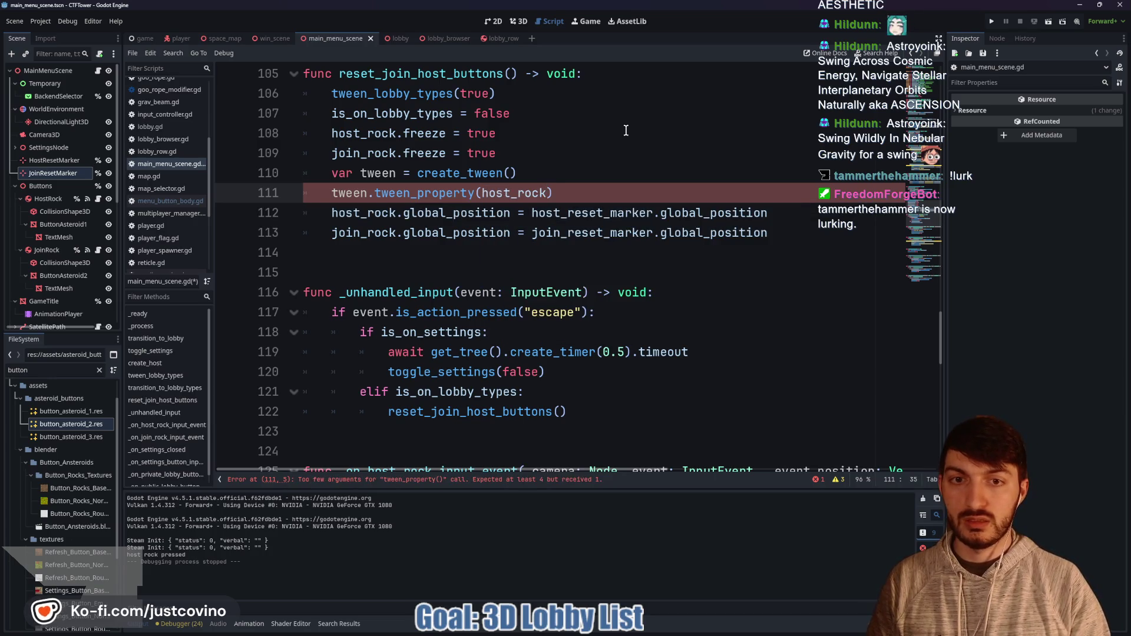
text(, "global)
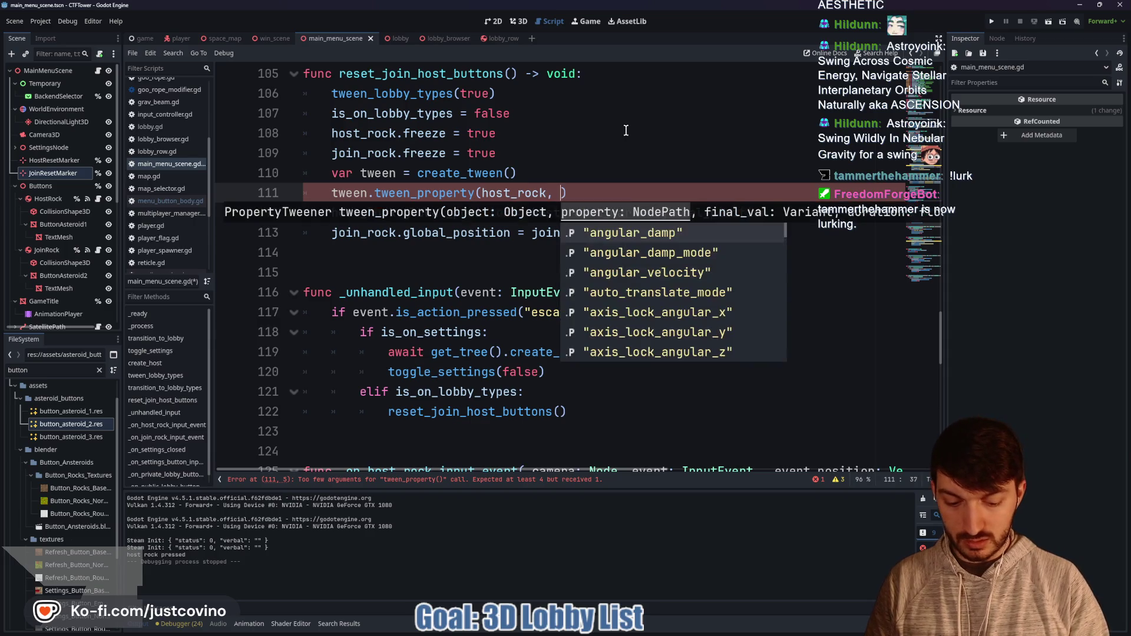
key(Down)
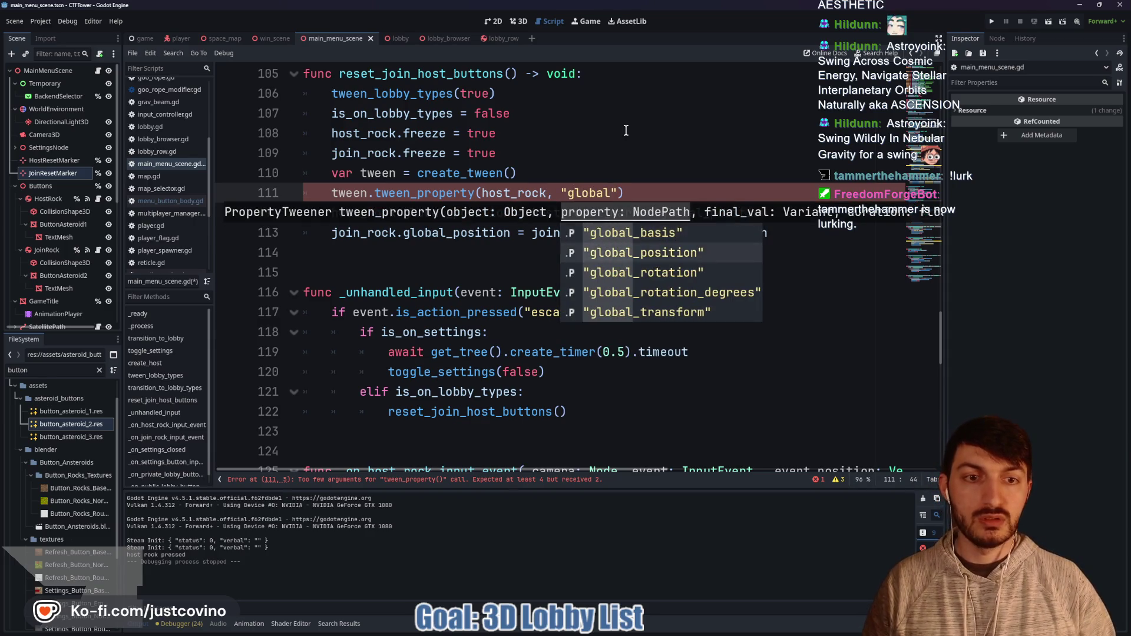
key(Return)
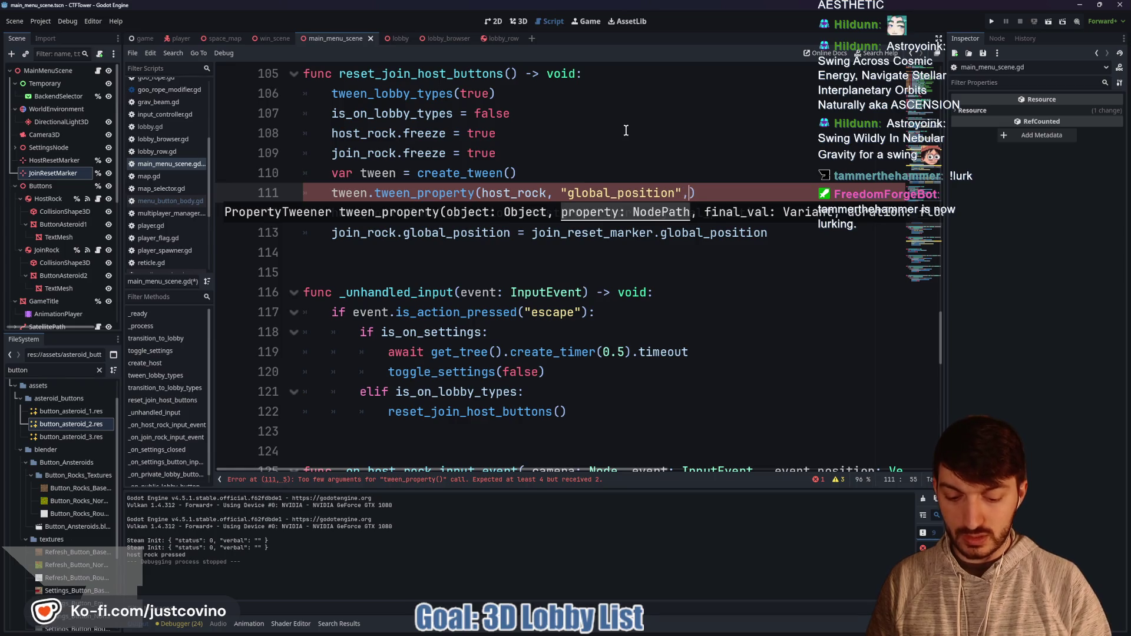
text(host)
key(Return)
text(.global_)
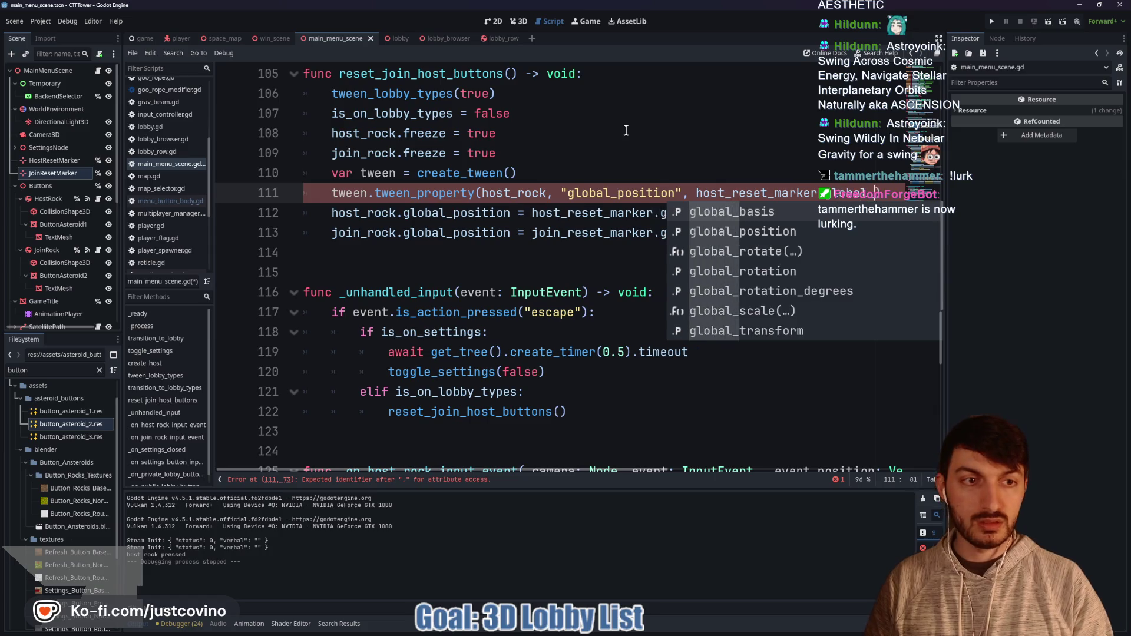
key(Down)
key(Return)
text(, )
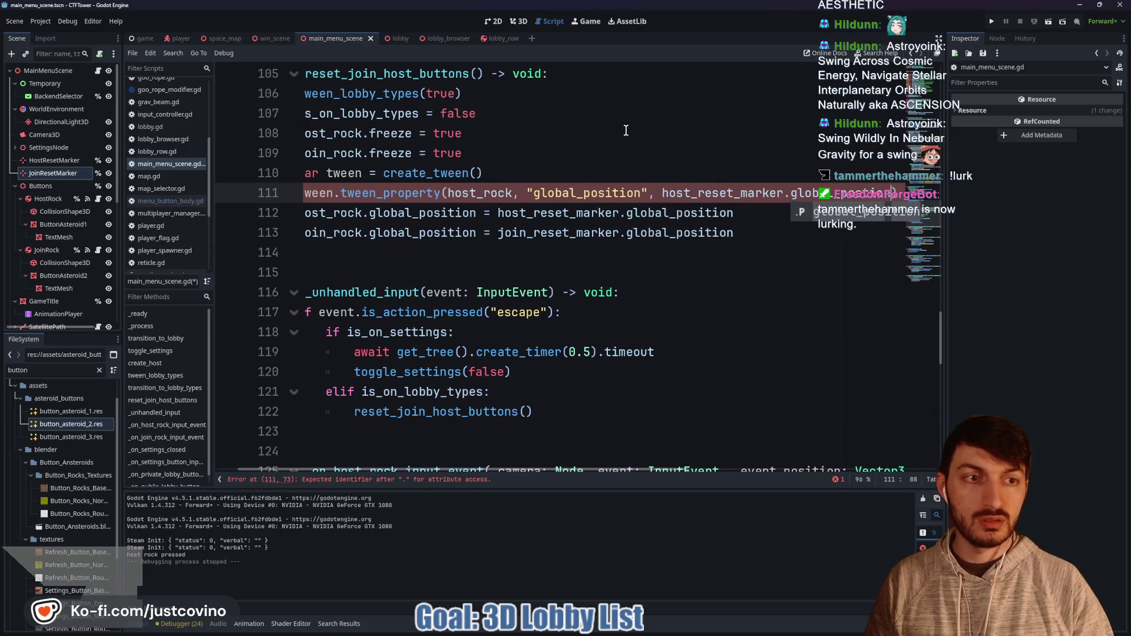
text(0.)
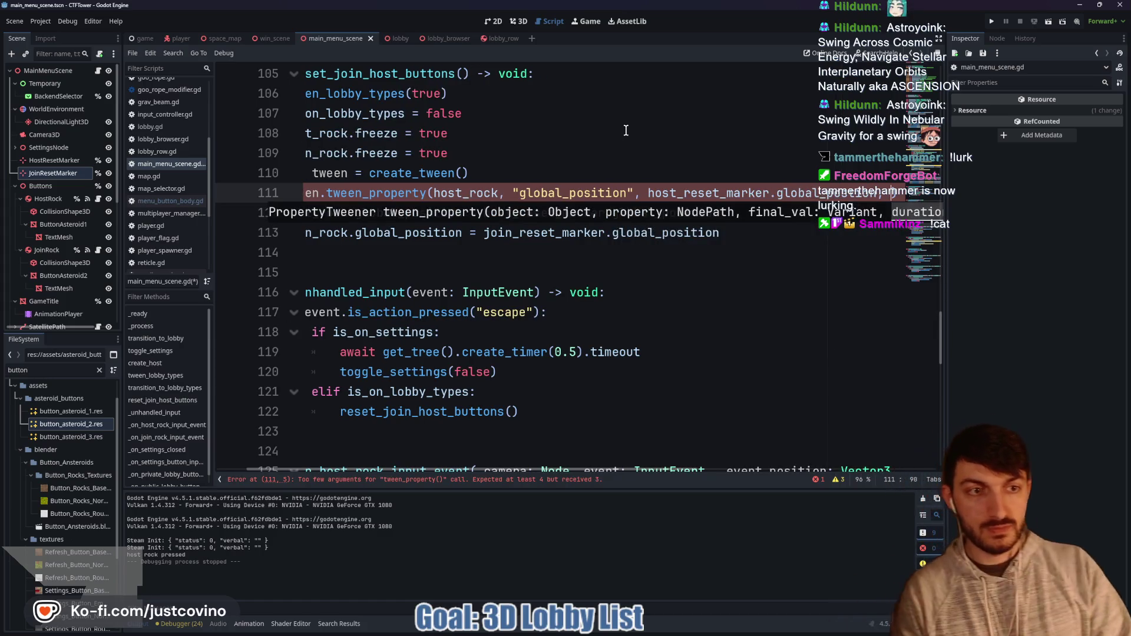
text(0.5)
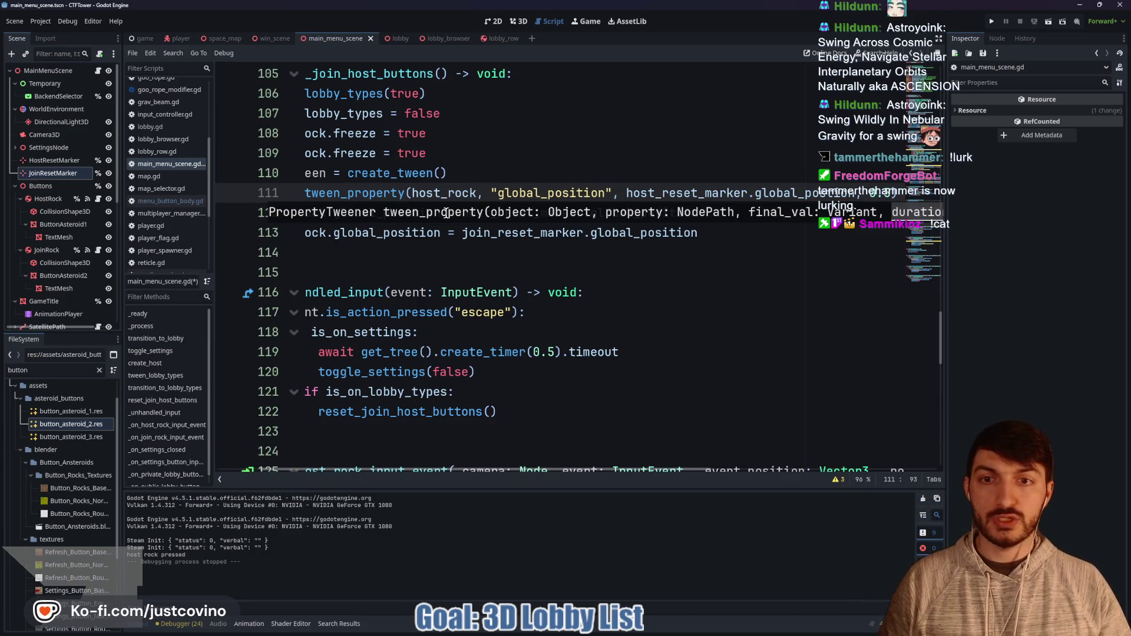
Delete the old direct host_rock assignment on line 112.
click(405, 193)
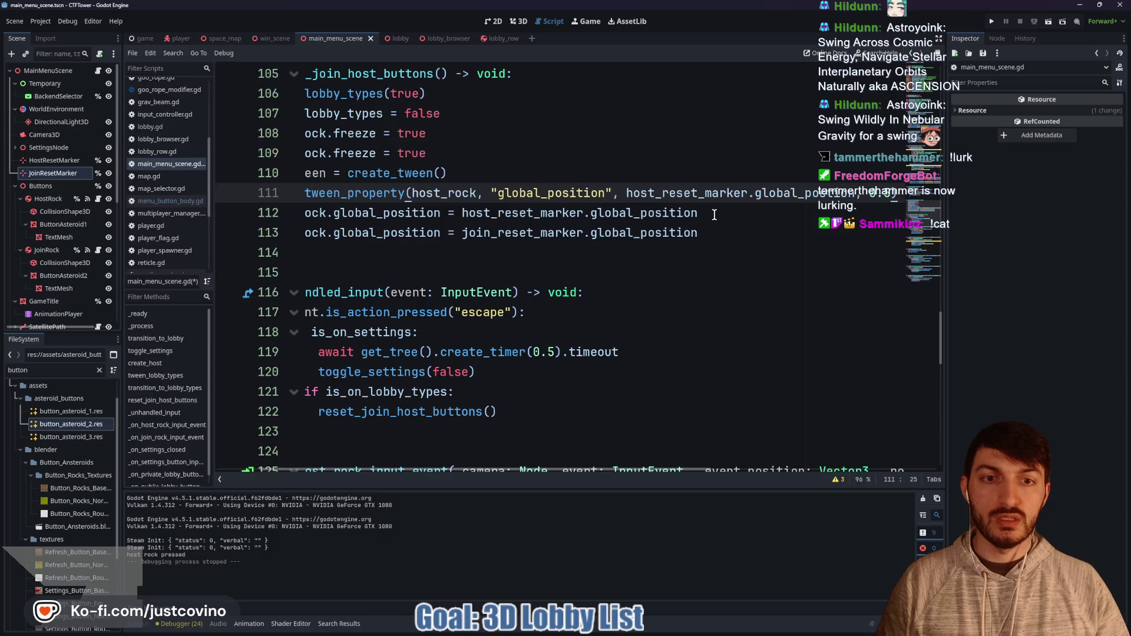
click(284, 227)
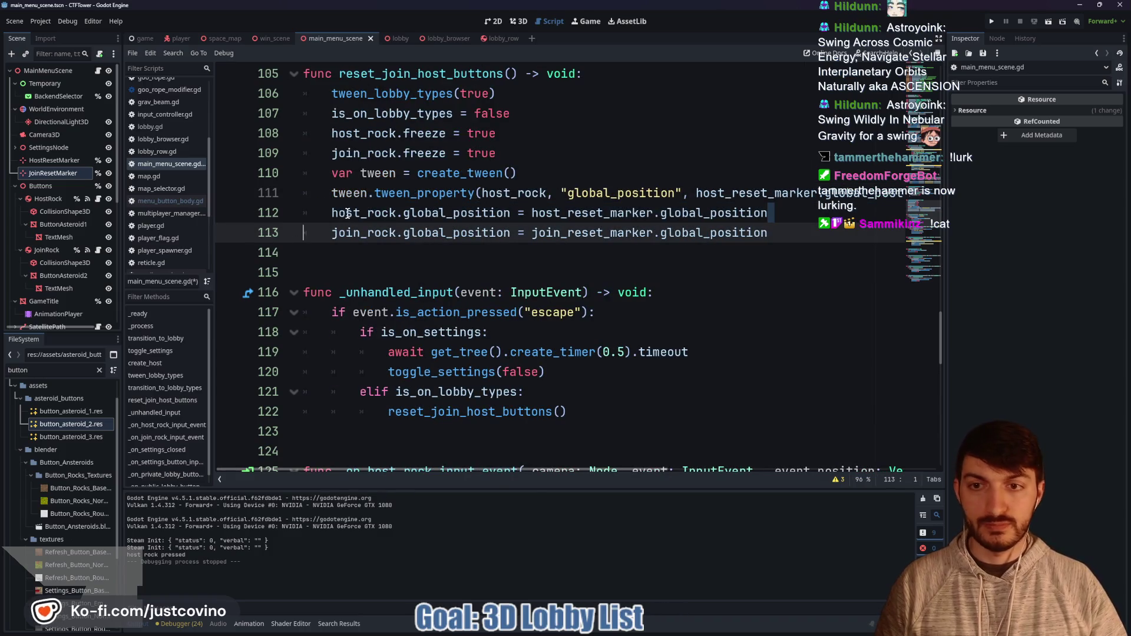
drag(331, 211, 779, 210)
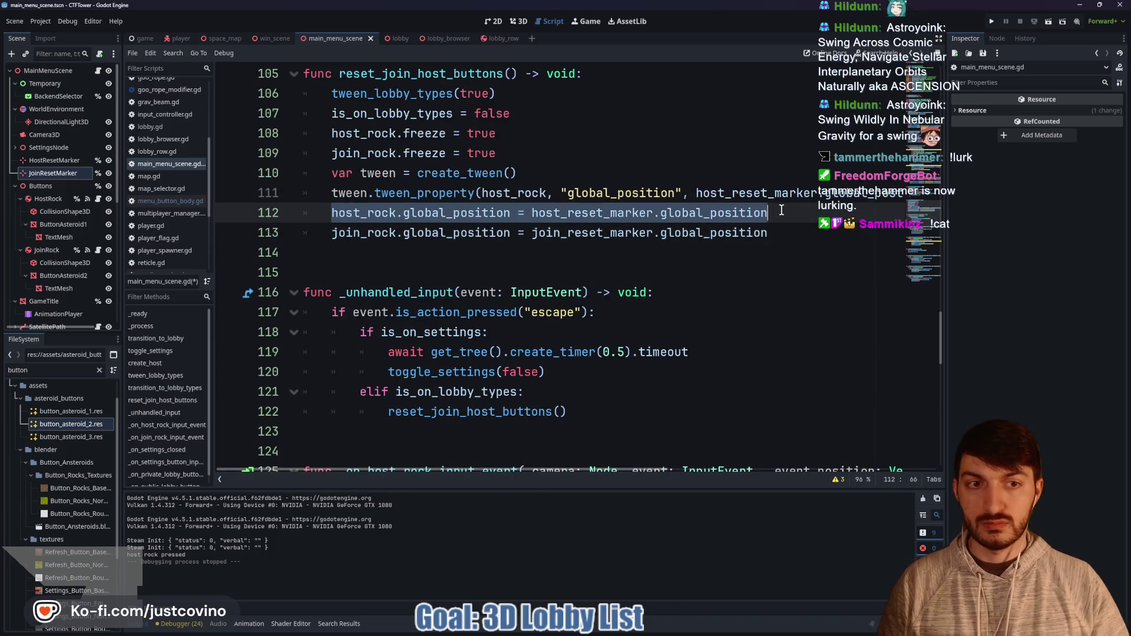
key(BackSpace)
Add tween.parallel().tween_property(join_rock, "global_position", join_reset_marker.global_position, 0.5).
text(tween.)
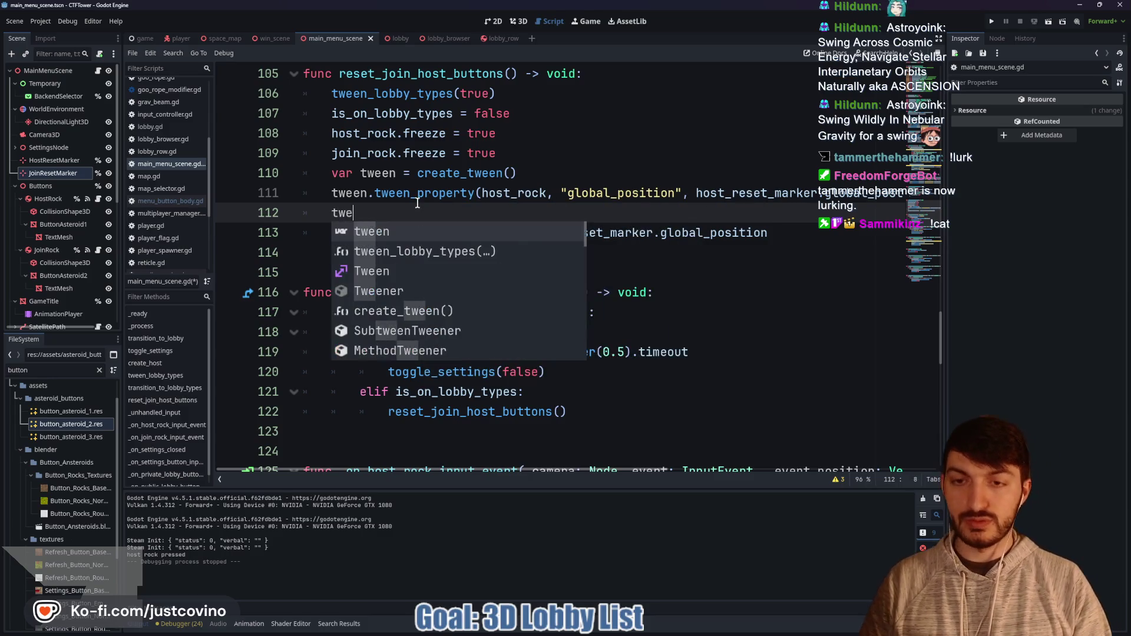
text(para)
key(Return)
text(.tween_pro)
key(Return)
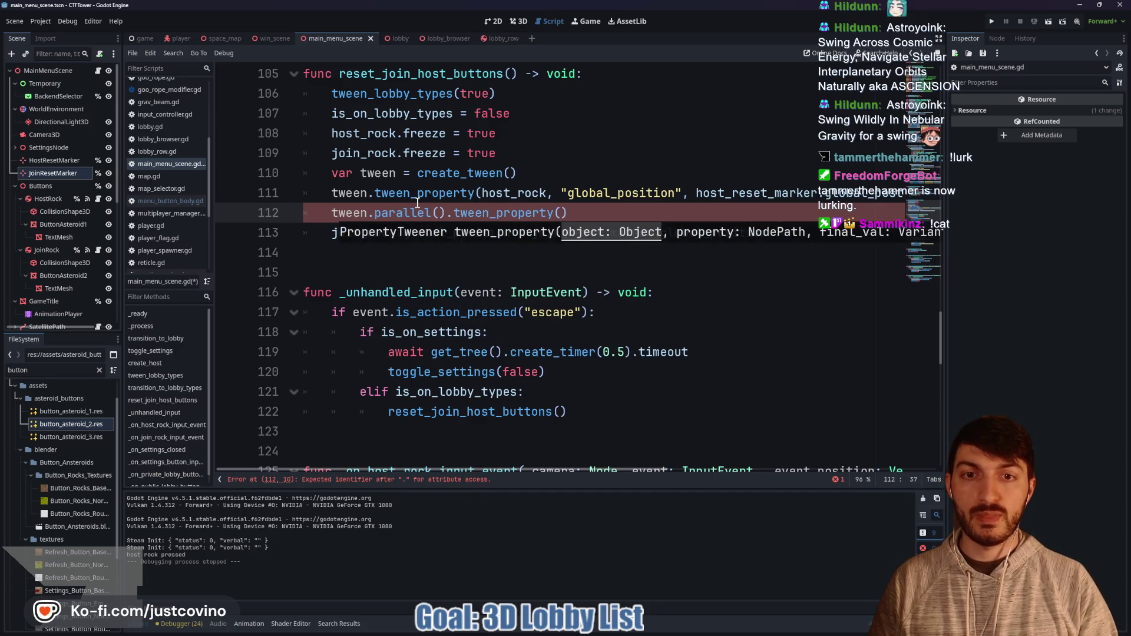
text(joi)
key(Down)
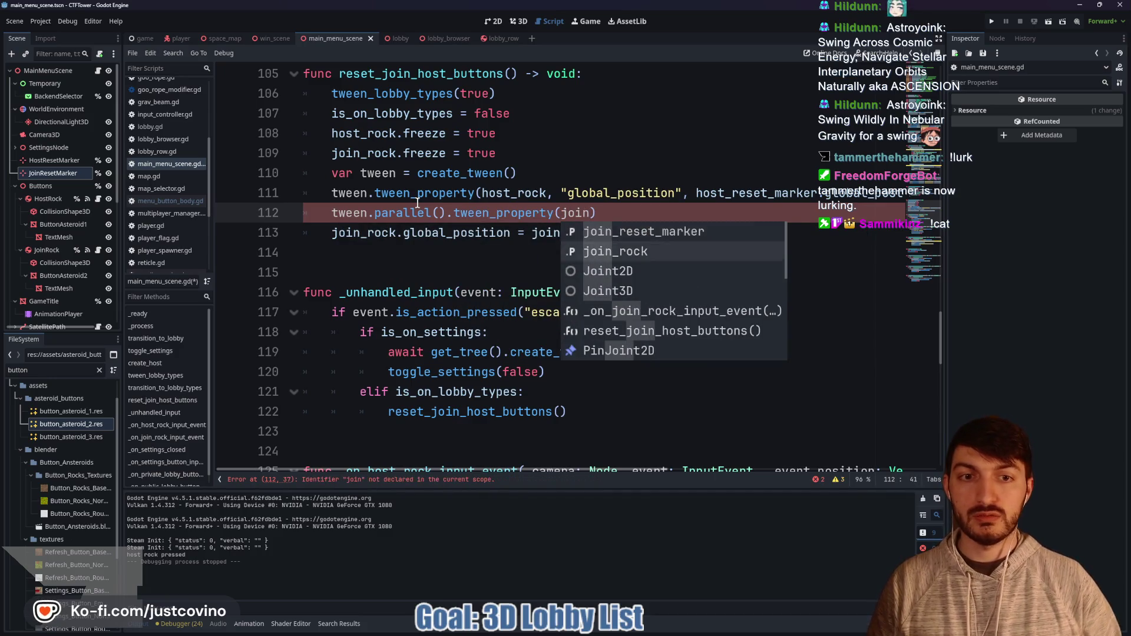
key(Return)
text(, "globa)
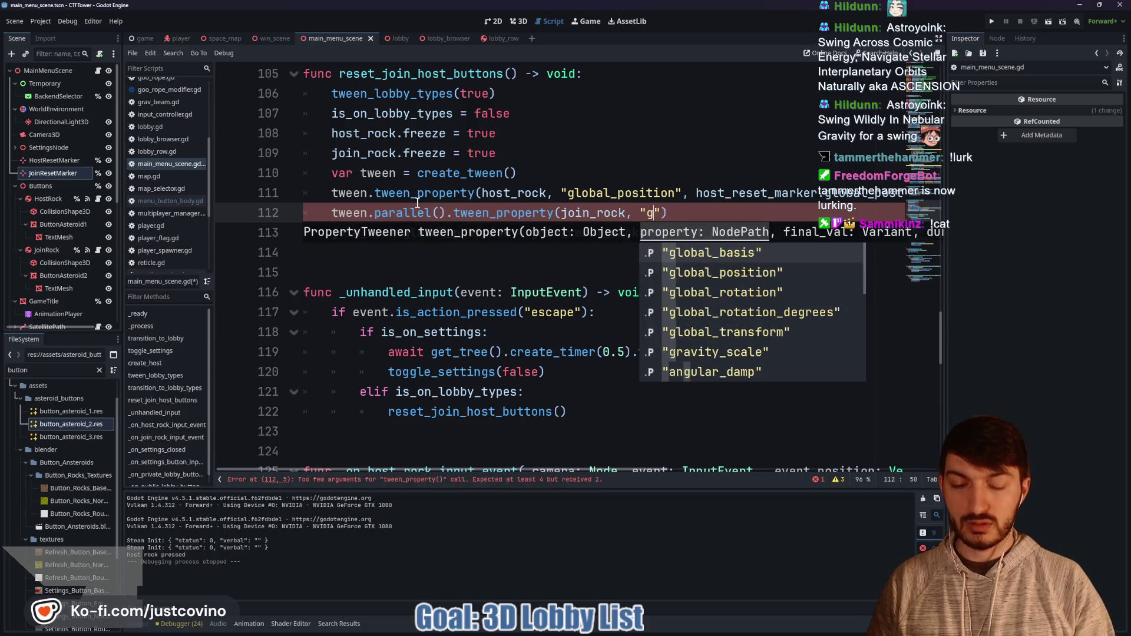
text(l_position)
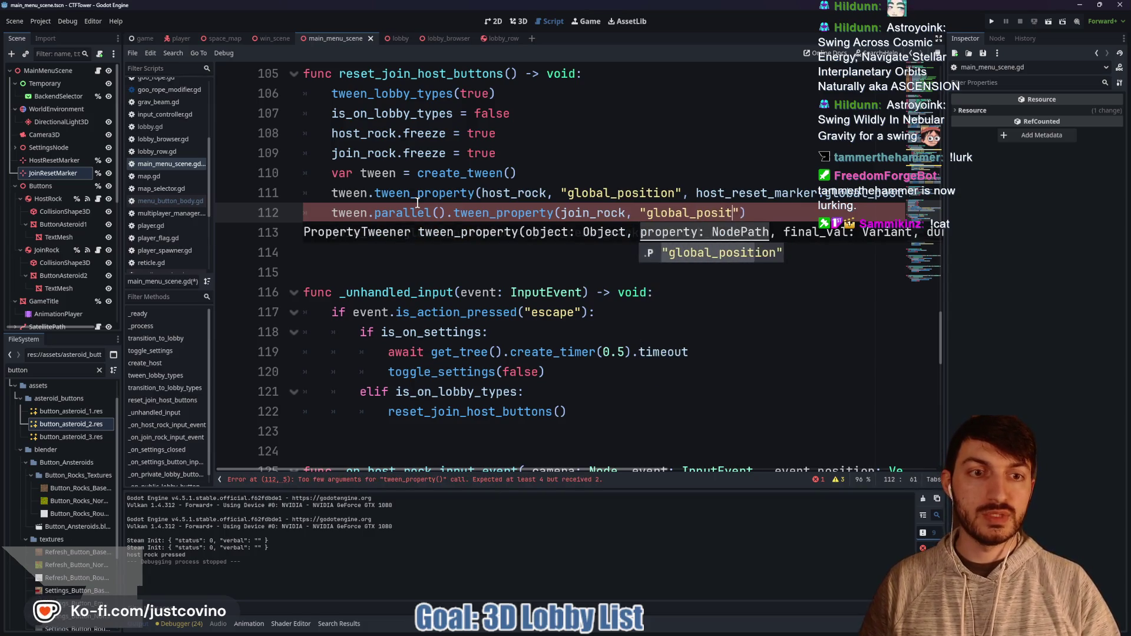
text(", )
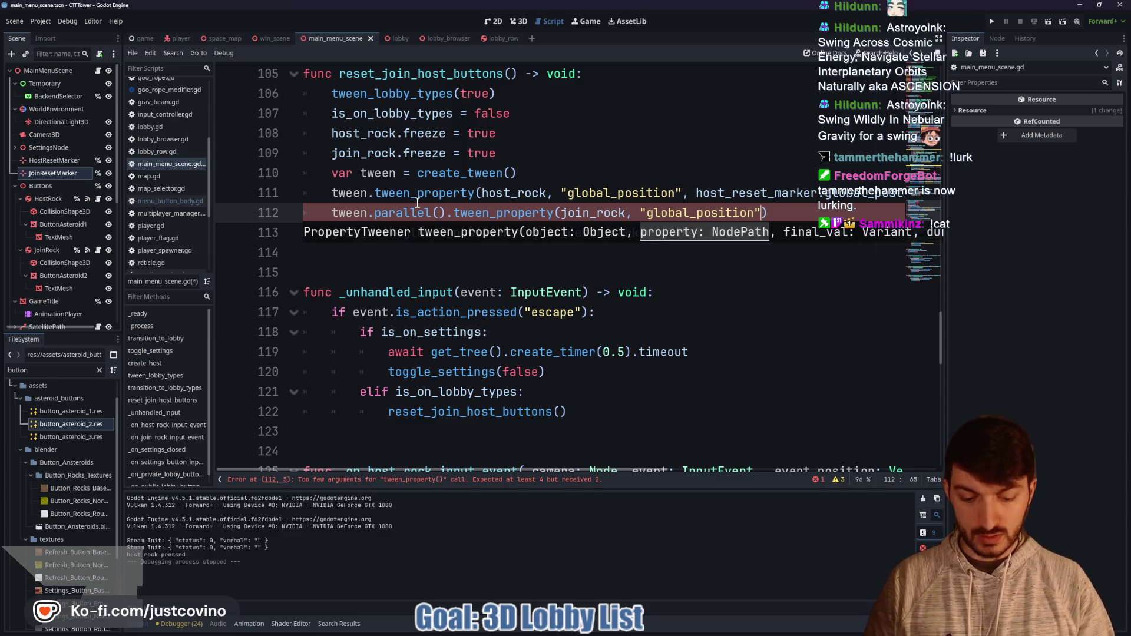
text(join_reset_marker.gl)
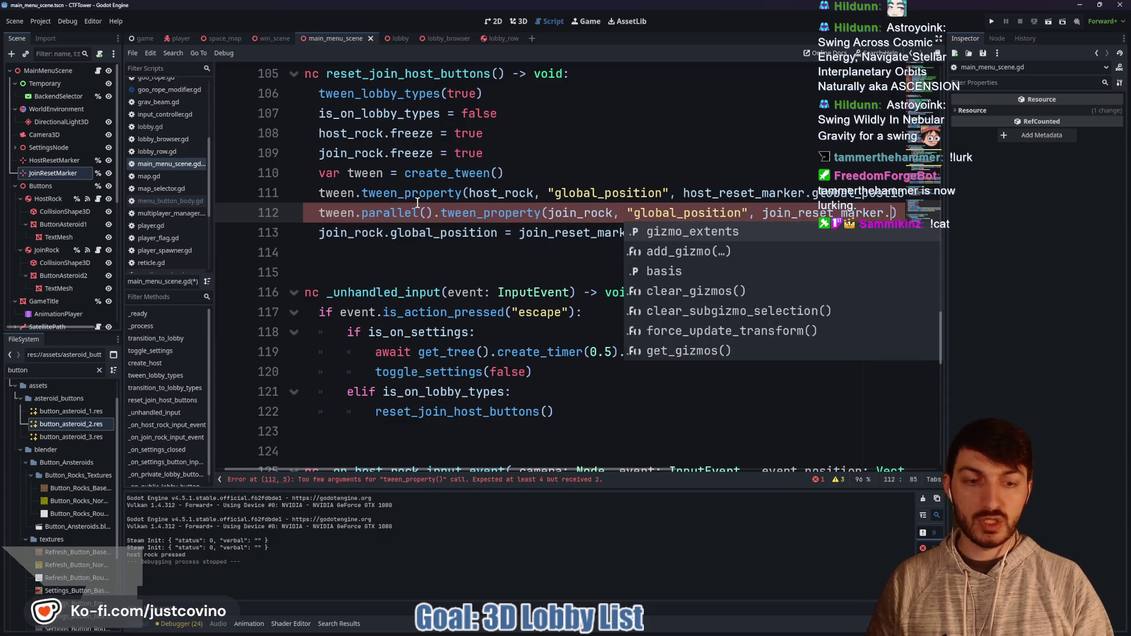
text(obal_position, )
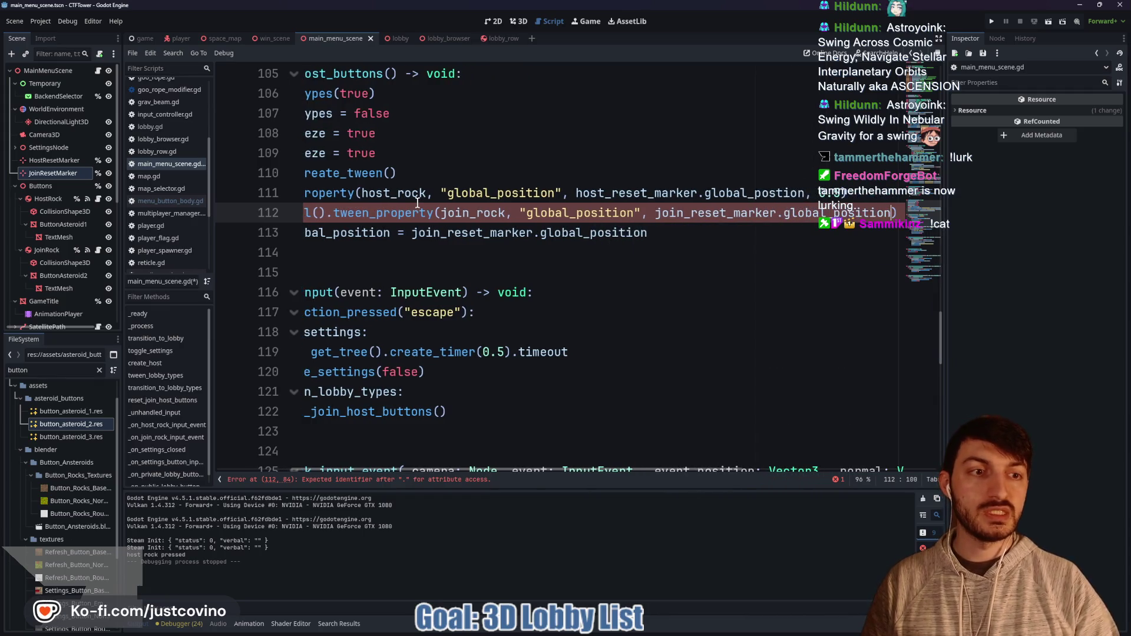
text(0.5)
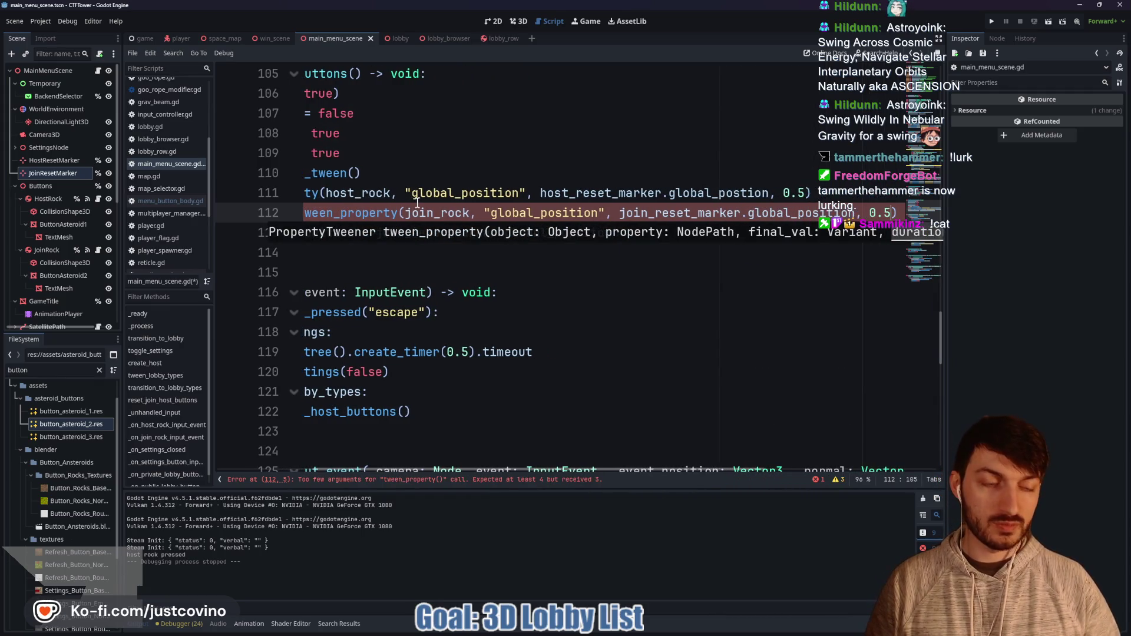
Delete the old join_rock assignment line and run the game with F5.
click(536, 257)
drag(792, 233, 304, 232)
key(BackSpace)
key(BackSpace)
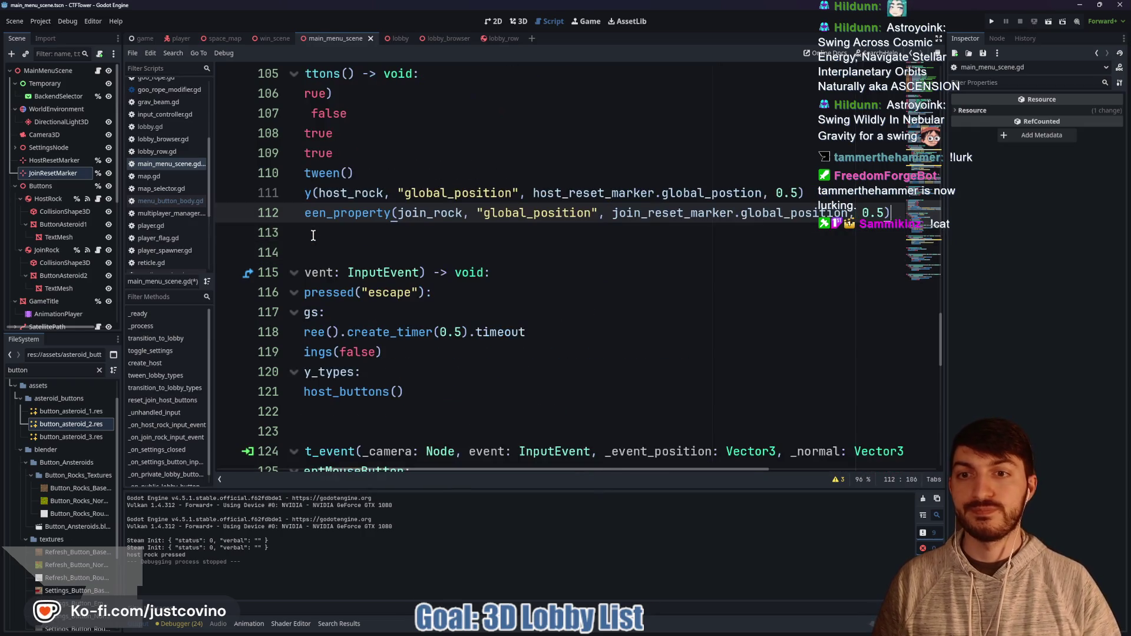
scroll(416, 243, left, 5)
click(355, 247)
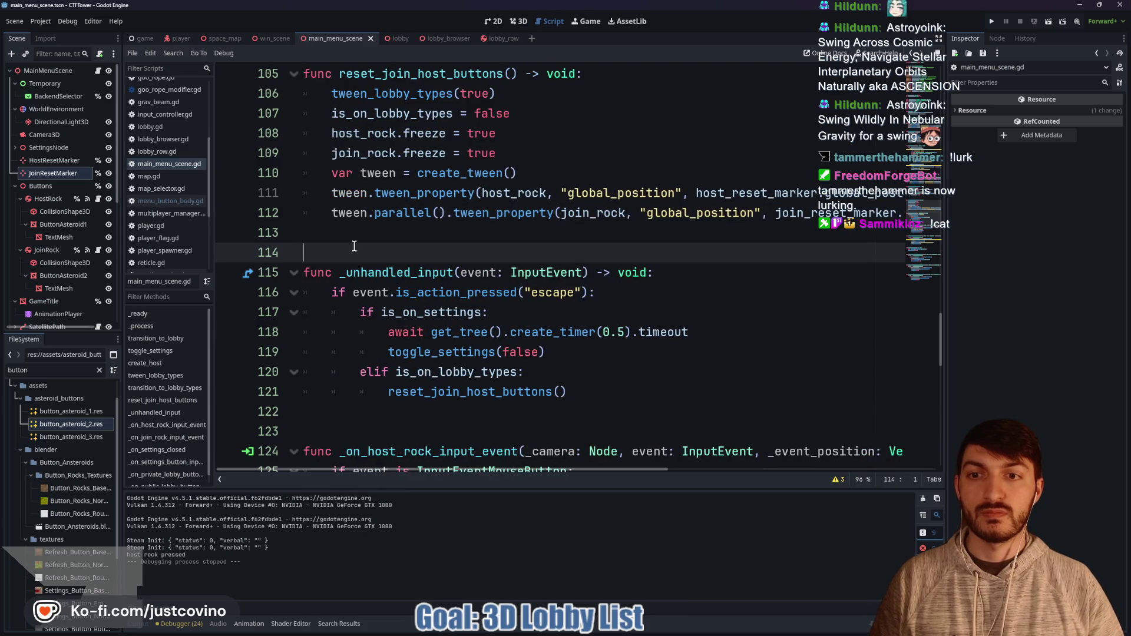
key(F5)
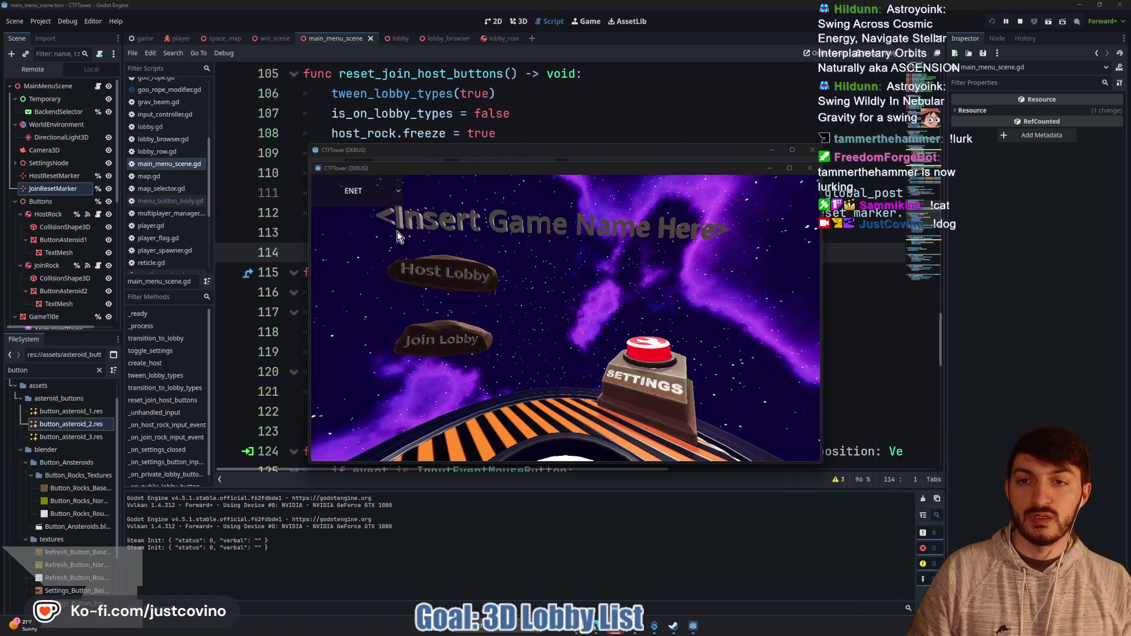
Move the game window to the top-left, press Host Lobby, then Escape to trigger the reset.
drag(442, 152, 195, 117)
click(176, 236)
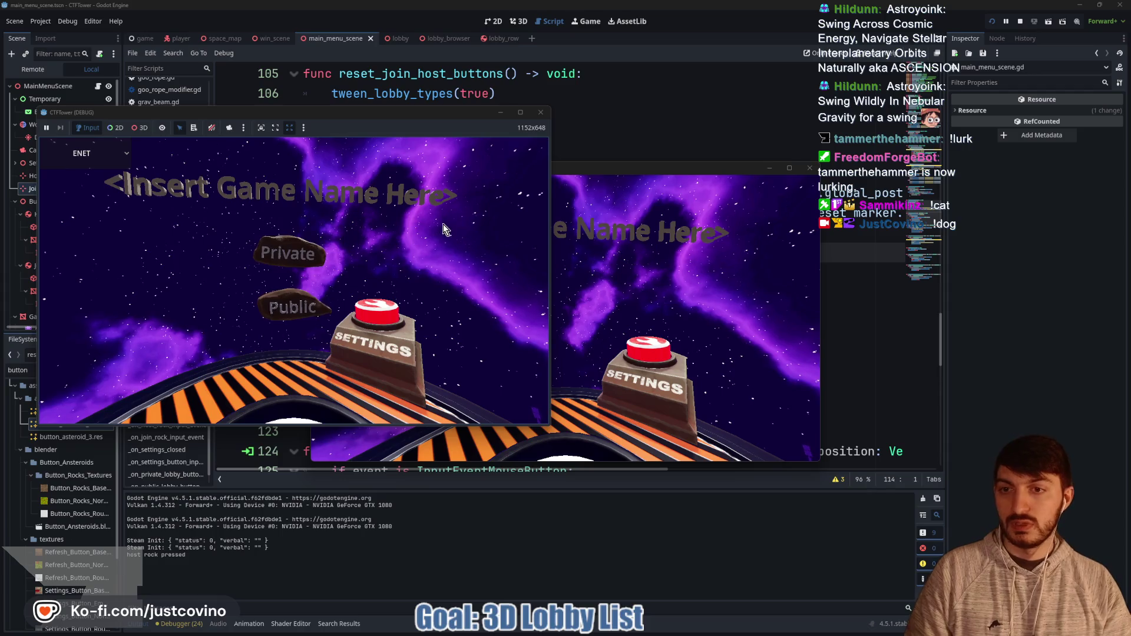
key(Escape)
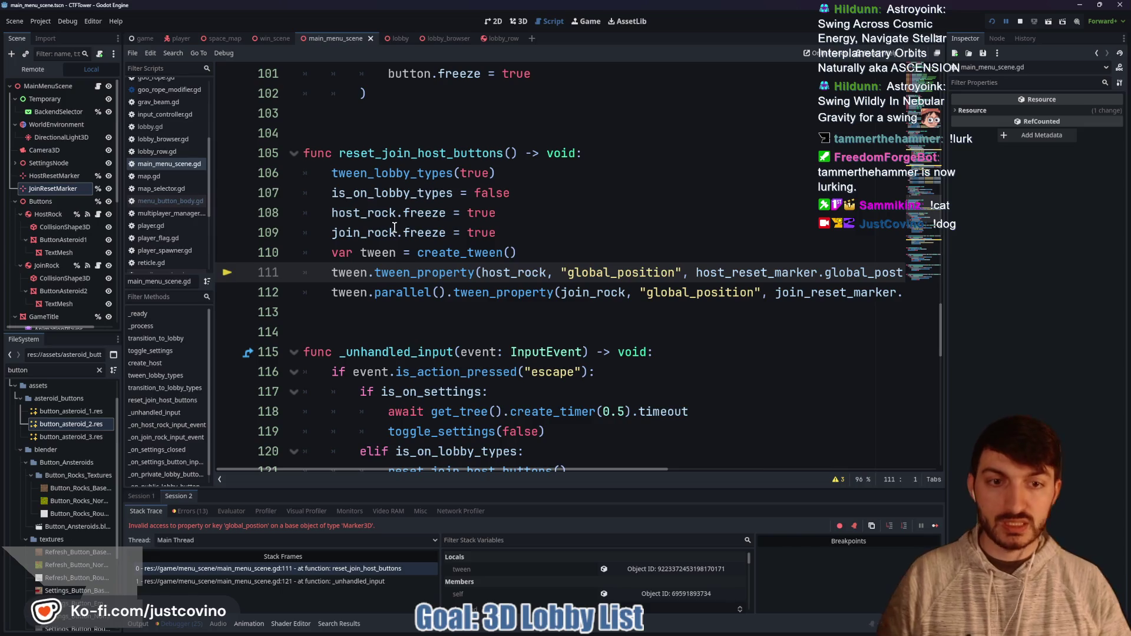
Correct 'global_postion' to 'global_position' on line 111, save, and rerun the game.
scroll(679, 283, right, 3)
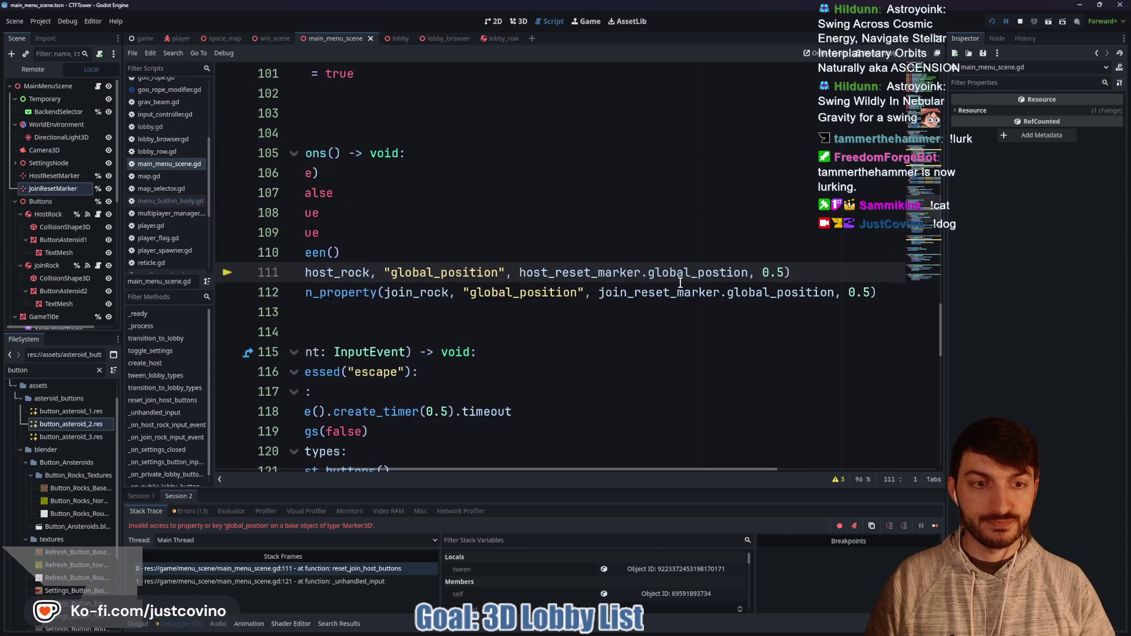
click(729, 281)
text(i)
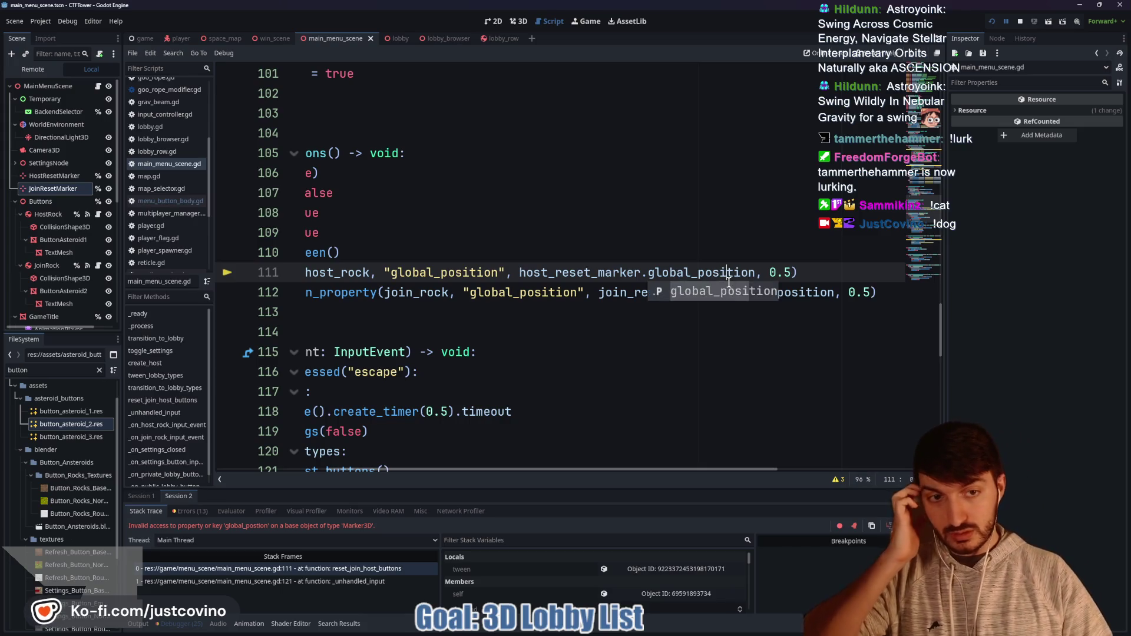
key(Return)
key(ctrl+s)
click(992, 23)
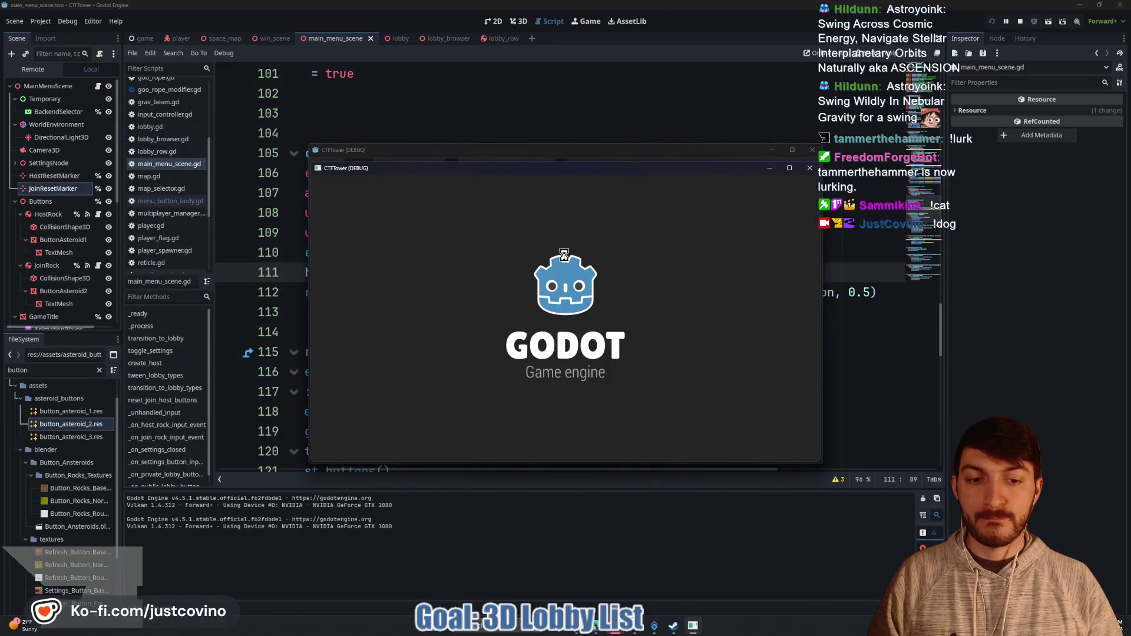
click(654, 626)
mouse_move(385, 147)
mouse_down()
mouse_move(406, 158)
mouse_move(0, 152)
mouse_up()
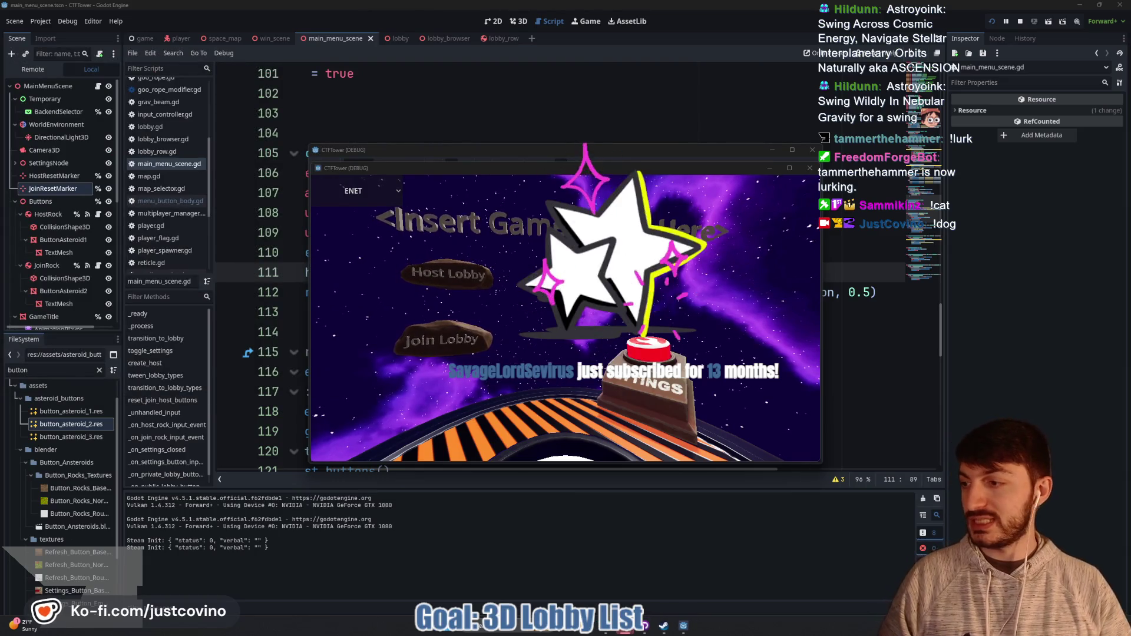
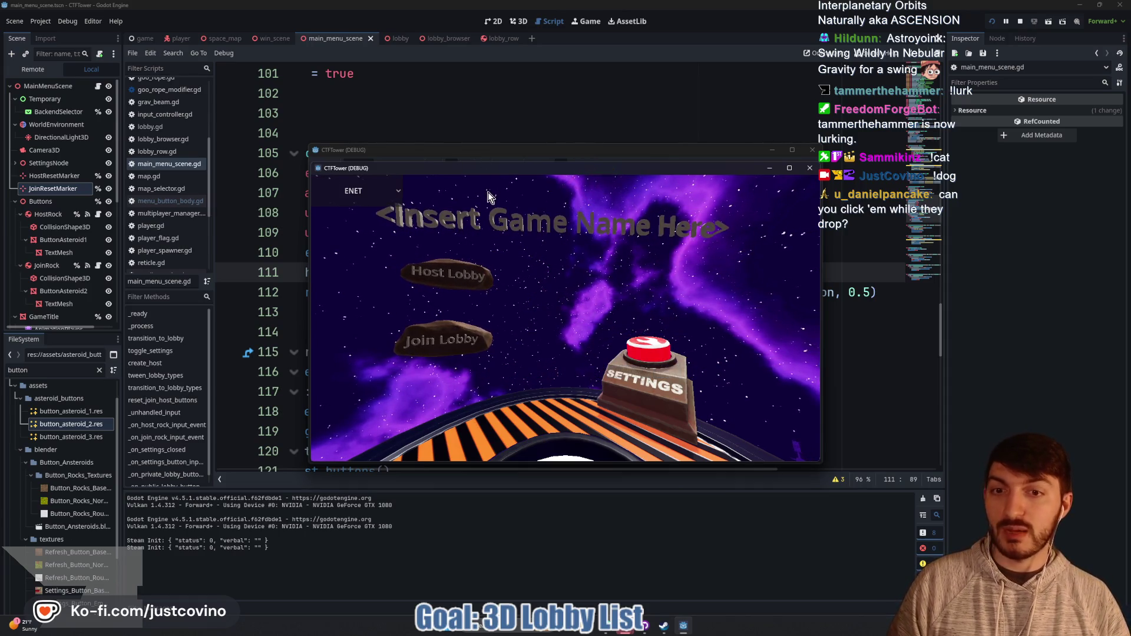
Test Host Lobby to see the Private and Public options, back out with Escape, then close the game.
click(447, 280)
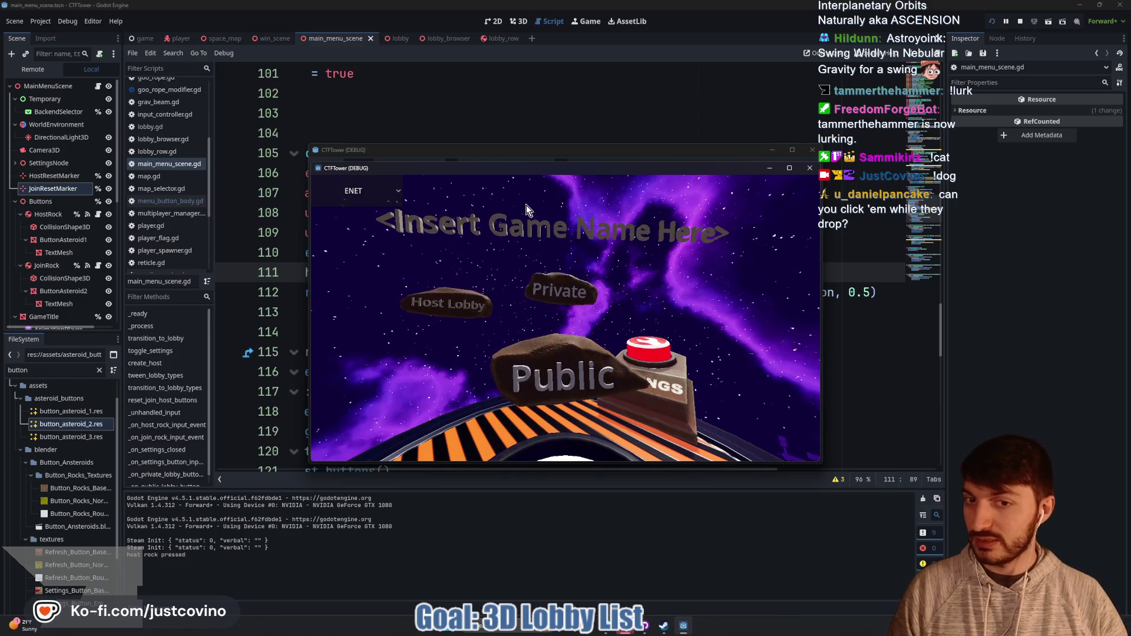
key(Escape)
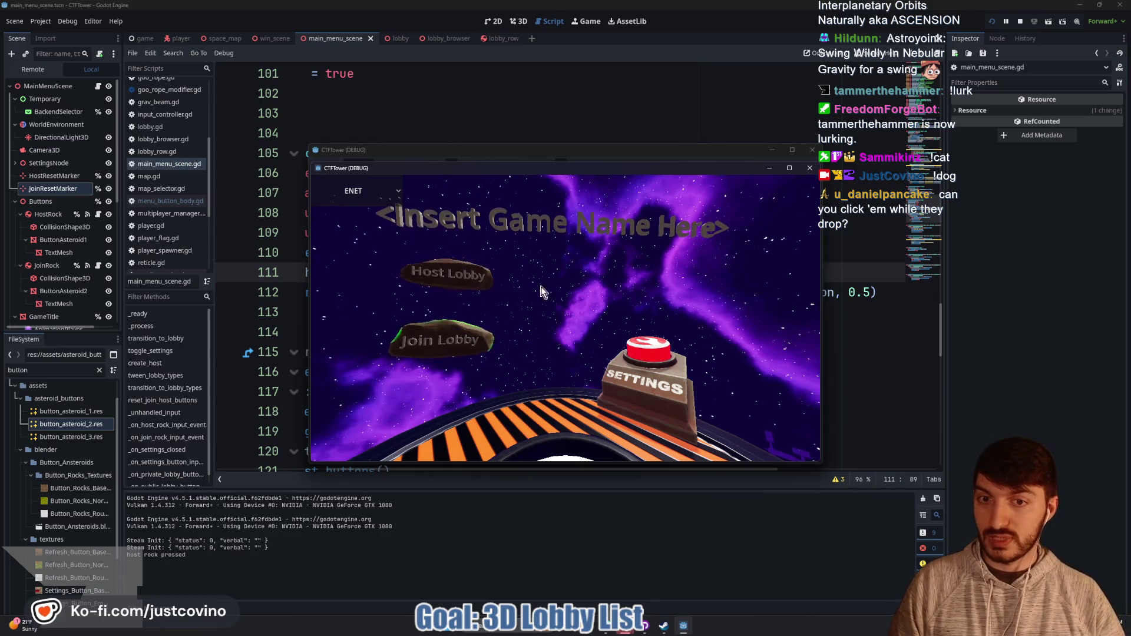
click(1020, 21)
scroll(589, 248, left, 5)
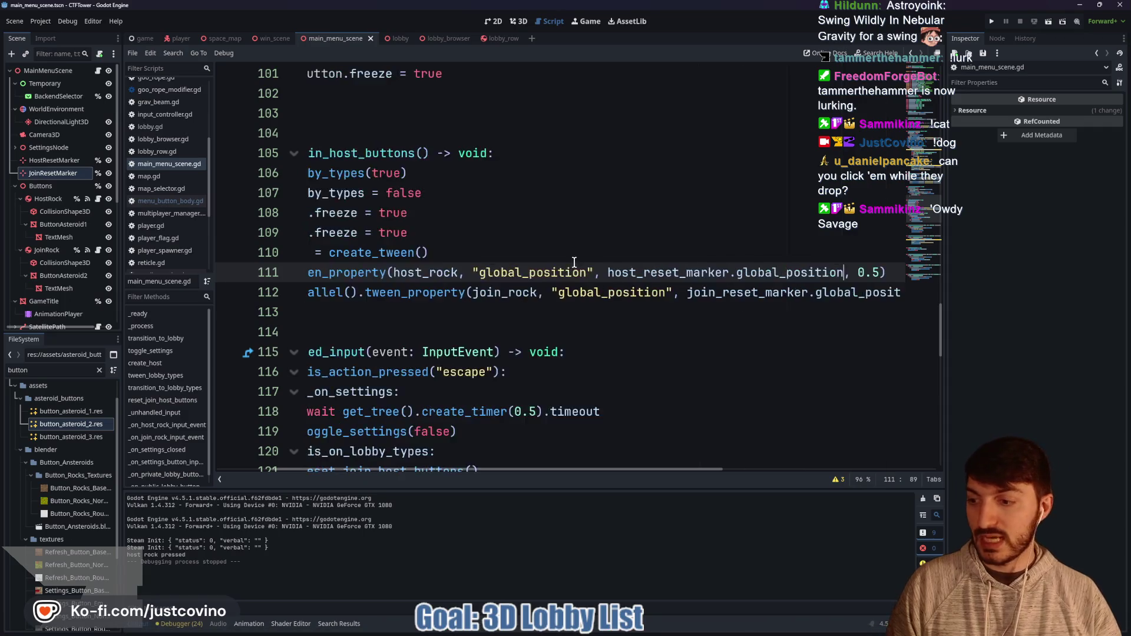
Scroll through main_menu_scene.gd, from the tween code back up through the script.
click(408, 312)
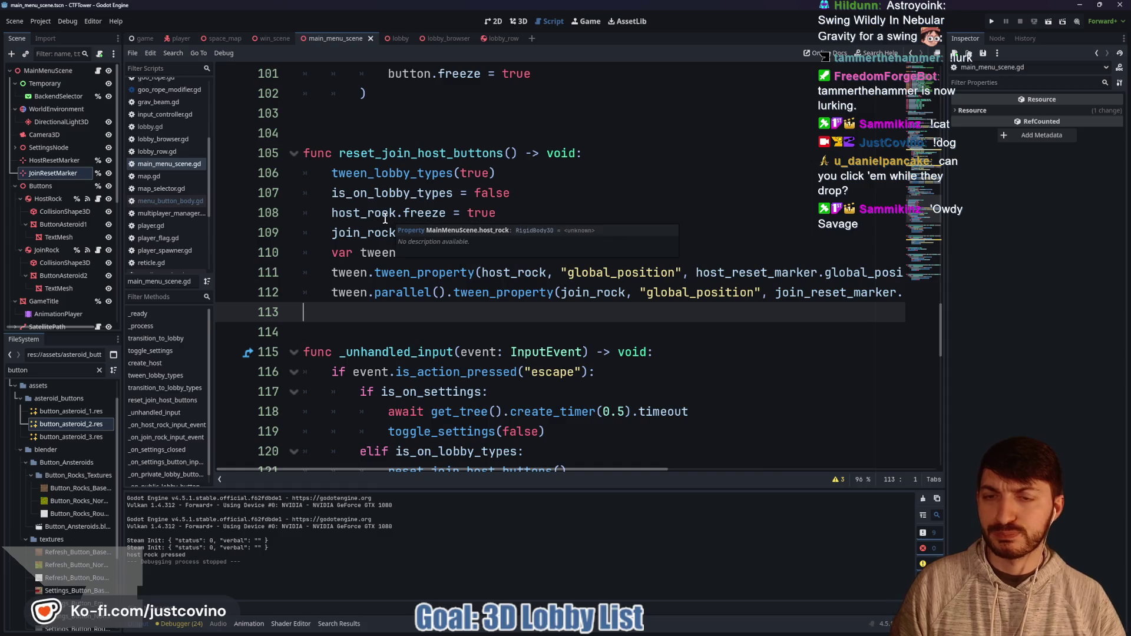
scroll(443, 220, up, 14)
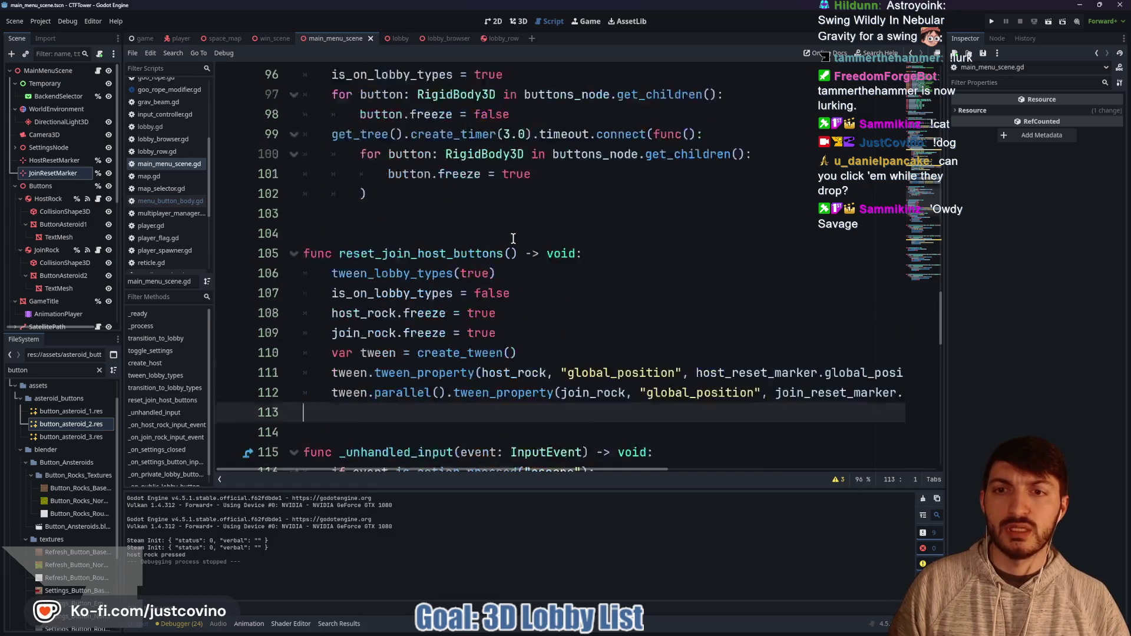
scroll(507, 241, up, 5)
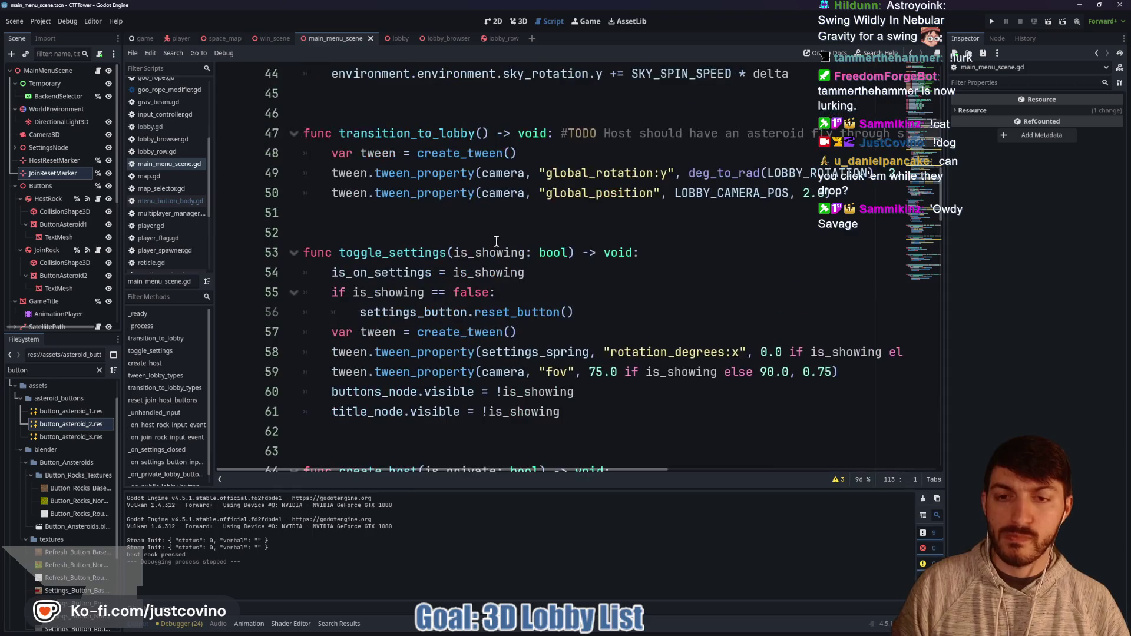
scroll(484, 240, up, 3)
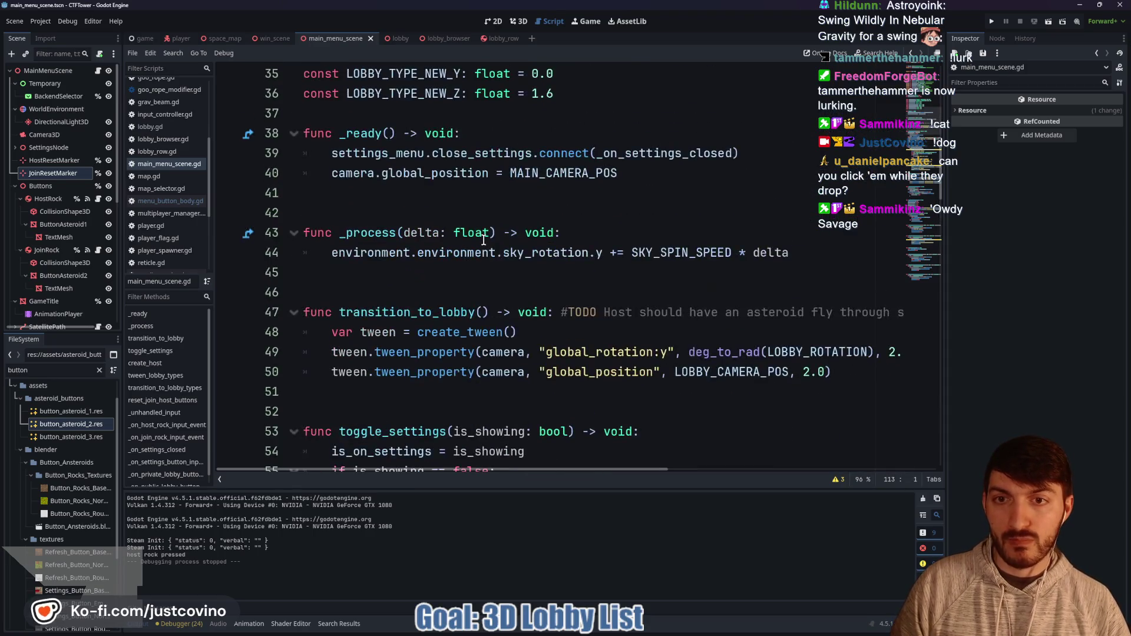
scroll(485, 239, up, 3)
scroll(484, 242, up, 3)
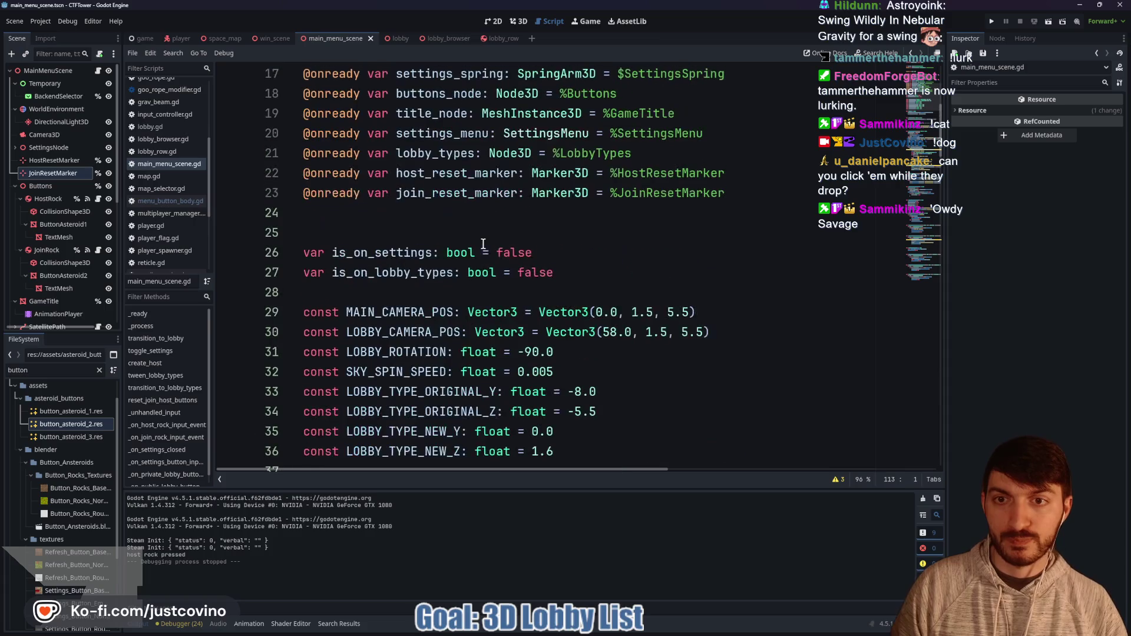
scroll(470, 248, down, 6)
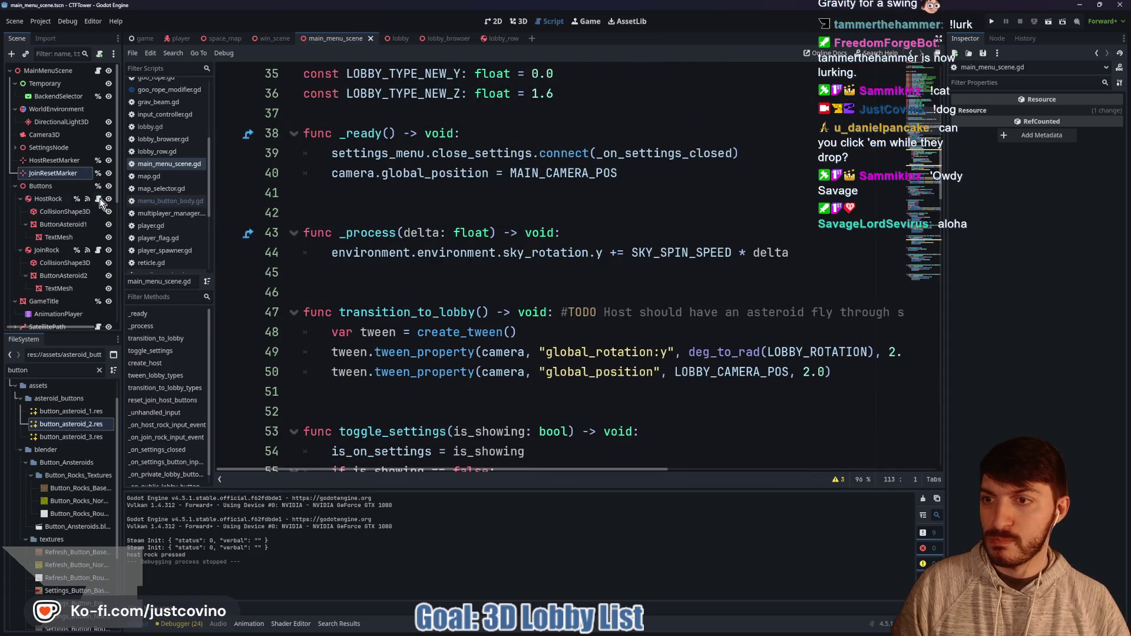
Open HostRock's menu_button_body.gd and add a blank line after send_button_flying.
click(99, 198)
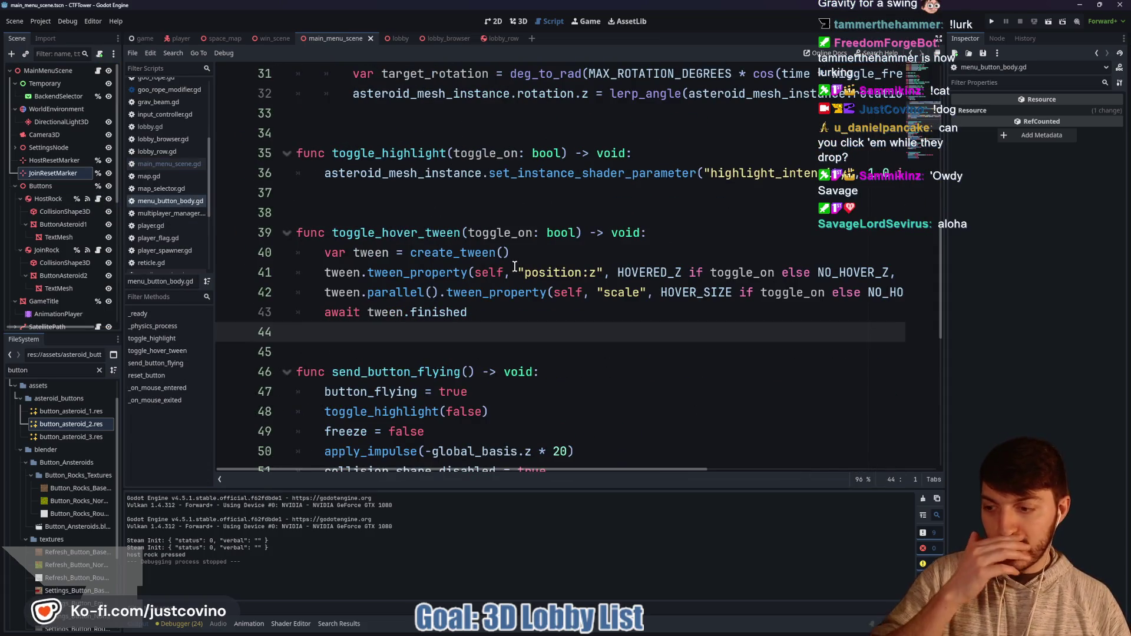
scroll(449, 299, up, 1)
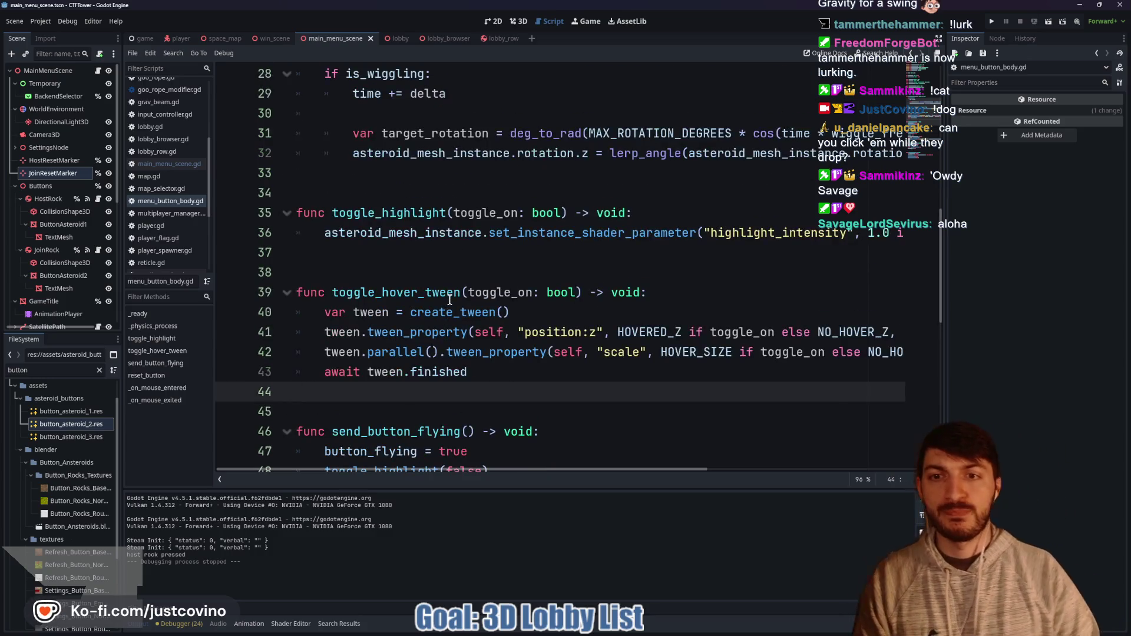
scroll(388, 306, down, 4)
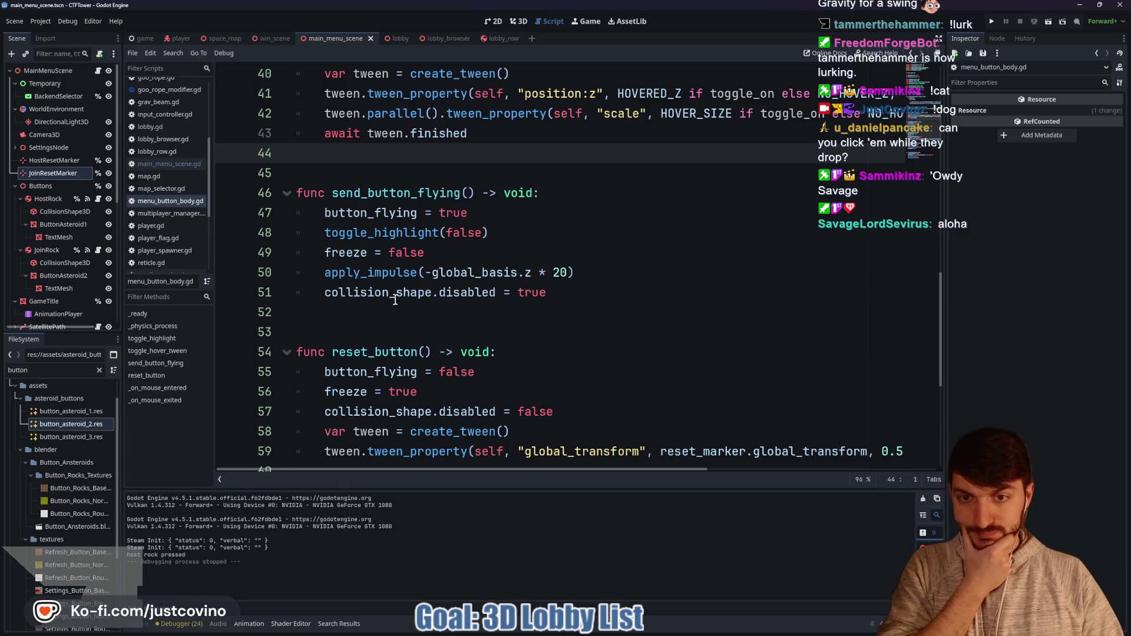
click(351, 321)
scroll(363, 325, up, 2)
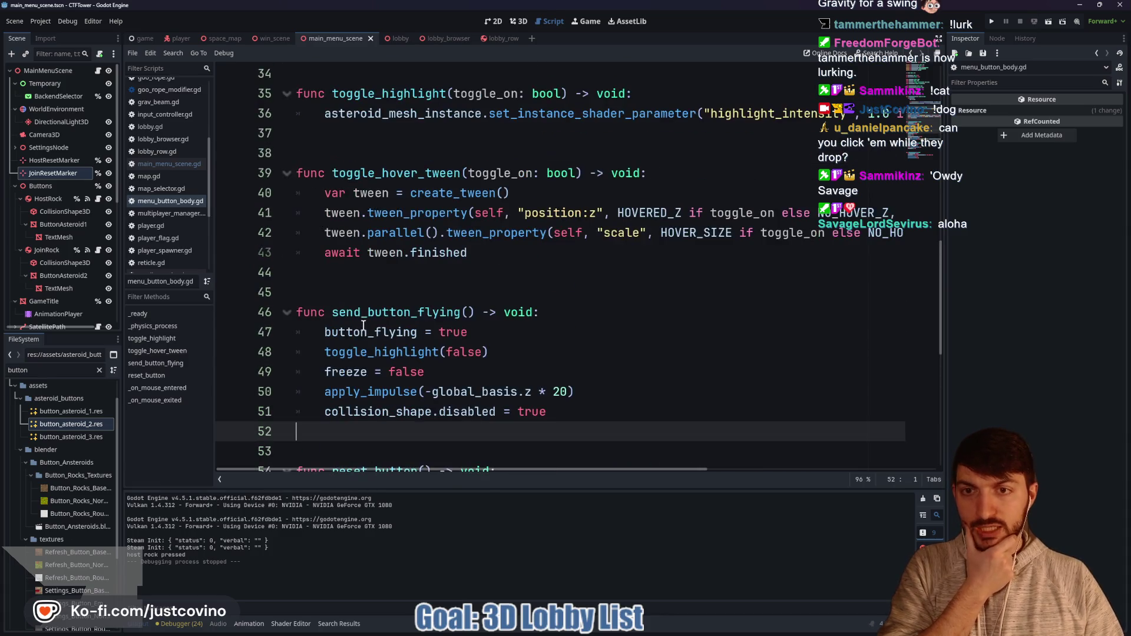
scroll(365, 326, down, 1)
scroll(365, 326, down, 3)
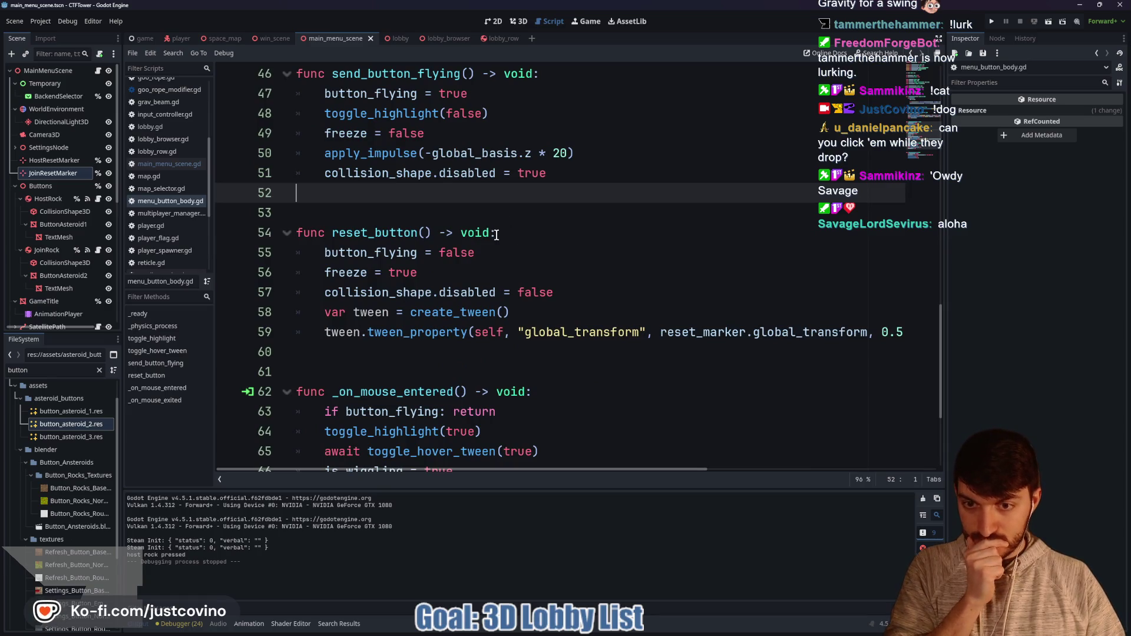
scroll(498, 238, up, 1)
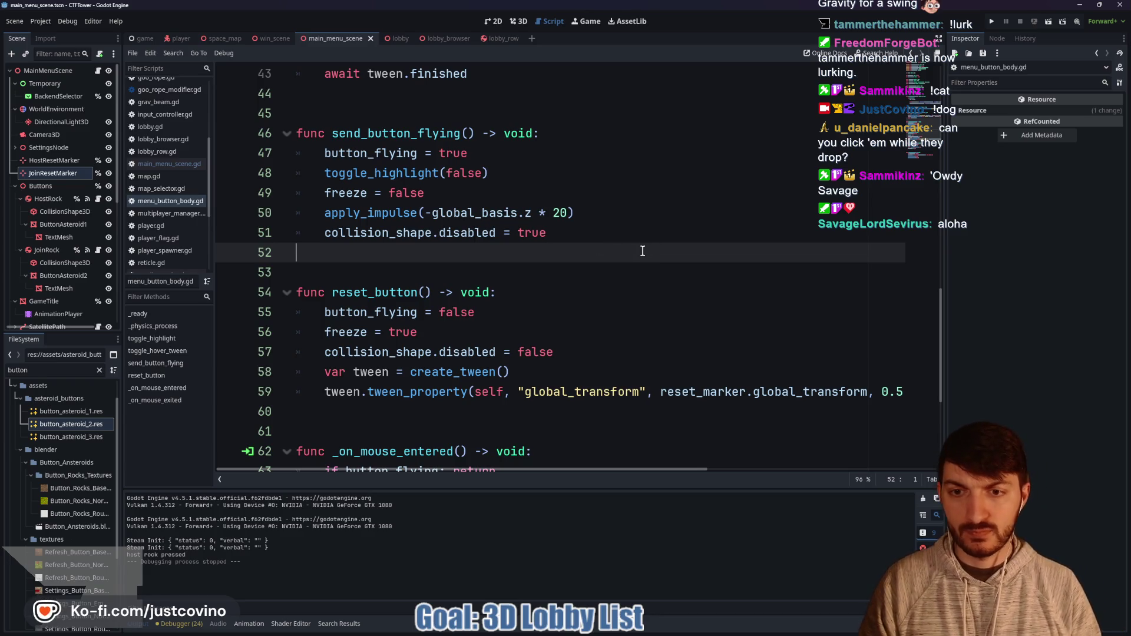
key(Return)
key(Return)
Declare toggle_activation(is_active: bool) -> void with button_flying = !is_active as its first line.
key(Up)
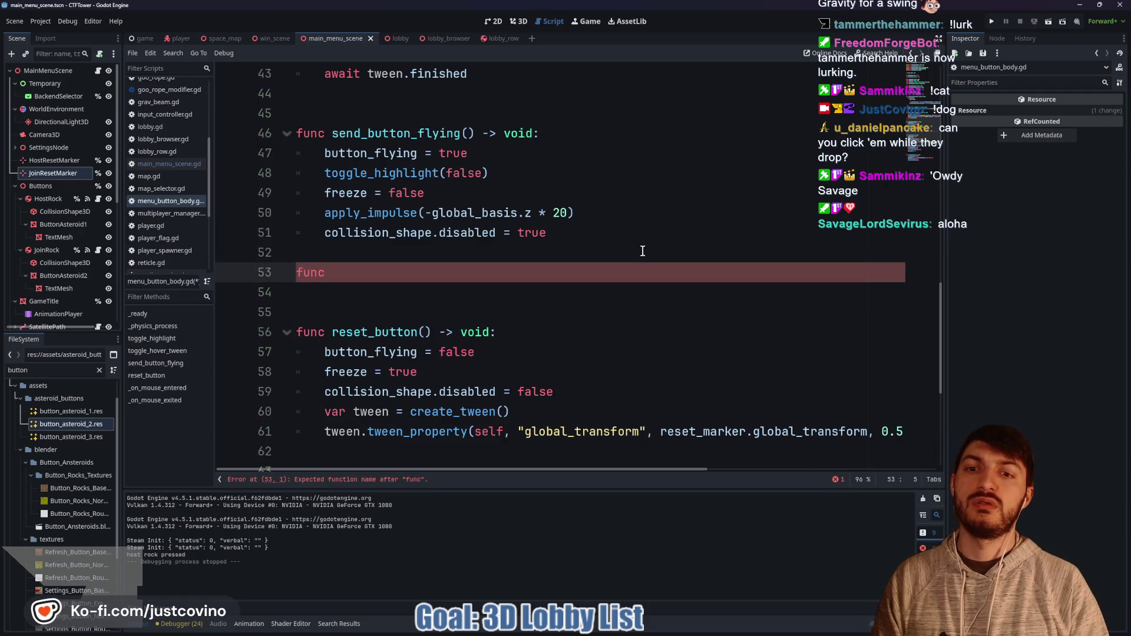
text(toggle_activation)
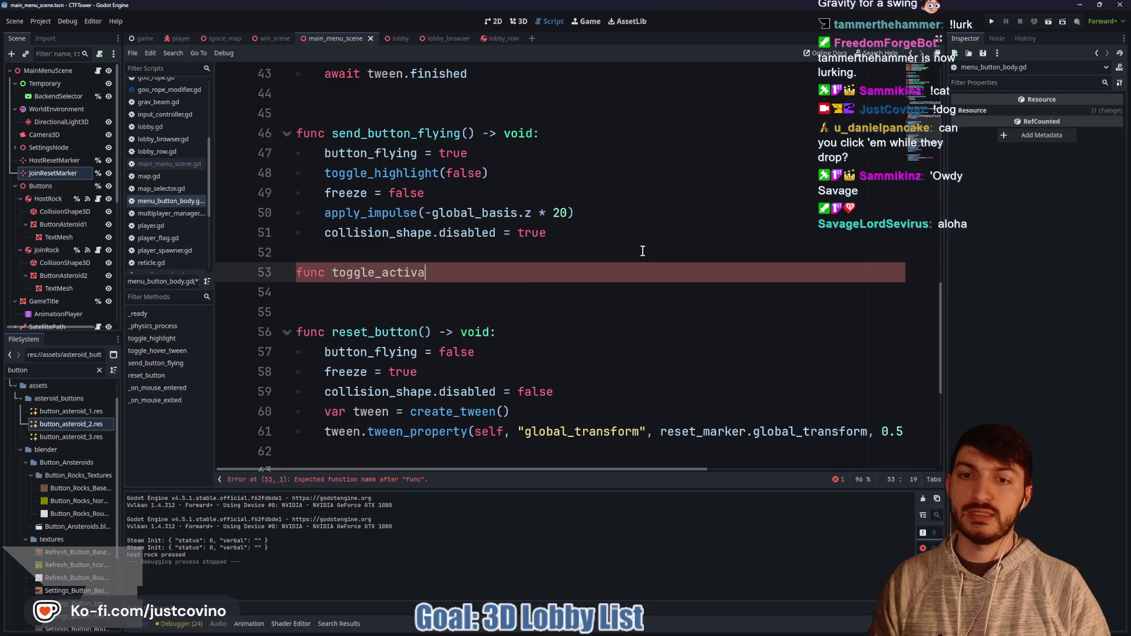
text((is_act)
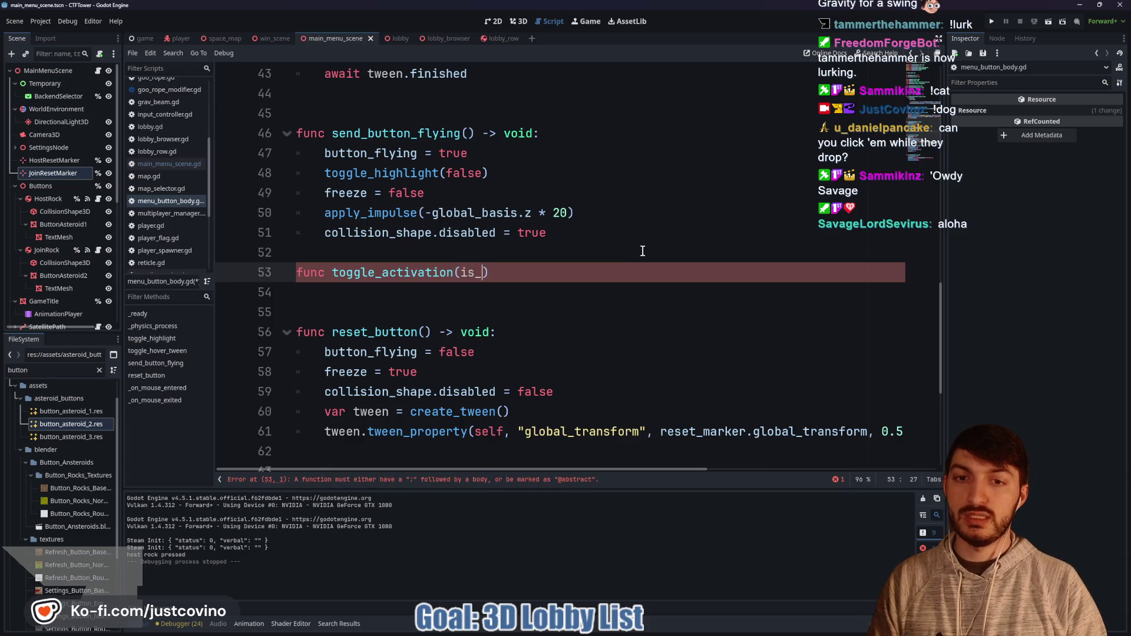
text(ive: bool) -> v)
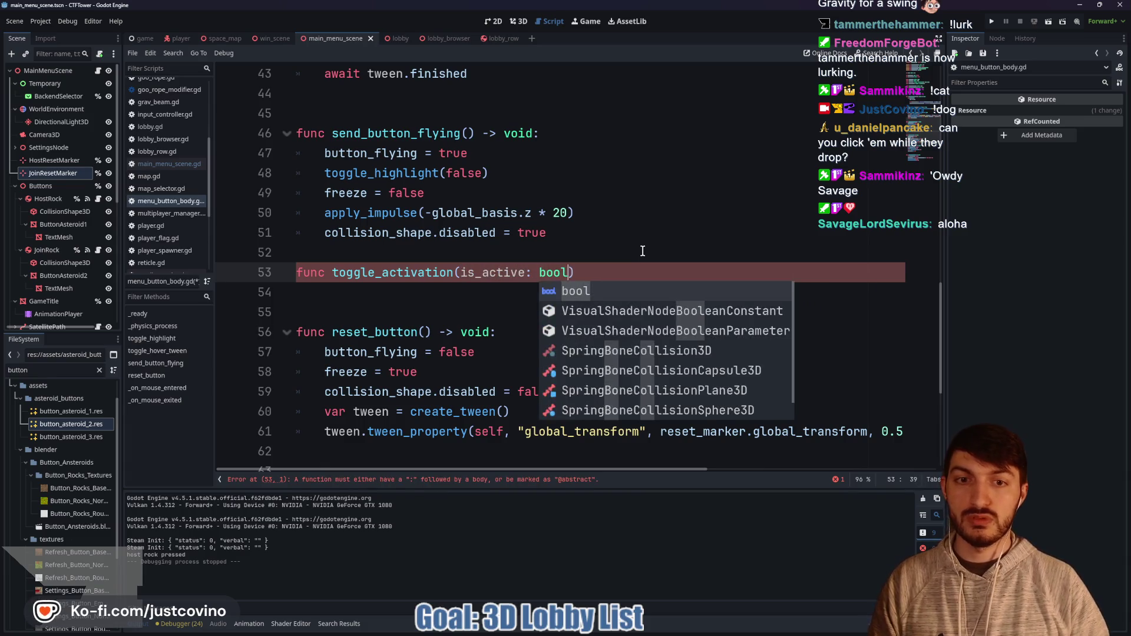
text(oid)
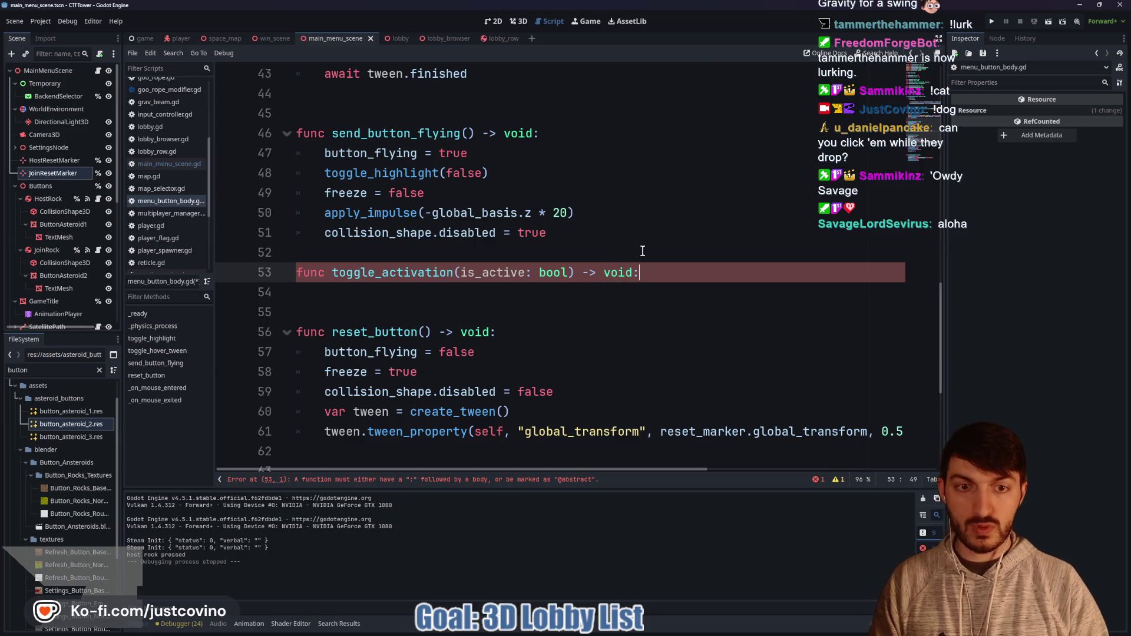
text(:)
key(Return)
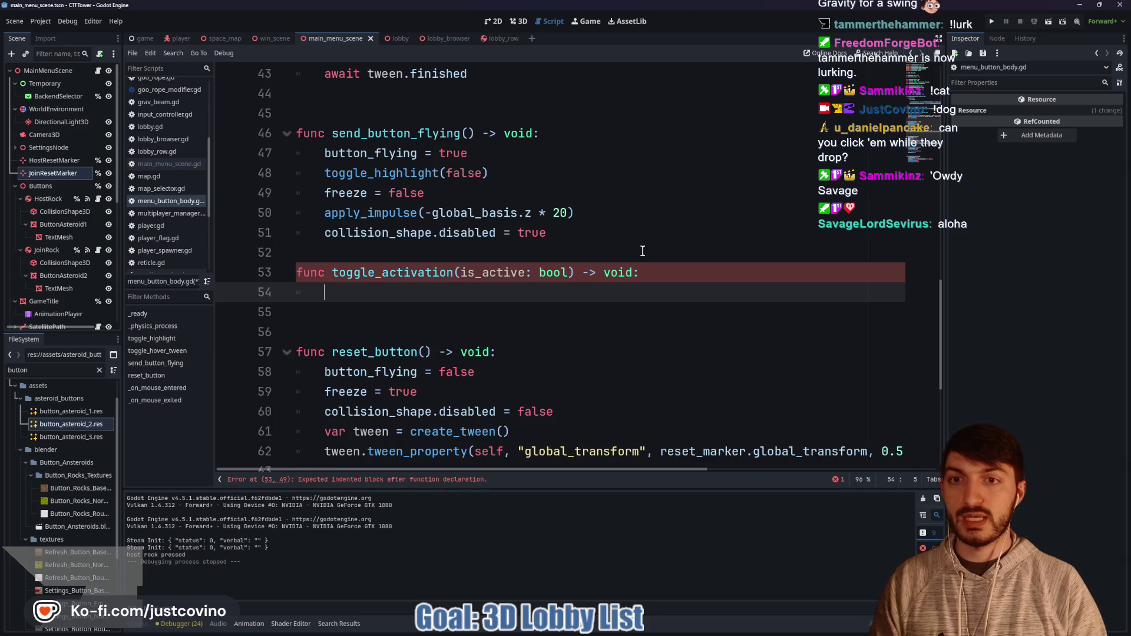
text(utton)
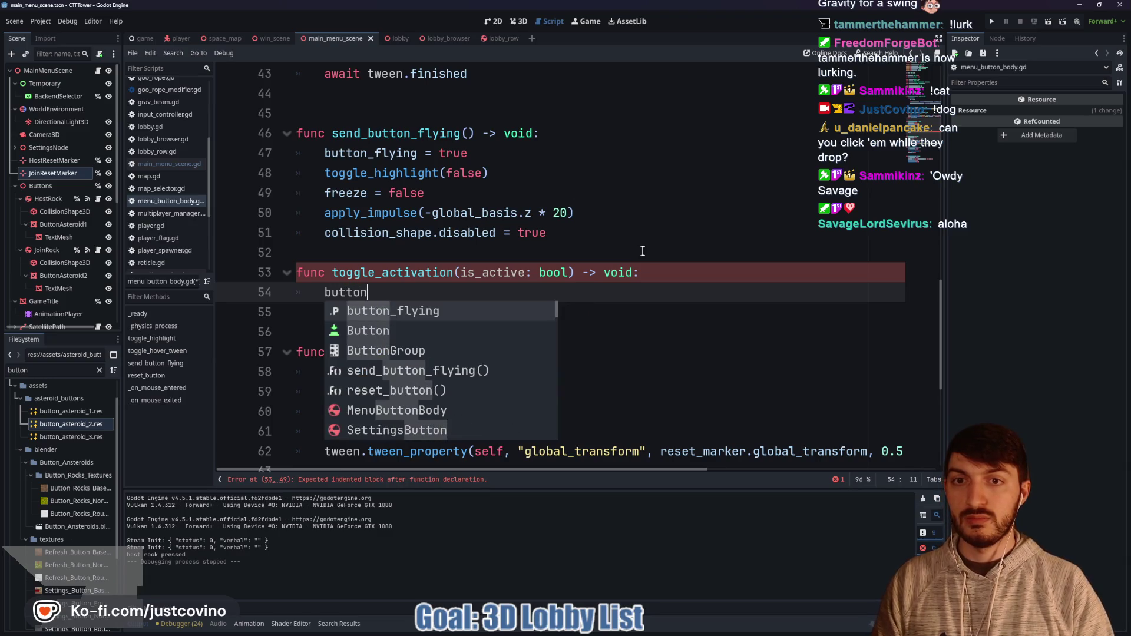
key(Return)
text(= )
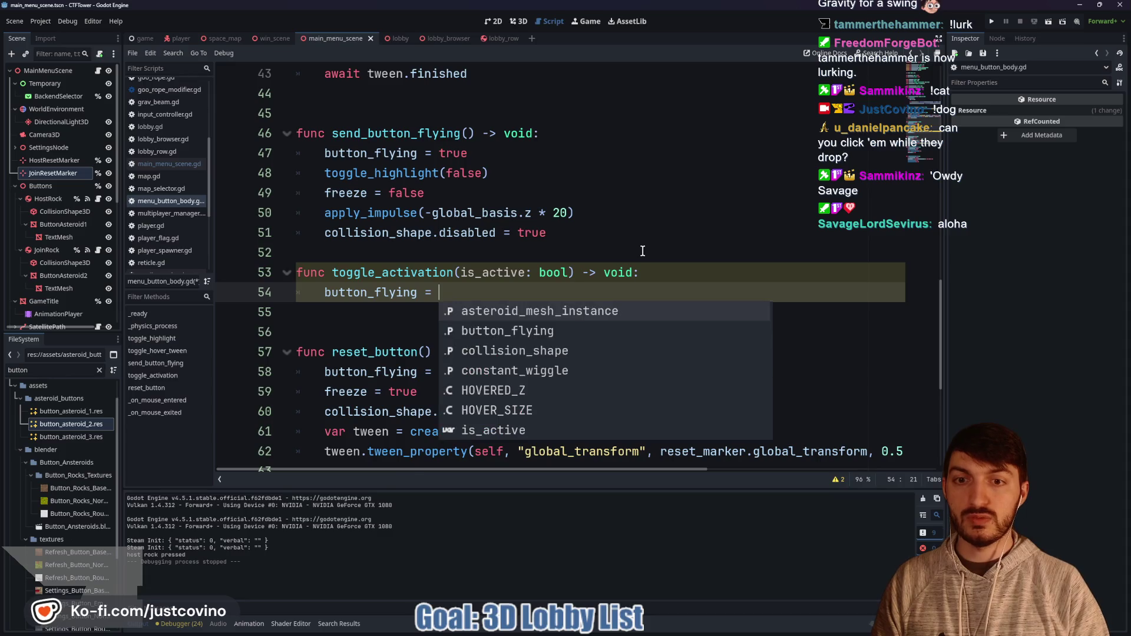
text(!is_active)
Add a toggle_highlight(is_active) call to the function body.
key(Return)
key(Return)
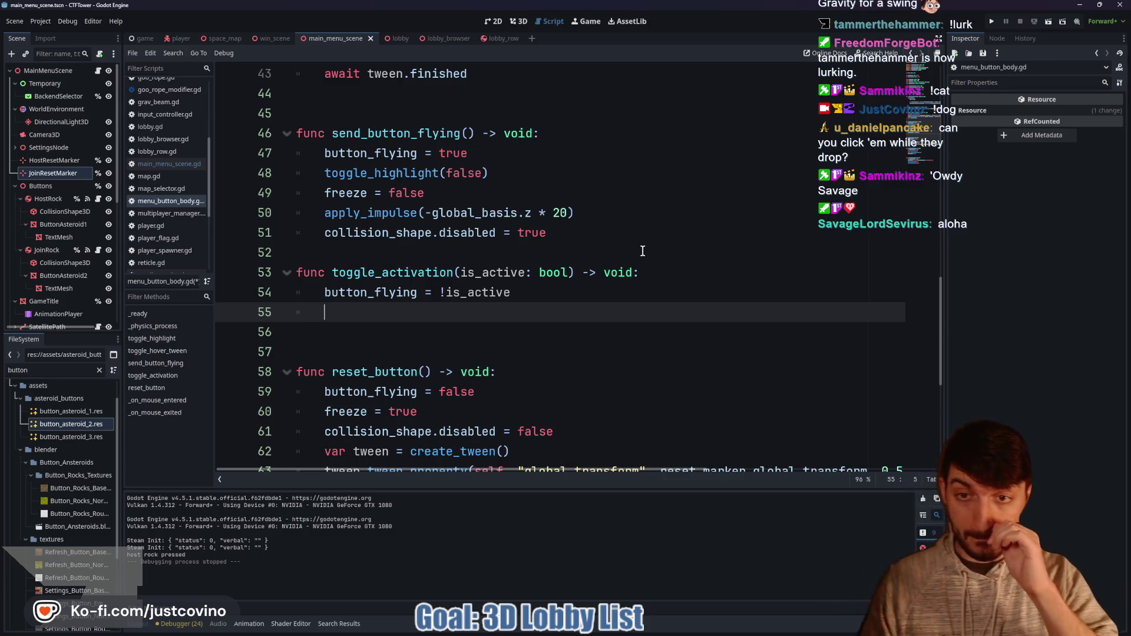
text(toggl)
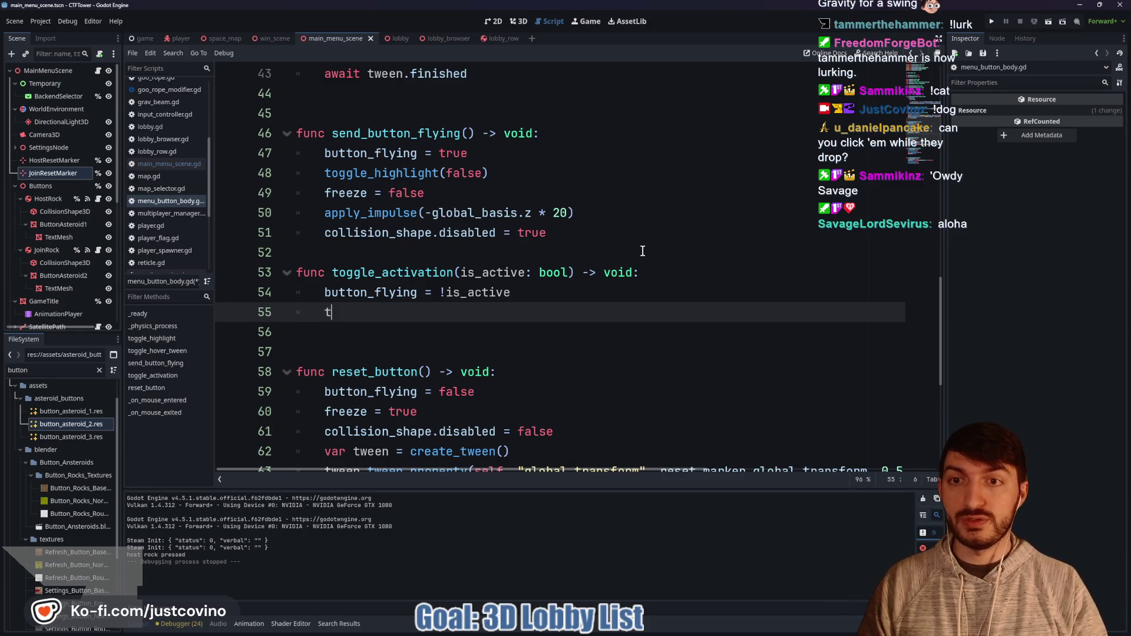
text(e)
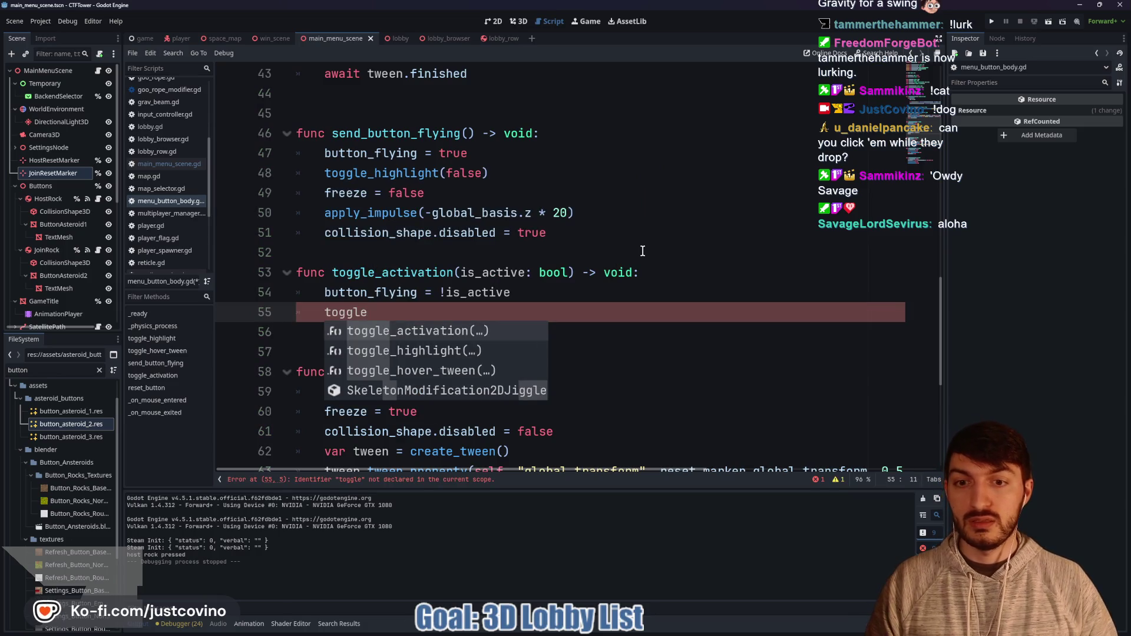
key(Down)
key(Return)
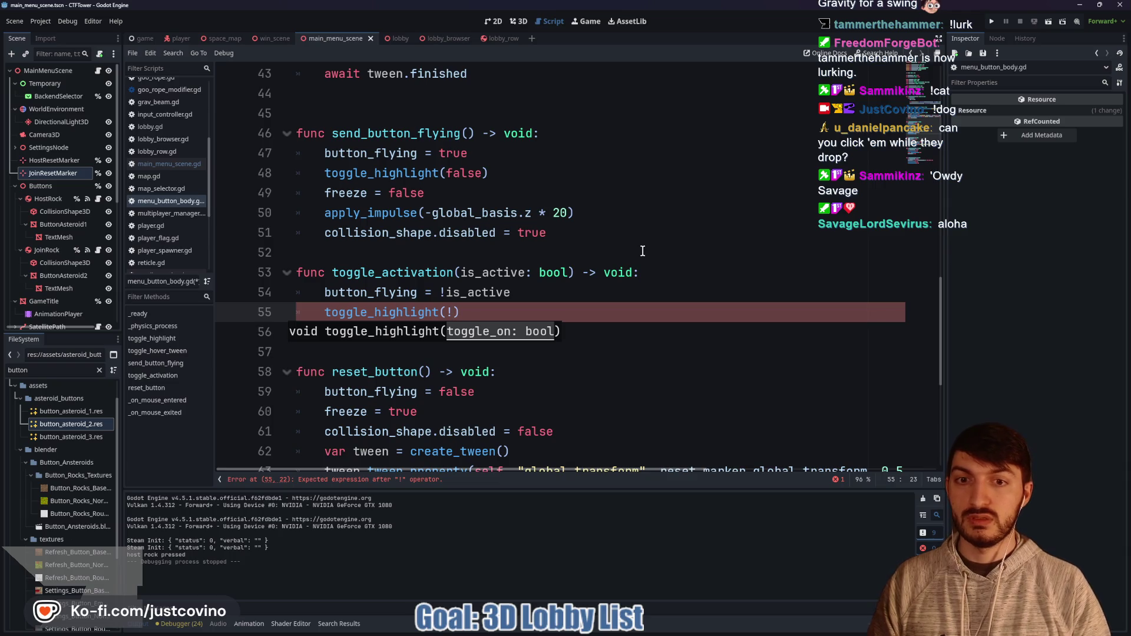
text(is_active)
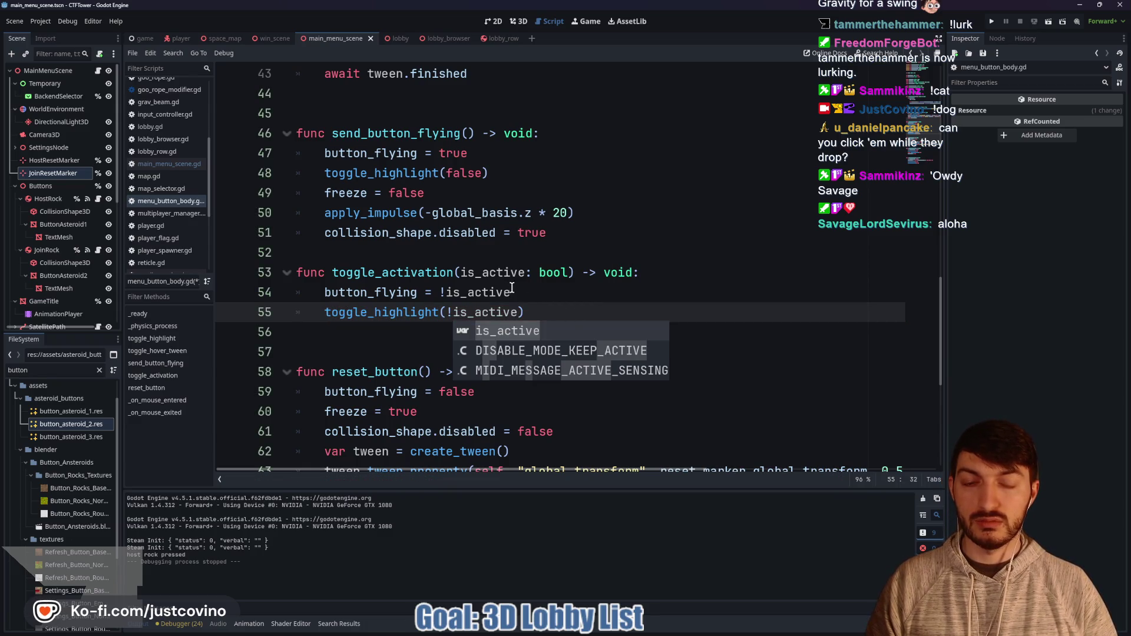
Remove the stray negation from the toggle_highlight argument.
click(451, 287)
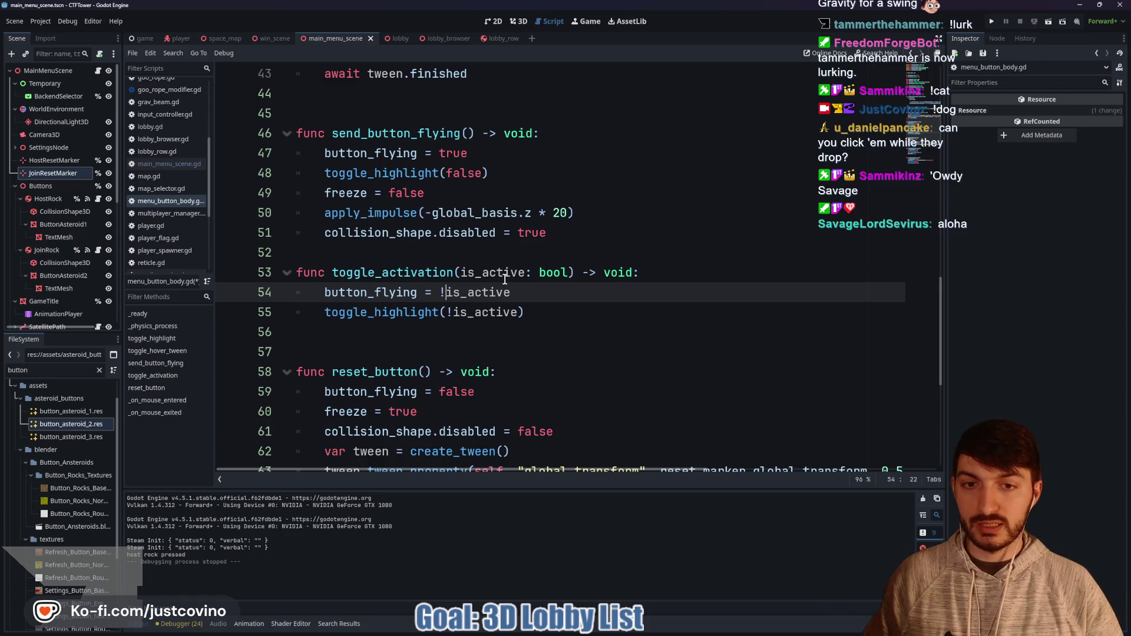
click(553, 273)
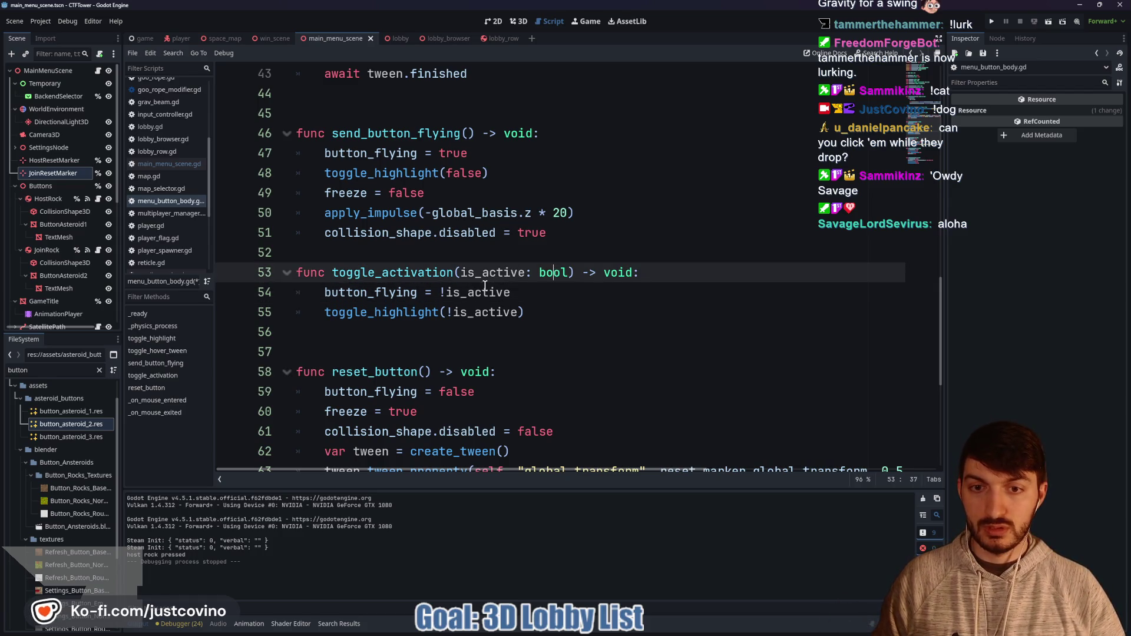
click(473, 292)
click(475, 312)
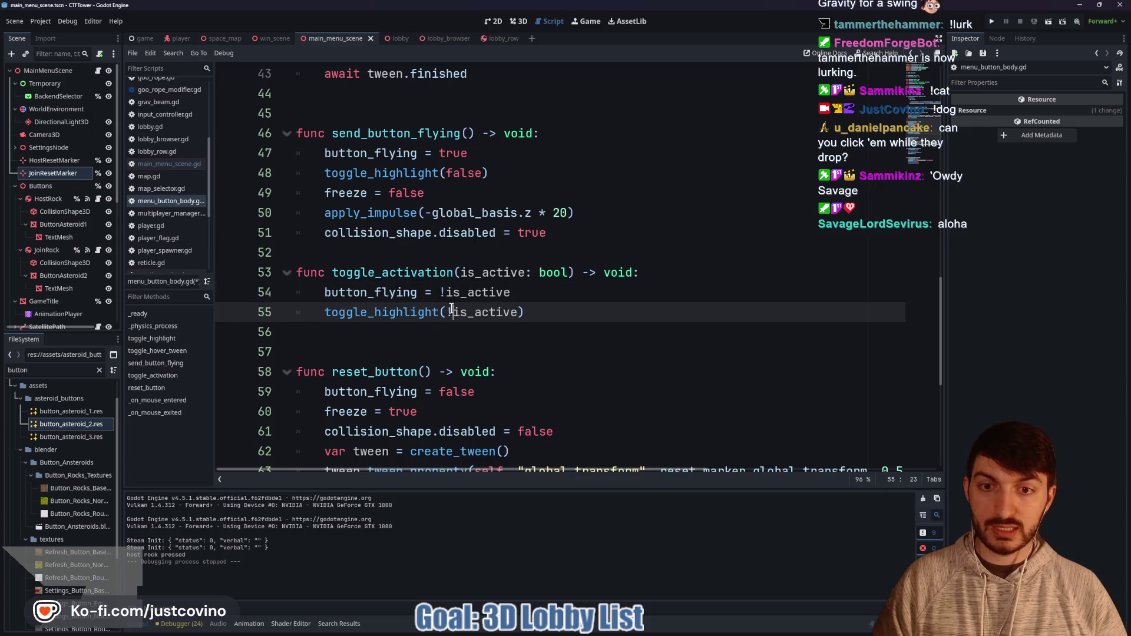
key(BackSpace)
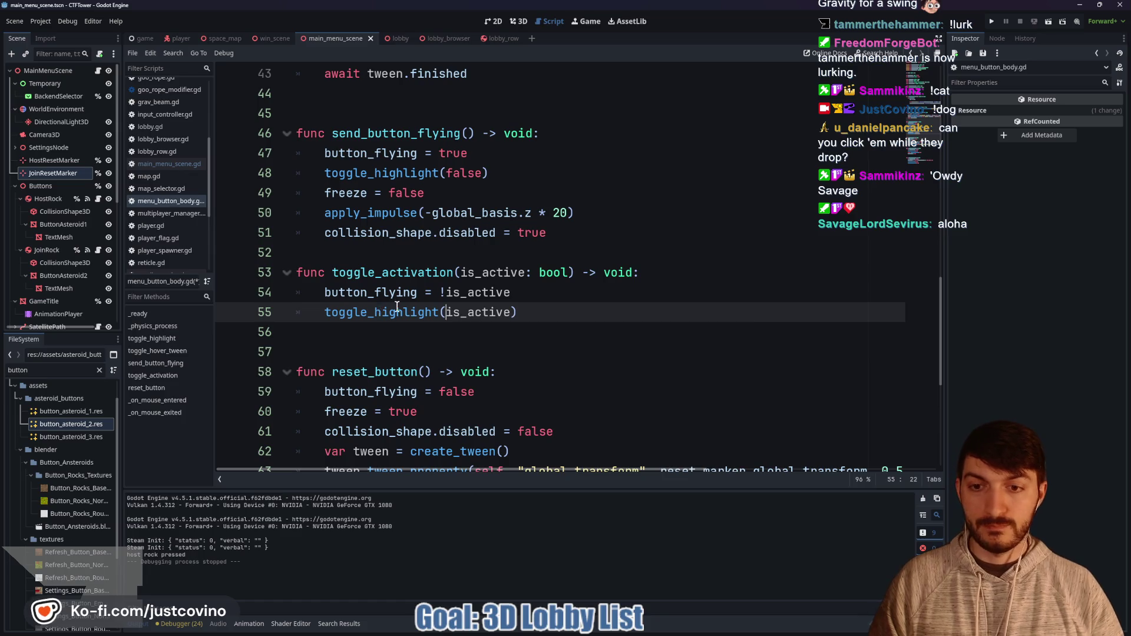
scroll(379, 310, down, 4)
scroll(500, 247, up, 3)
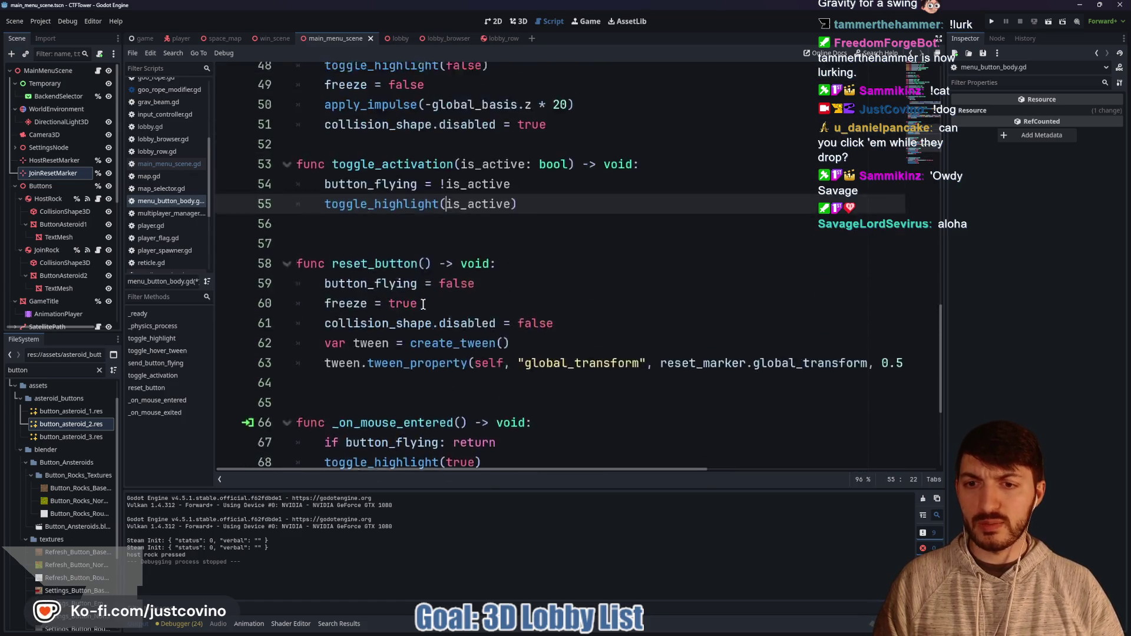
Replace the toggle_highlight call with freeze = is_active and collision_shape.disabled = !is_active.
drag(534, 252, 325, 253)
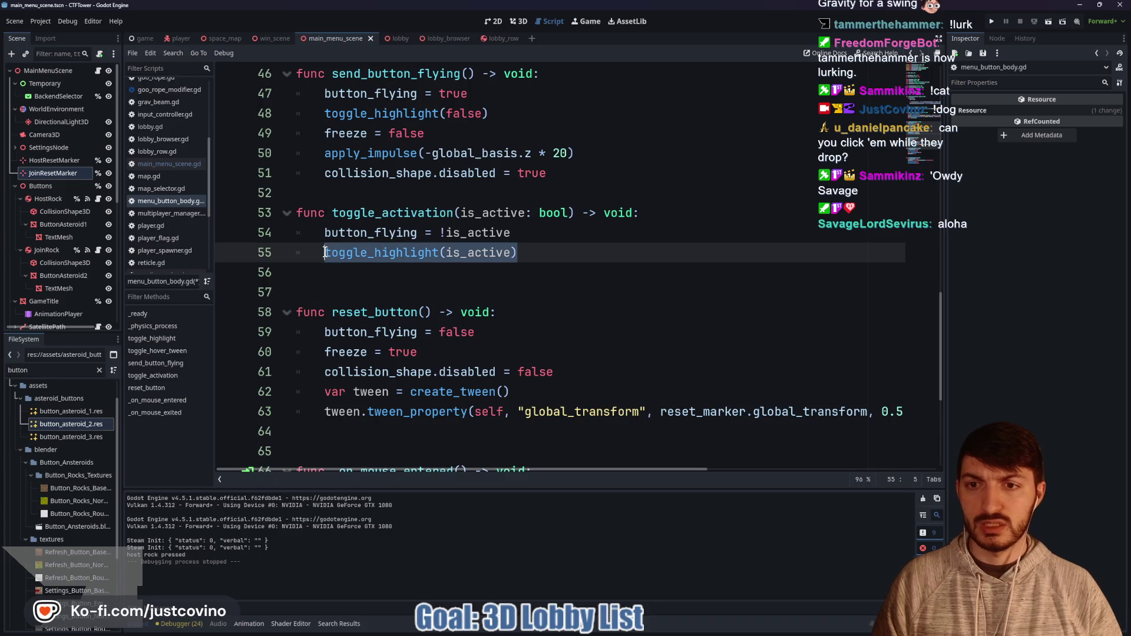
key(BackSpace)
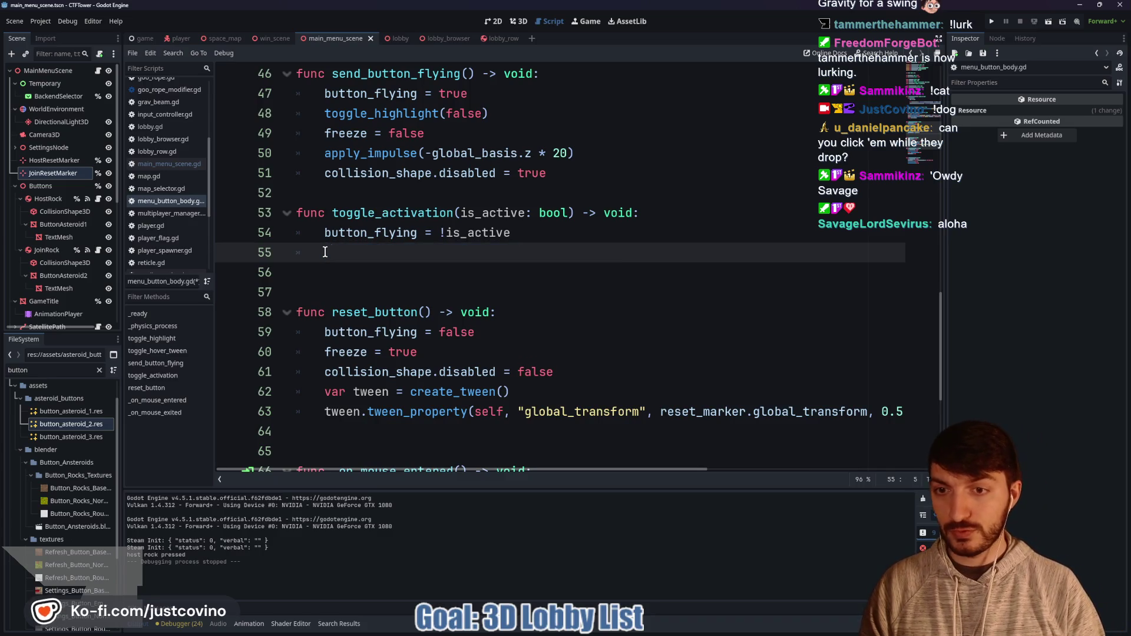
text(freeze)
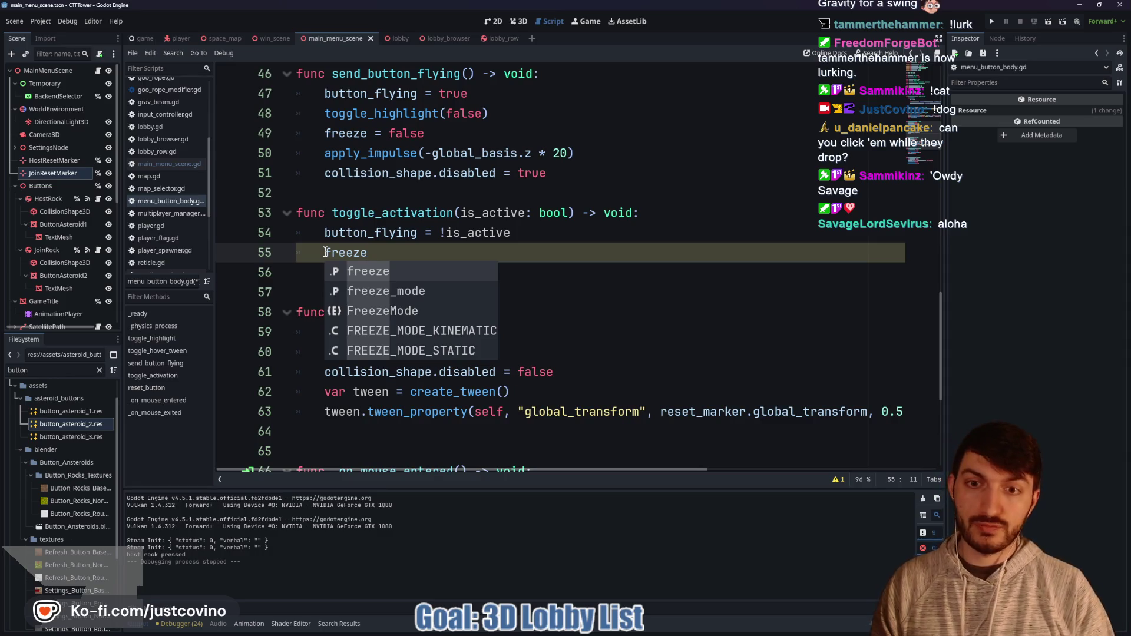
text( = is_a)
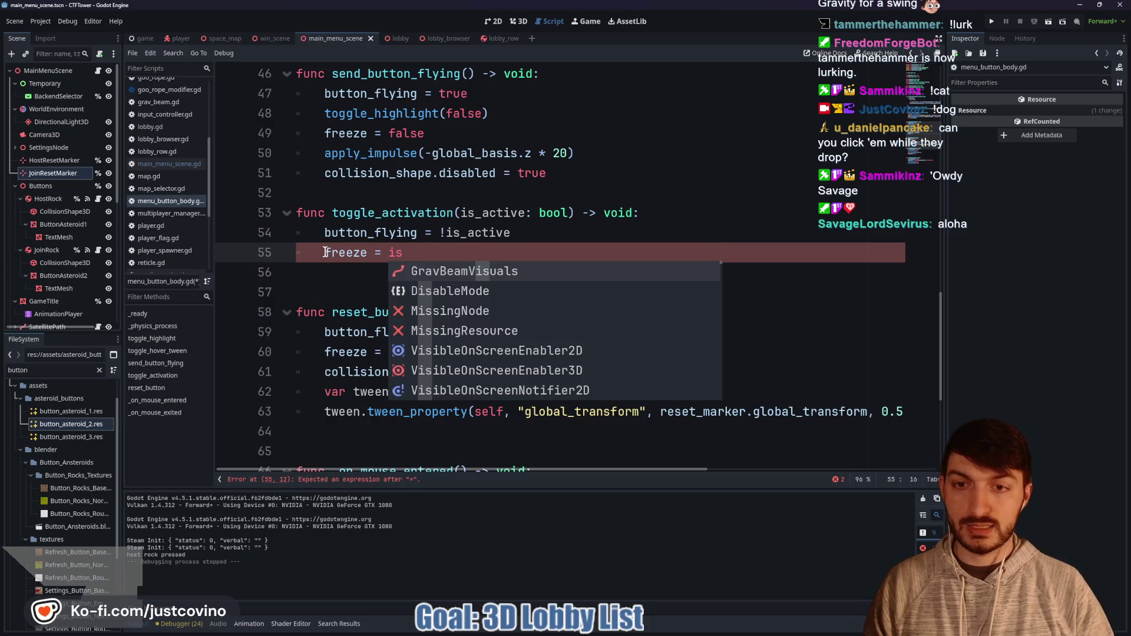
key(Return)
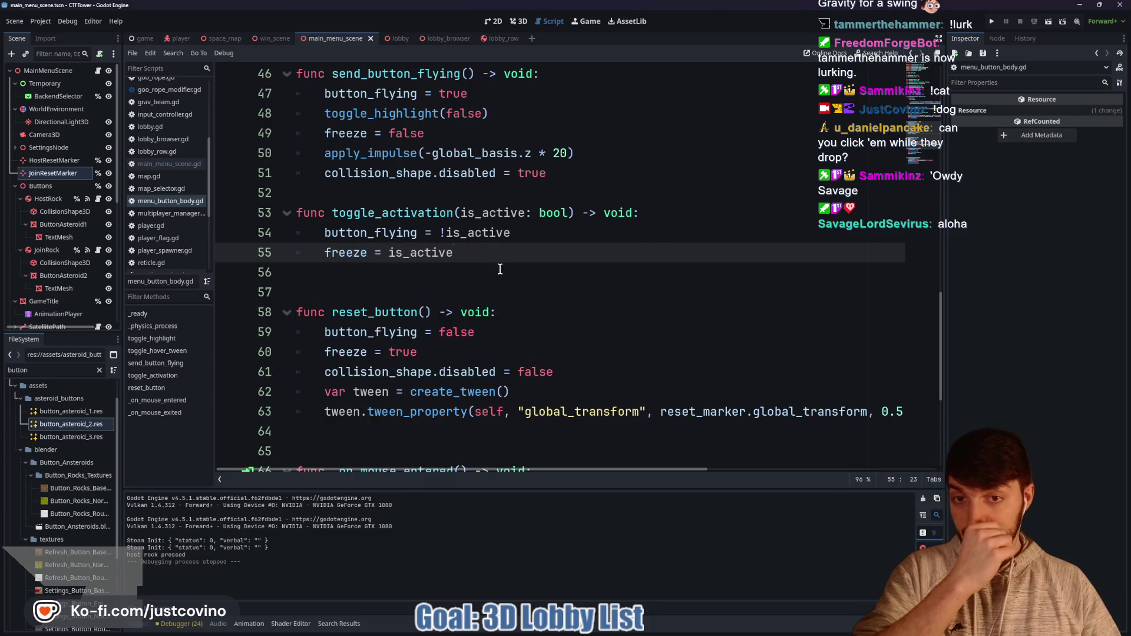
key(Return)
text(colli)
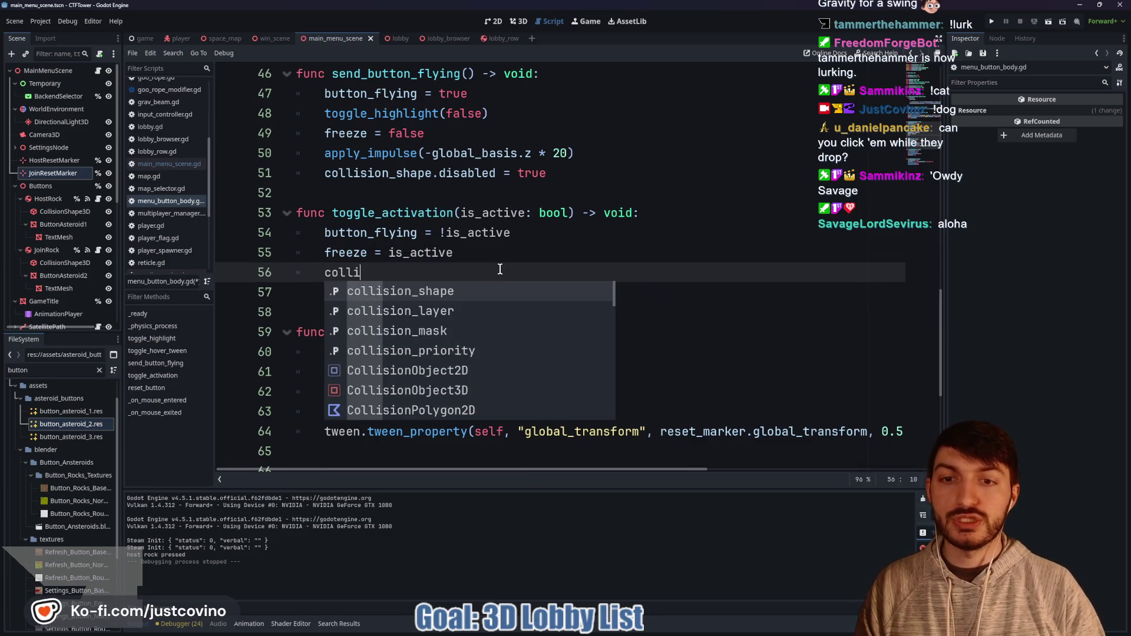
key(Return)
text(.dis)
key(Return)
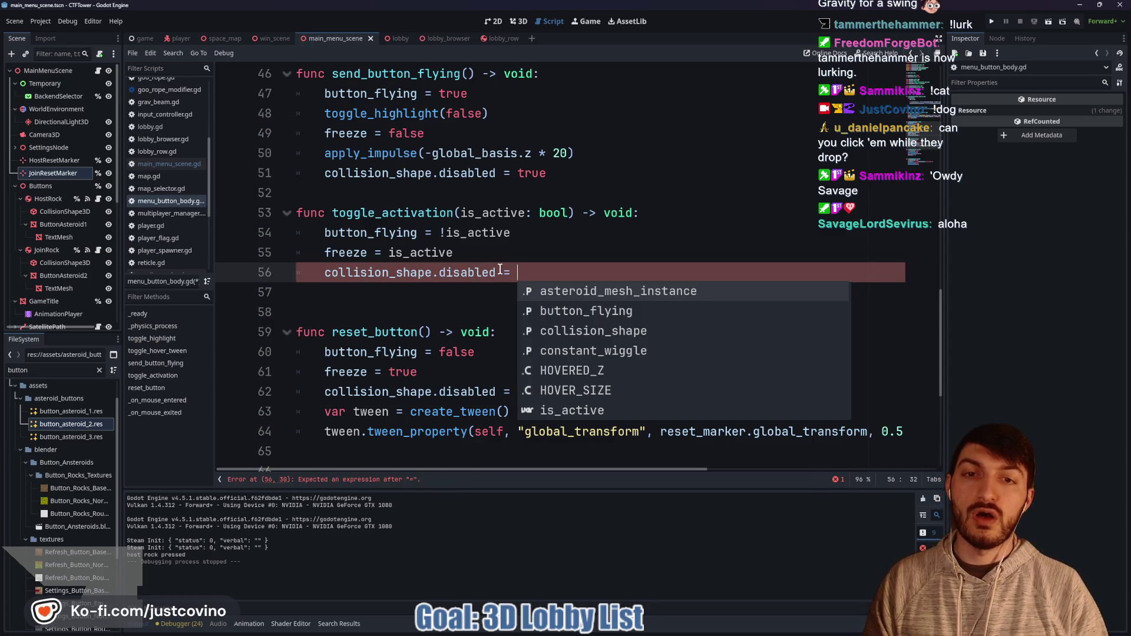
text(!is_a)
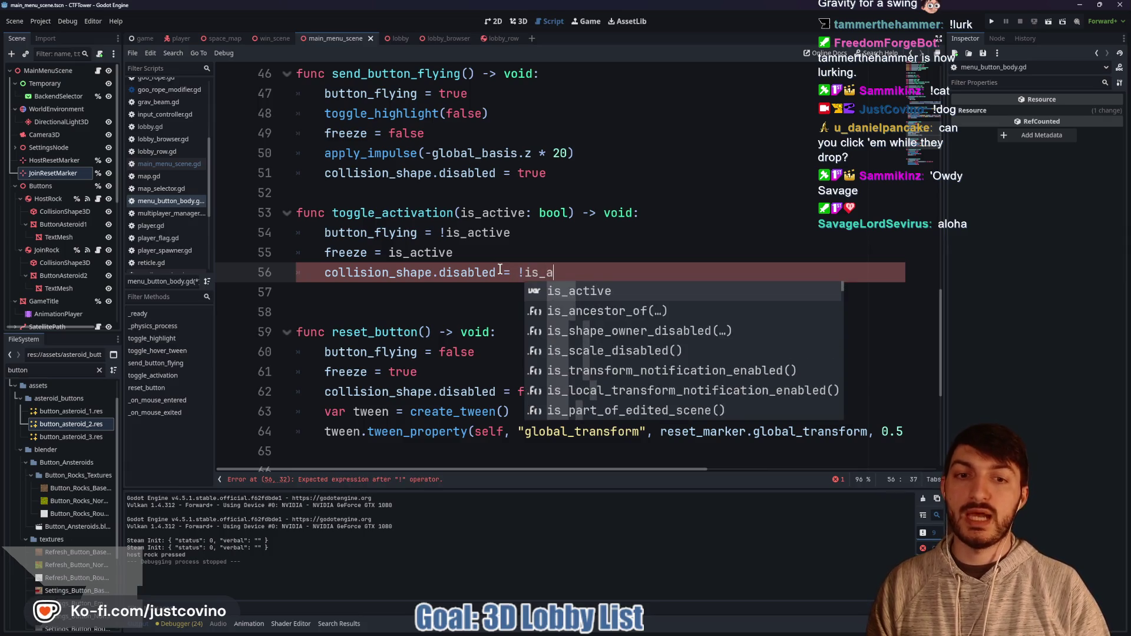
key(Return)
Replace send_button_flying's assignments with toggle_activation(false) and toggle_highlight(false), then save.
click(389, 199)
key(Return)
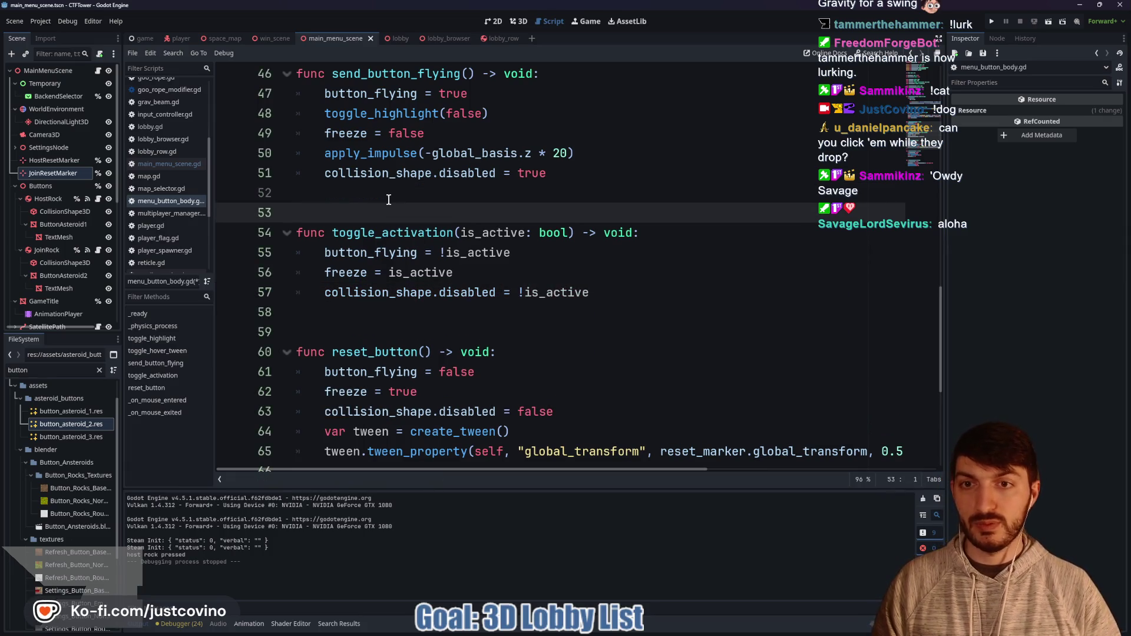
mouse_move(586, 173)
mouse_down()
mouse_move(268, 173)
mouse_move(354, 171)
mouse_move(445, 136)
mouse_move(203, 129)
mouse_up()
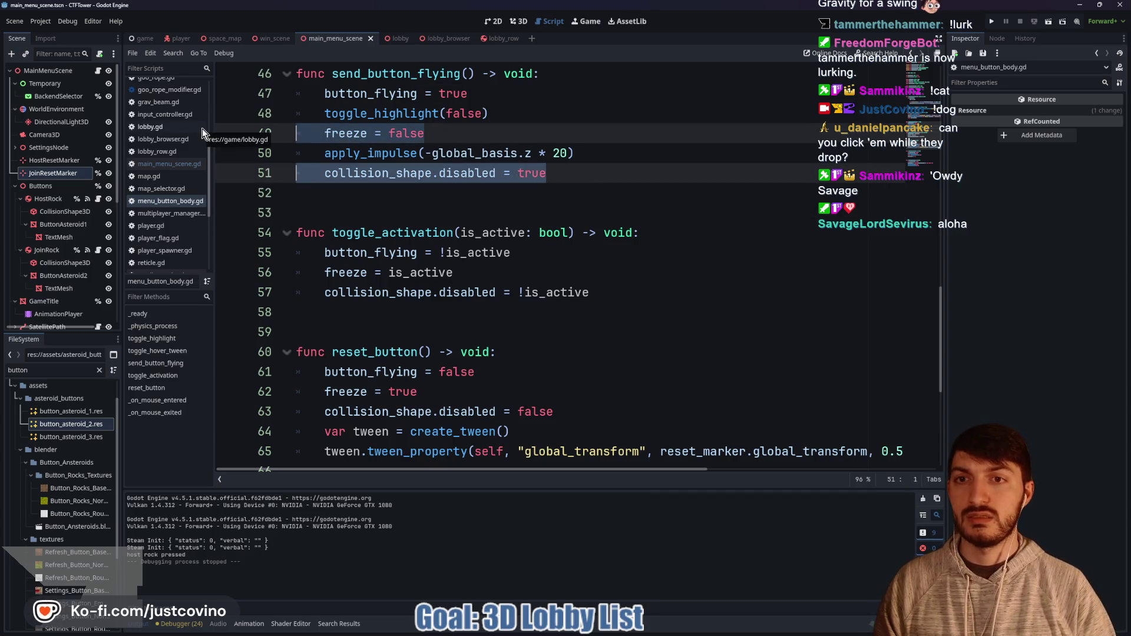
key(BackSpace)
drag(495, 95, 322, 93)
text(togg)
key(Return)
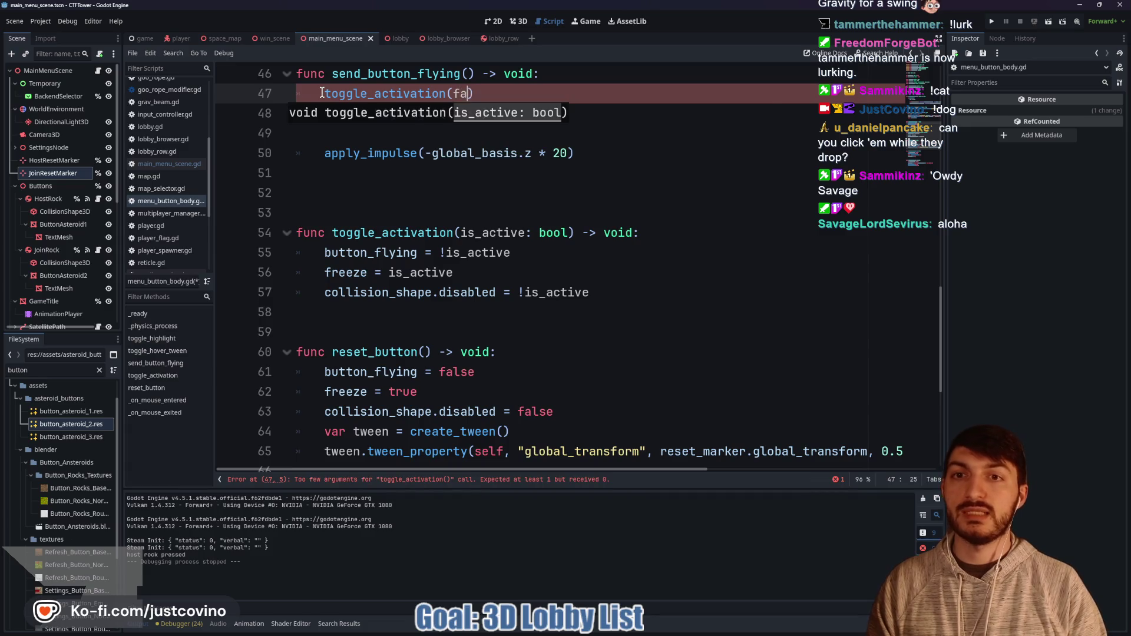
text(lse)
key(Down)
text(toggle_highlight(false))
key(Delete)
key(ctrl+s)
Remove the extra blank line before toggle_activation and save again.
click(347, 184)
key(BackSpace)
key(ctrl+s)
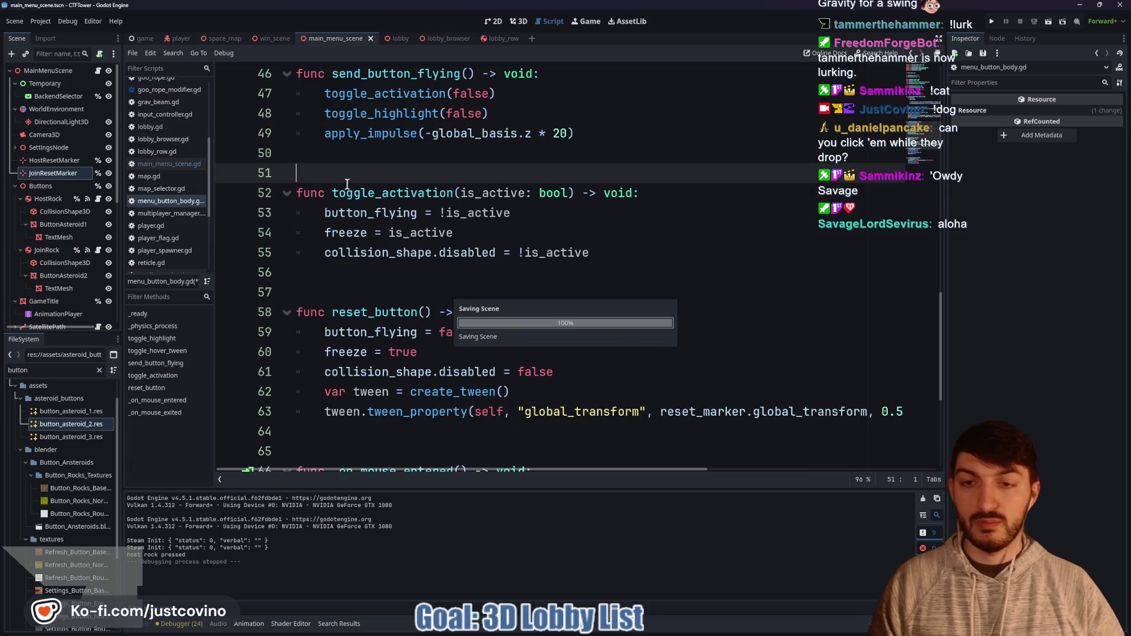
scroll(461, 273, down, 1)
Replace reset_button's three property assignments with toggle_activation(true).
drag(497, 273, 321, 271)
drag(418, 292, 289, 270)
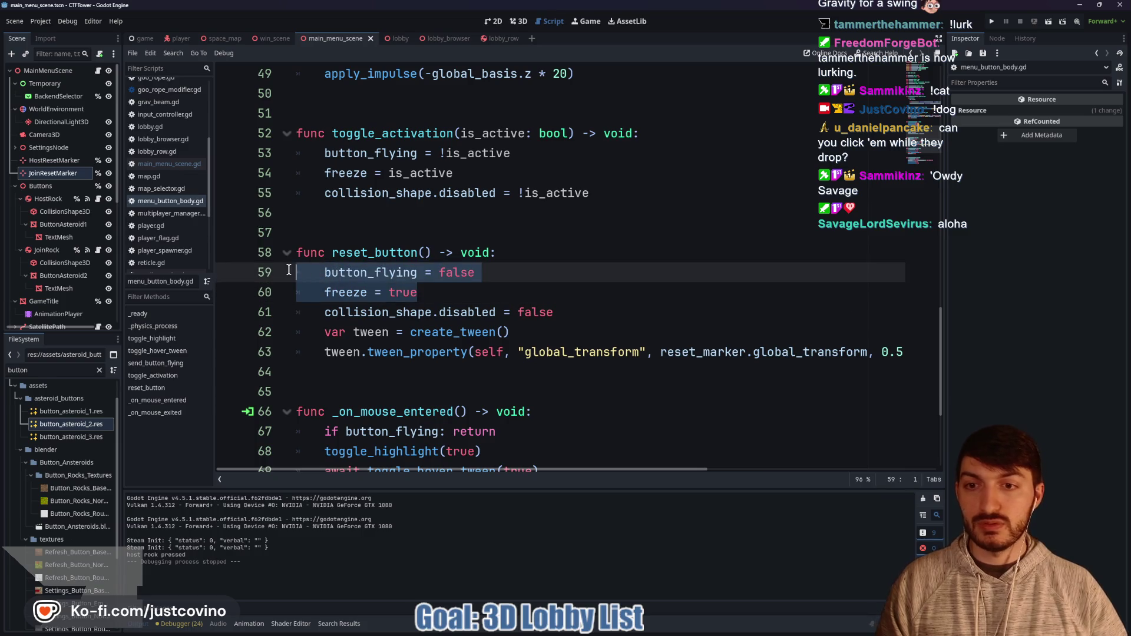
mouse_move(557, 313)
mouse_down()
mouse_move(295, 293)
mouse_move(297, 274)
mouse_up()
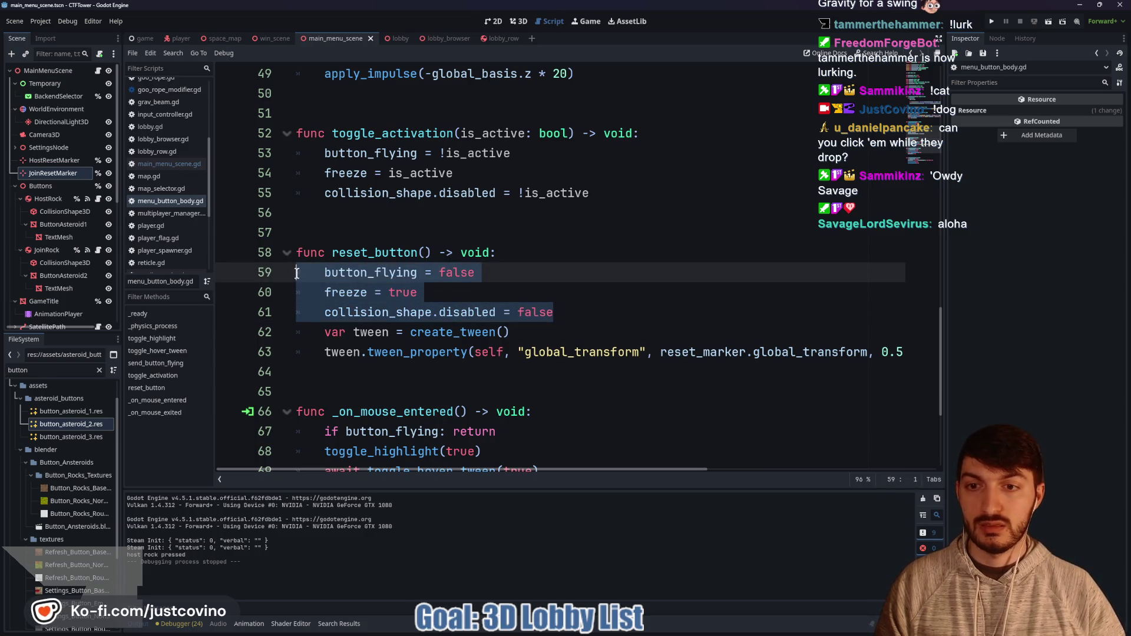
key(BackSpace)
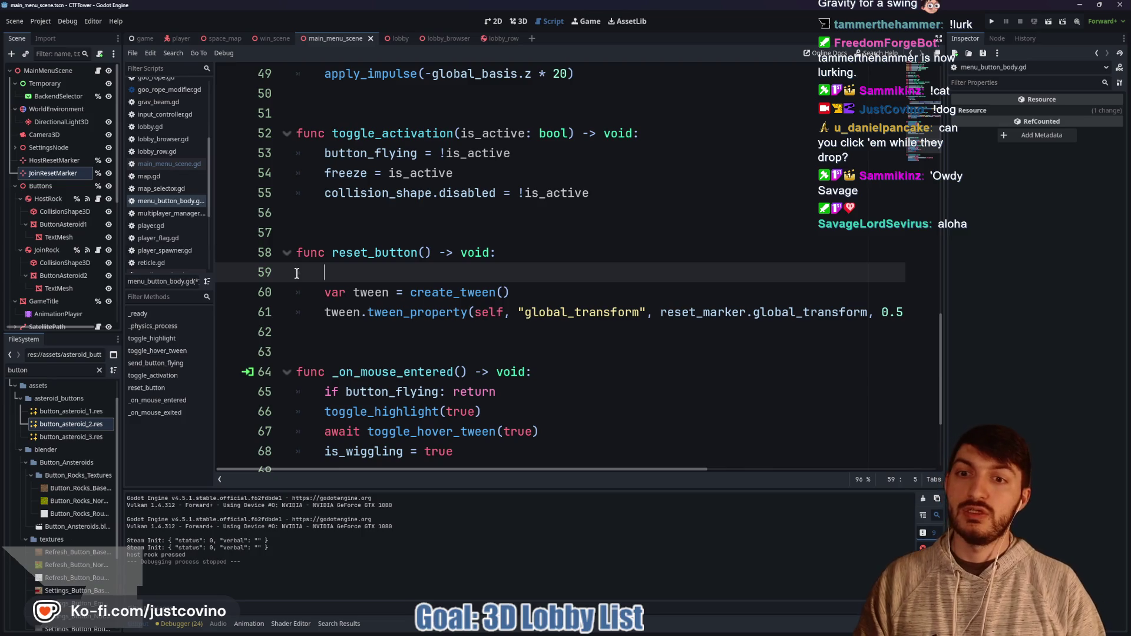
text(o)
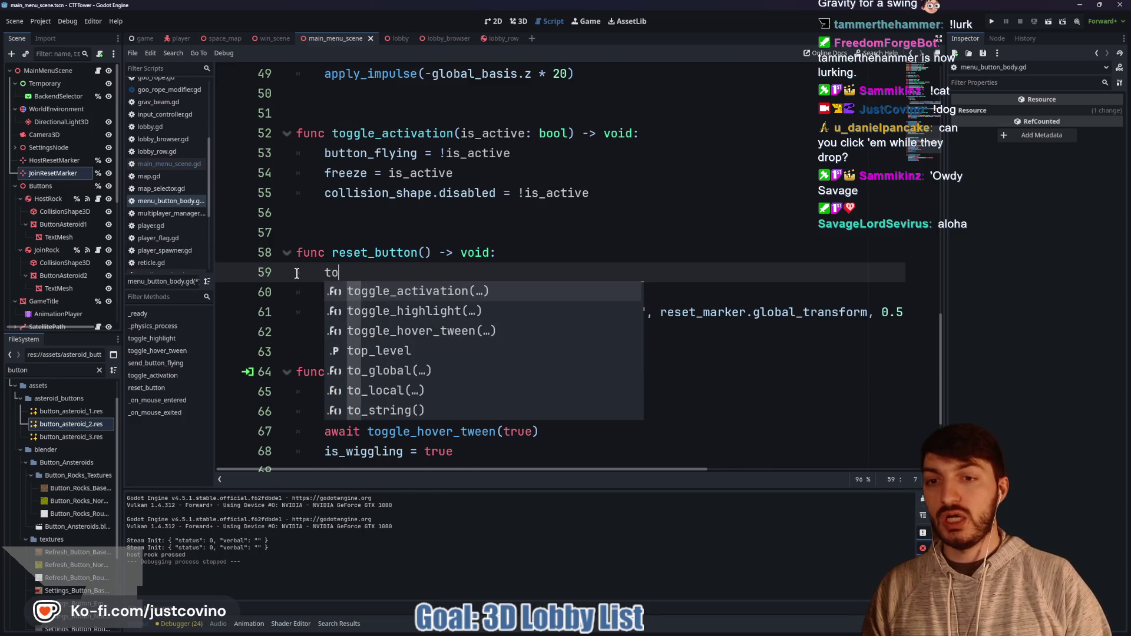
key(Return)
text(true)
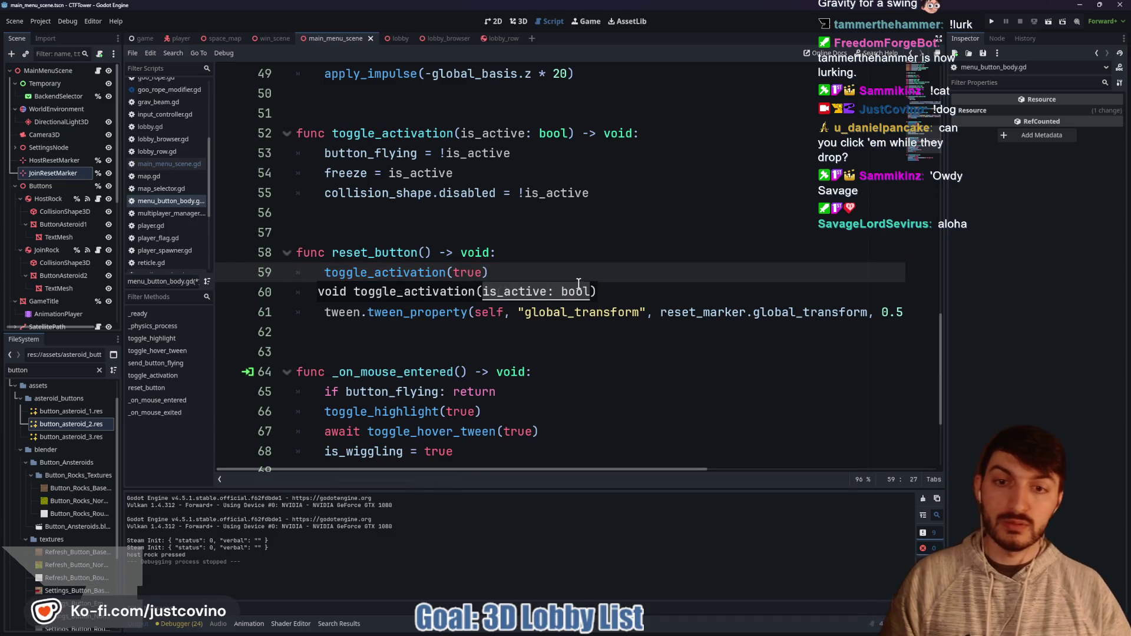
text())
Review reset_button, then switch to main_menu_scene.gd from the script list.
scroll(461, 294, down, 2)
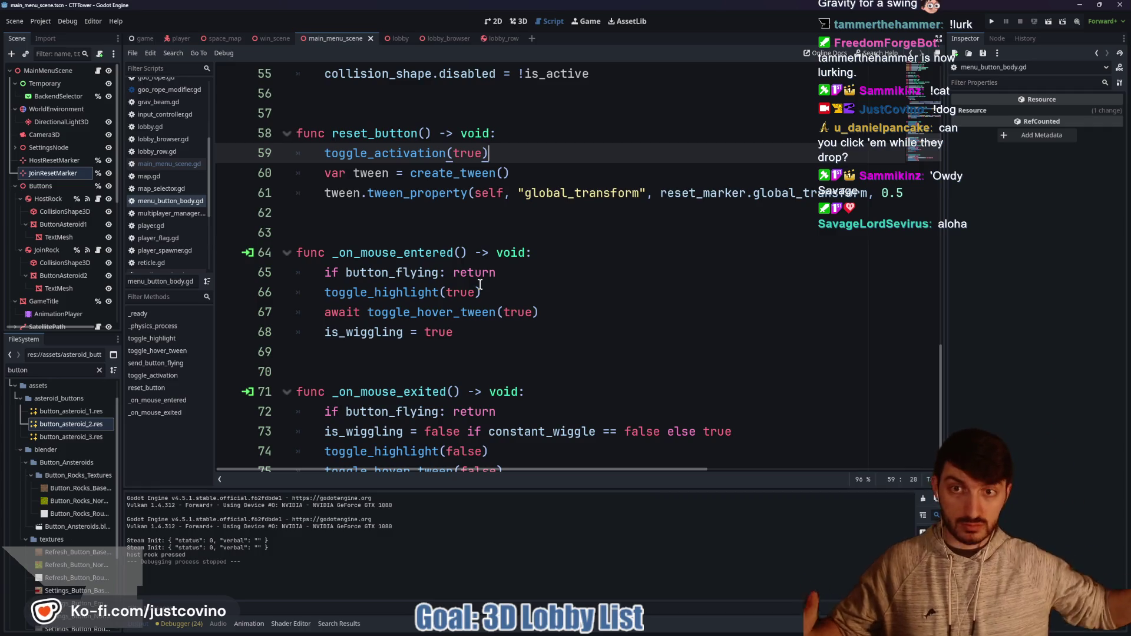
scroll(466, 171, up, 3)
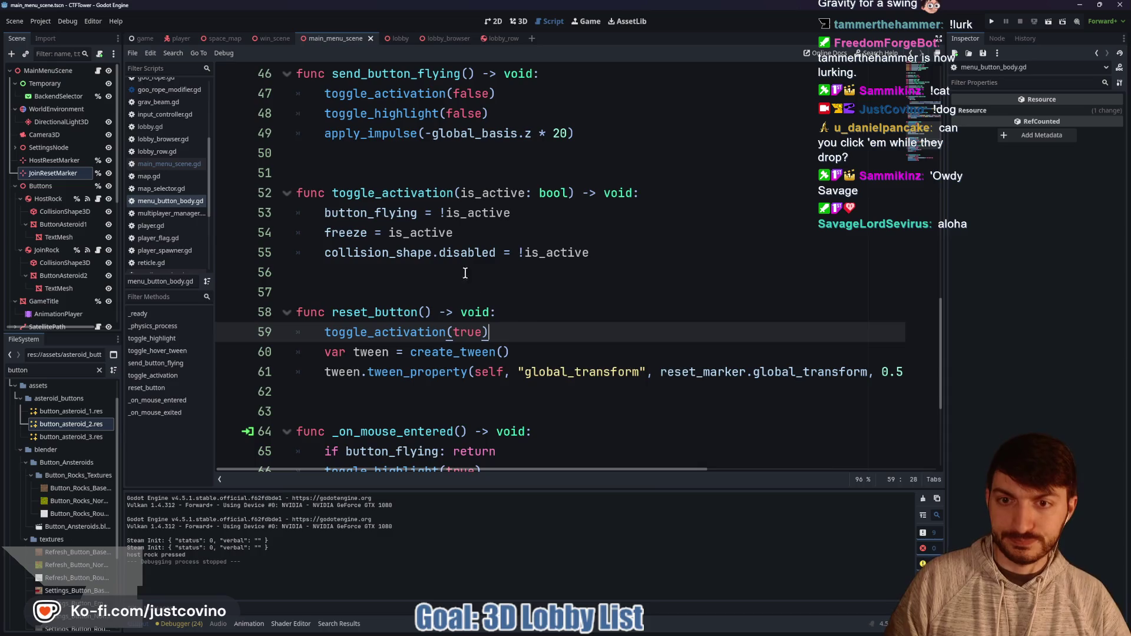
click(442, 275)
scroll(442, 283, down, 1)
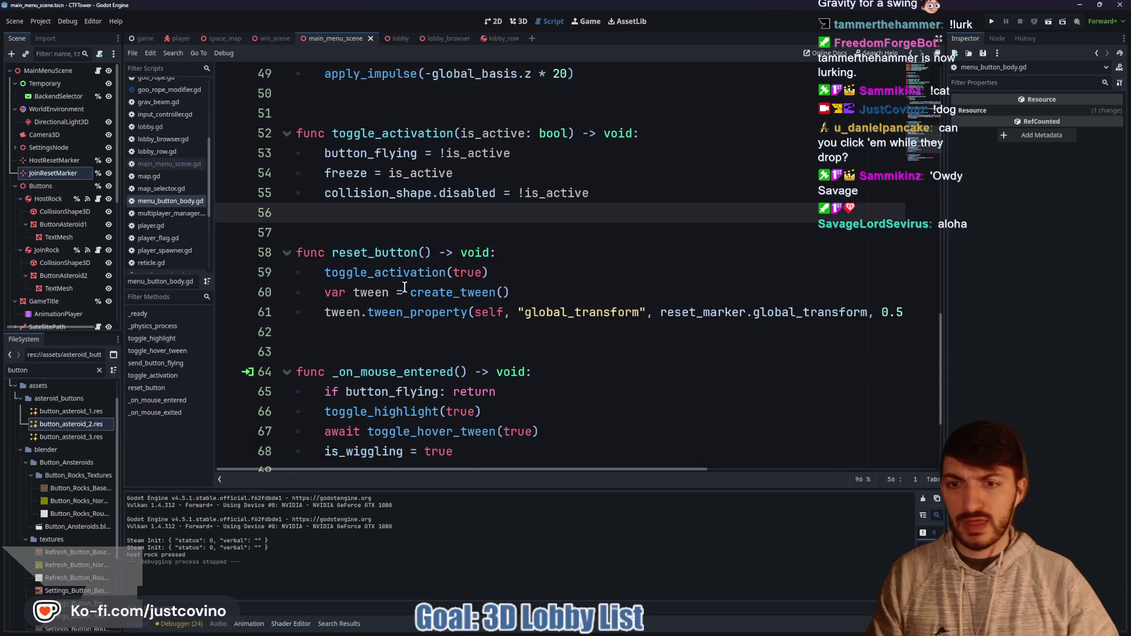
double_click(354, 255)
scroll(392, 286, down, 2)
scroll(394, 293, up, 8)
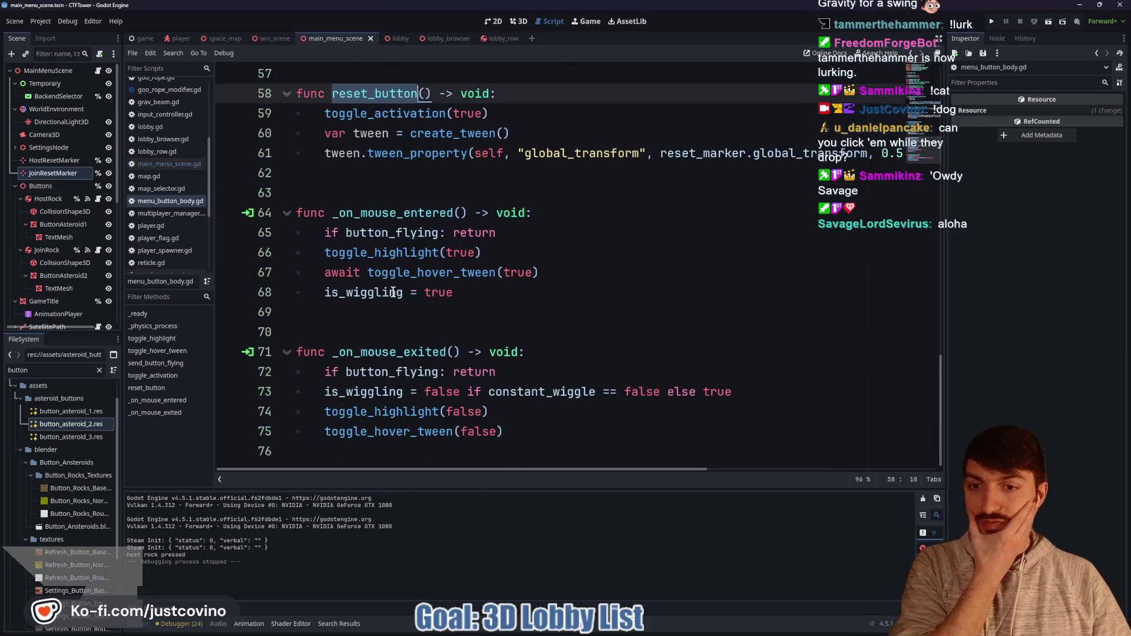
scroll(433, 299, up, 3)
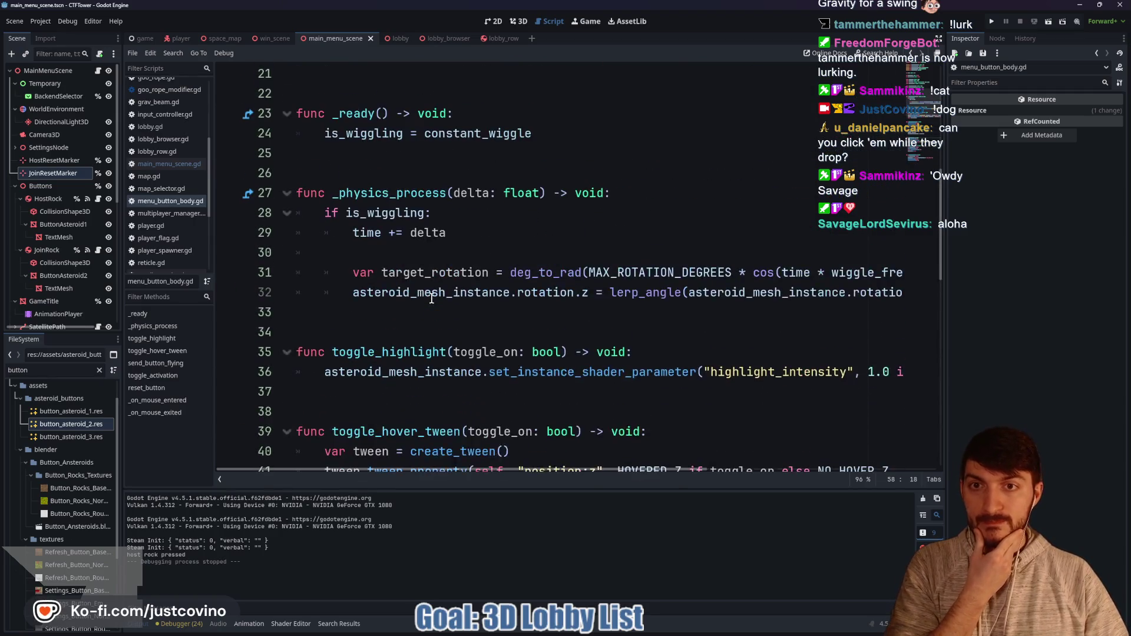
scroll(354, 272, up, 2)
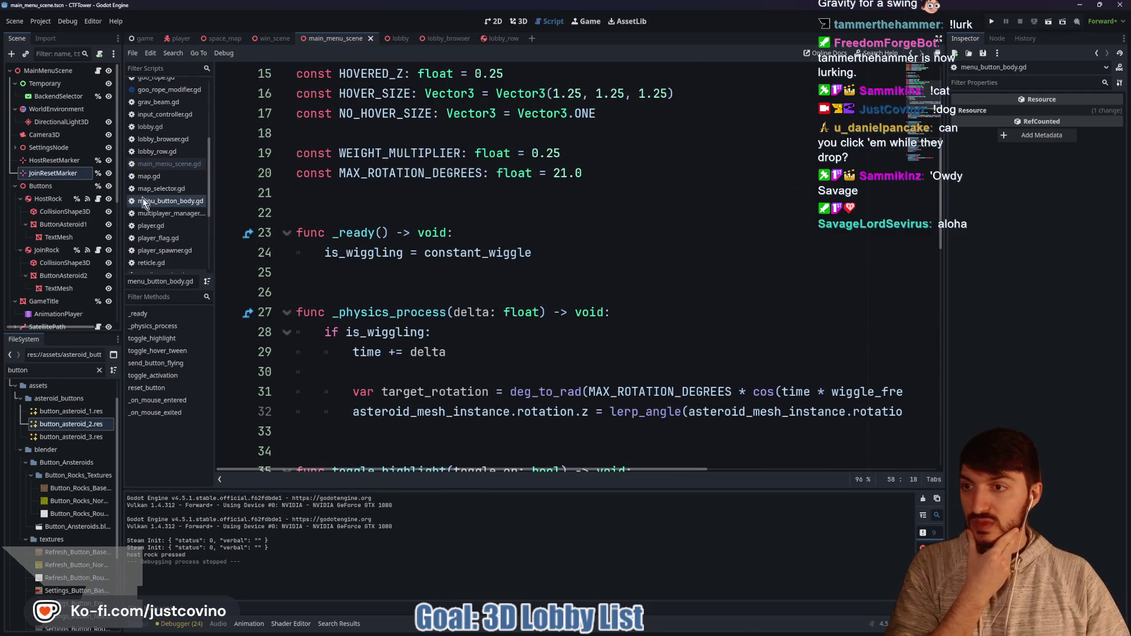
click(169, 163)
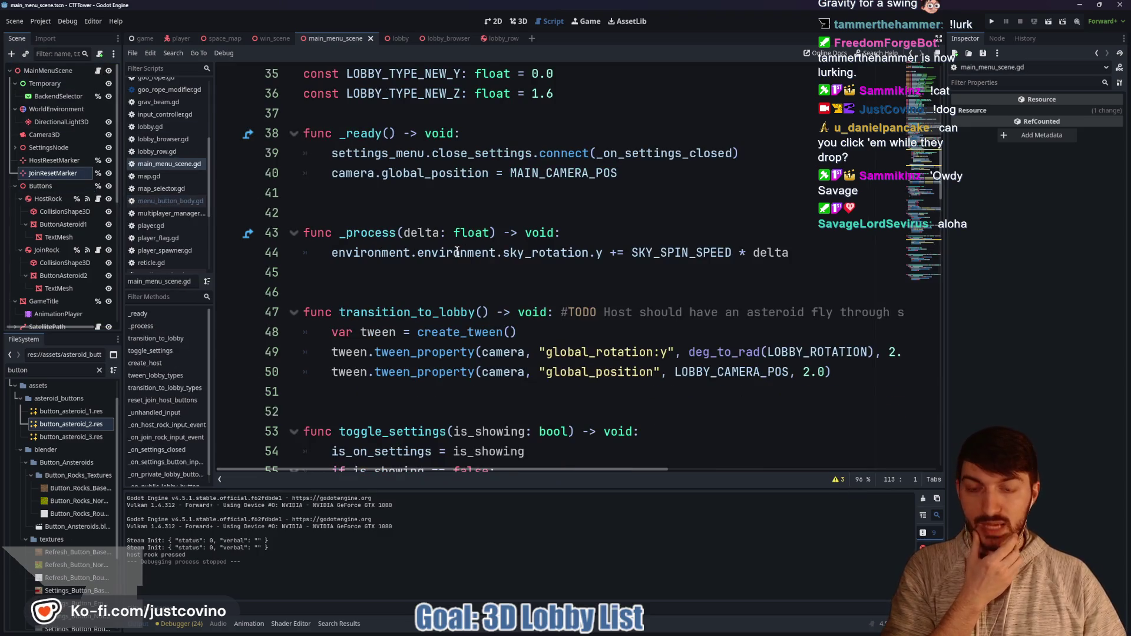
scroll(458, 255, up, 1)
scroll(450, 252, down, 4)
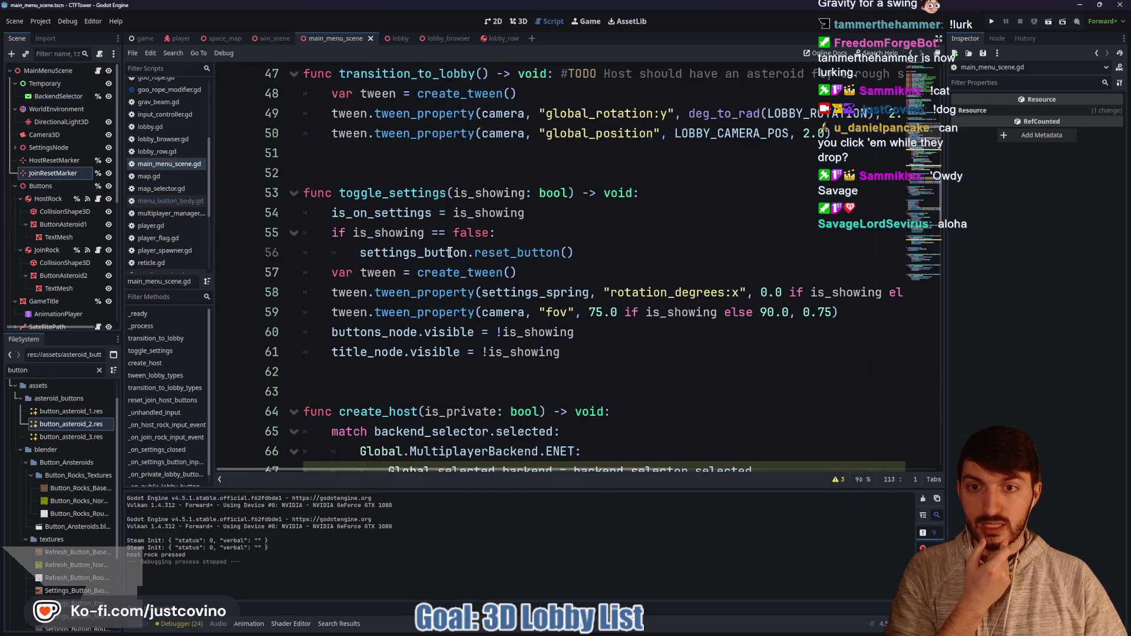
scroll(450, 252, down, 1)
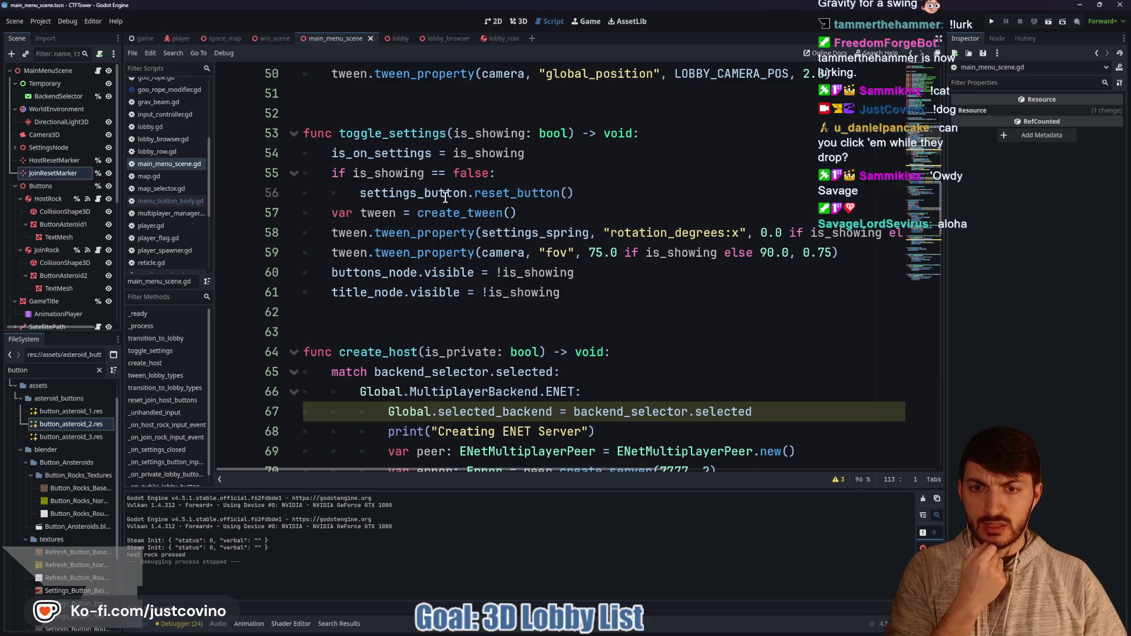
scroll(445, 197, down, 2)
scroll(466, 202, down, 1)
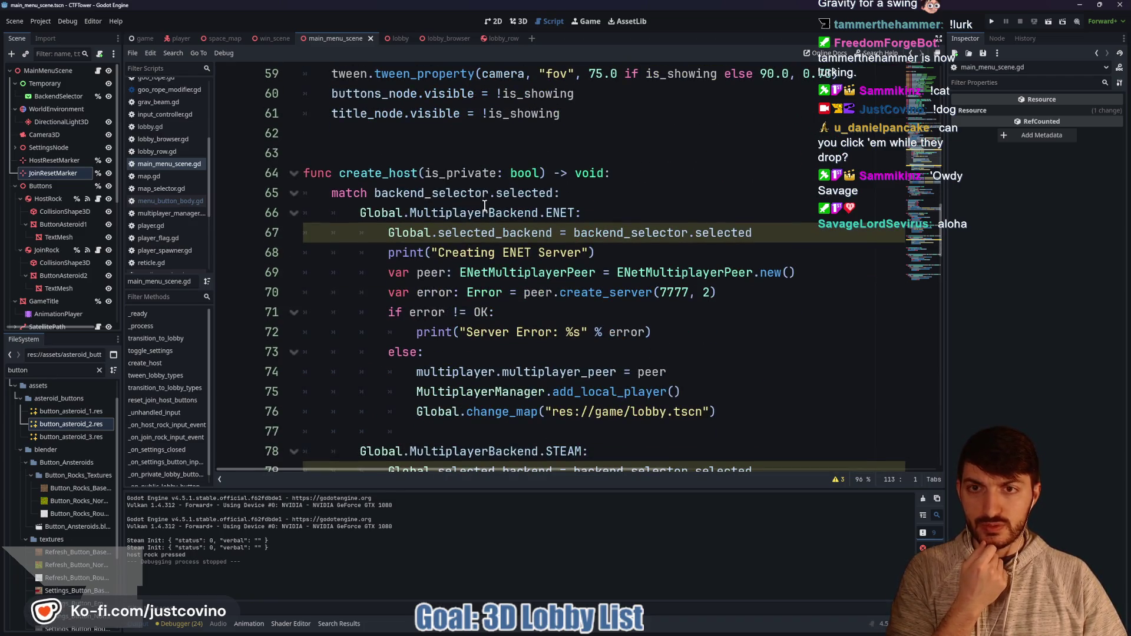
scroll(477, 206, down, 9)
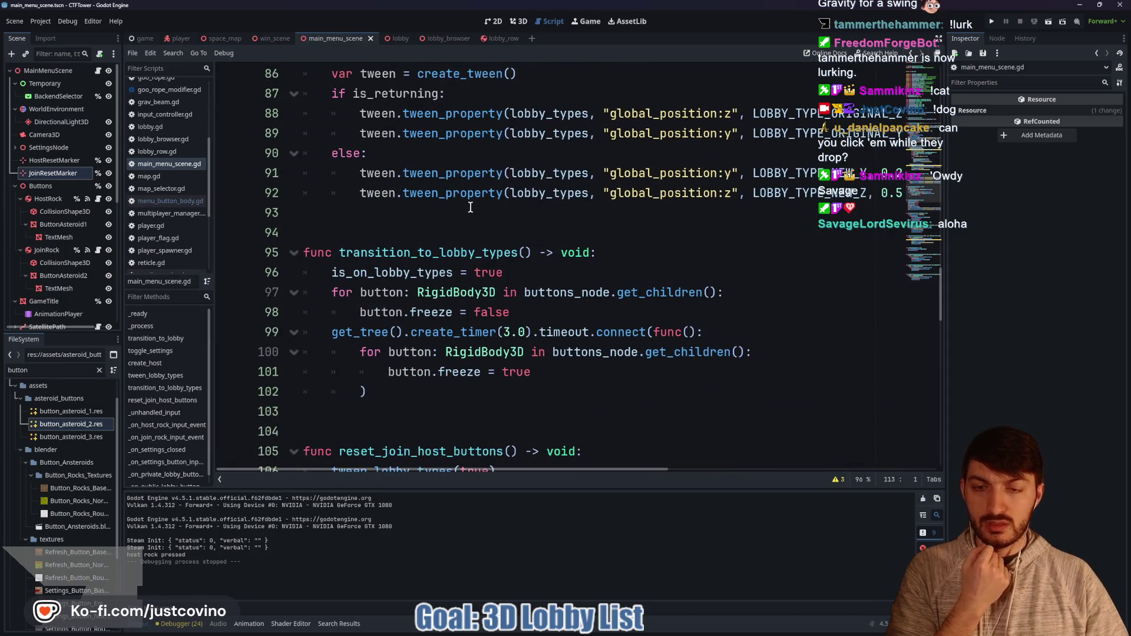
scroll(477, 204, down, 3)
scroll(539, 199, up, 1)
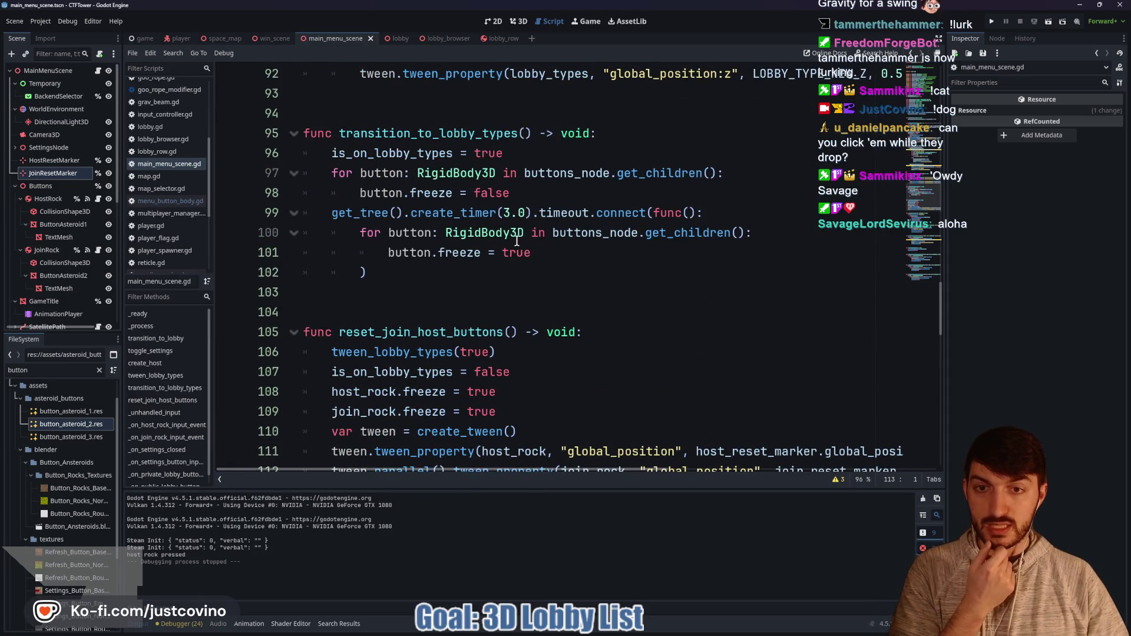
mouse_move(525, 195)
mouse_down()
mouse_move(361, 194)
mouse_move(401, 195)
mouse_up()
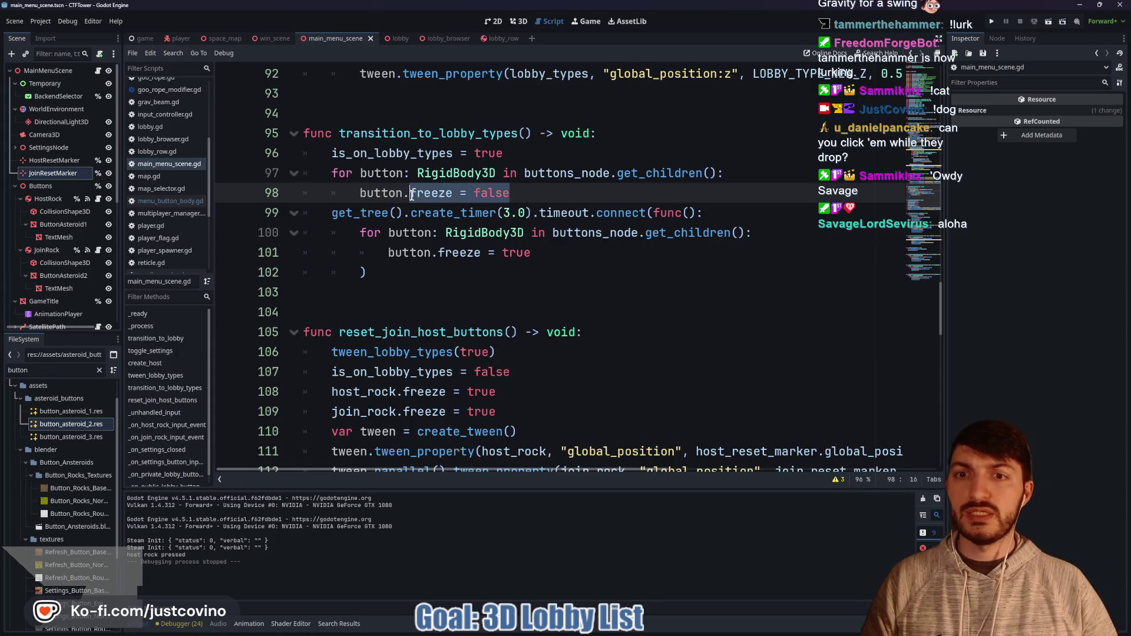
text(toggle_acti)
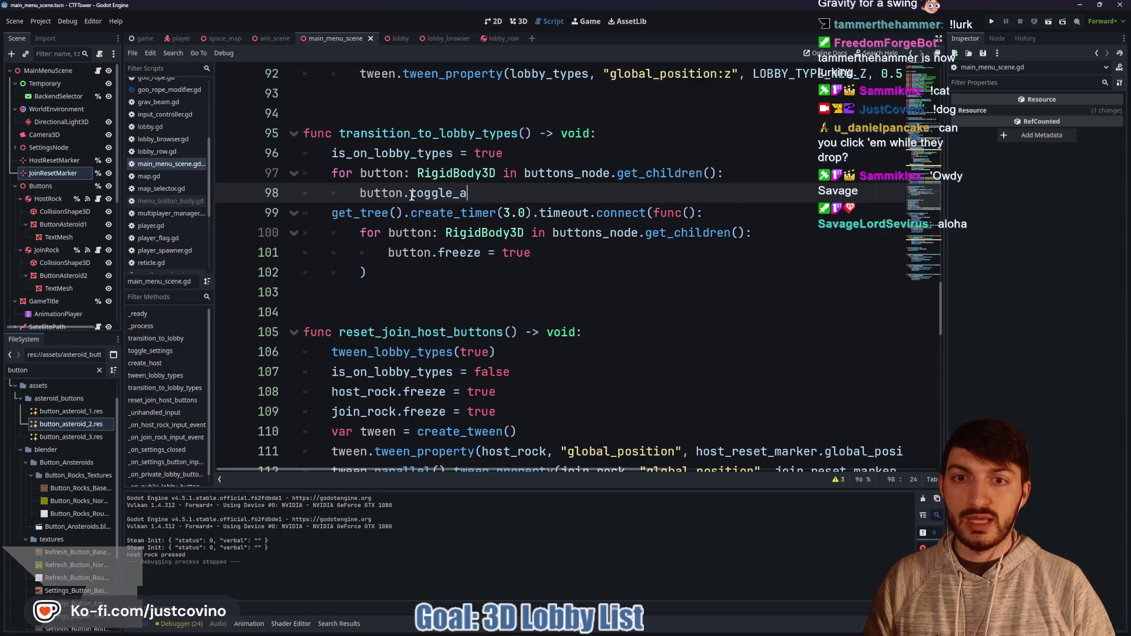
text(vation)
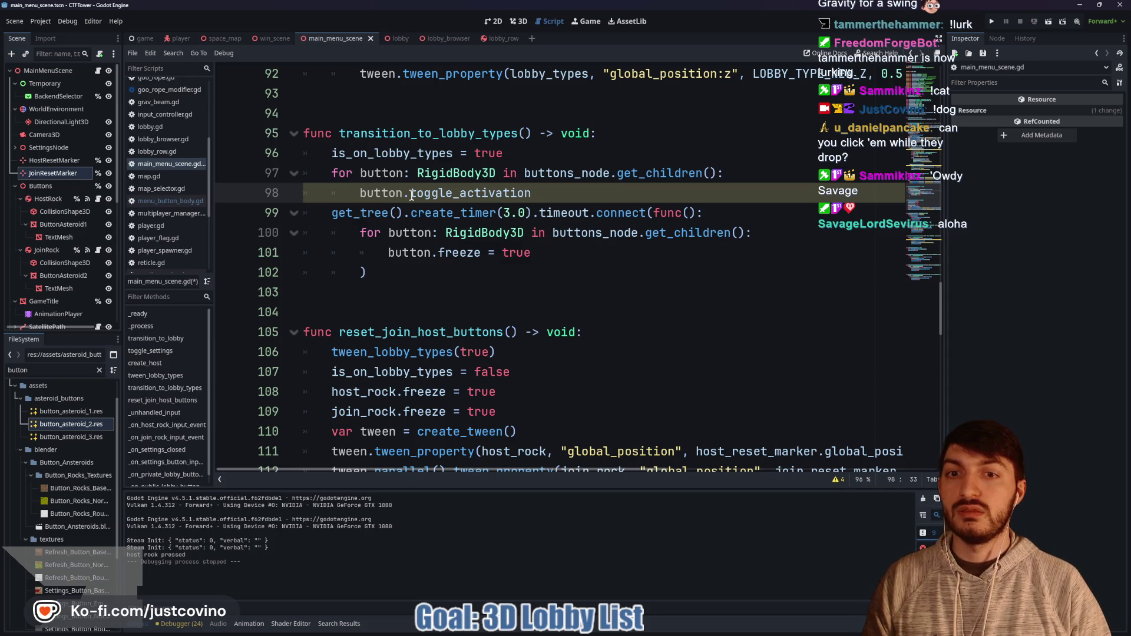
Change line 98 to call button.toggle_activation(false).
text(=)
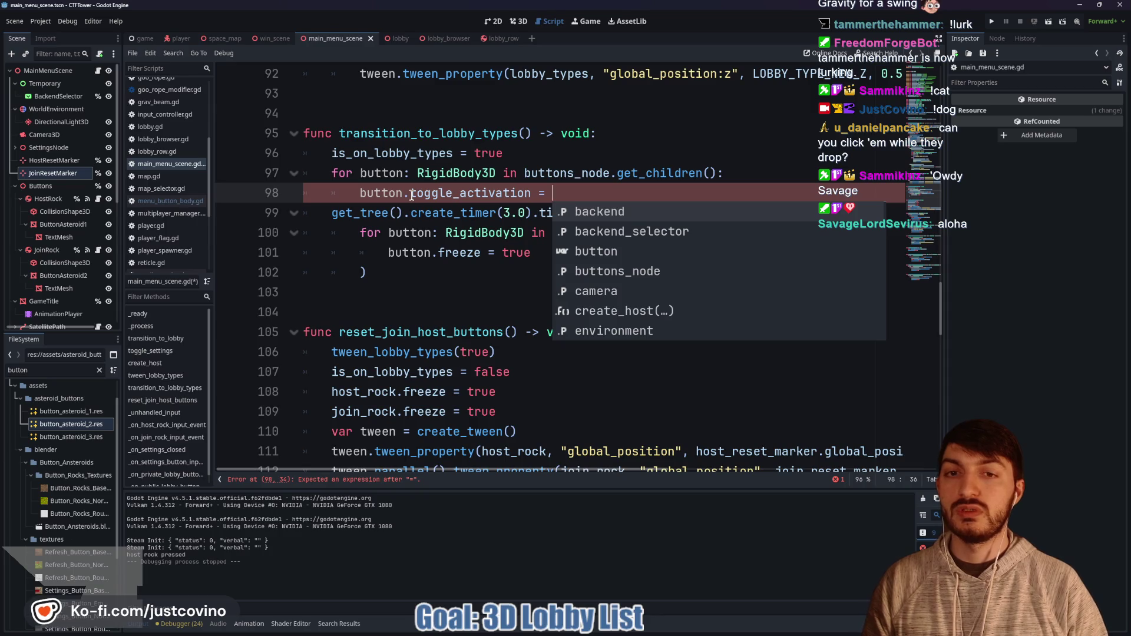
key(BackSpace)
key(BackSpace)
text(()
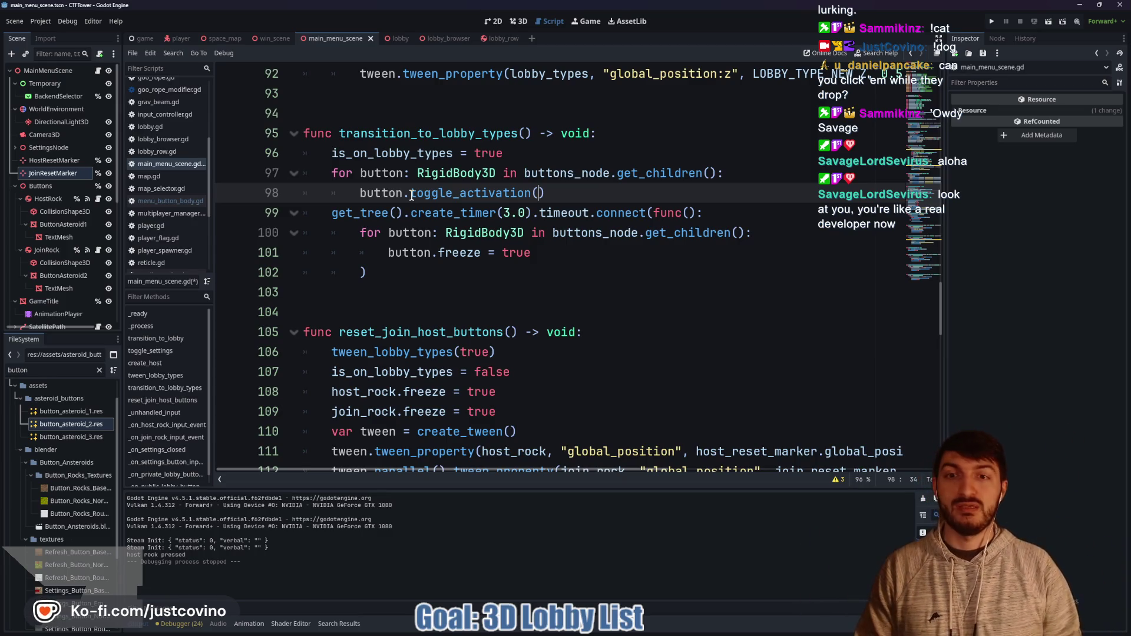
text(fa)
key(Return)
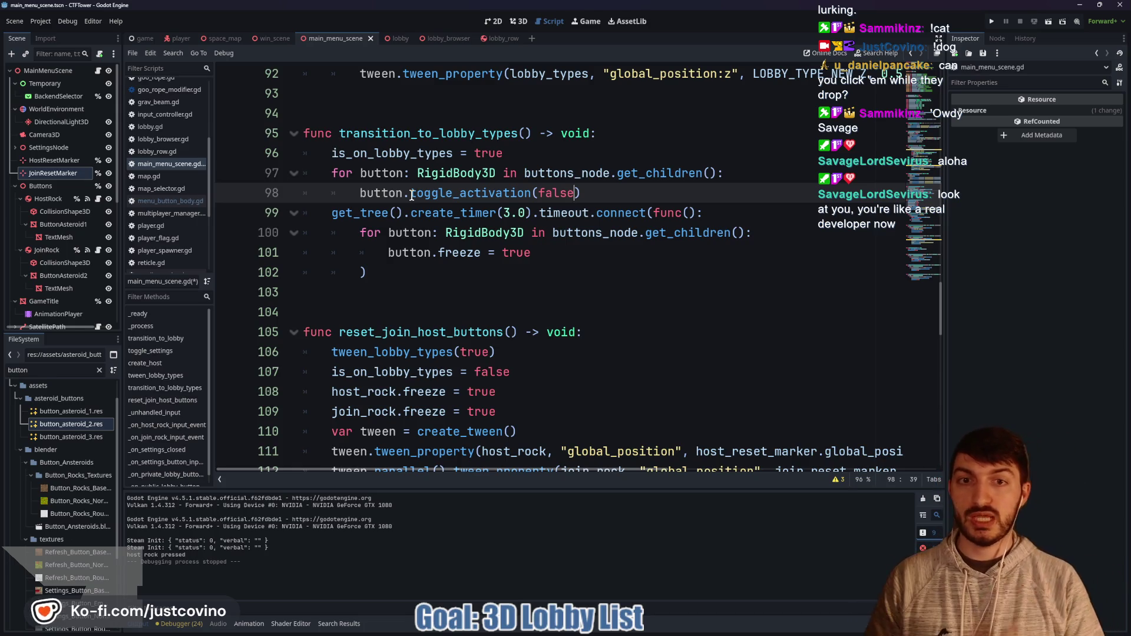
Replace button.freeze = true on line 101 with button.toggle_activation(true) and save.
drag(552, 254, 433, 252)
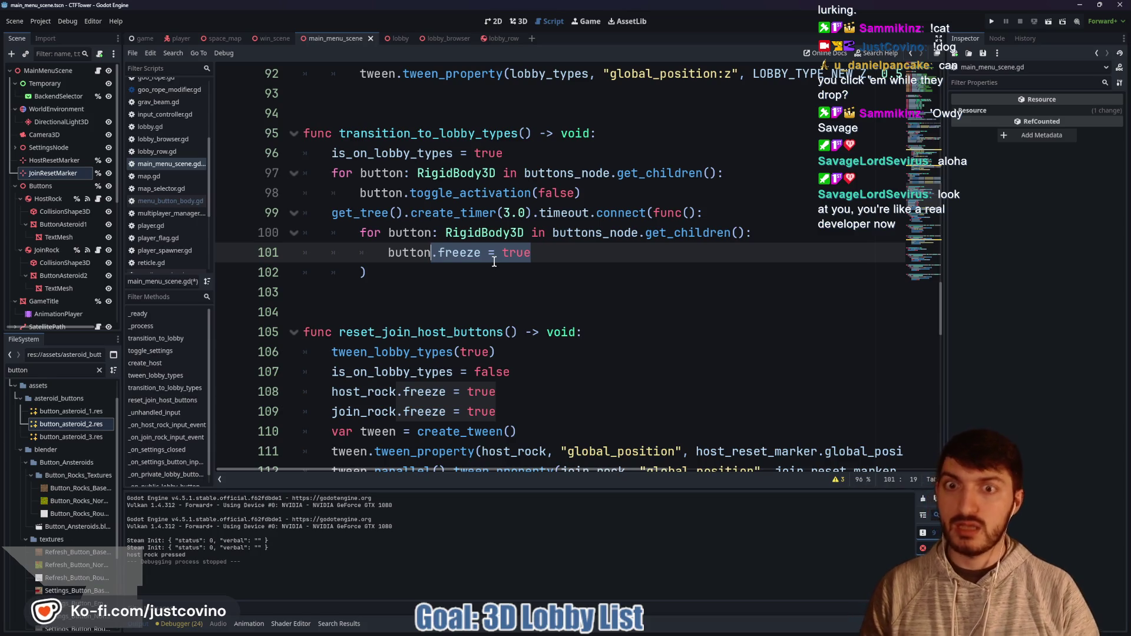
text(ttont)
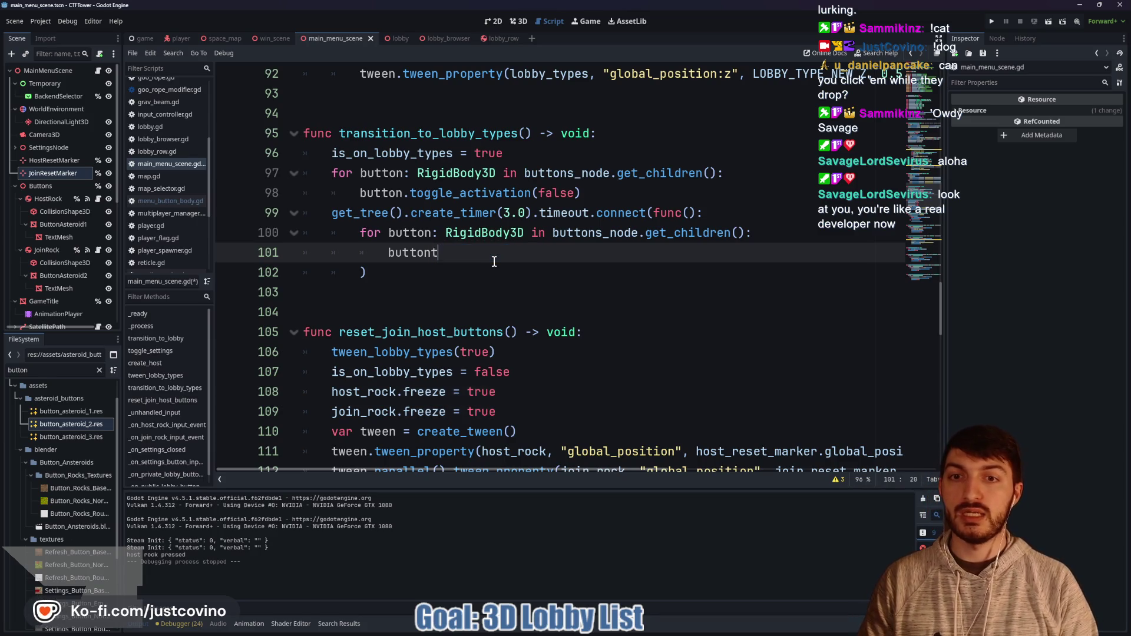
key(BackSpace)
key(BackSpace)
text(togg)
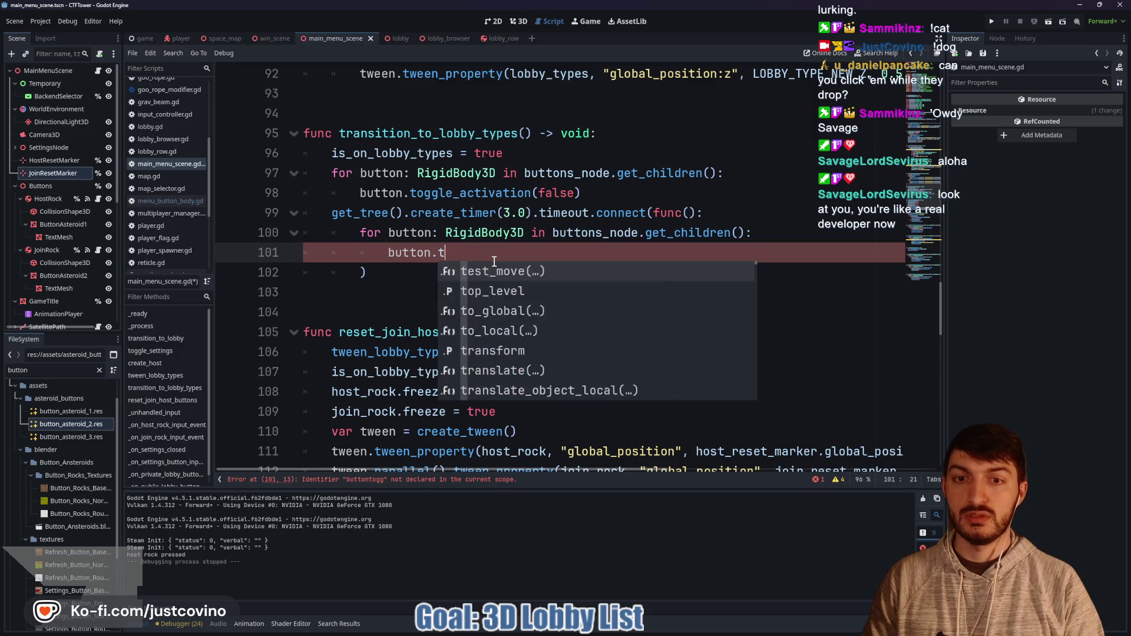
text(le_activation)
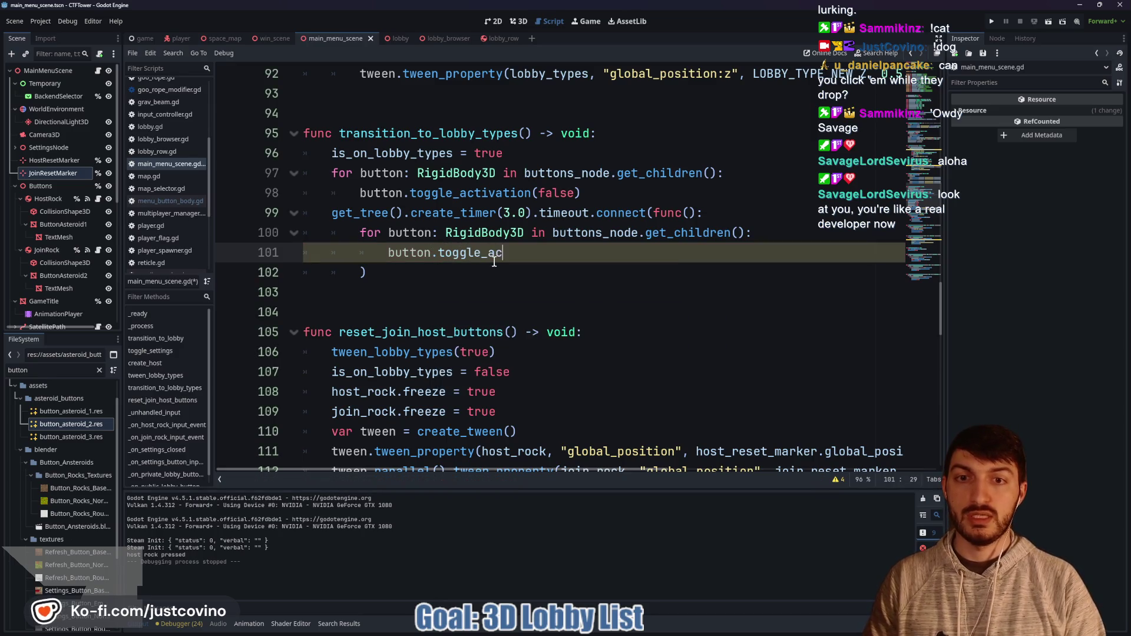
text((true)
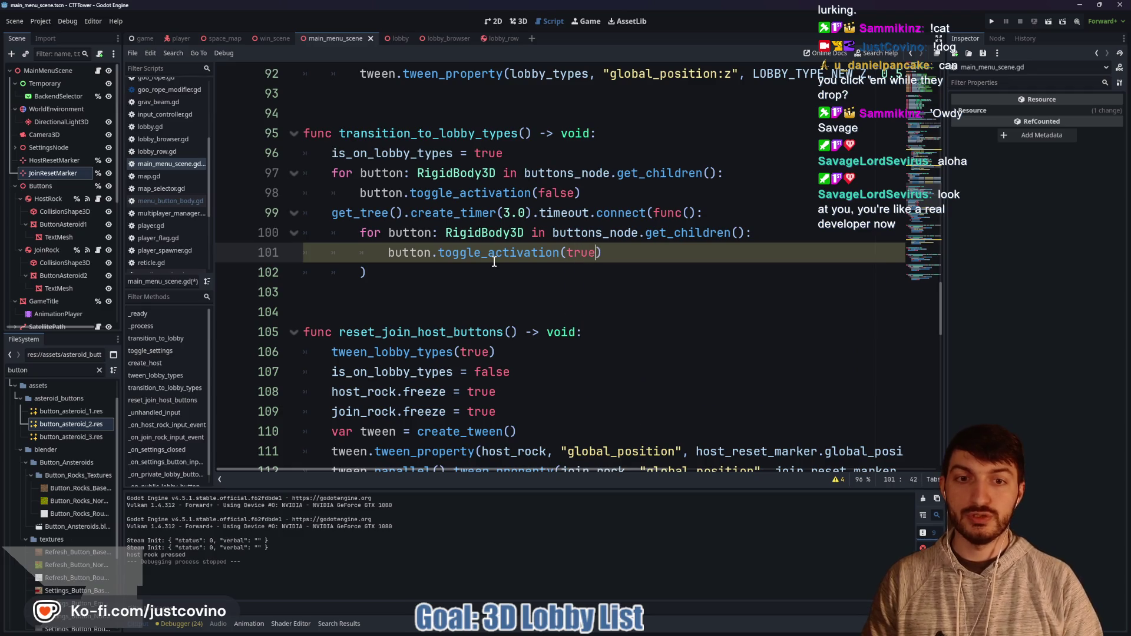
key(ctrl+s)
click(425, 292)
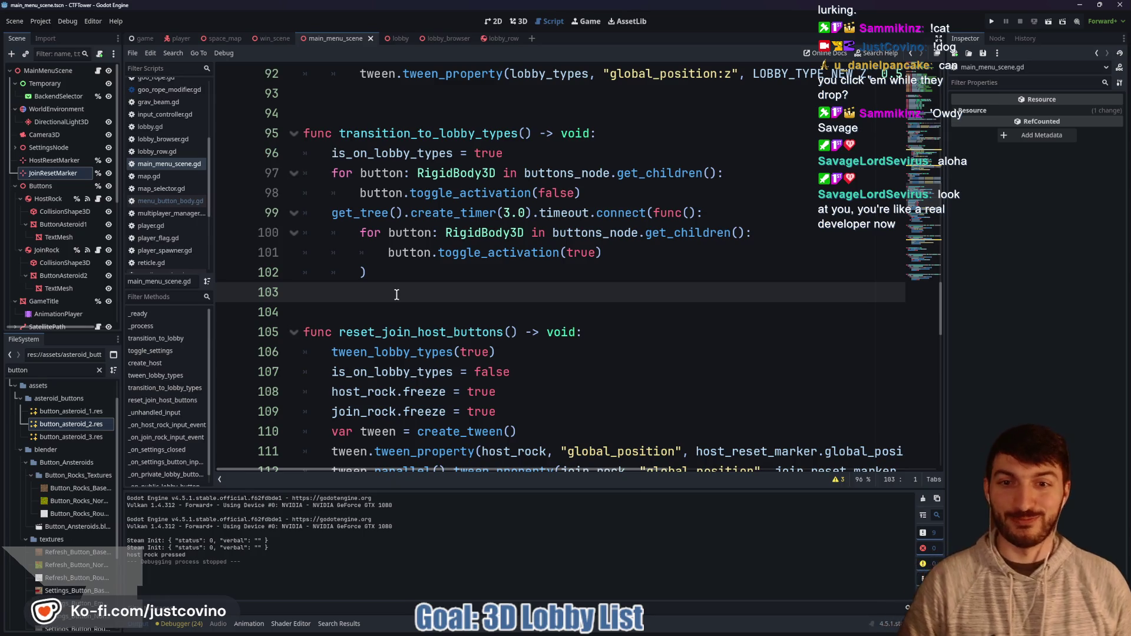
scroll(444, 259, down, 1)
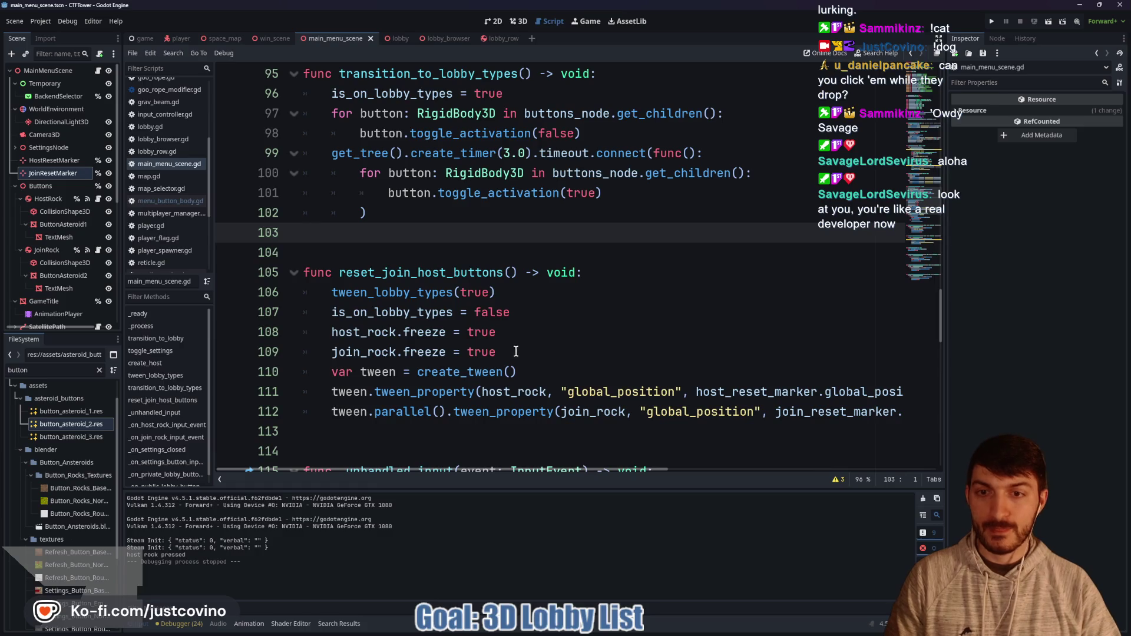
double_click(415, 274)
Swap host_rock and join_rock freeze = true for toggle_activation(true) calls and save.
scroll(482, 259, up, 1)
scroll(482, 266, down, 1)
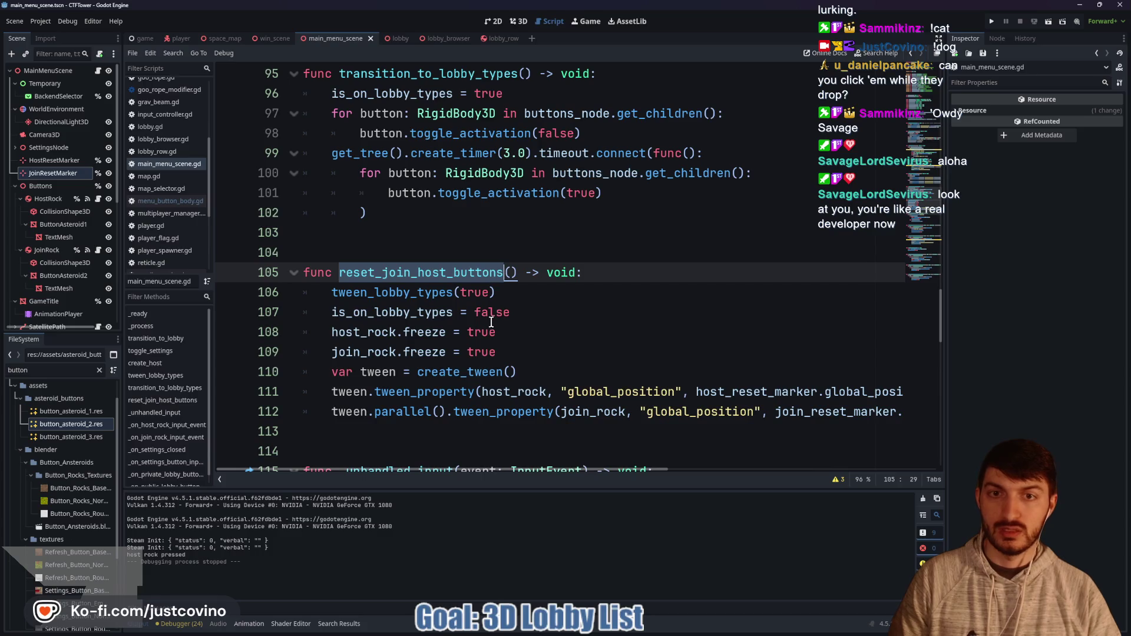
mouse_move(515, 359)
mouse_down()
mouse_move(266, 331)
mouse_move(312, 307)
mouse_up()
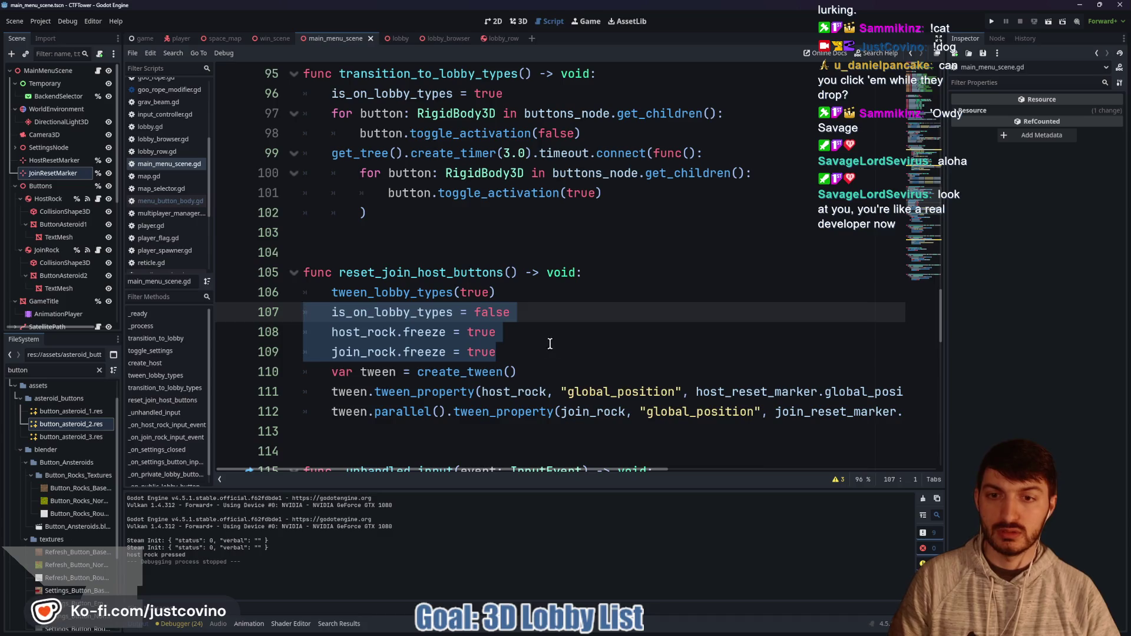
click(507, 333)
drag(516, 331, 403, 332)
text(toggle_activati)
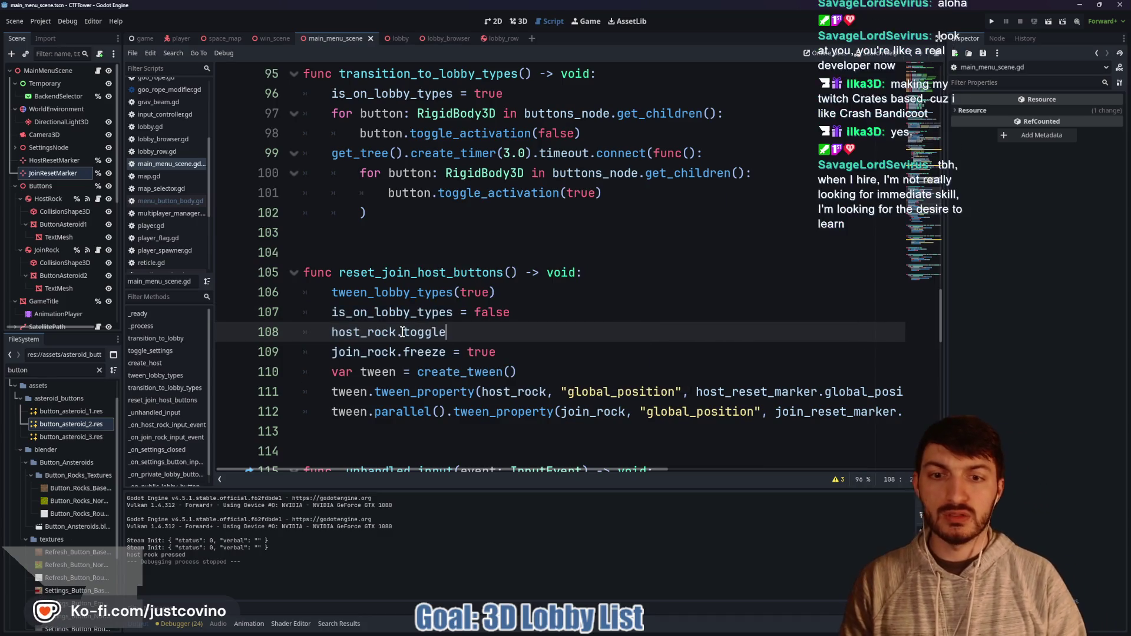
text(on(true)
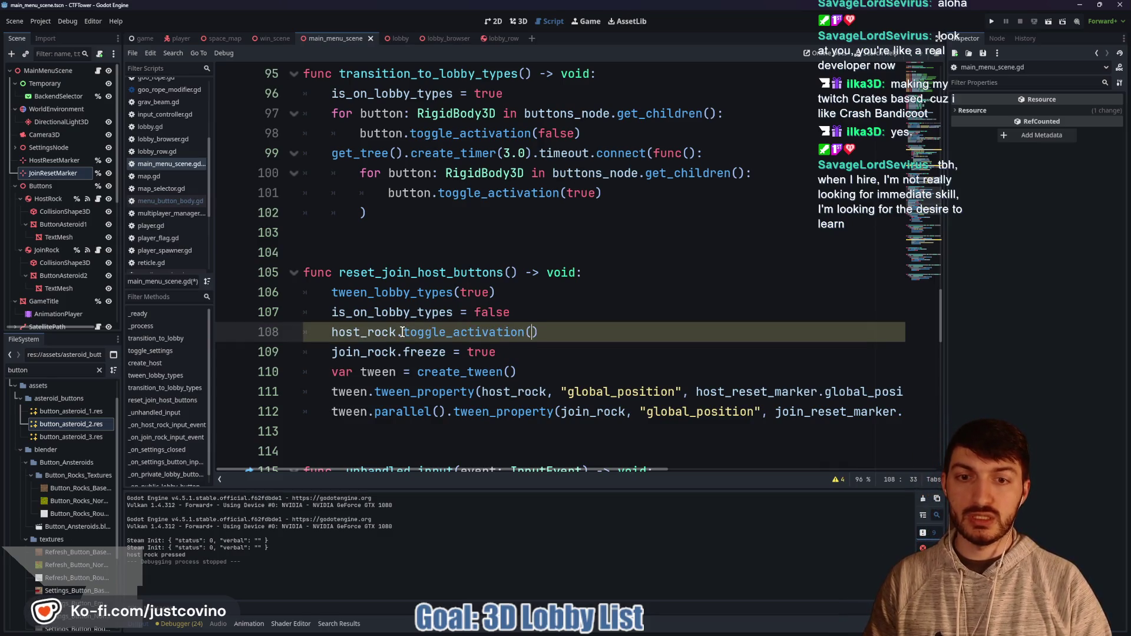
drag(499, 352, 398, 352)
text(toggle_ac)
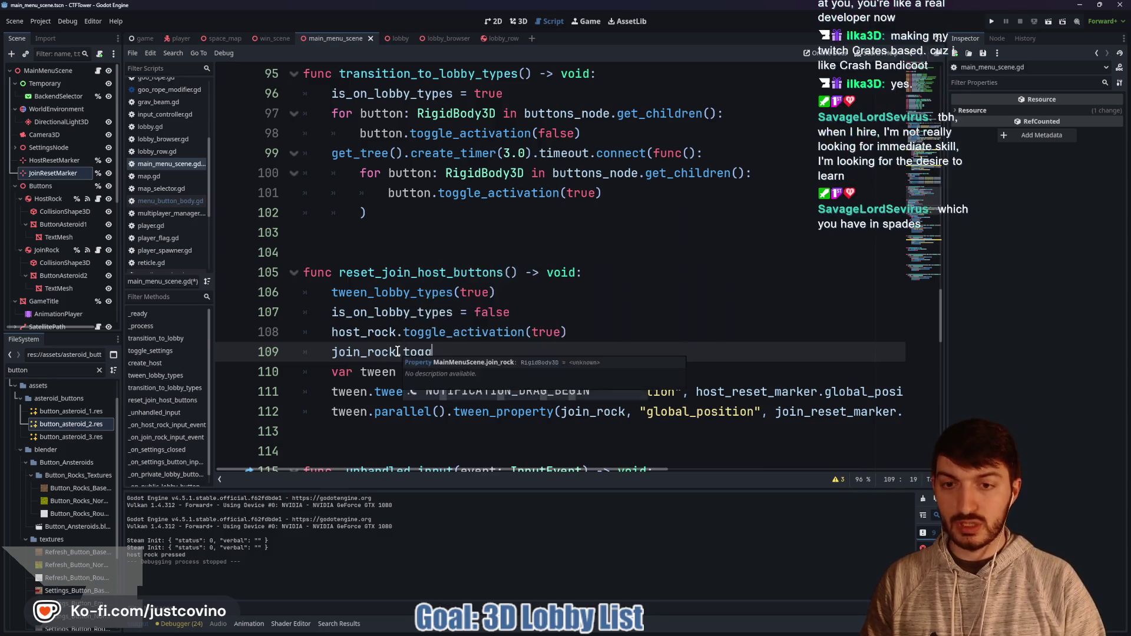
text(tivation(true)
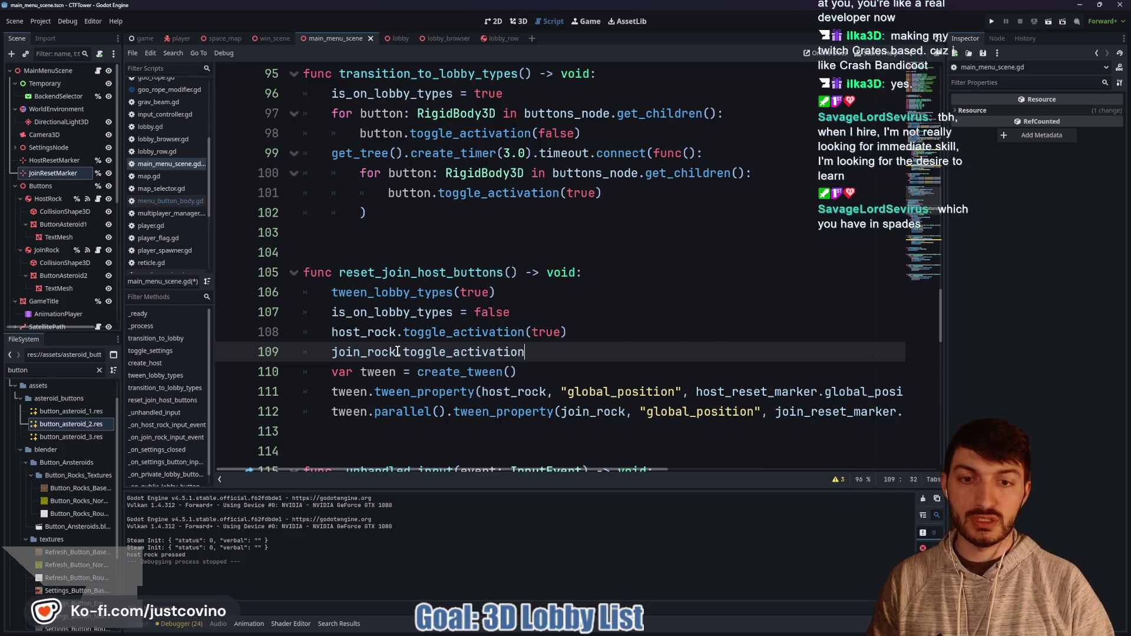
drag(541, 311, 210, 316)
click(553, 312)
key(ctrl+s)
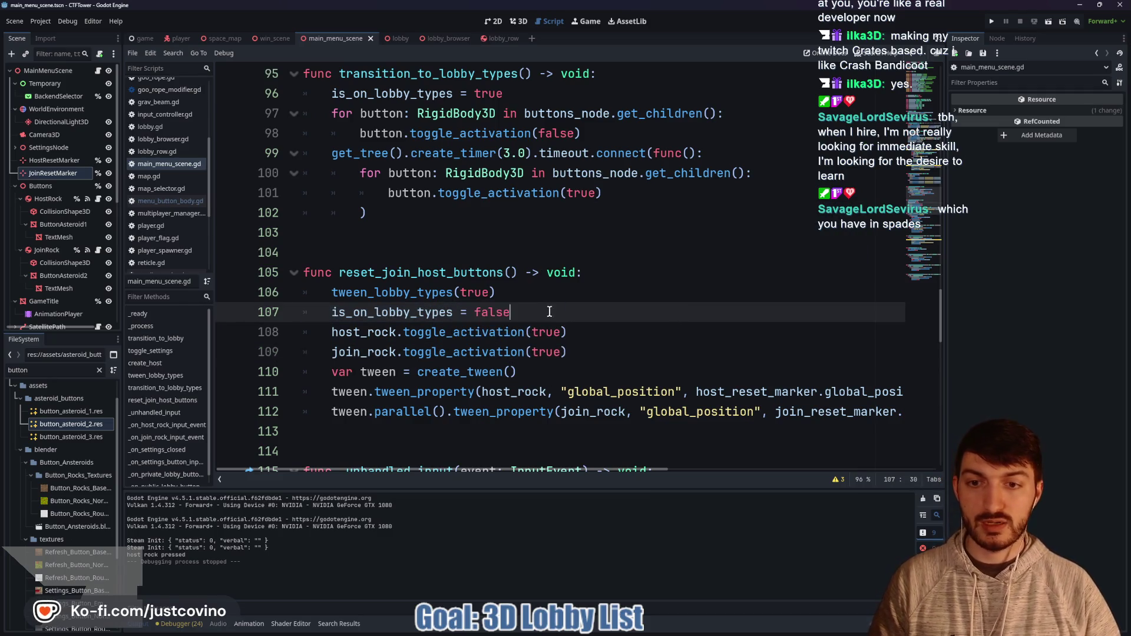
Check the tween_lobby_types call, then run the game with F5.
double_click(399, 295)
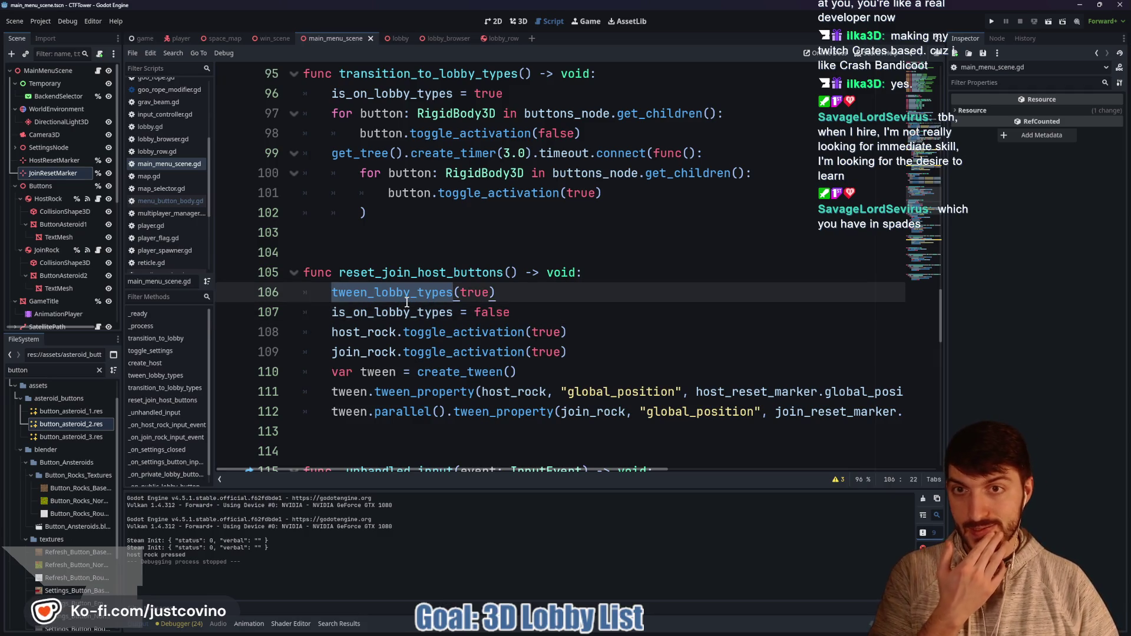
click(622, 305)
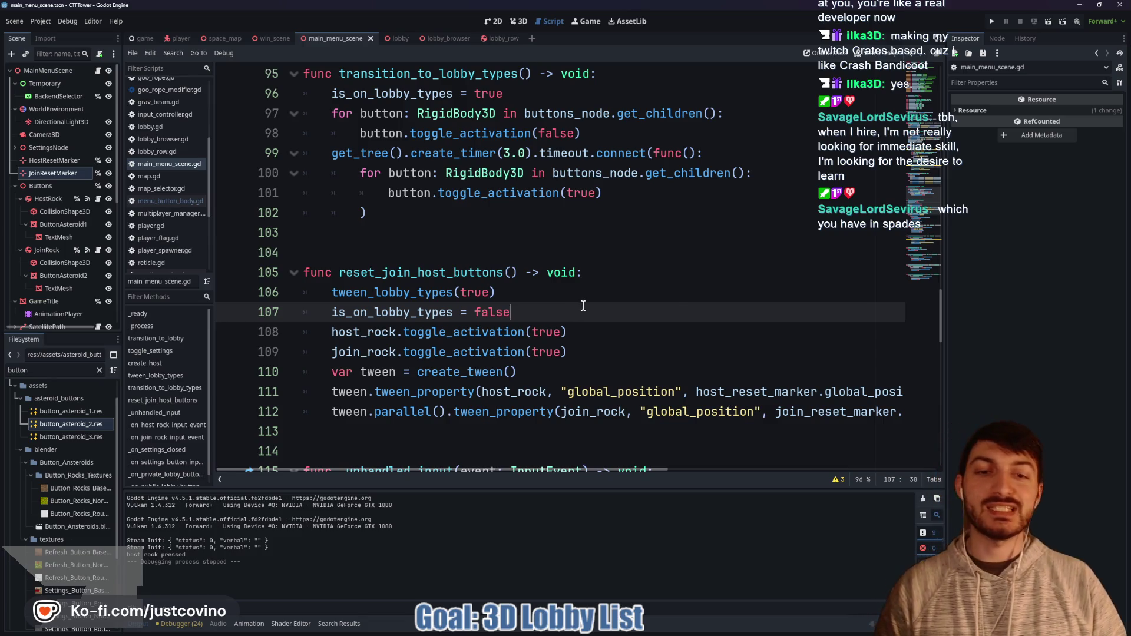
scroll(599, 335, down, 2)
click(470, 315)
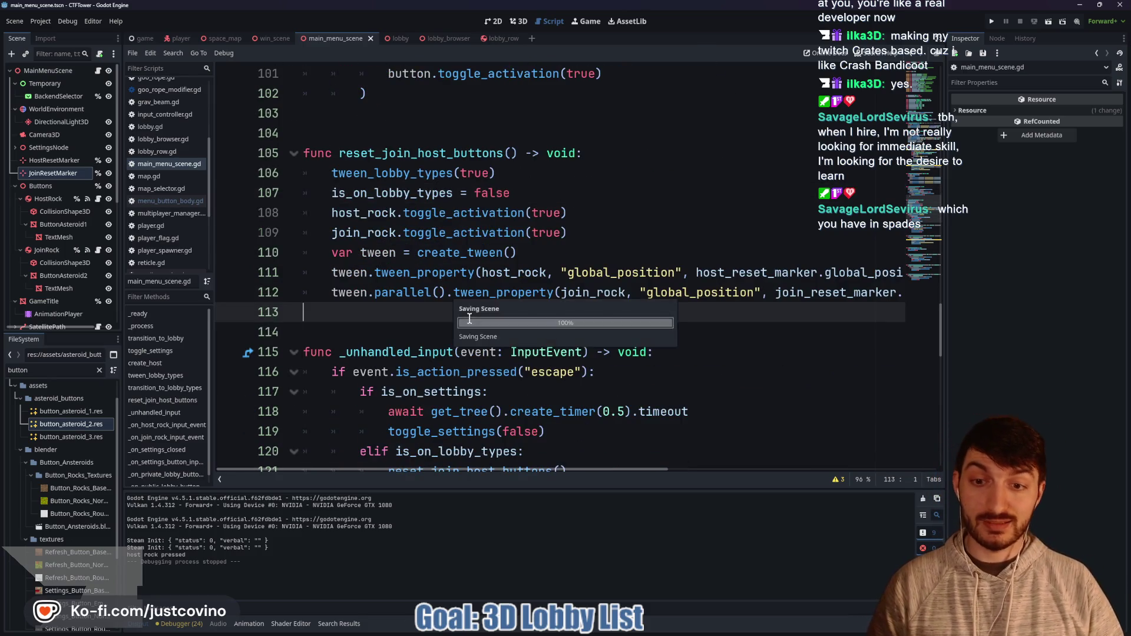
key(F5)
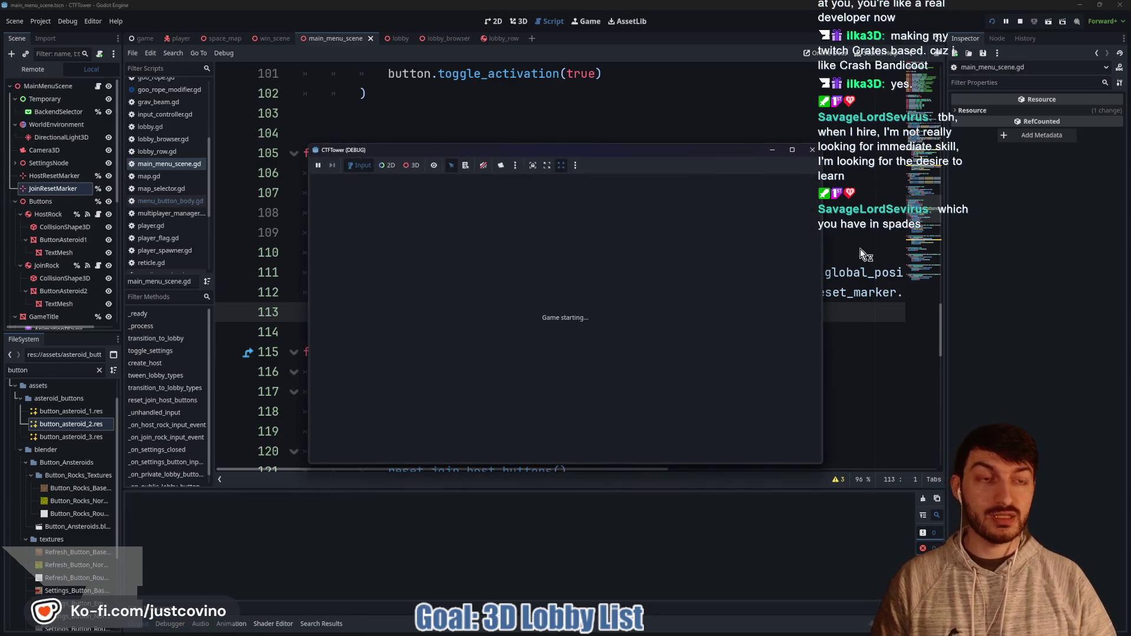
Test Host Lobby showing Private and Public, return to the menu, and stop with F8.
drag(658, 156, 344, 149)
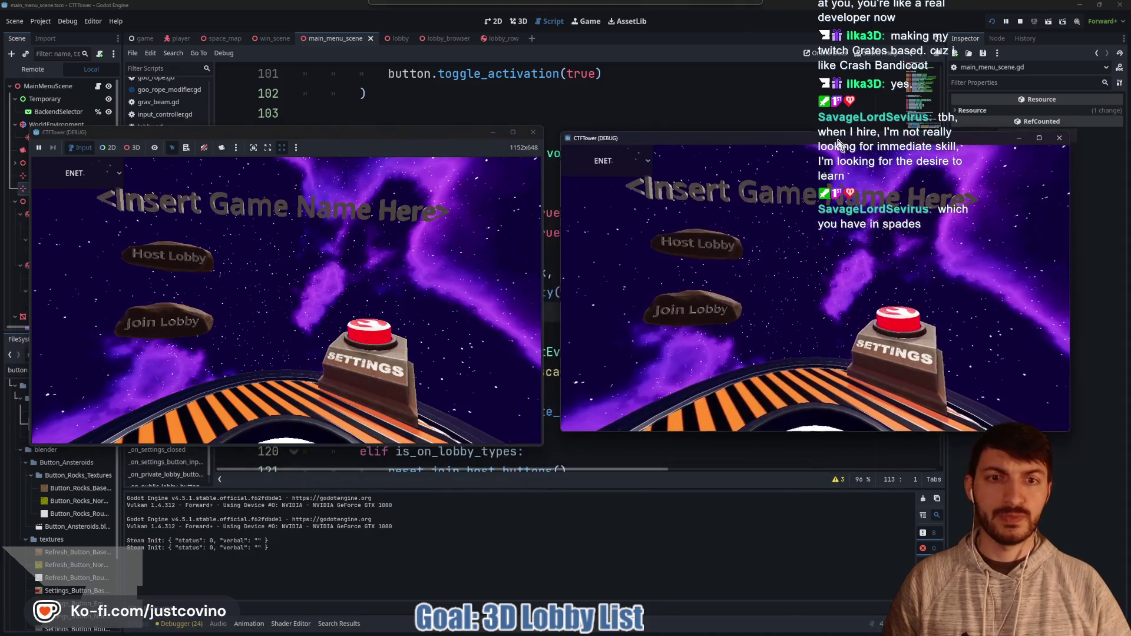
click(174, 255)
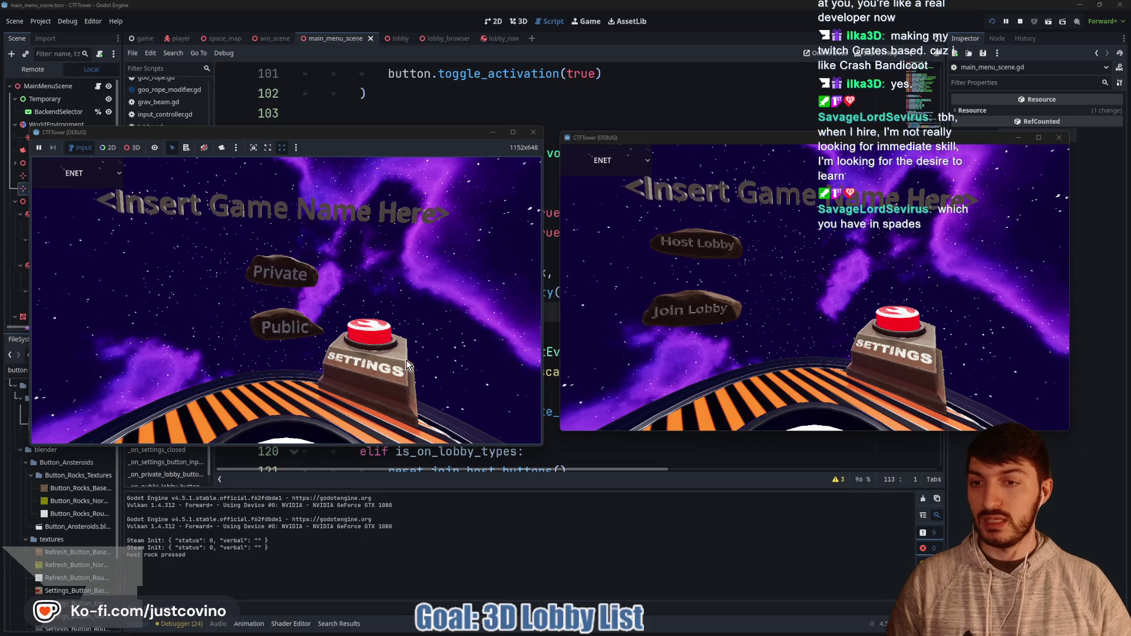
click(280, 273)
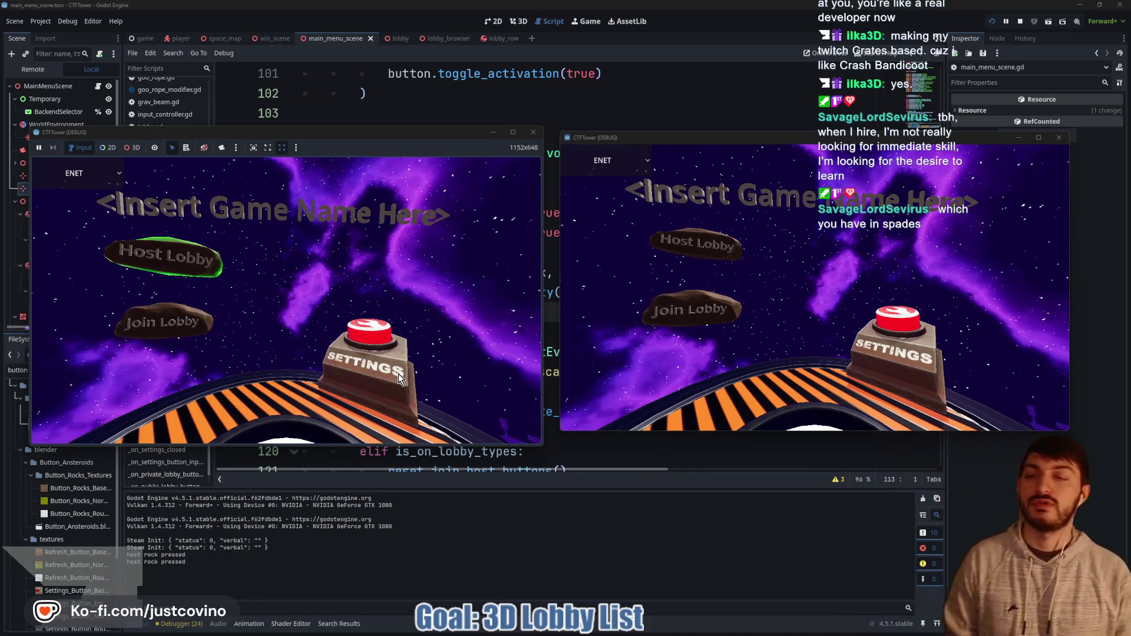
key(F8)
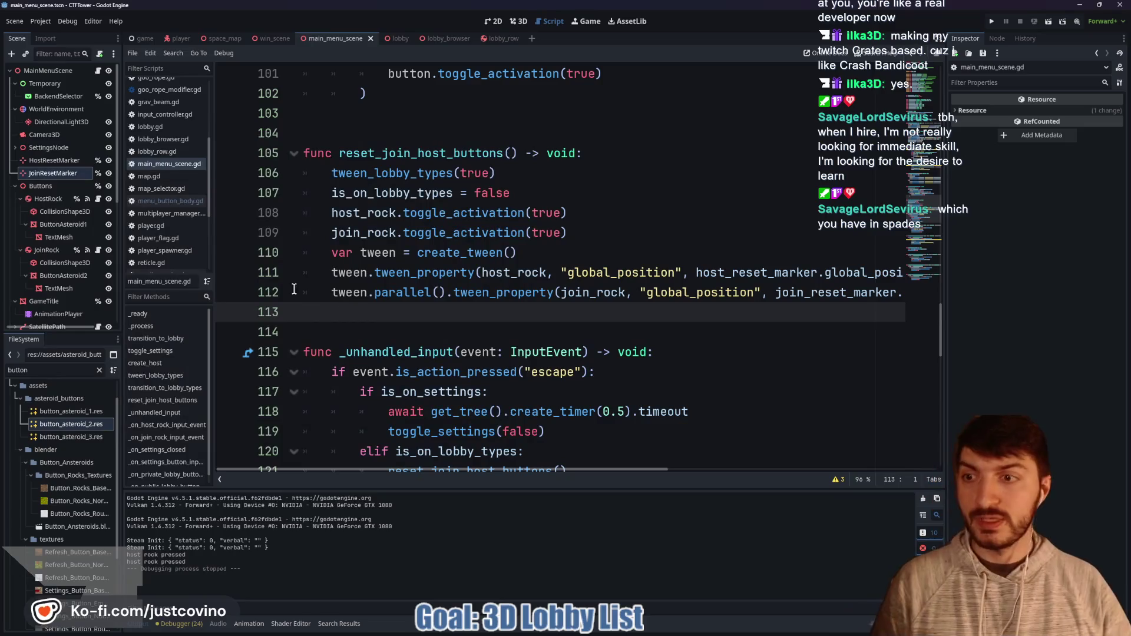
Add a toggle_highlight(is_active) call after line 55 of menu_button_body.gd.
click(98, 199)
scroll(448, 279, down, 6)
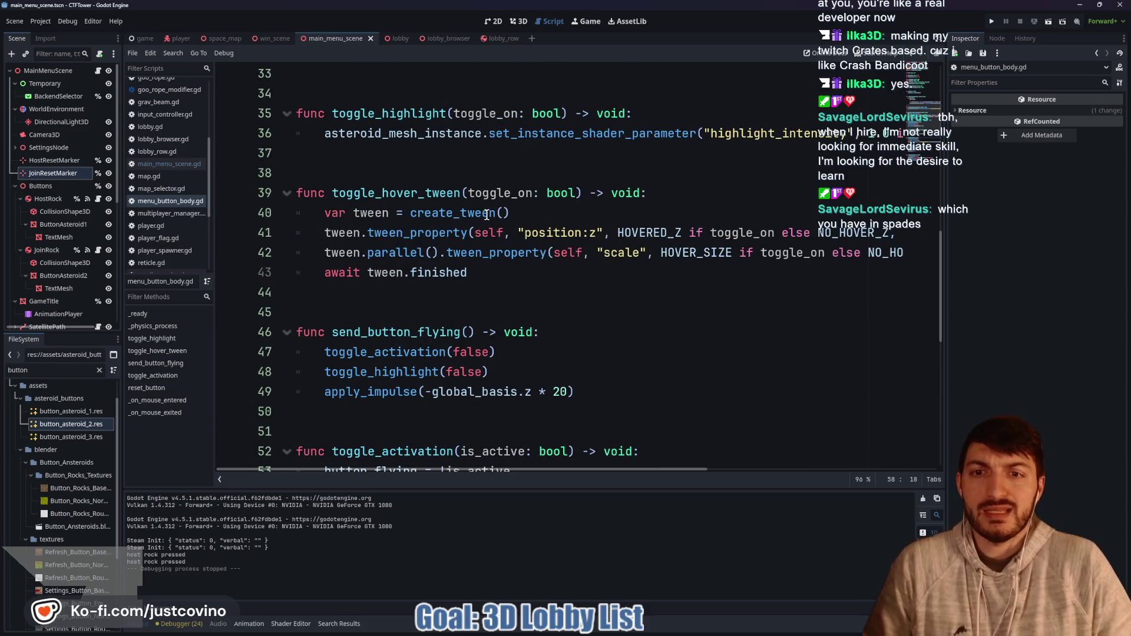
scroll(486, 216, down, 3)
click(520, 191)
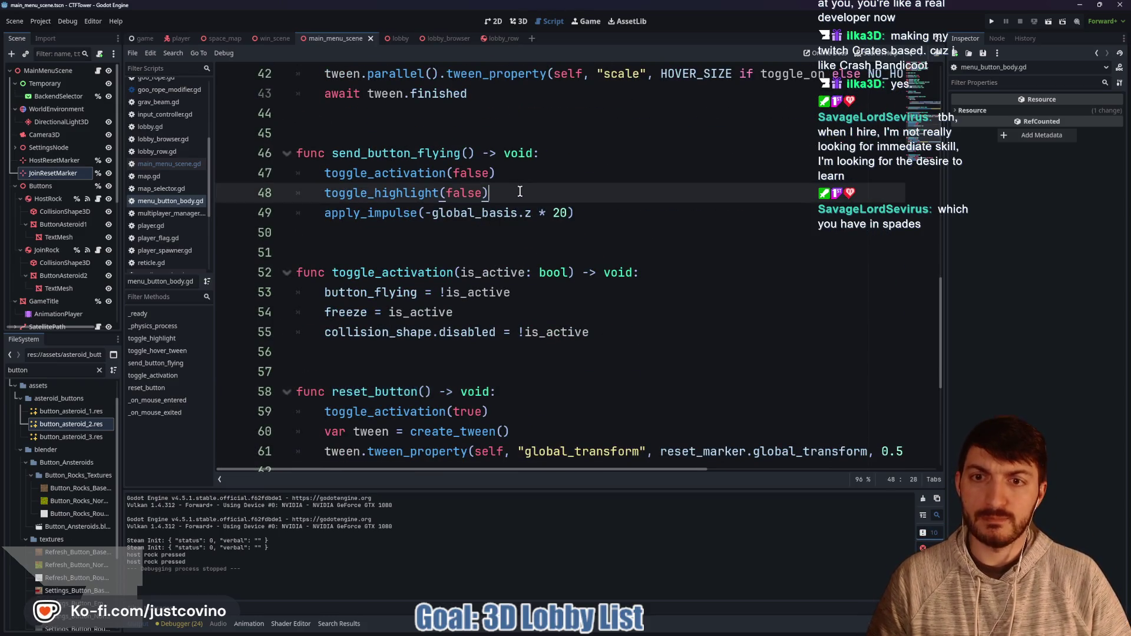
scroll(500, 230, down, 1)
click(637, 275)
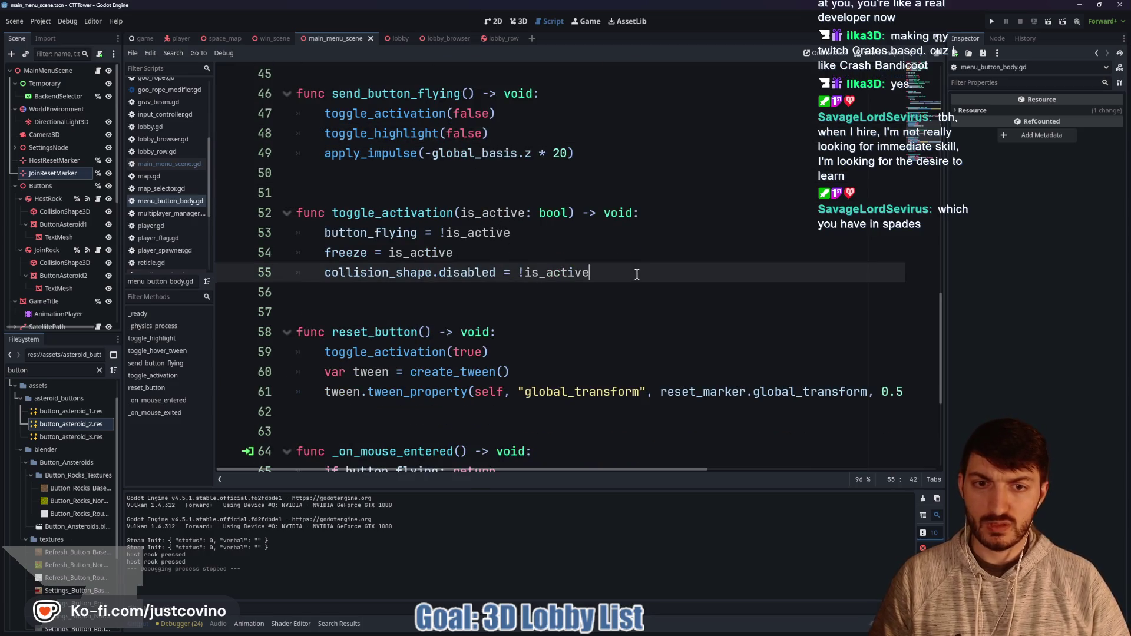
key(Return)
text(toggle)
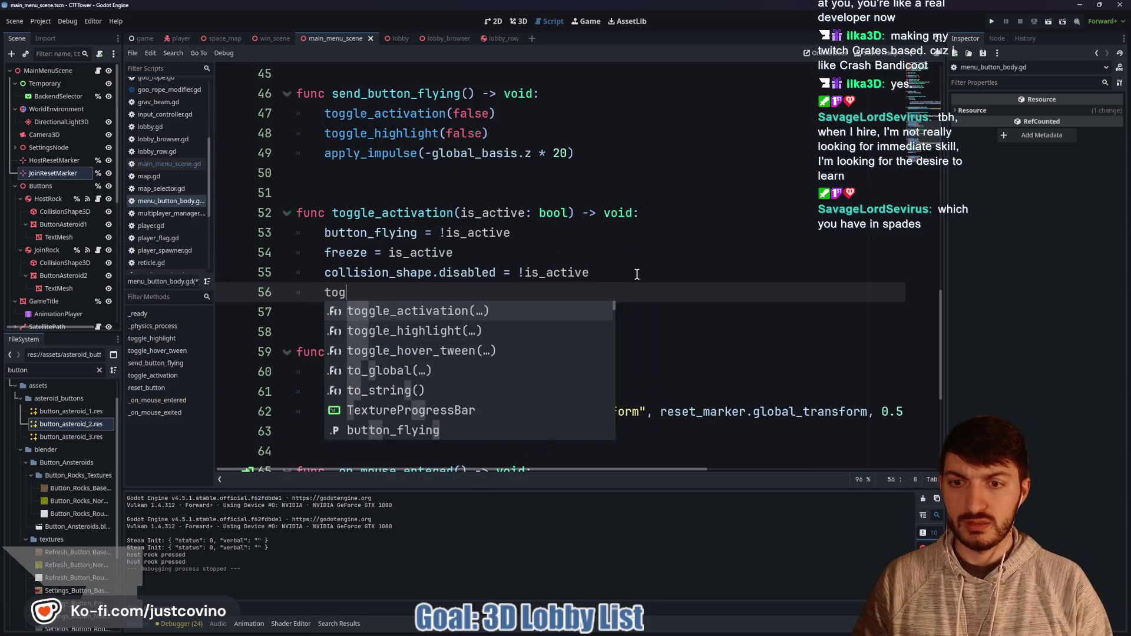
key(Down)
key(Return)
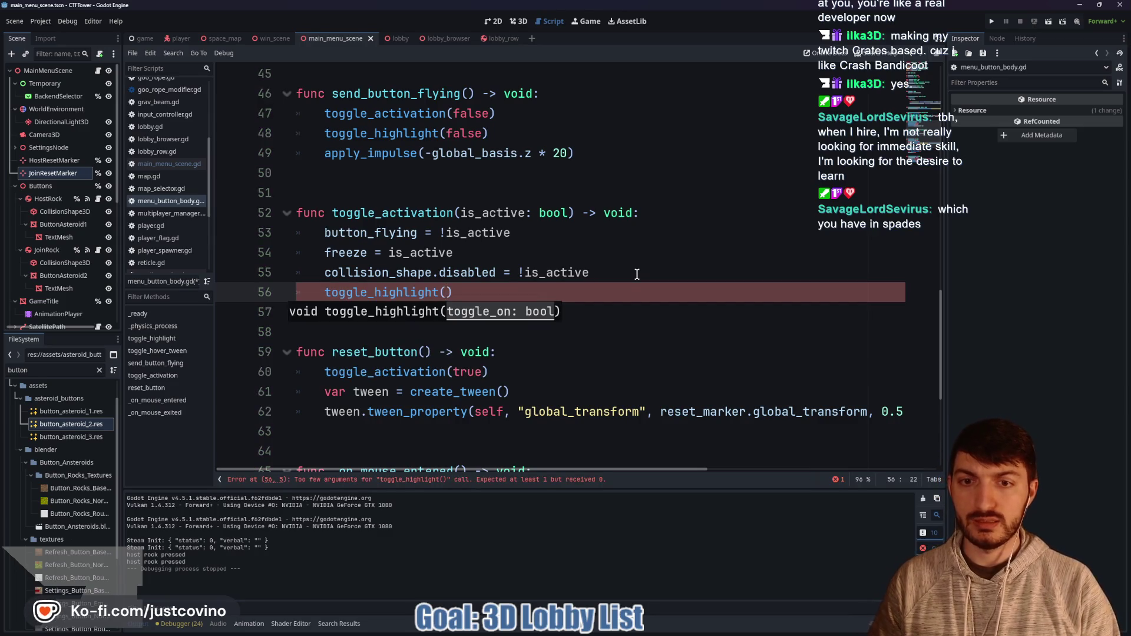
text(is_active)
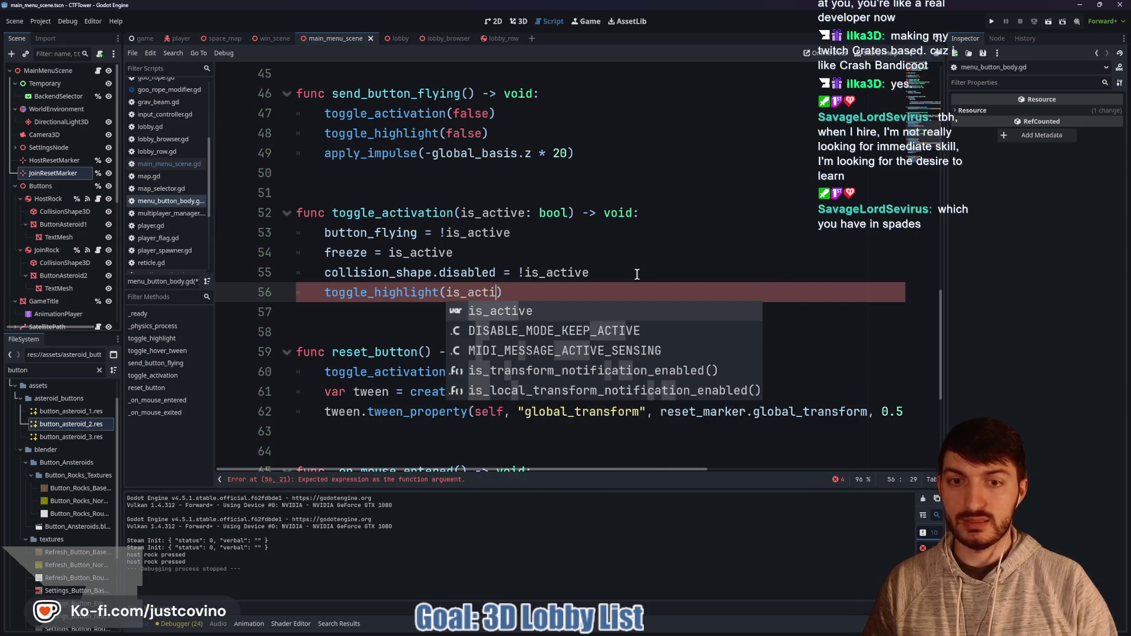
Change the toggle_highlight argument to false, save, and run the game.
drag(508, 293, 447, 292)
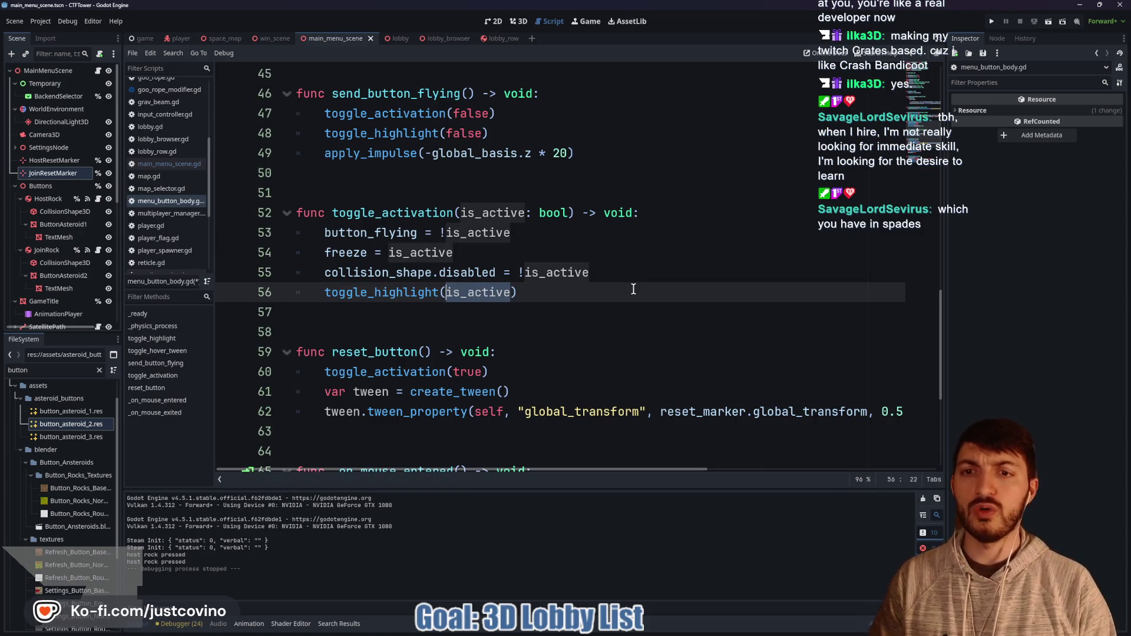
text(false)
key(ctrl+s)
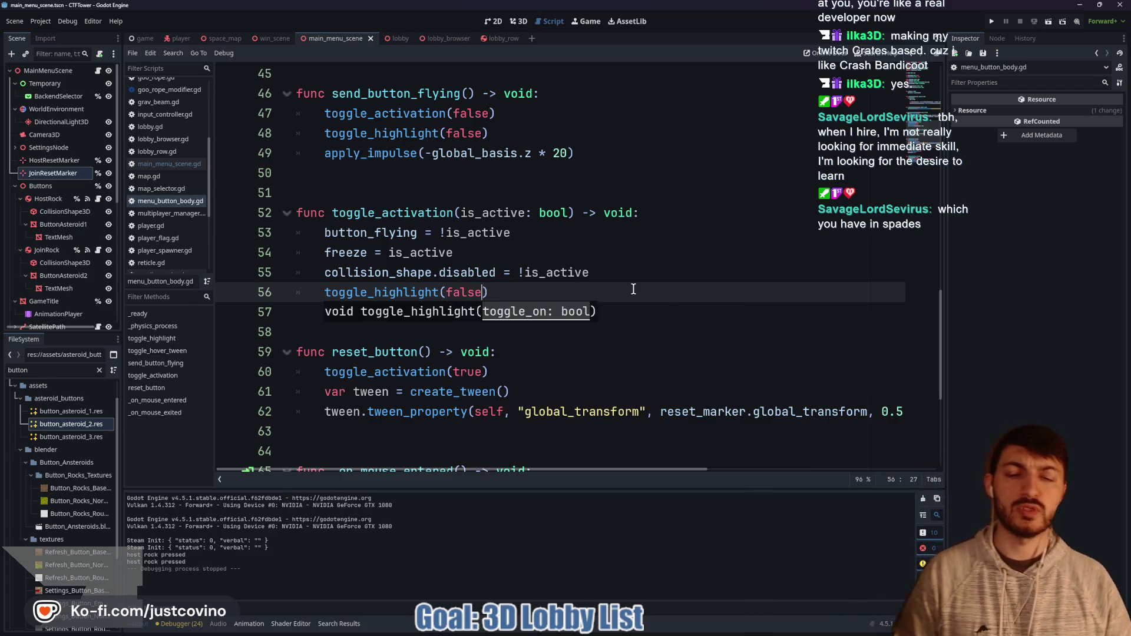
key(Escape)
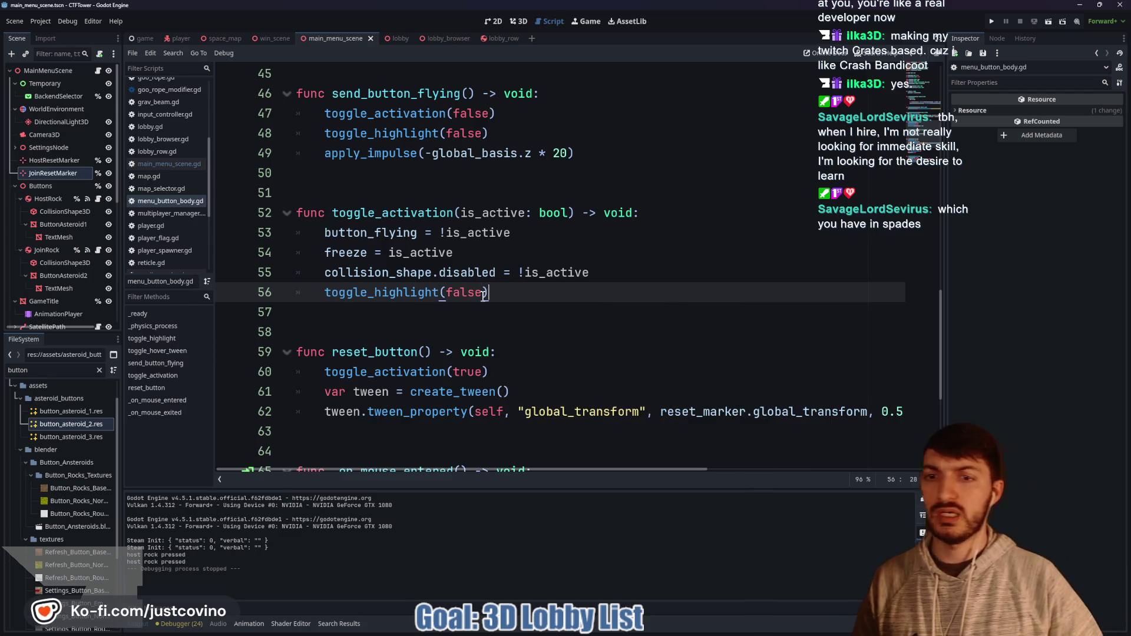
click(991, 21)
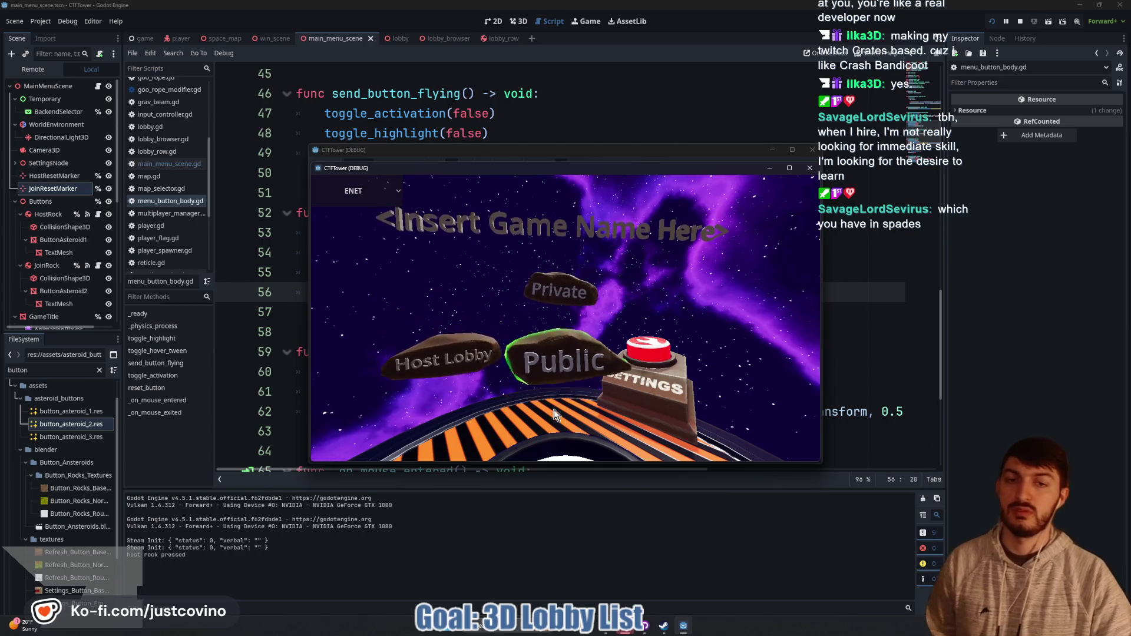
key(Escape)
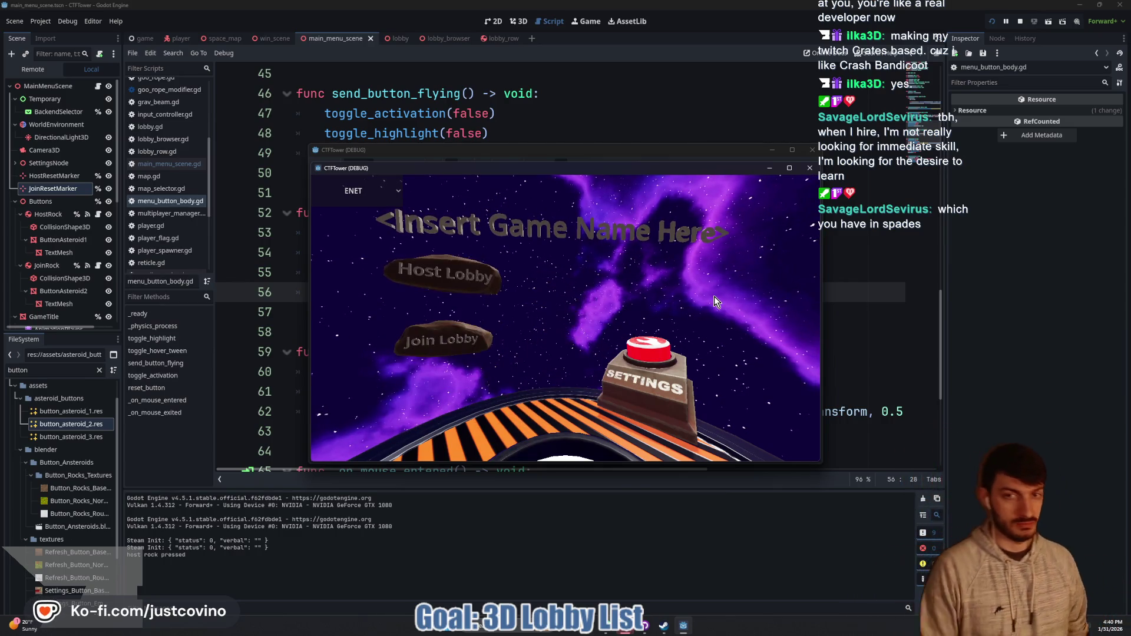
click(468, 271)
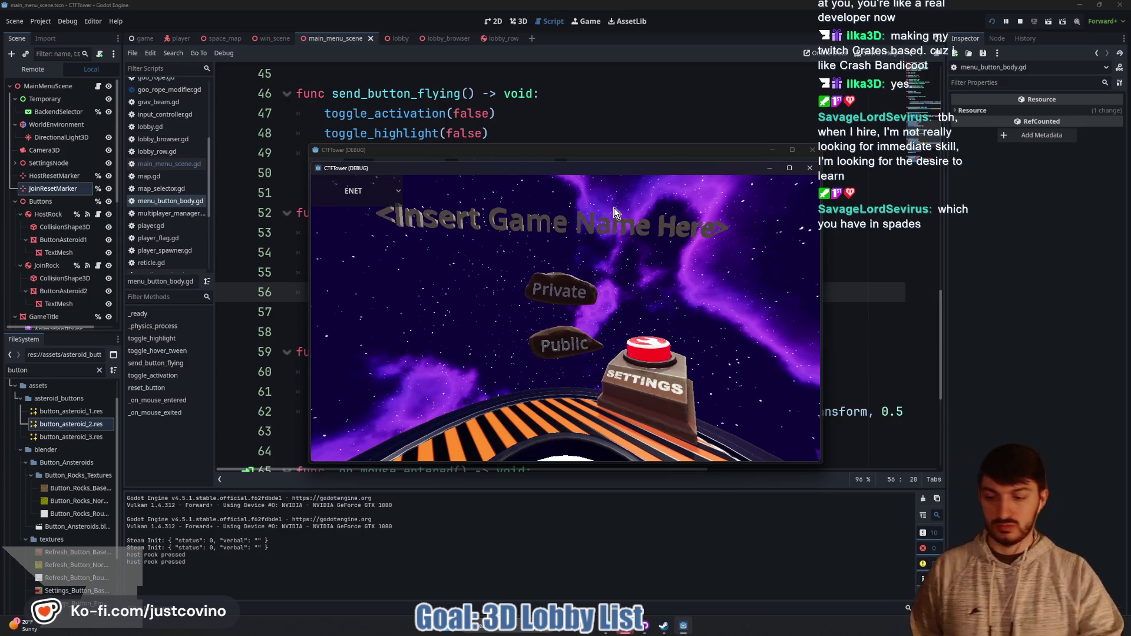
key(Escape)
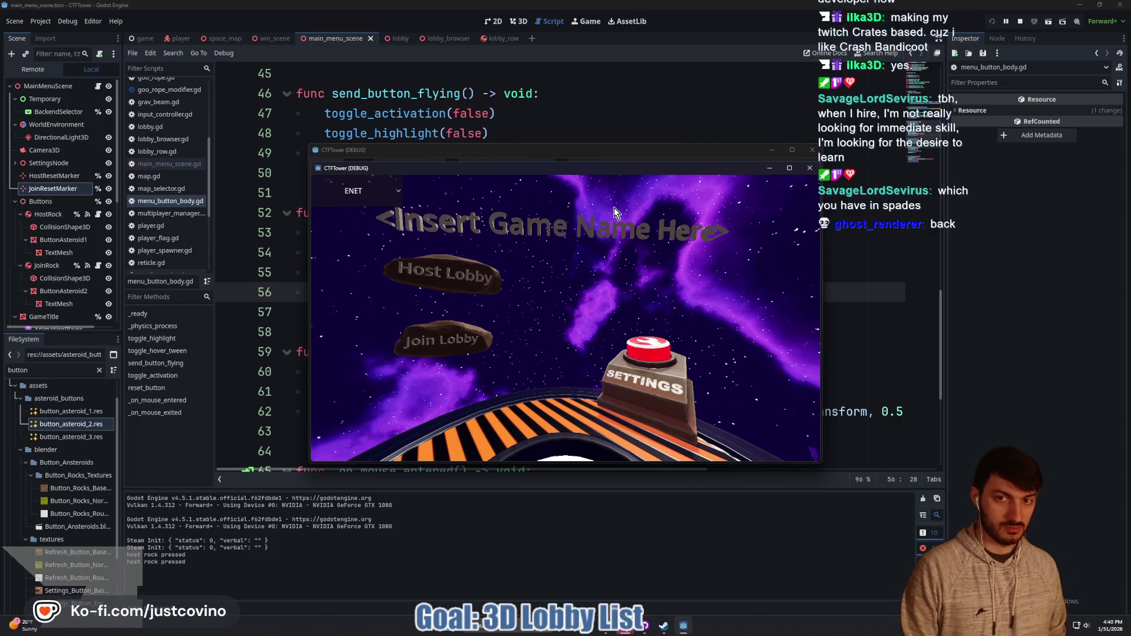
key(Escape)
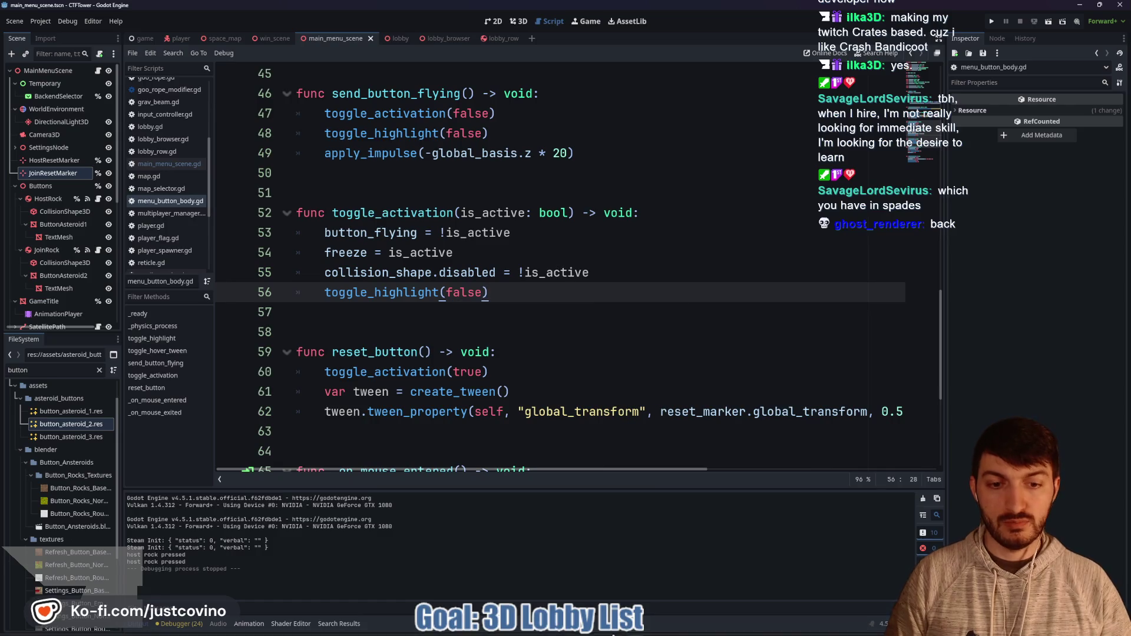
click(646, 630)
Commit the three files as 'button toggle activation added' with a RigidBodies description, then push to origin.
click(277, 433)
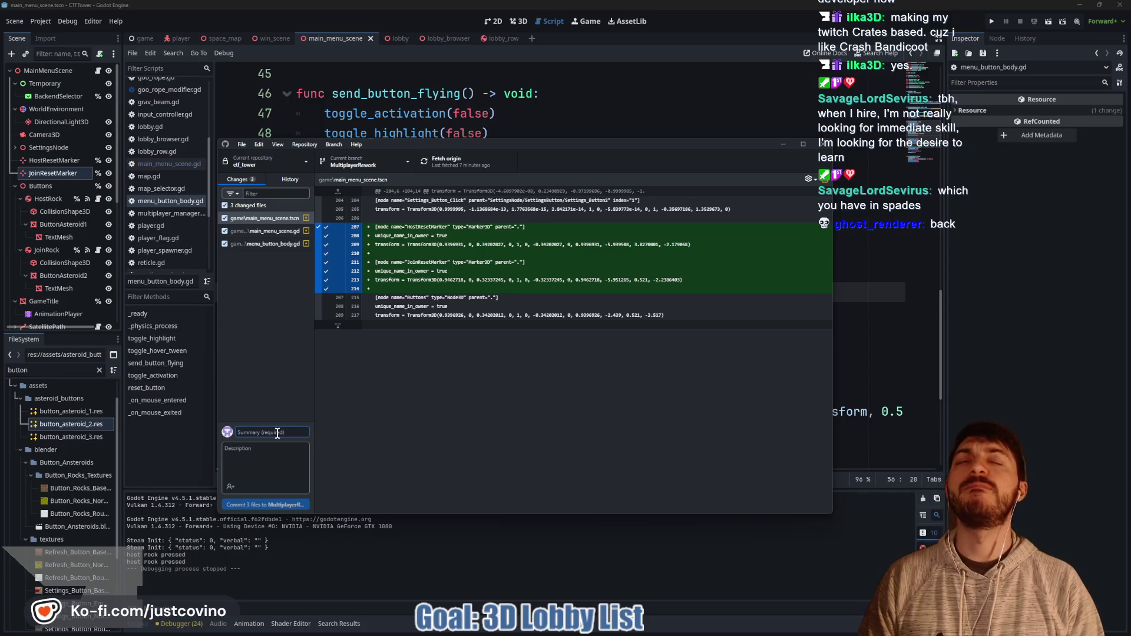
text(button toggle activation adde)
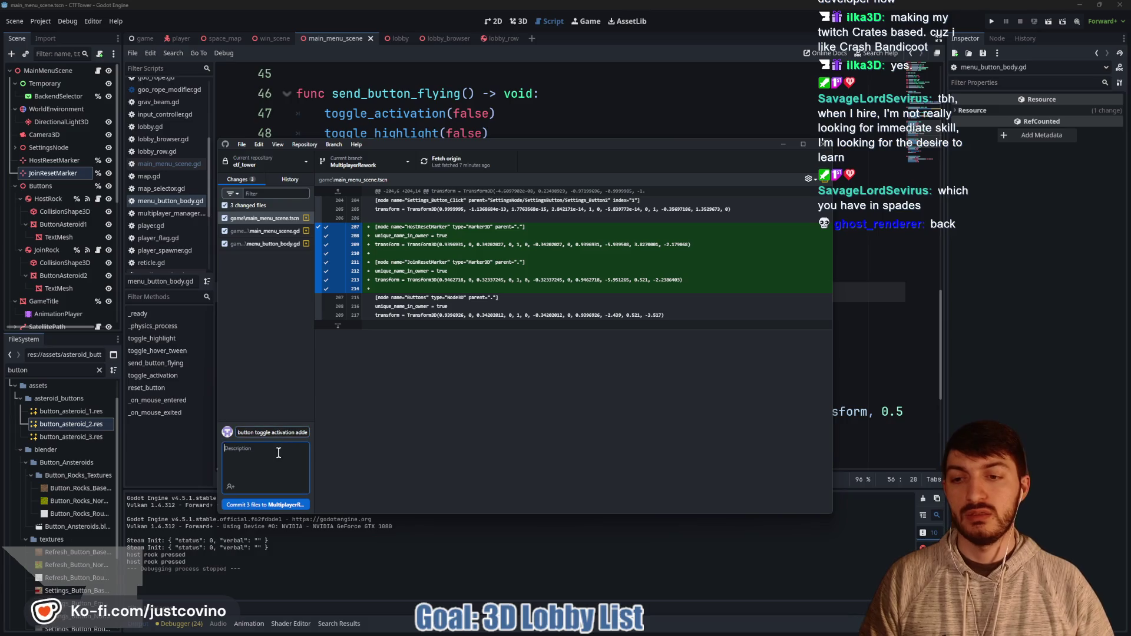
click(279, 453)
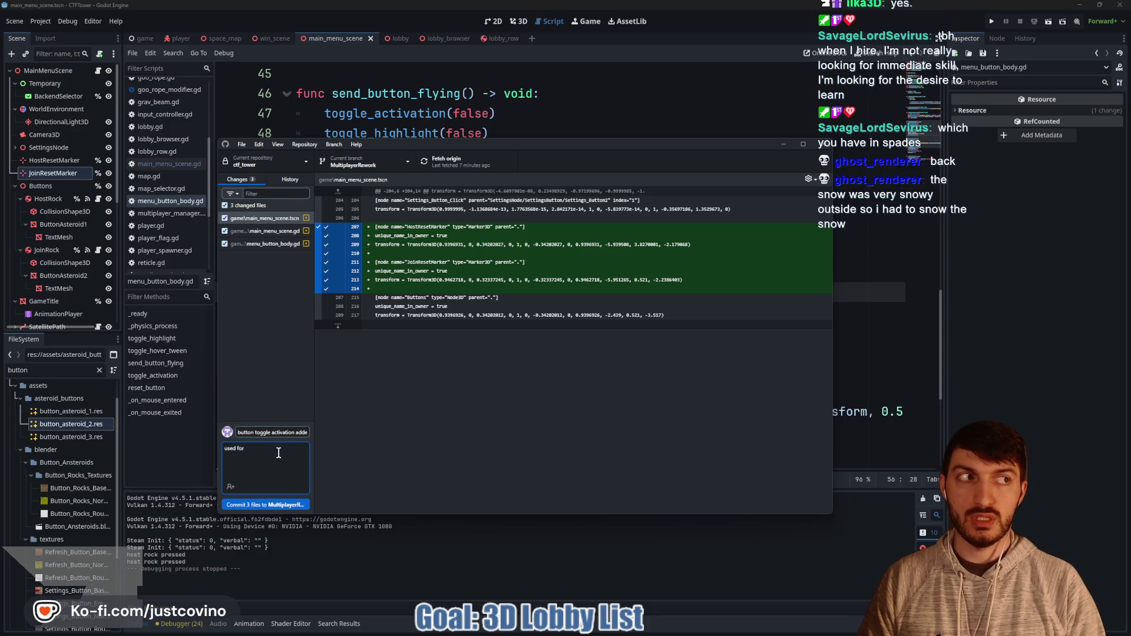
text(igidBodies with turning everything on and off)
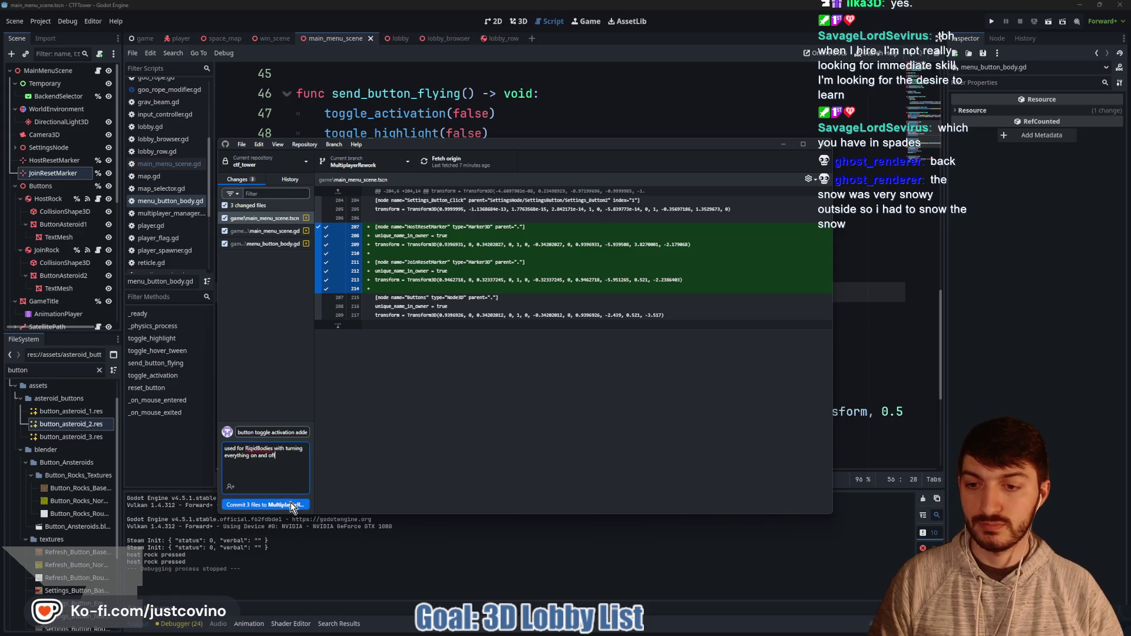
click(291, 504)
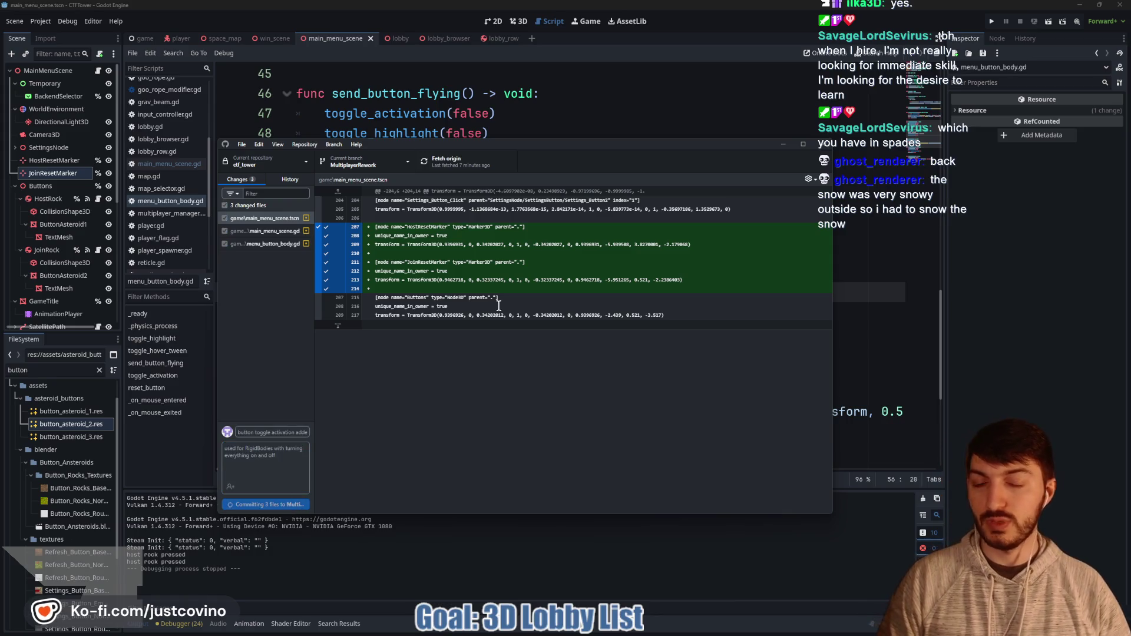
click(674, 262)
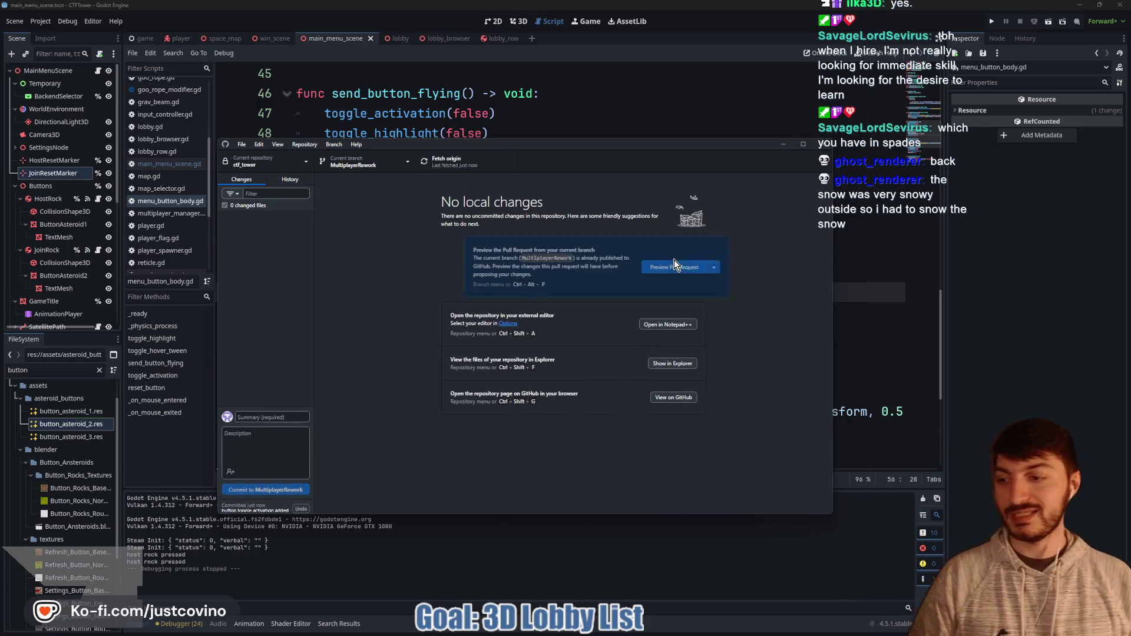
click(866, 252)
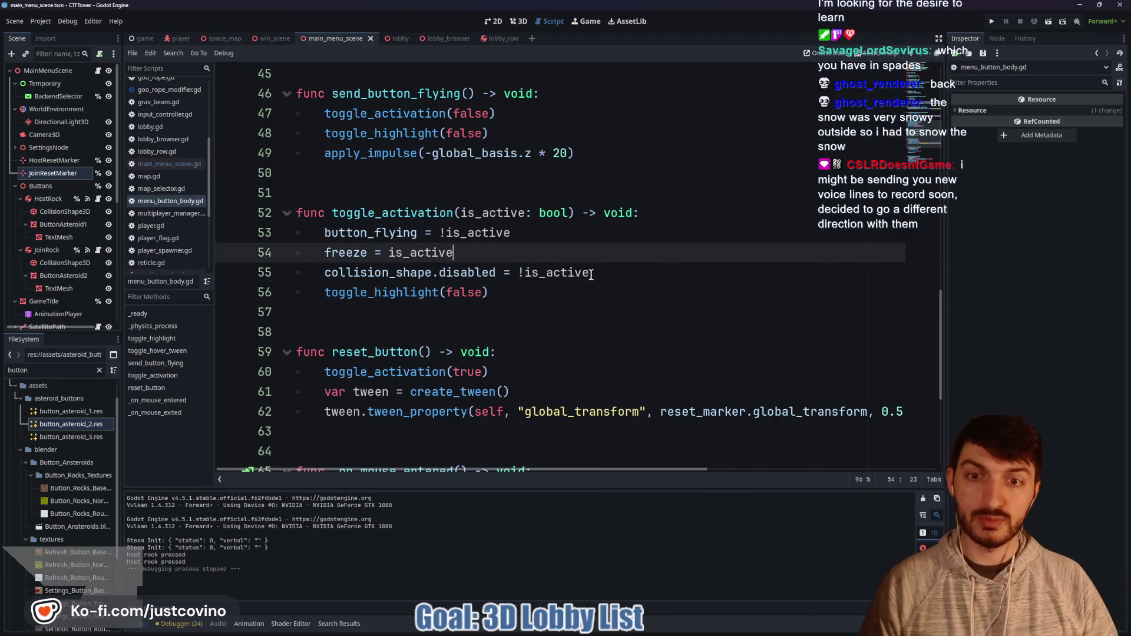
Review lines 57–64 of menu_button_body.gd, then start a new test run of the project.
click(487, 315)
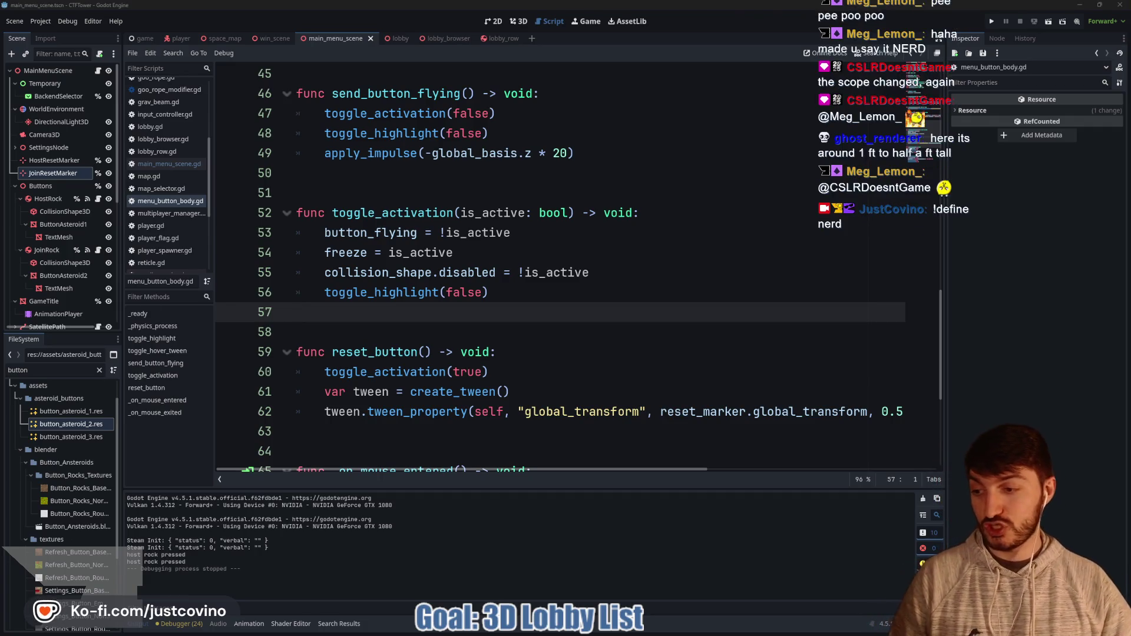
mouse_move(462, 276)
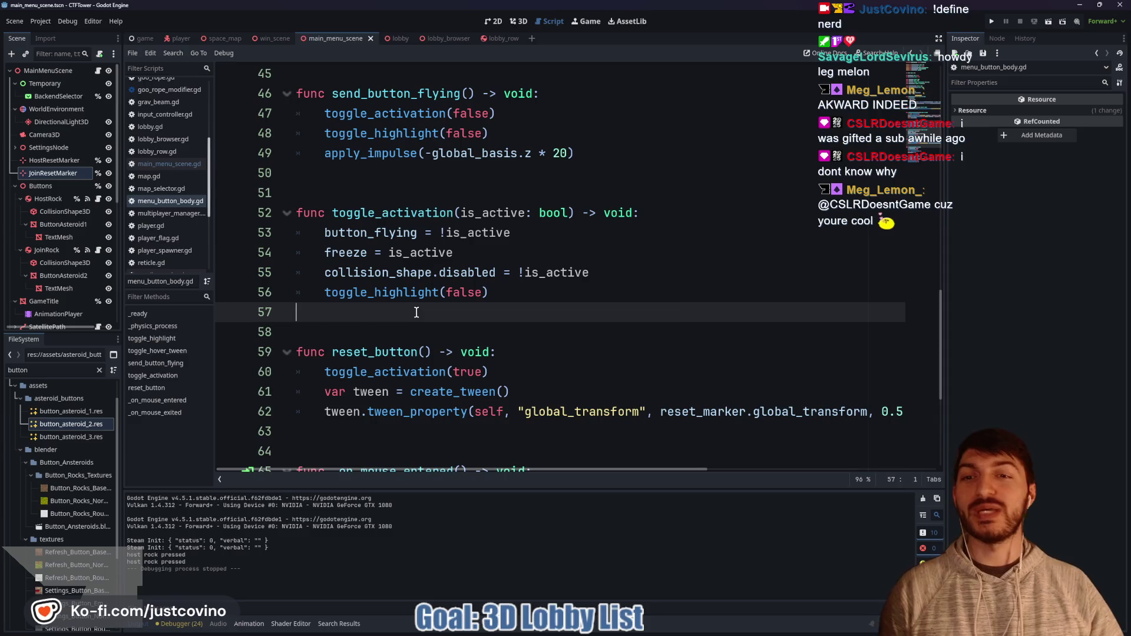
scroll(400, 327, down, 2)
click(391, 323)
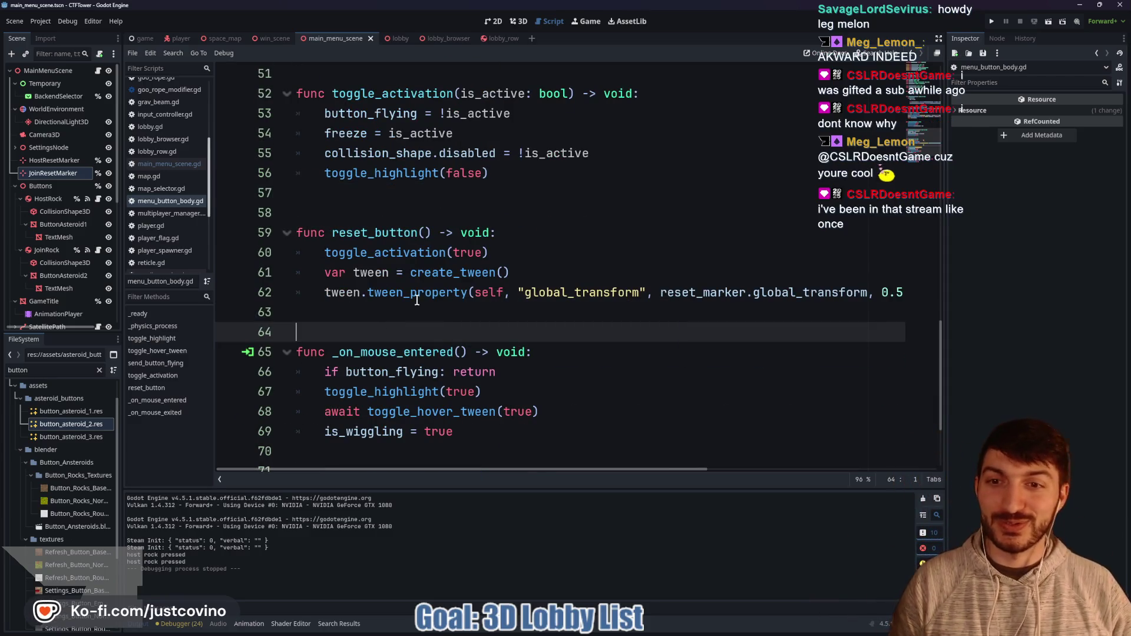
scroll(479, 242, up, 3)
click(990, 24)
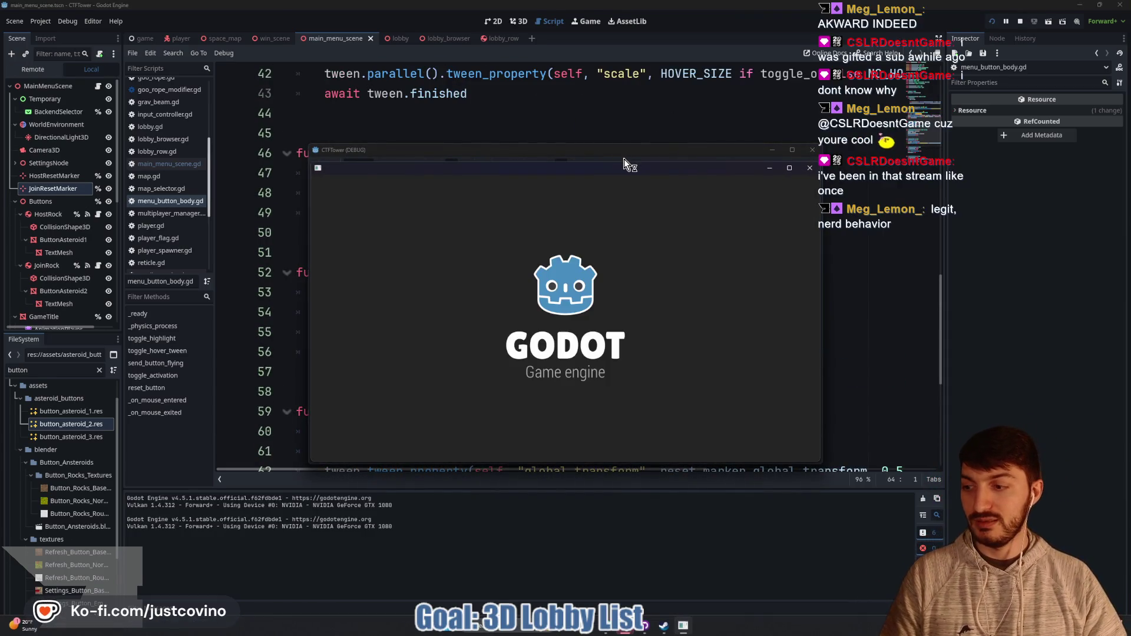
Arrange the two game windows side by side and host a lobby in the right one.
mouse_move(612, 152)
mouse_down()
mouse_move(353, 138)
mouse_move(326, 146)
mouse_up()
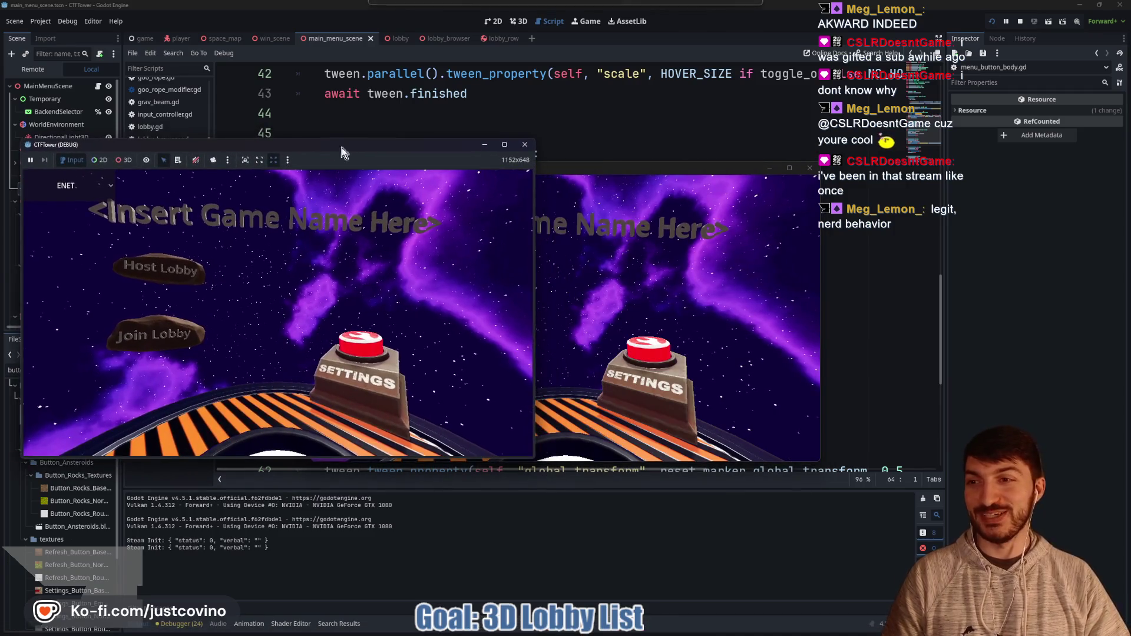
drag(576, 171, 821, 156)
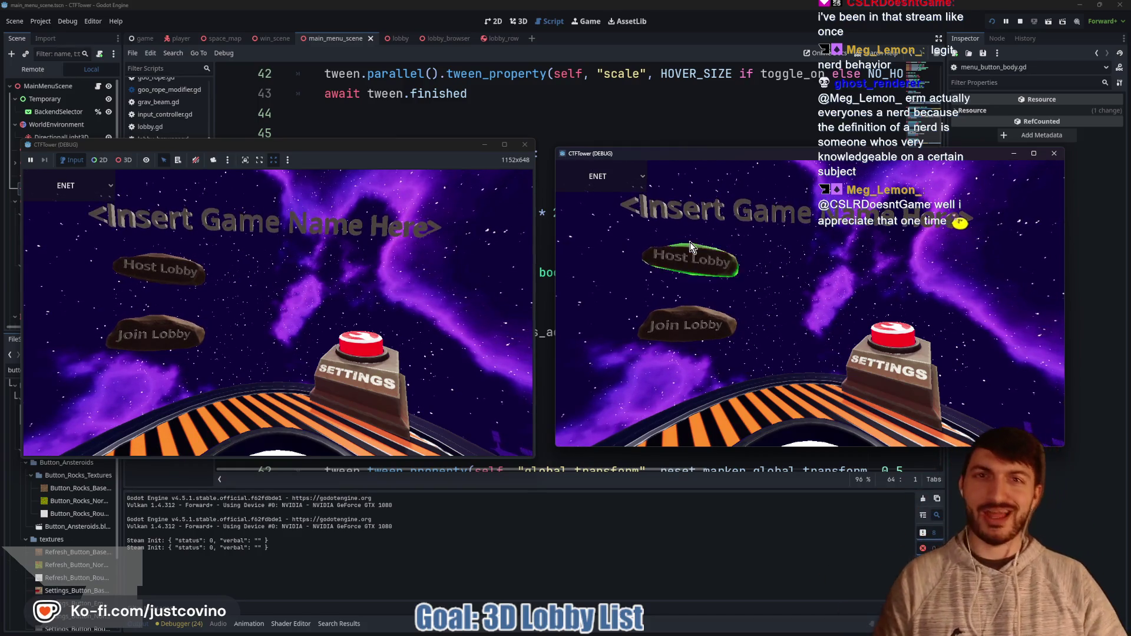
click(189, 270)
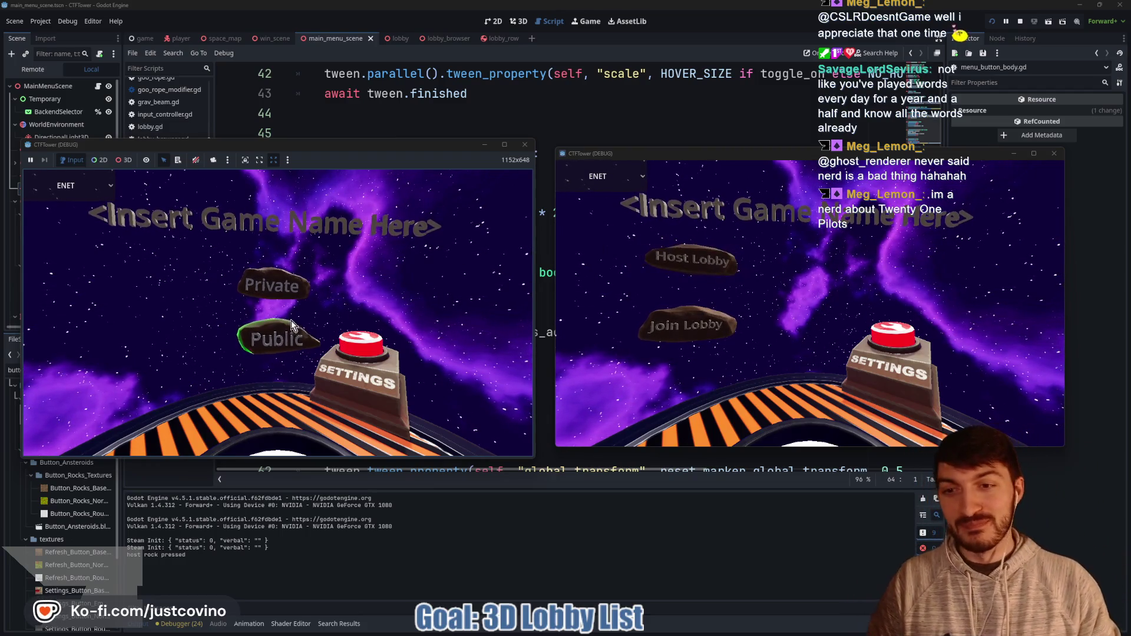
Visit Settings and press Host Lobby in both windows, then stop both game instances.
click(253, 276)
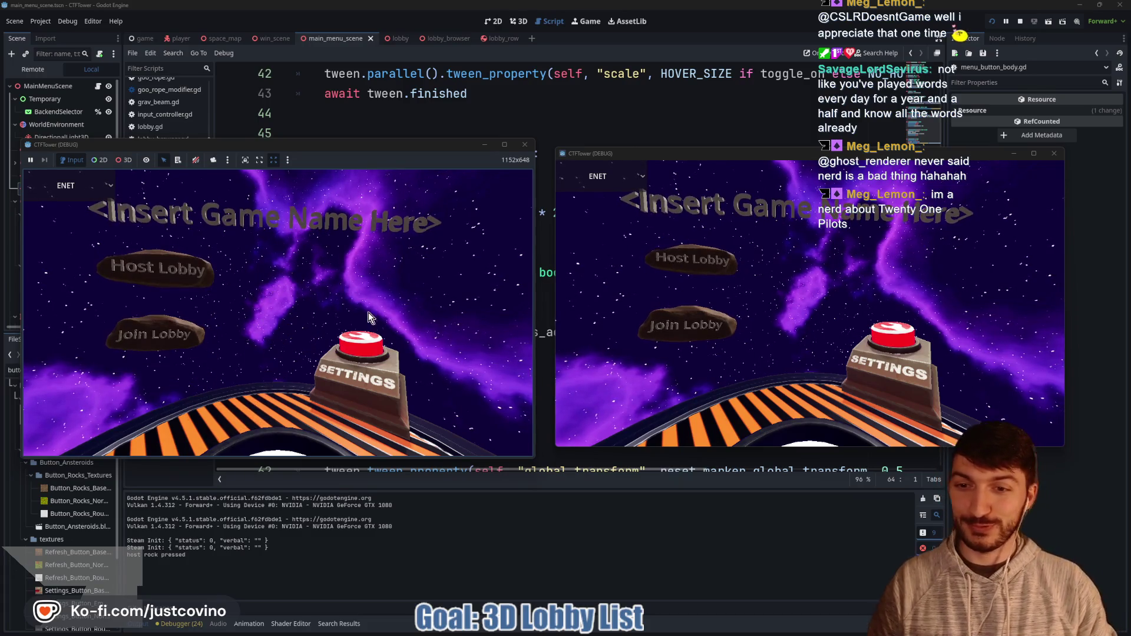
click(360, 344)
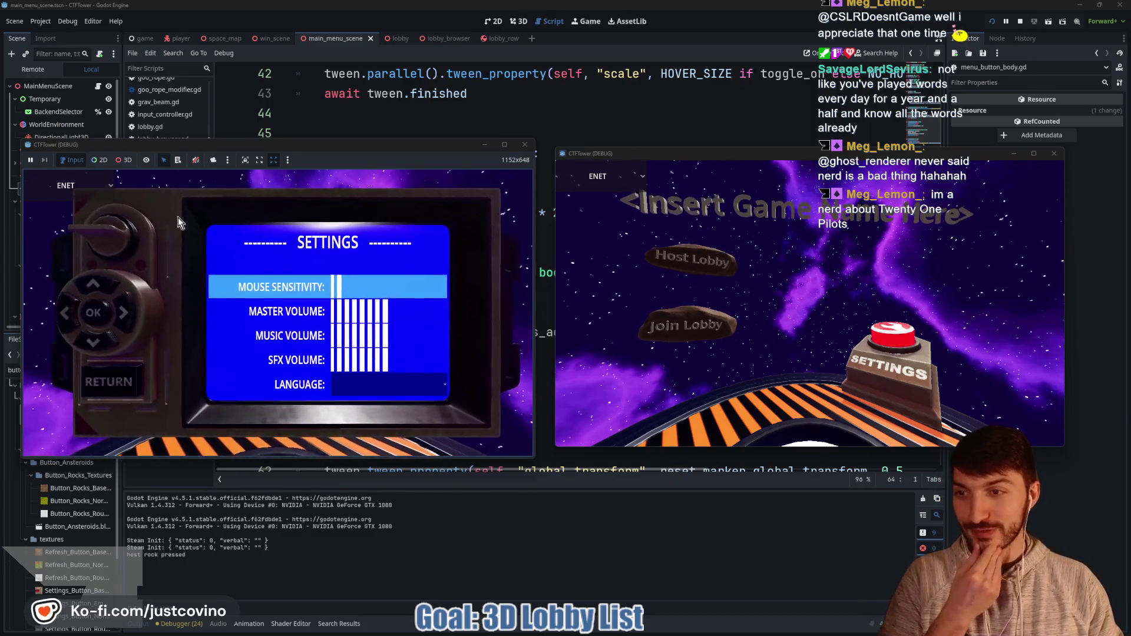
click(94, 391)
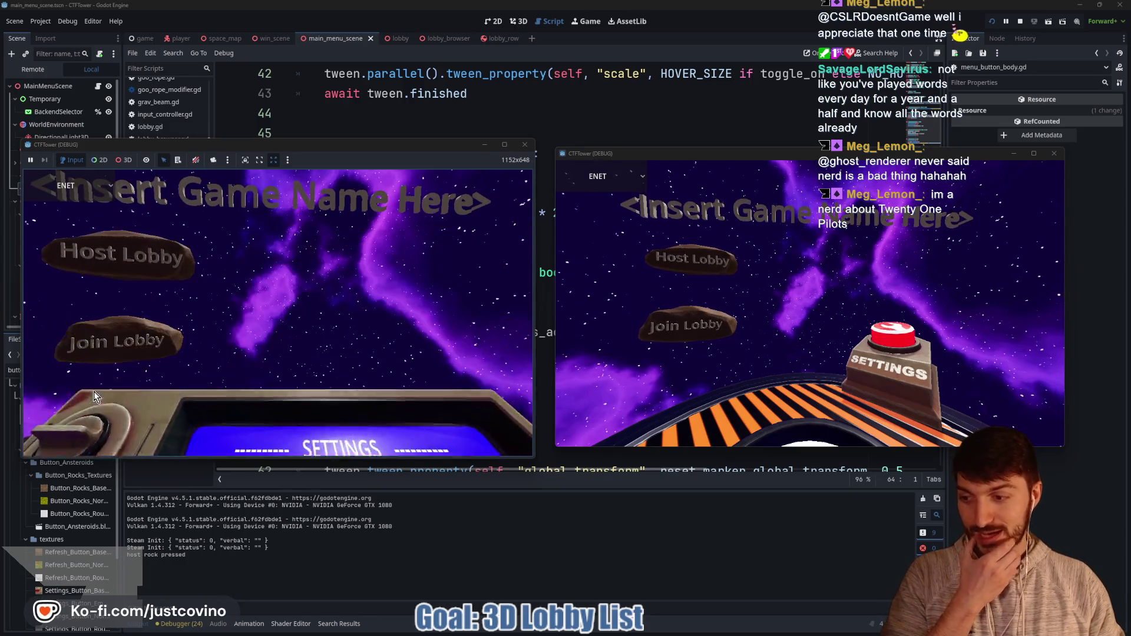
click(171, 271)
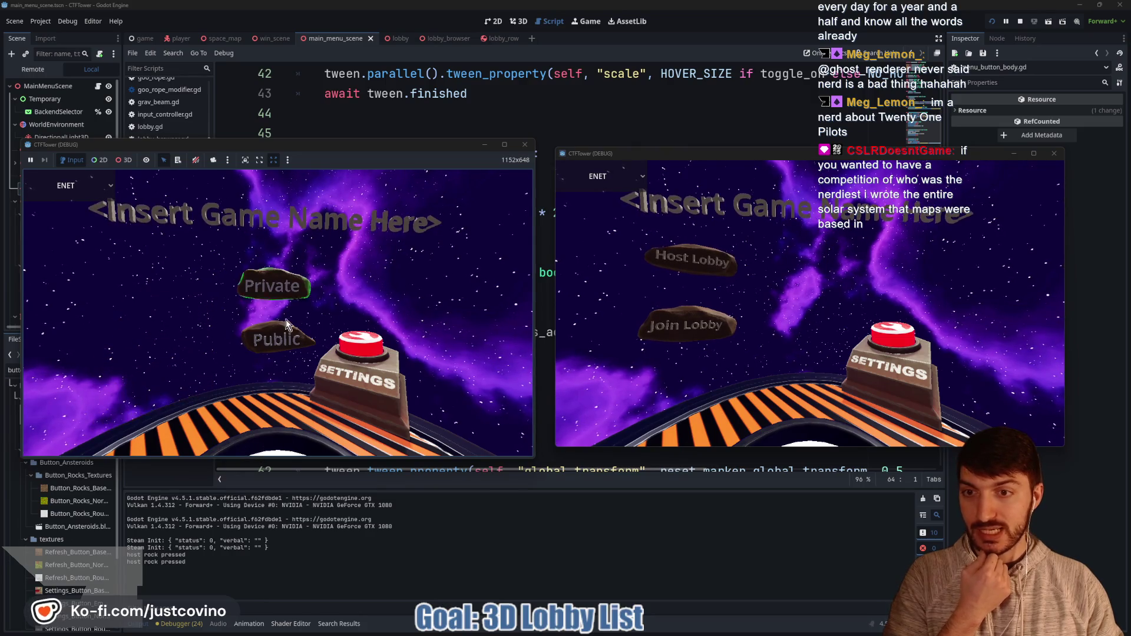
click(692, 259)
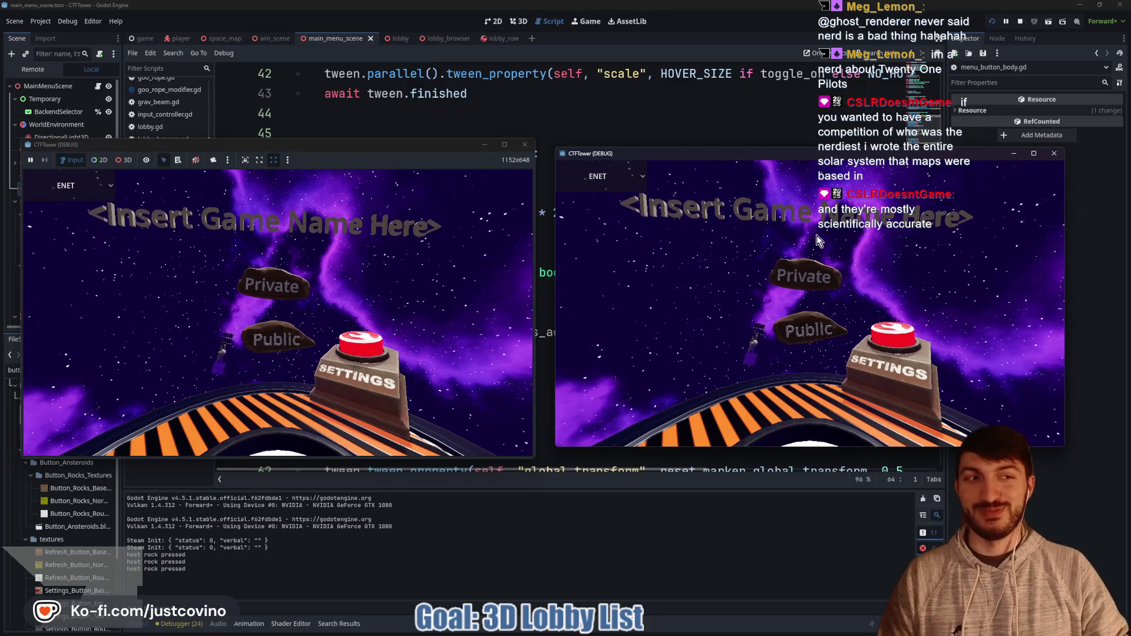
click(1020, 21)
click(587, 211)
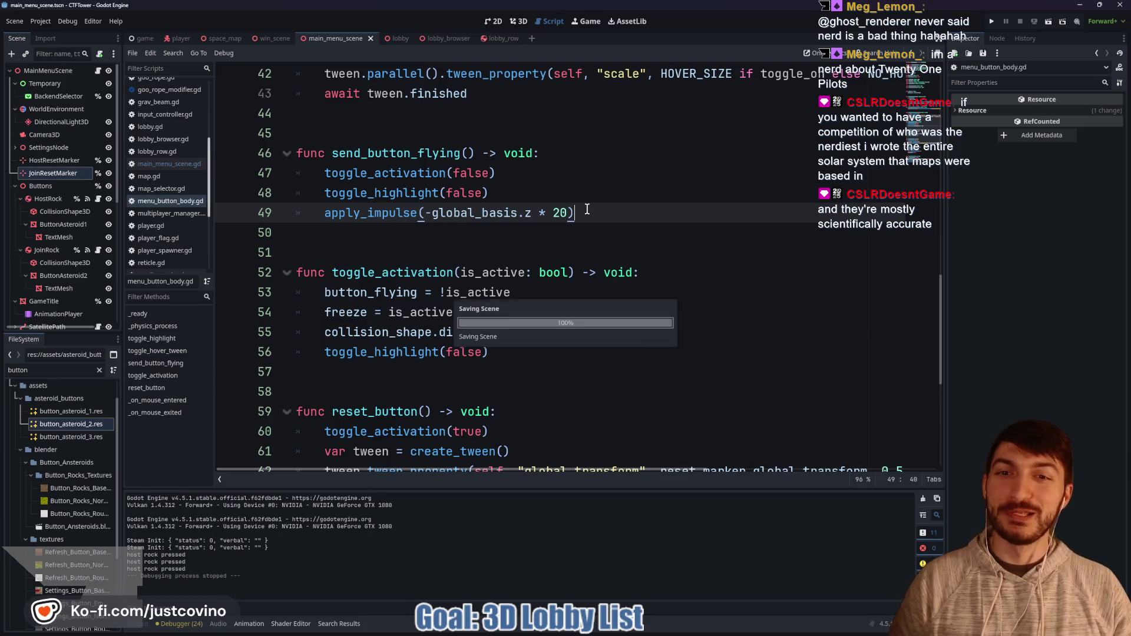
Open the space_map scene in the 3D view and frame it on the Asteroids node.
scroll(512, 239, up, 3)
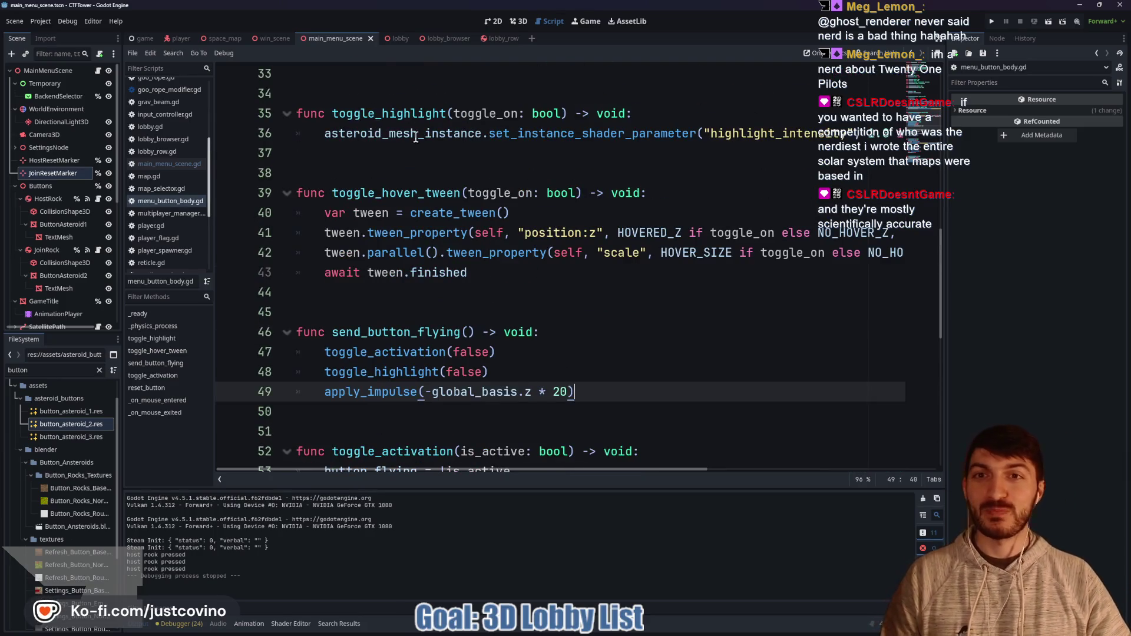
click(219, 40)
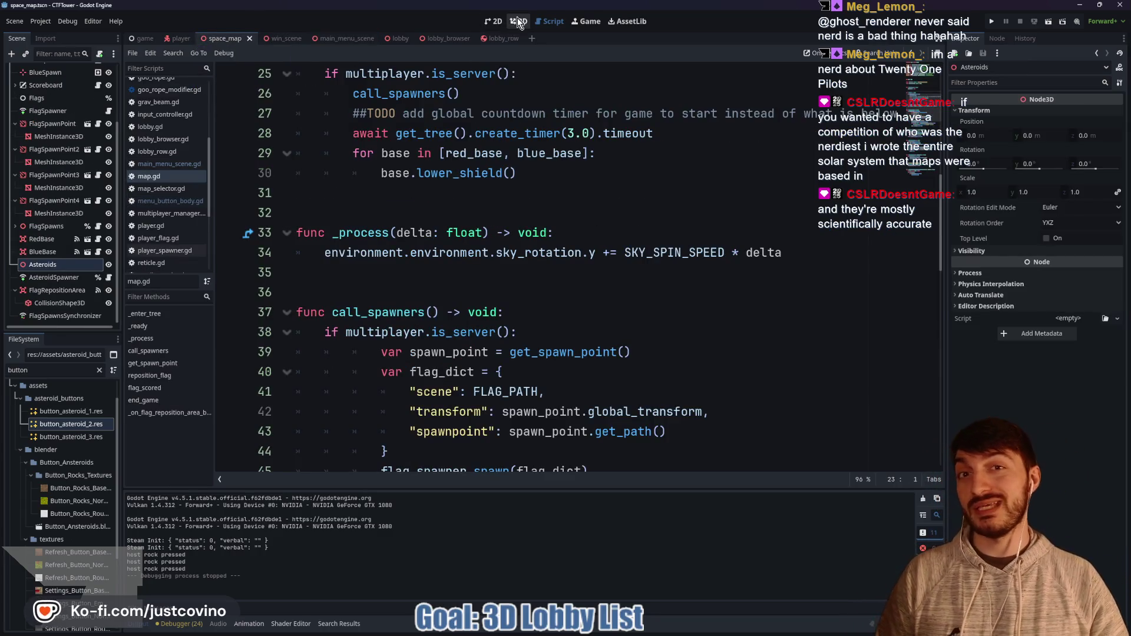
click(518, 21)
scroll(575, 282, down, 10)
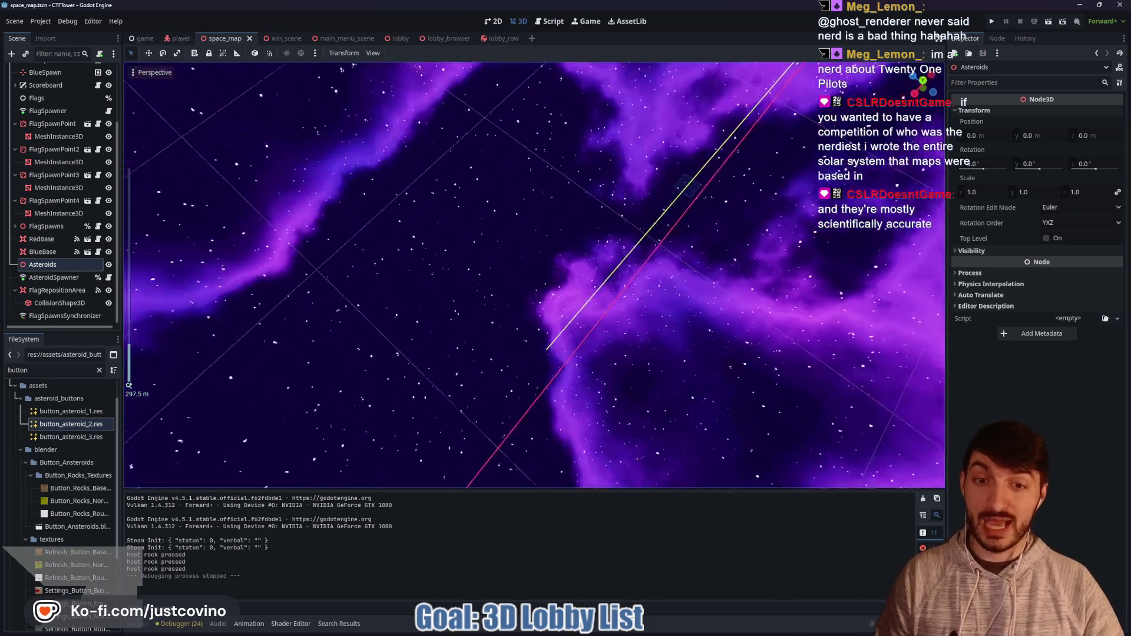
mouse_move(530, 276)
mouse_down()
mouse_move(648, 250)
mouse_move(648, 191)
mouse_move(649, 239)
mouse_move(506, 263)
mouse_up()
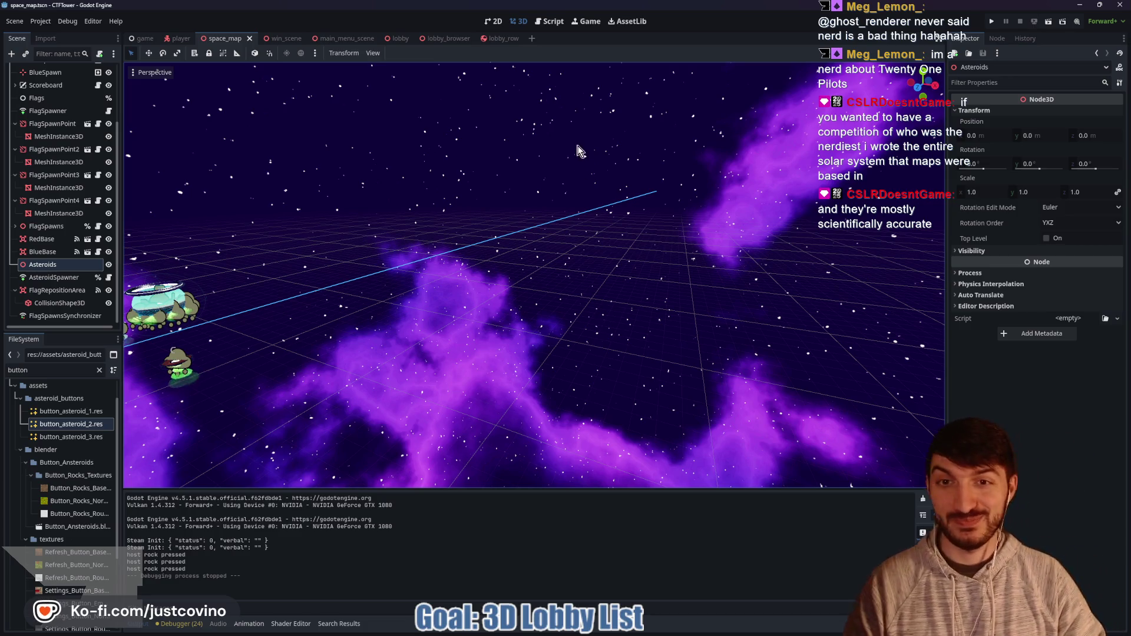
key(f)
Save the space_map scene, orbit around the asteroid cluster, and launch the game.
key(ctrl+s)
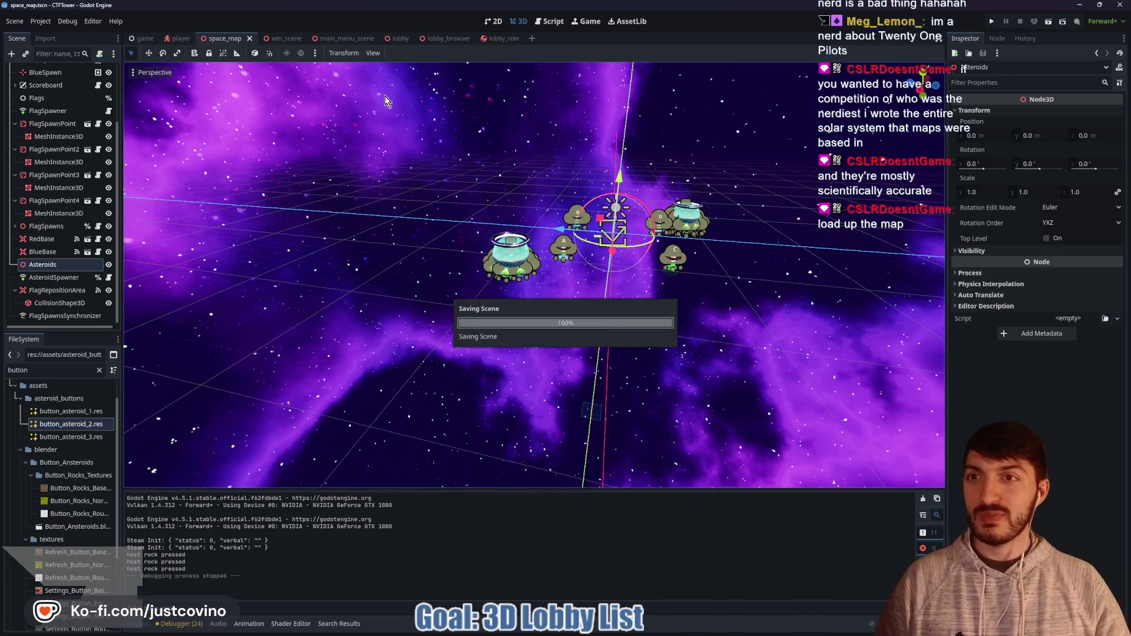
drag(476, 213, 955, 55)
click(994, 22)
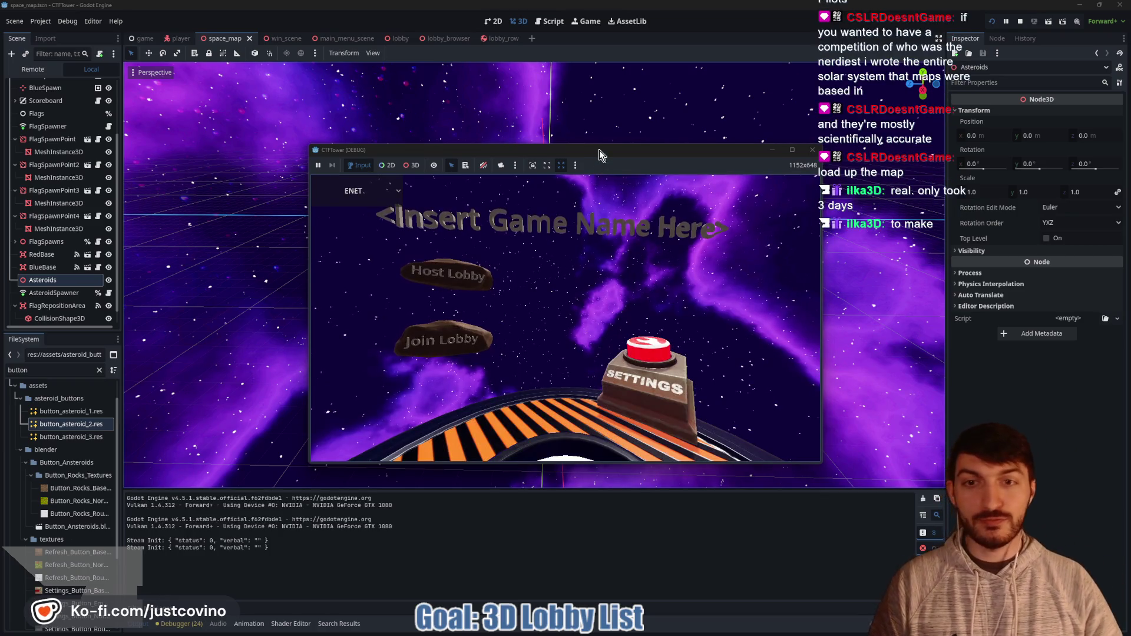
Host a lobby in the left game, join it from the right, ready both players, and start.
mouse_move(631, 155)
mouse_down()
mouse_move(365, 150)
mouse_move(617, 171)
mouse_move(877, 157)
mouse_up()
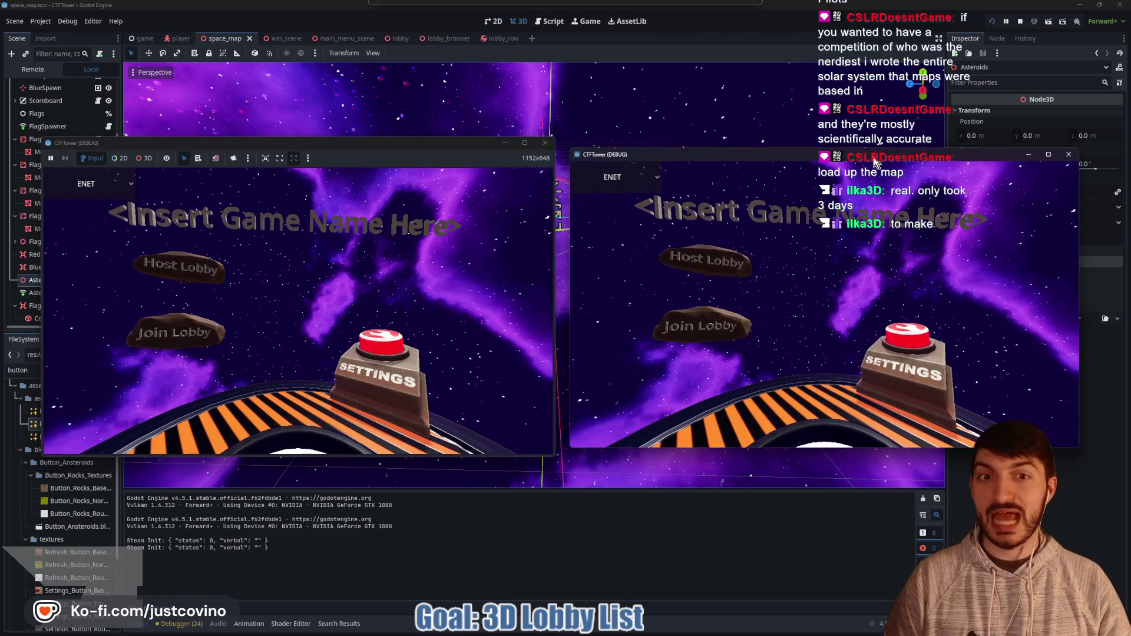
click(209, 271)
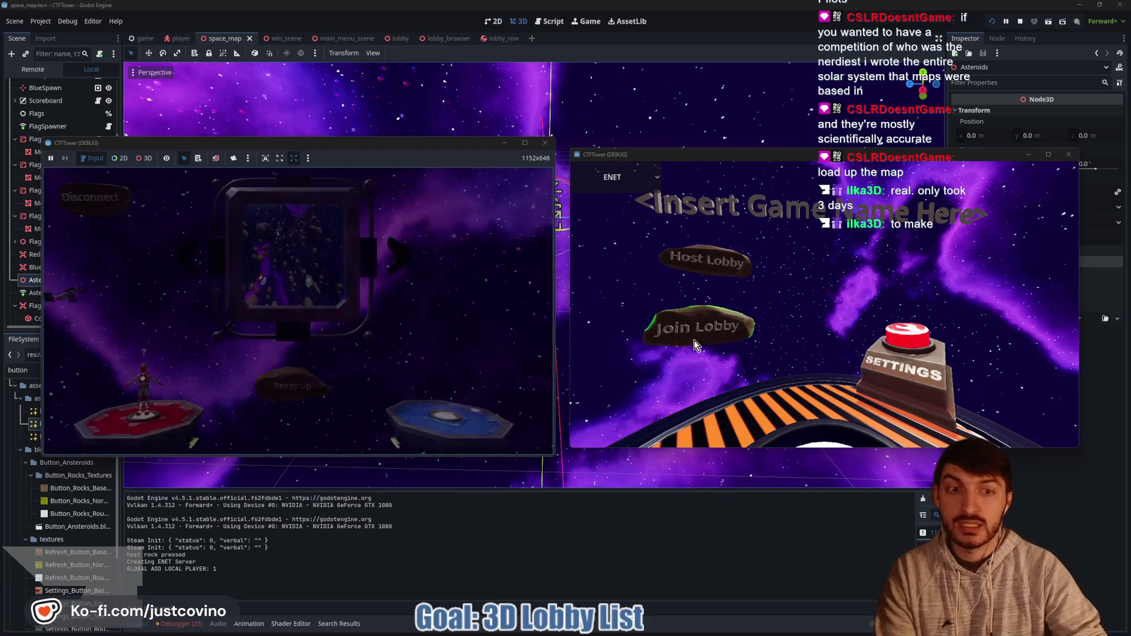
click(728, 324)
click(803, 220)
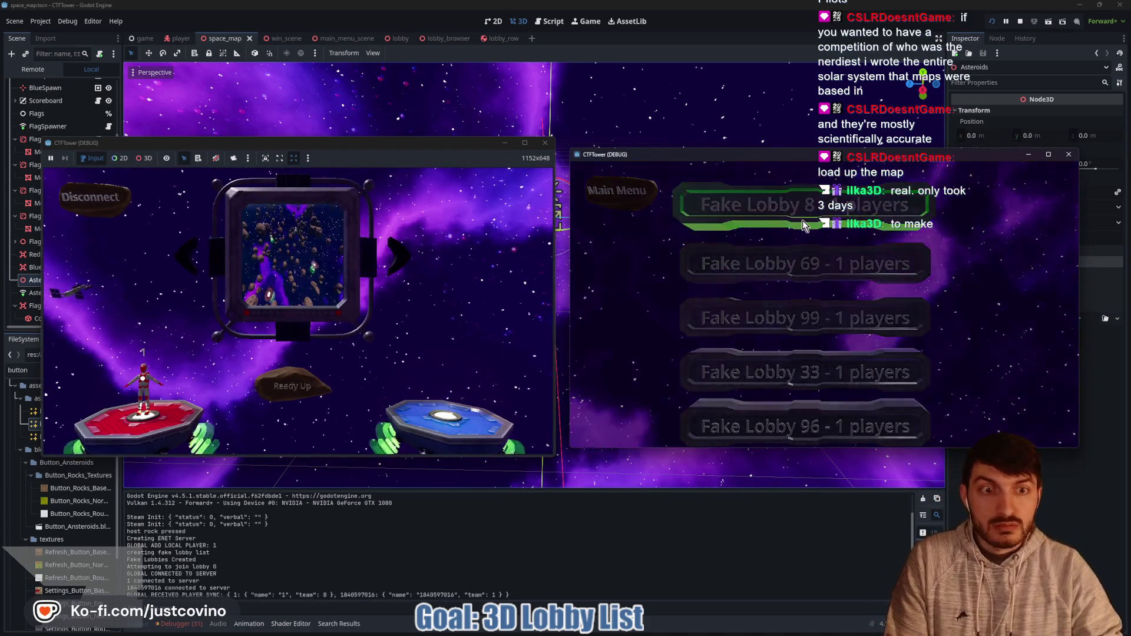
click(818, 380)
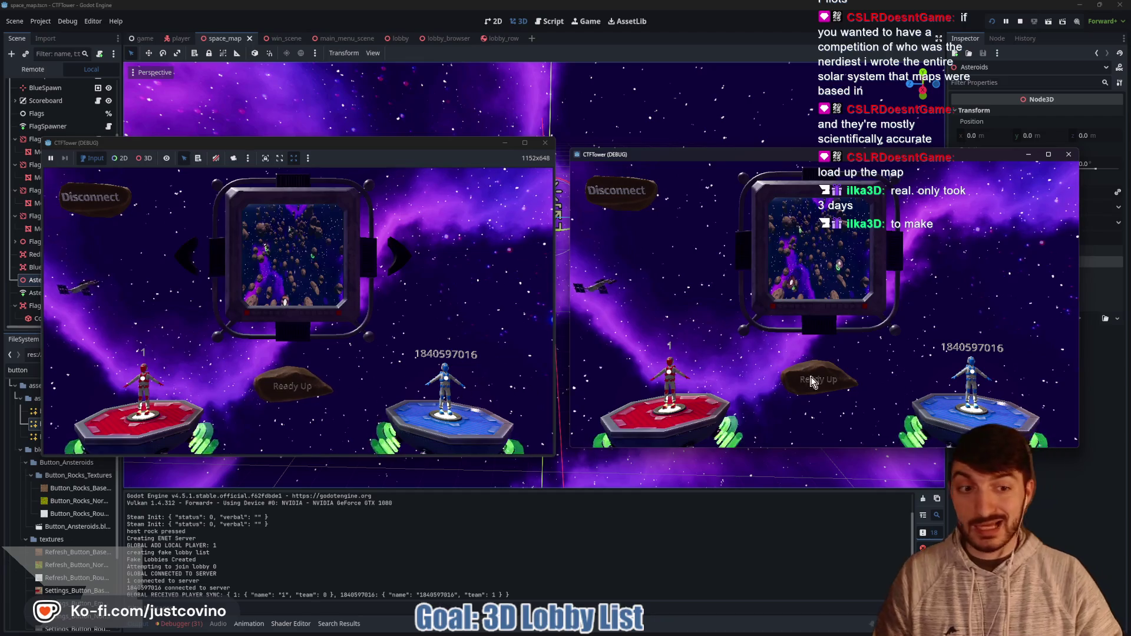
click(295, 380)
click(295, 377)
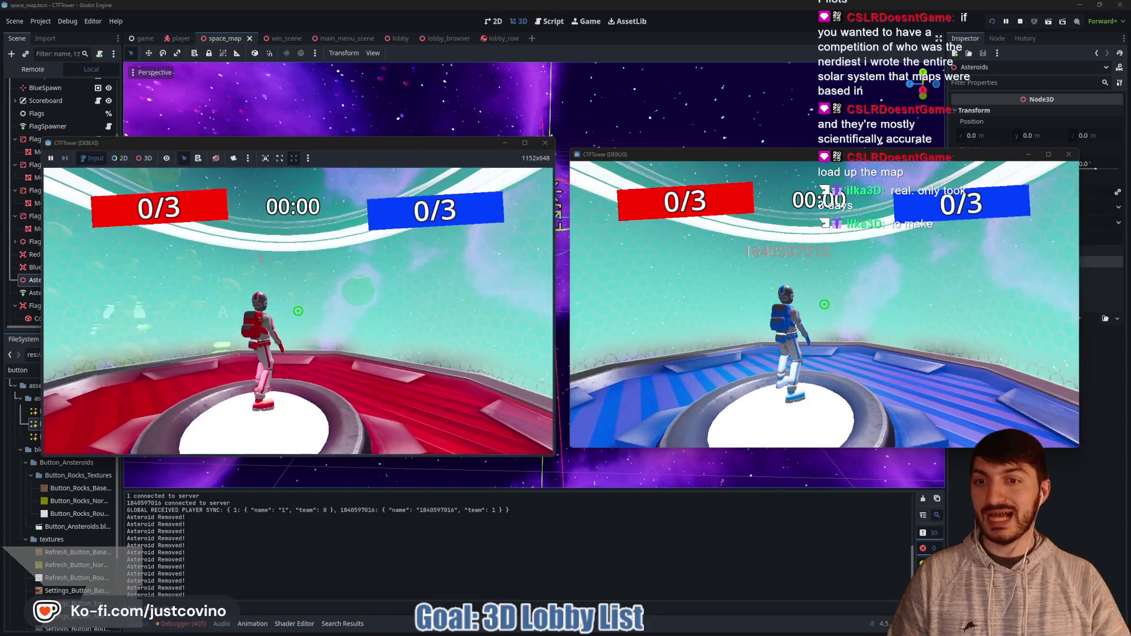
Walk the red player off the spawn platform and grapple across several glowing asteroids.
key(super)
key(super)
key(w)
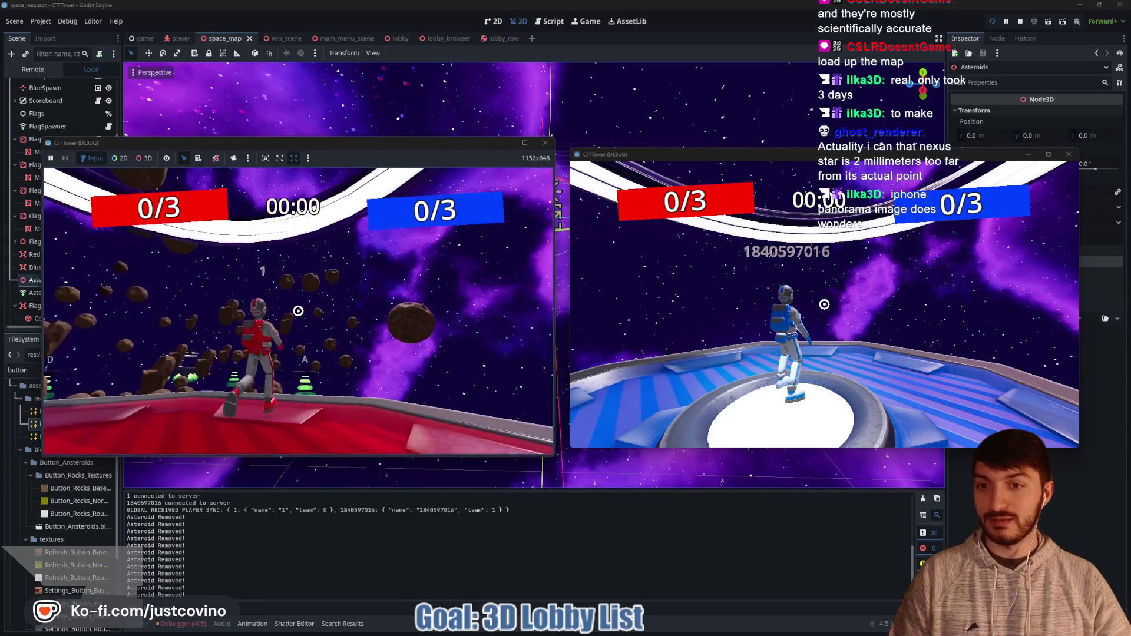
click(298, 311)
click(298, 310)
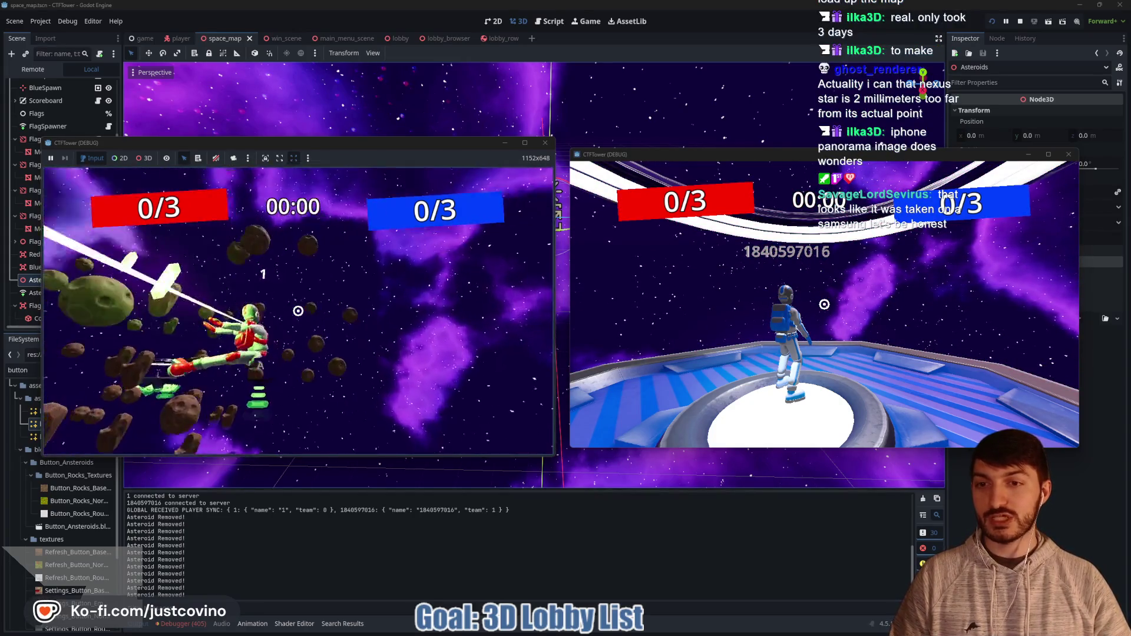
click(298, 311)
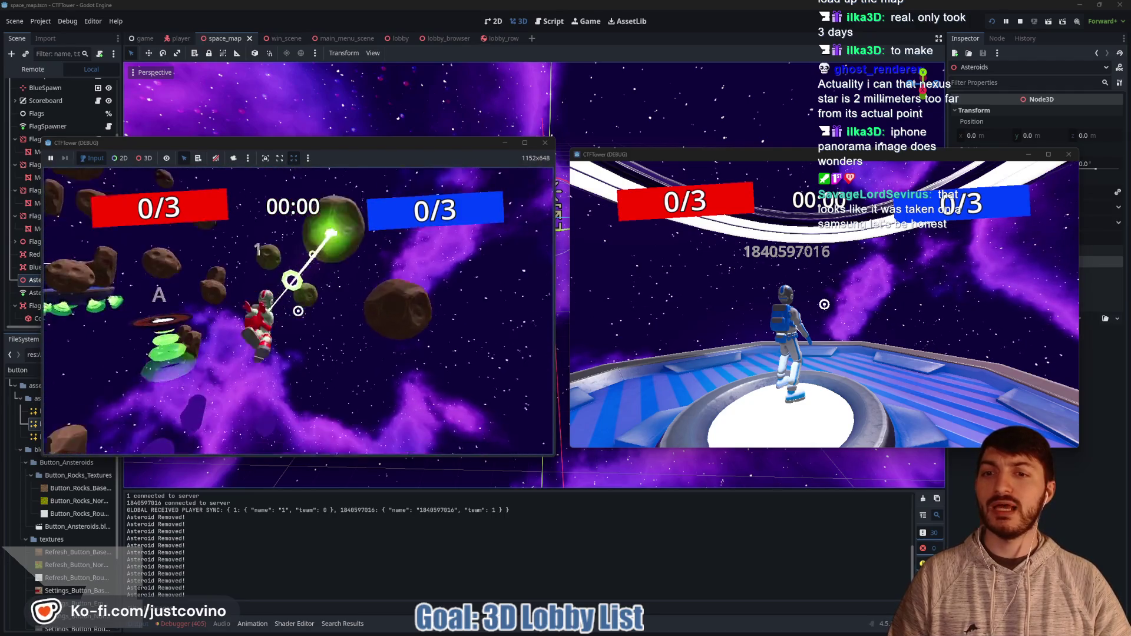
click(298, 310)
click(299, 310)
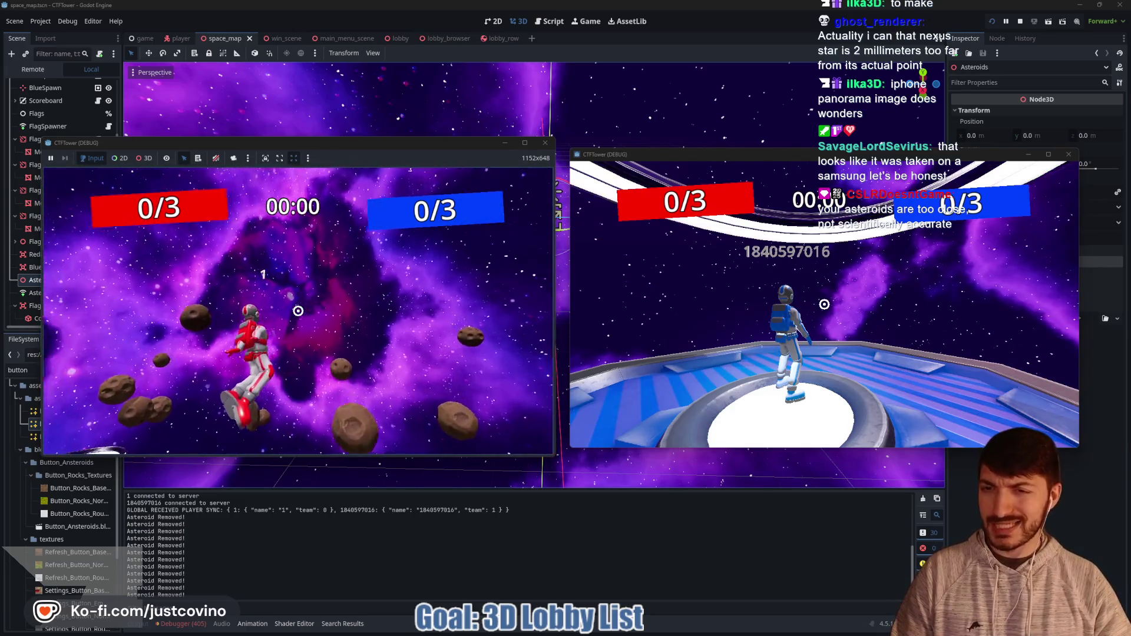
click(298, 310)
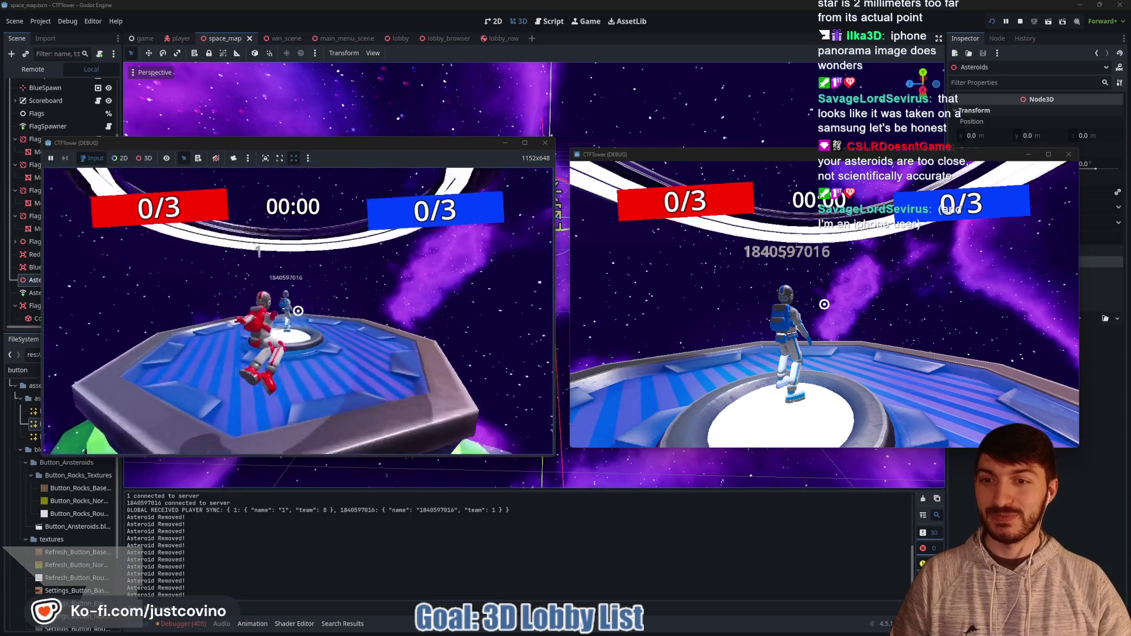
Move the red player out among the asteroids and grapple back up to the dark platform.
key(w)
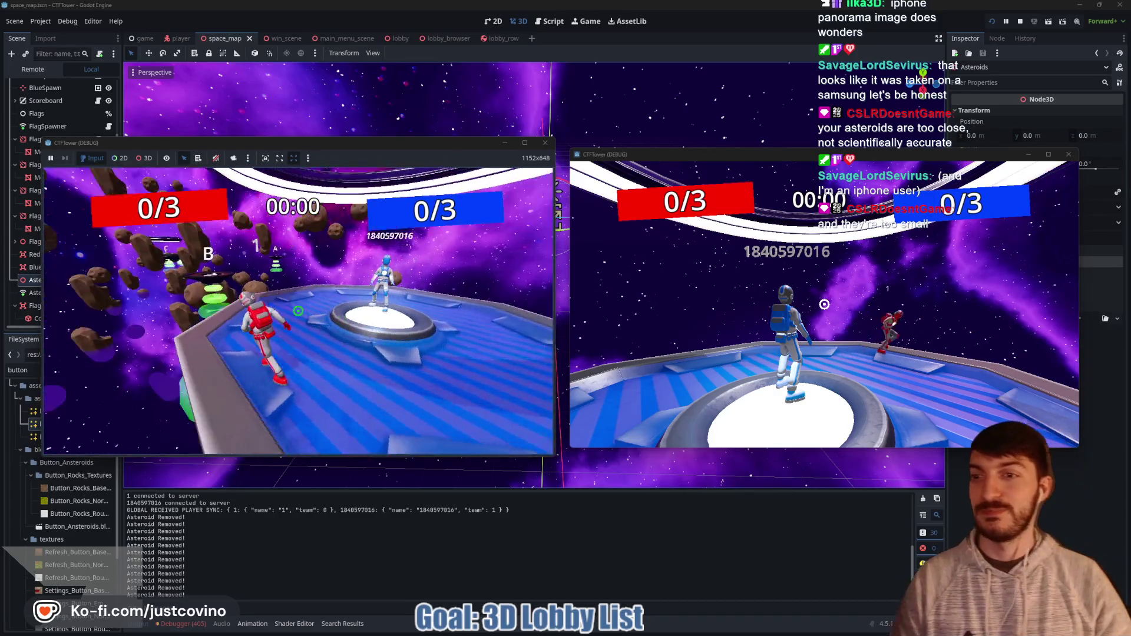
key(w)
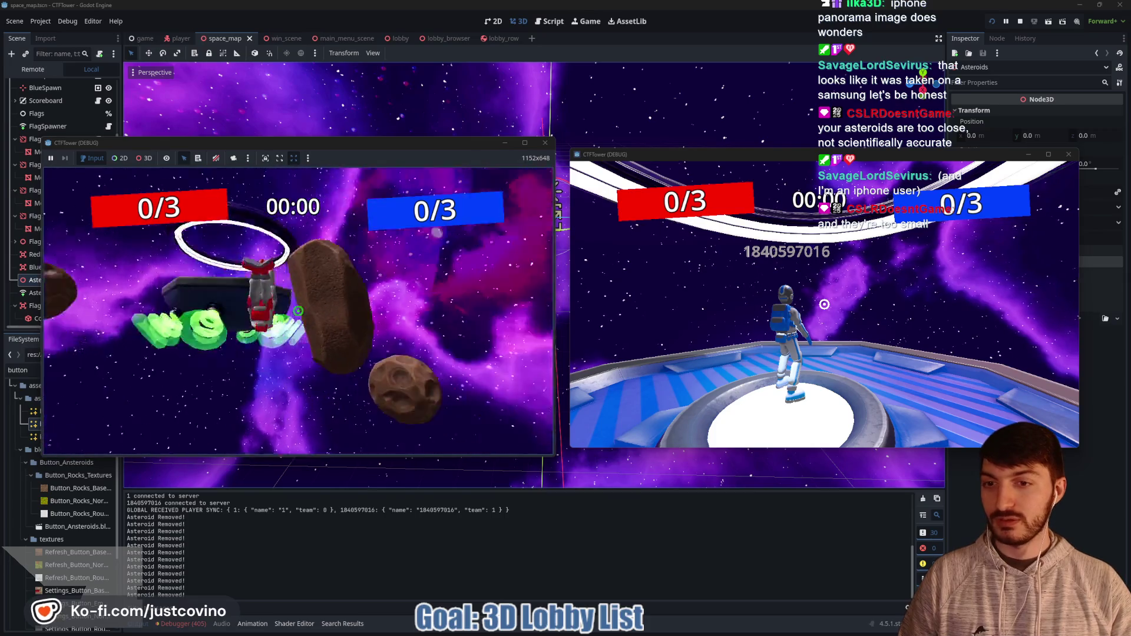
click(298, 311)
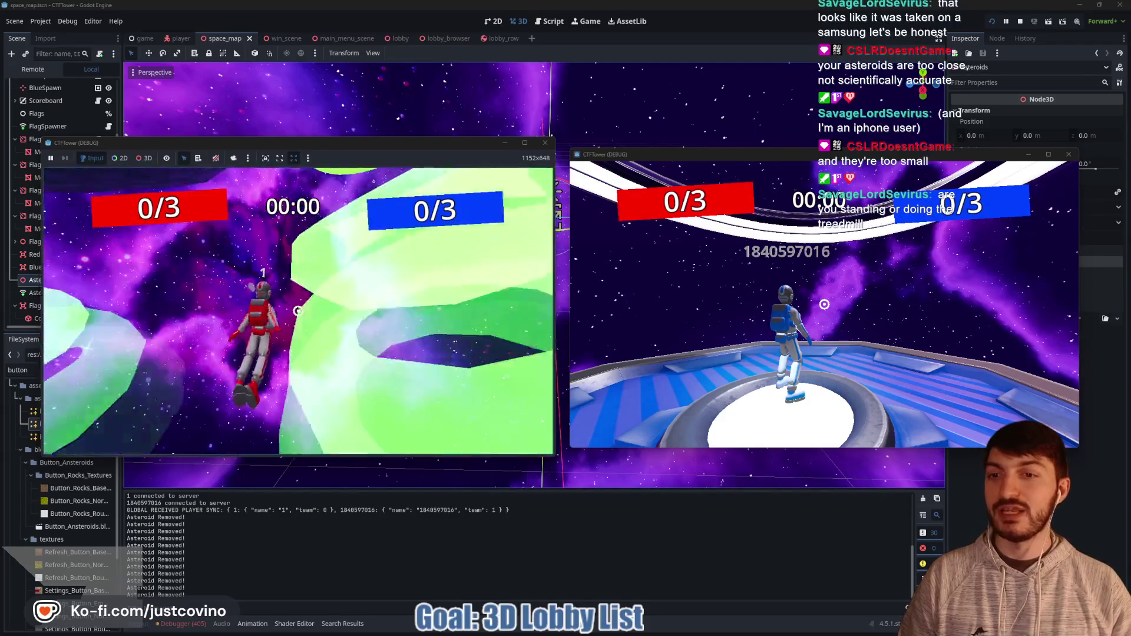
click(298, 311)
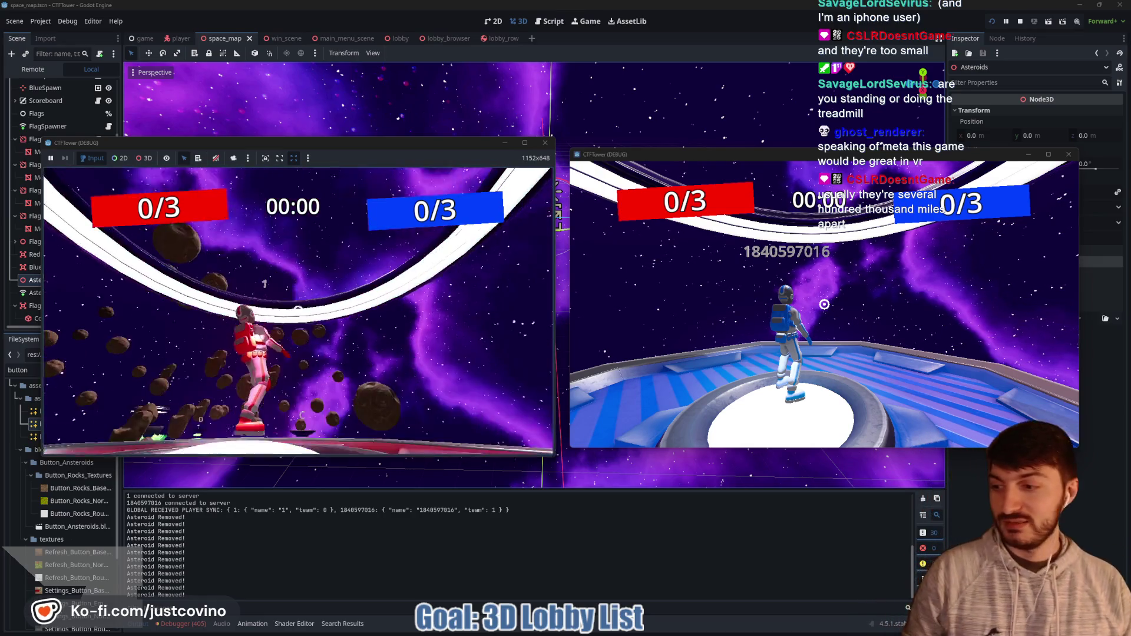
Run to the platform edge, turn toward the B flag pad, and launch off the platform.
key(w)
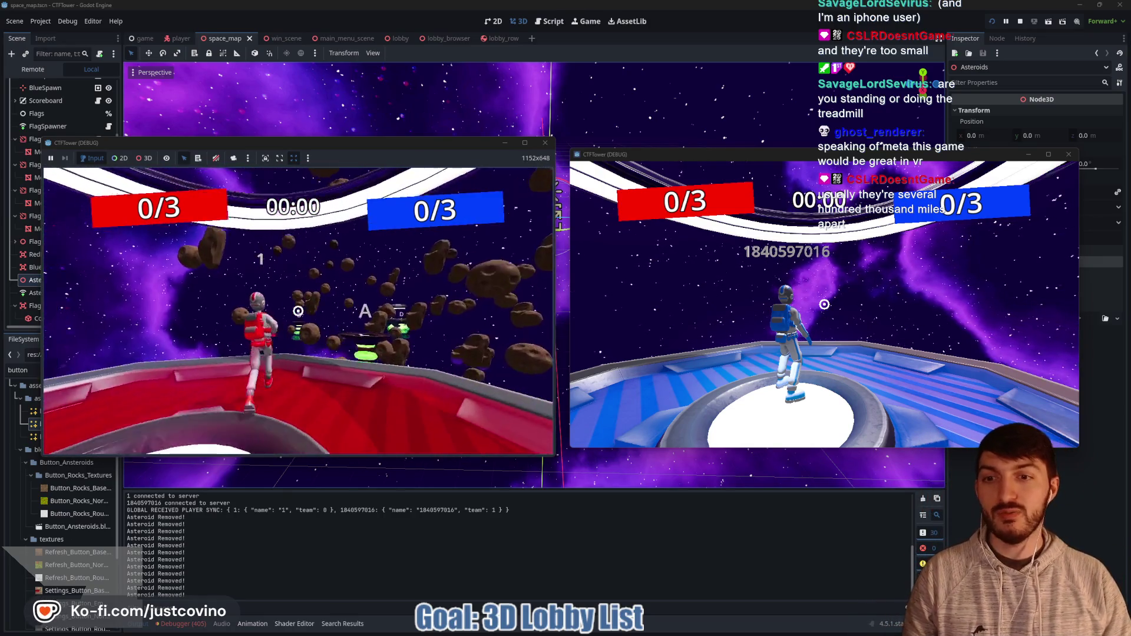
key(d)
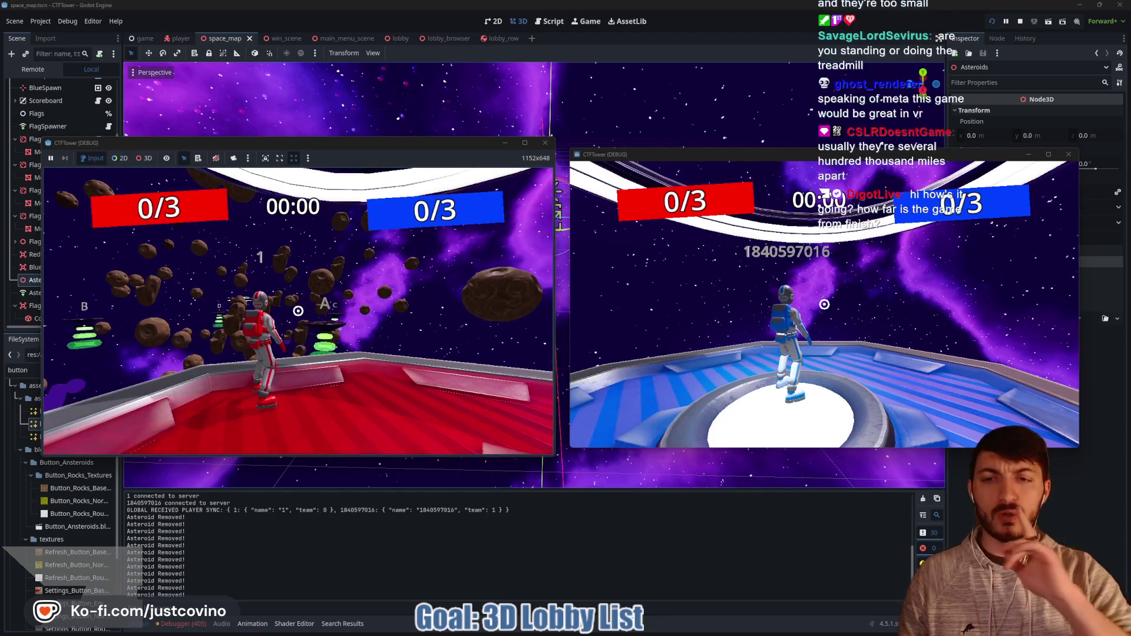
key(d)
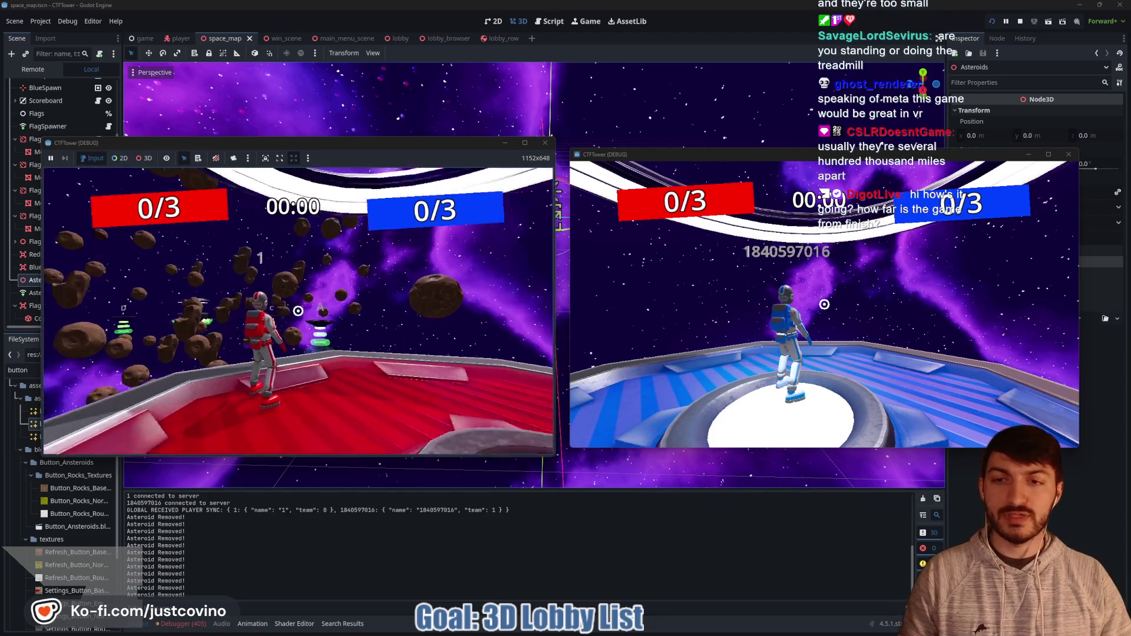
key(a)
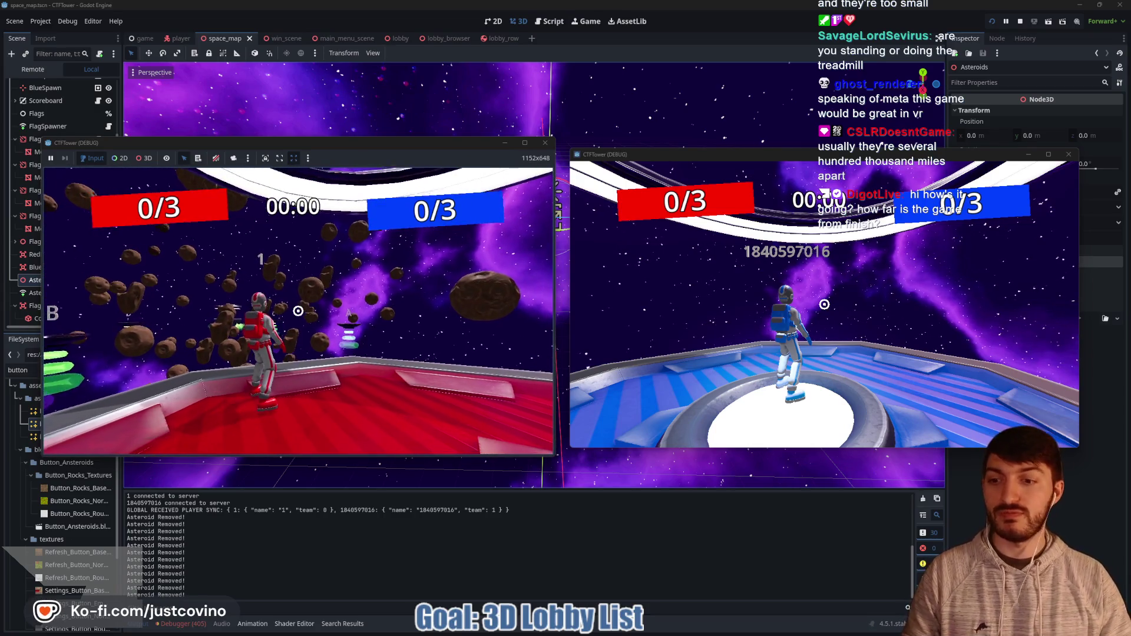
key(a)
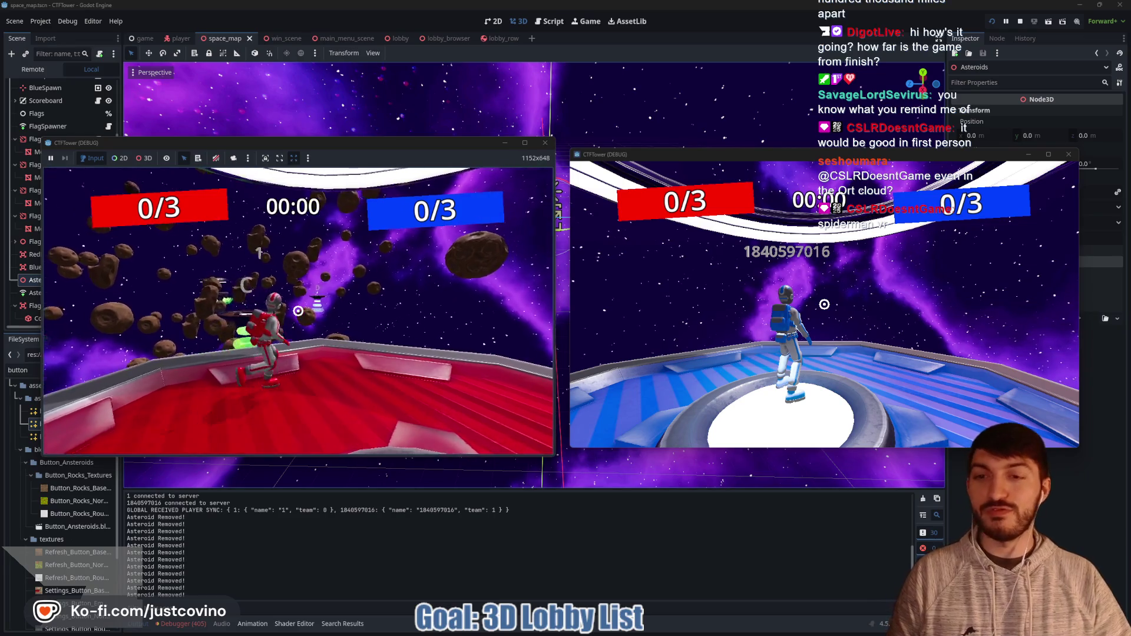
click(298, 310)
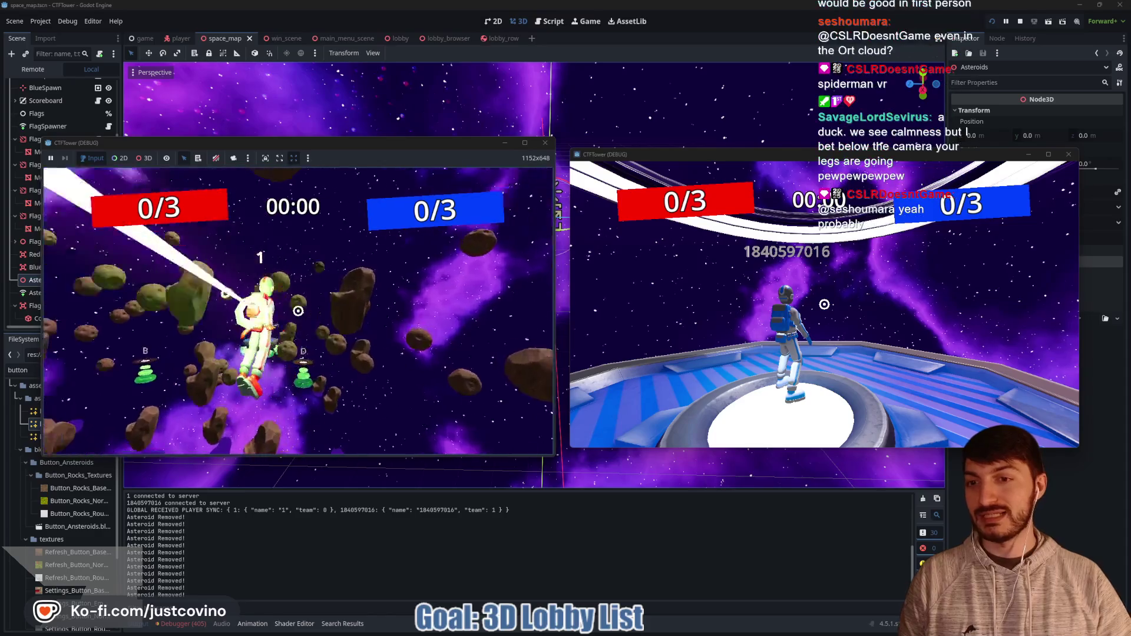
Grapple repeatedly onto the green-lit asteroid and upward from it, then stop the game with F8.
click(298, 311)
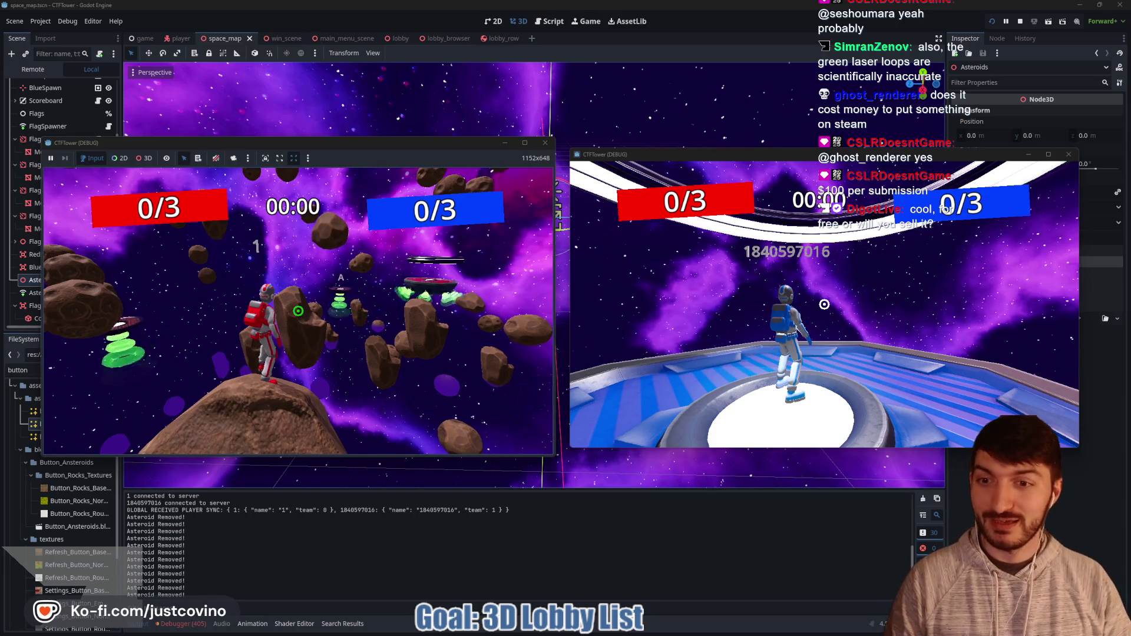
click(298, 310)
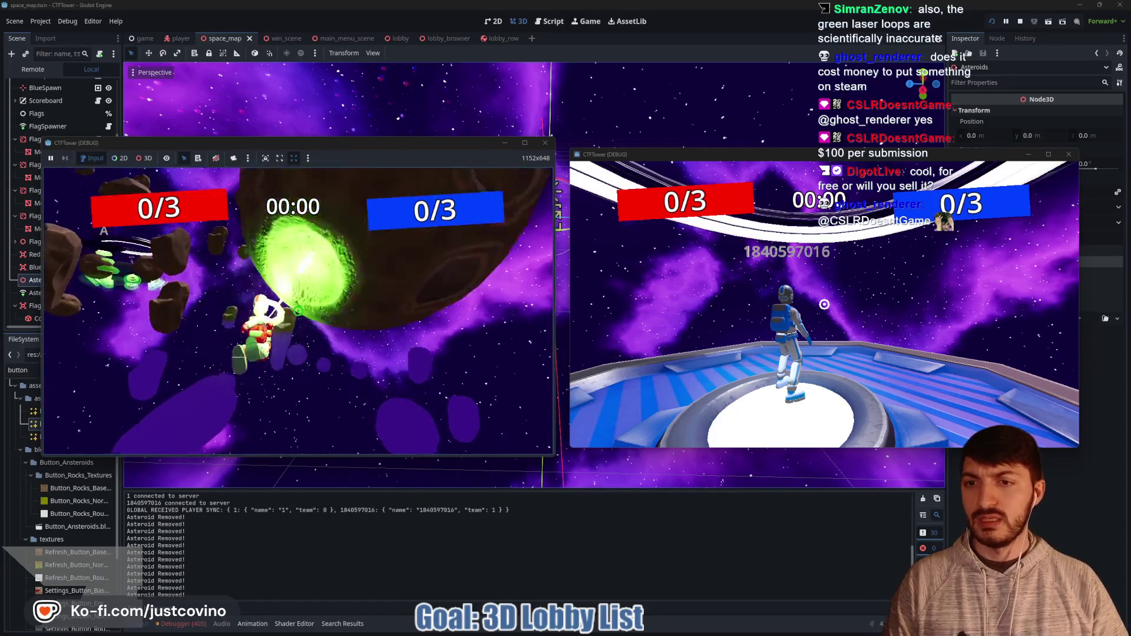
click(299, 311)
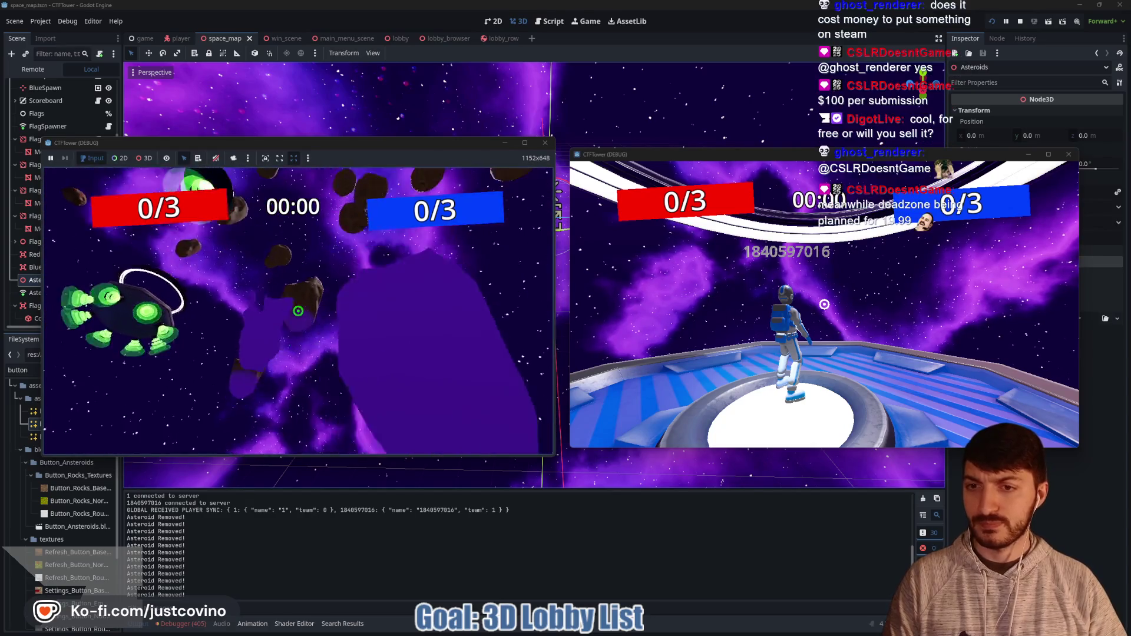
click(298, 311)
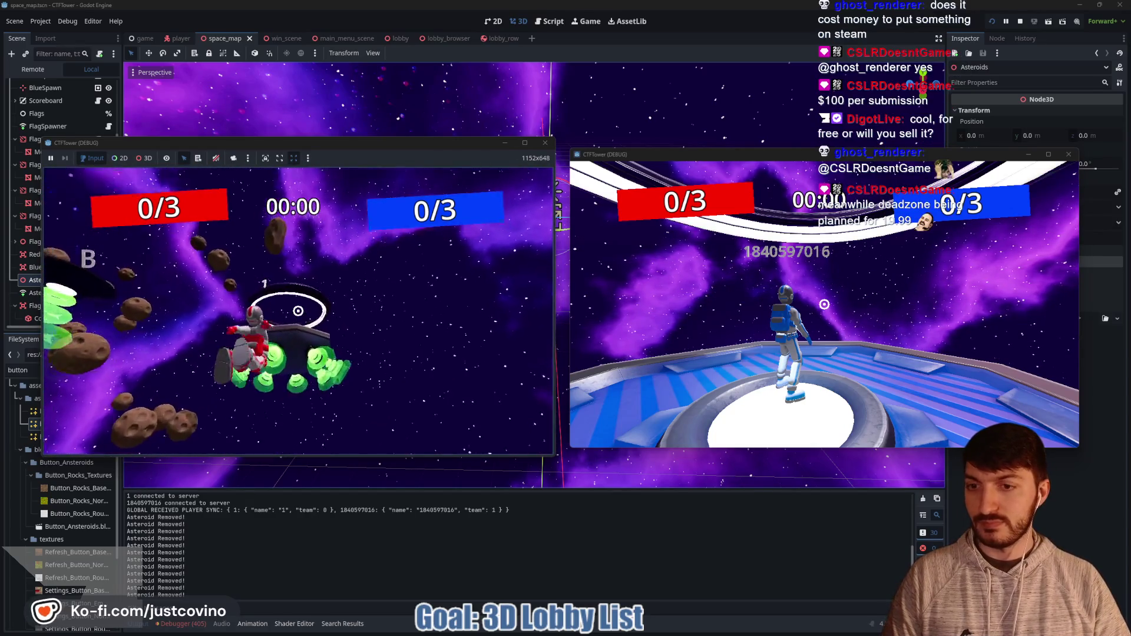
click(299, 310)
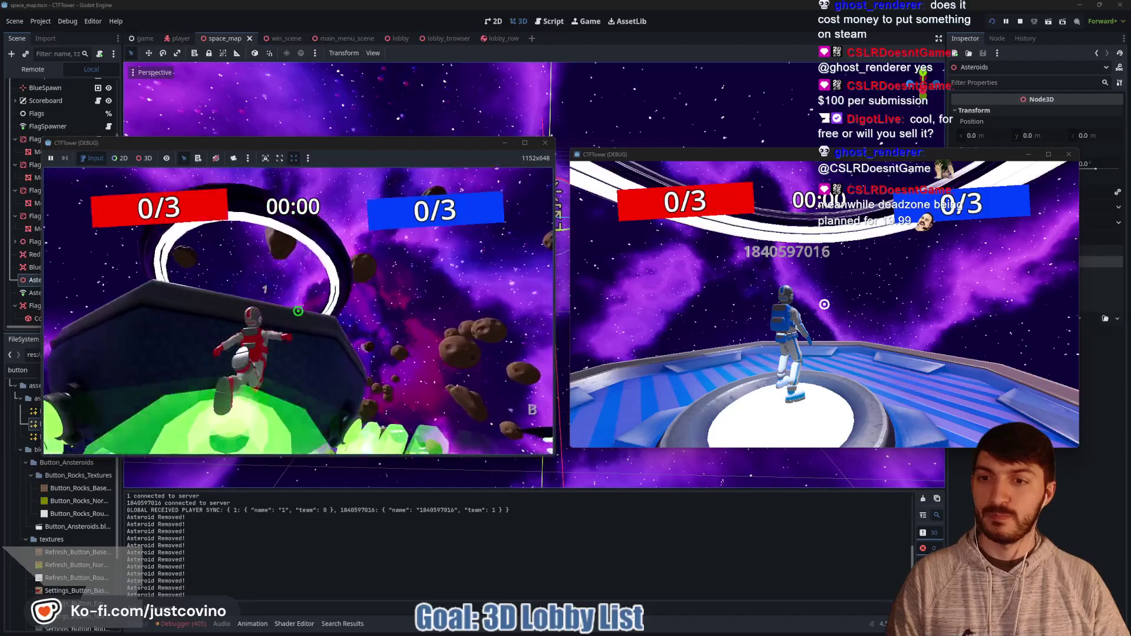
click(298, 310)
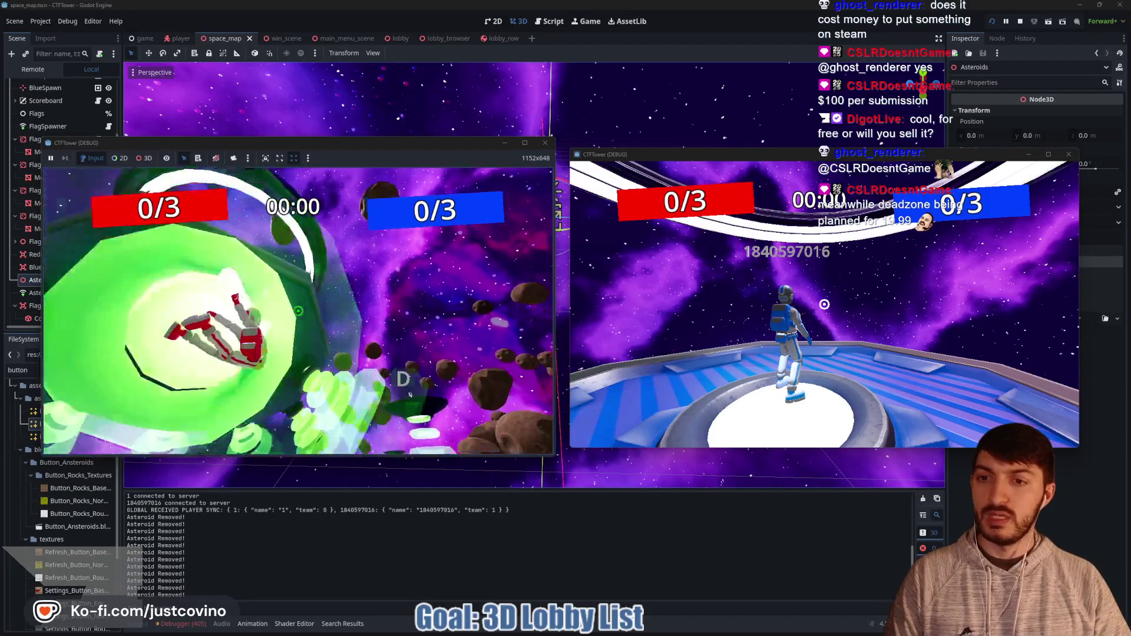
key(F8)
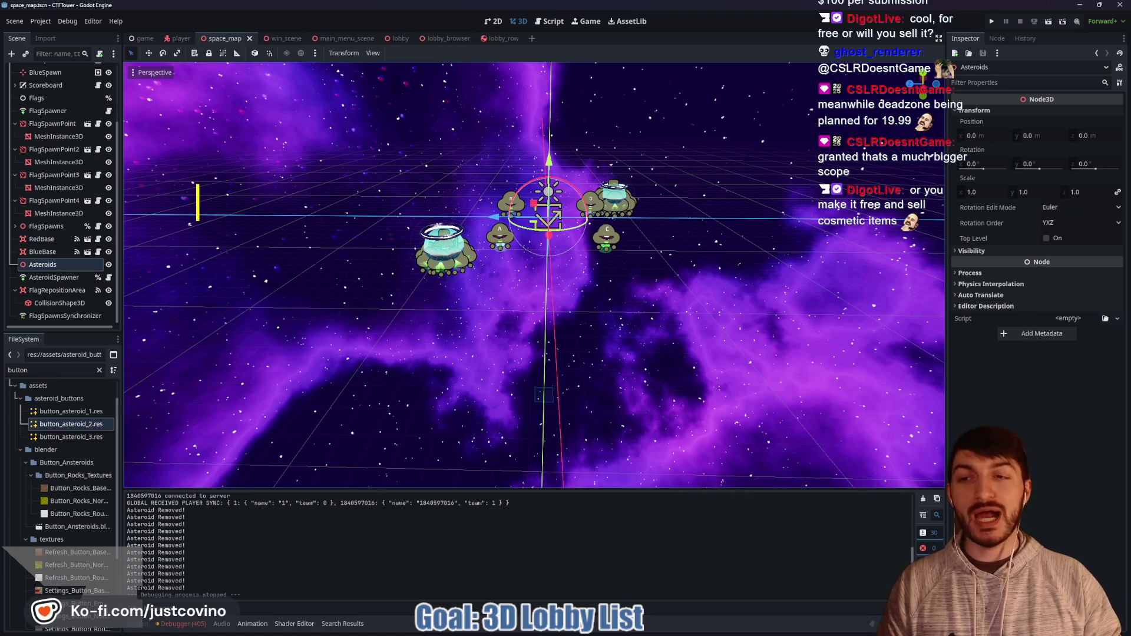
Annotate the screen with '$2.99' and a red '$6.90' note, plus an arrow linking them.
text($)
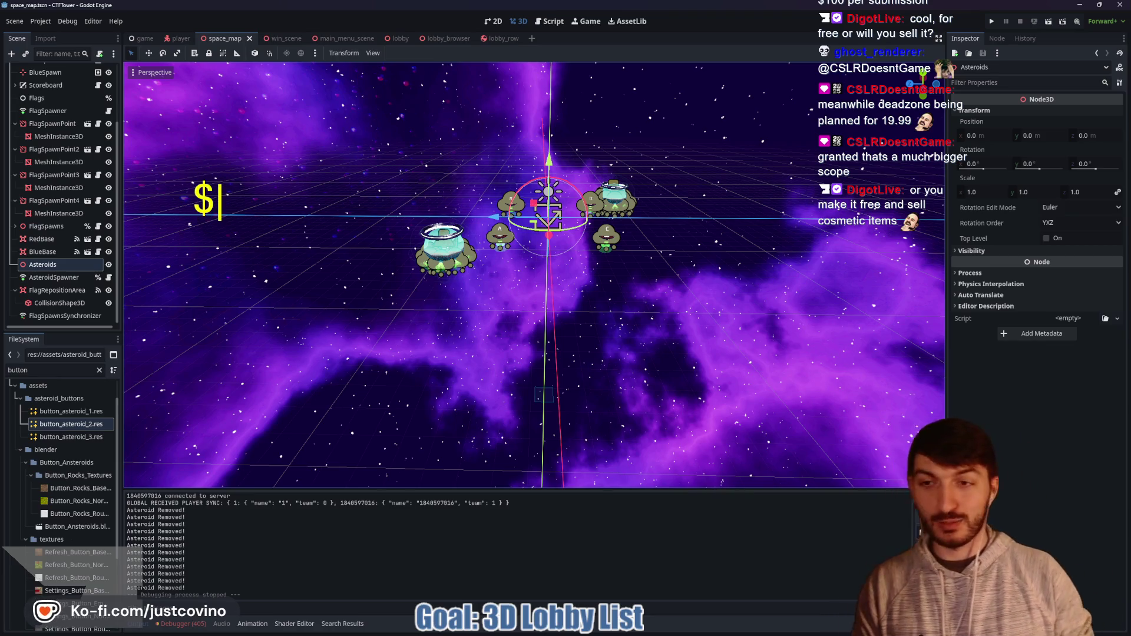
text(2.99)
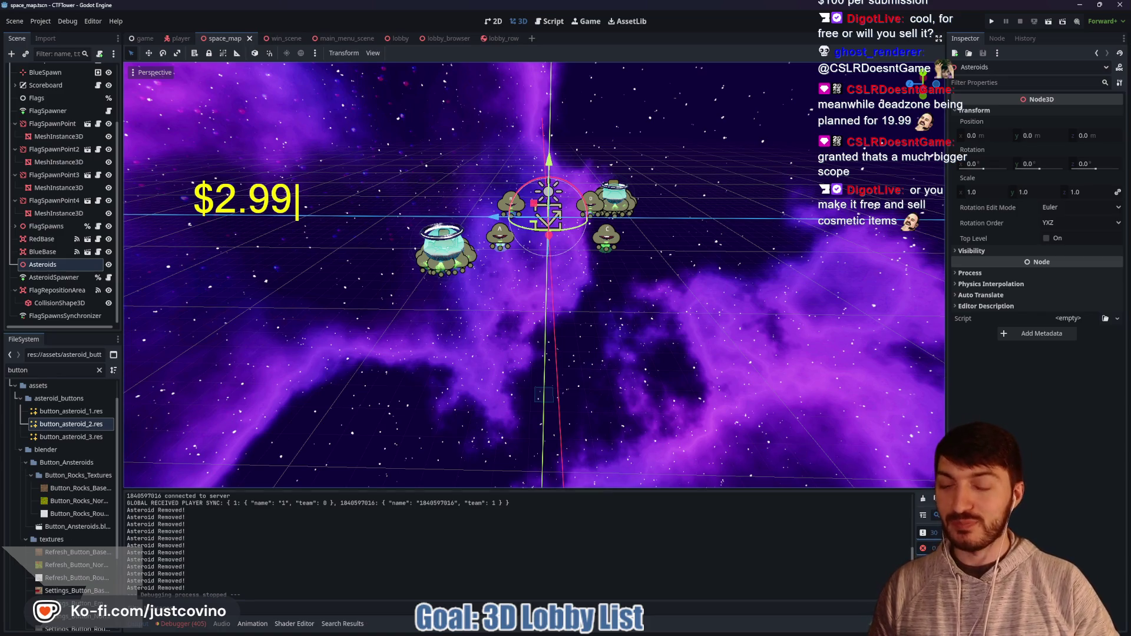
text(, )
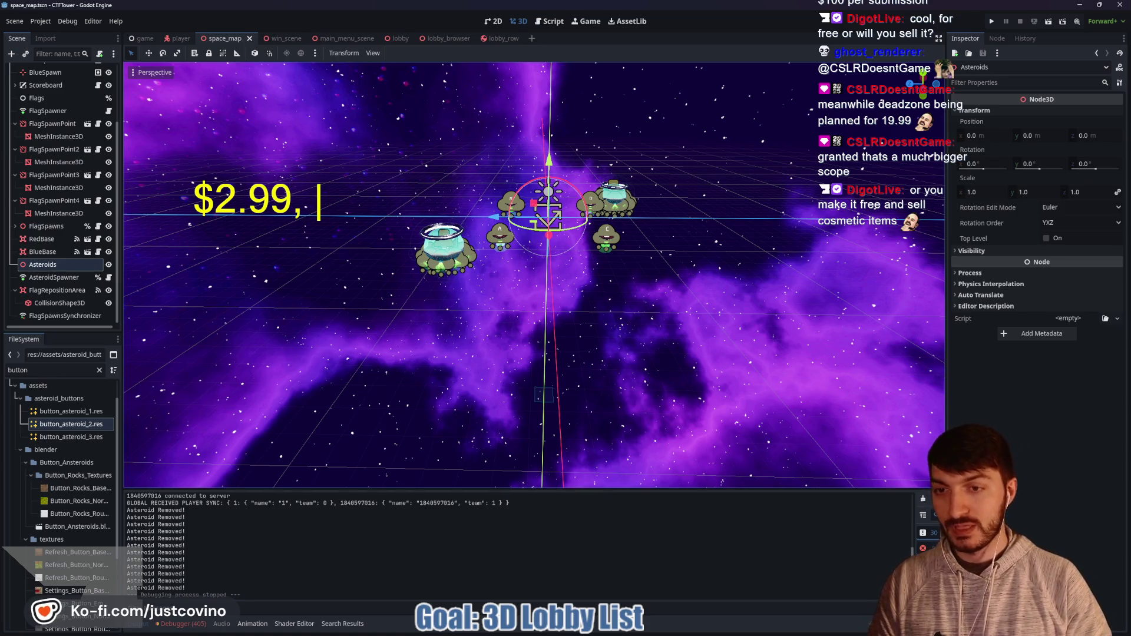
text($5.00, $10.00, $20.00)
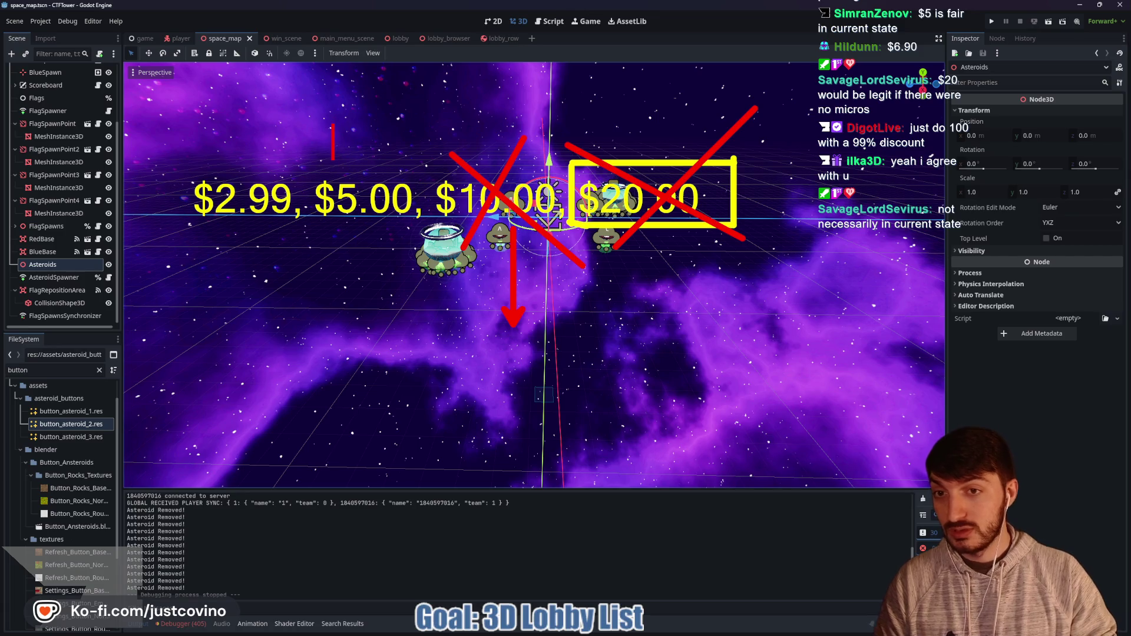
text($6)
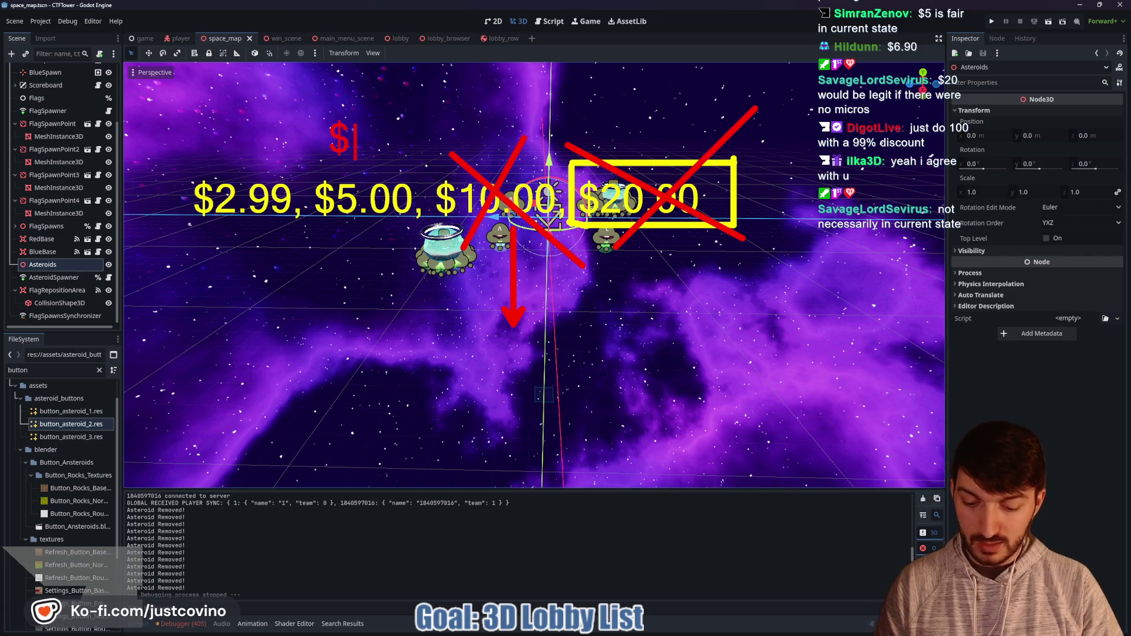
text(.90)
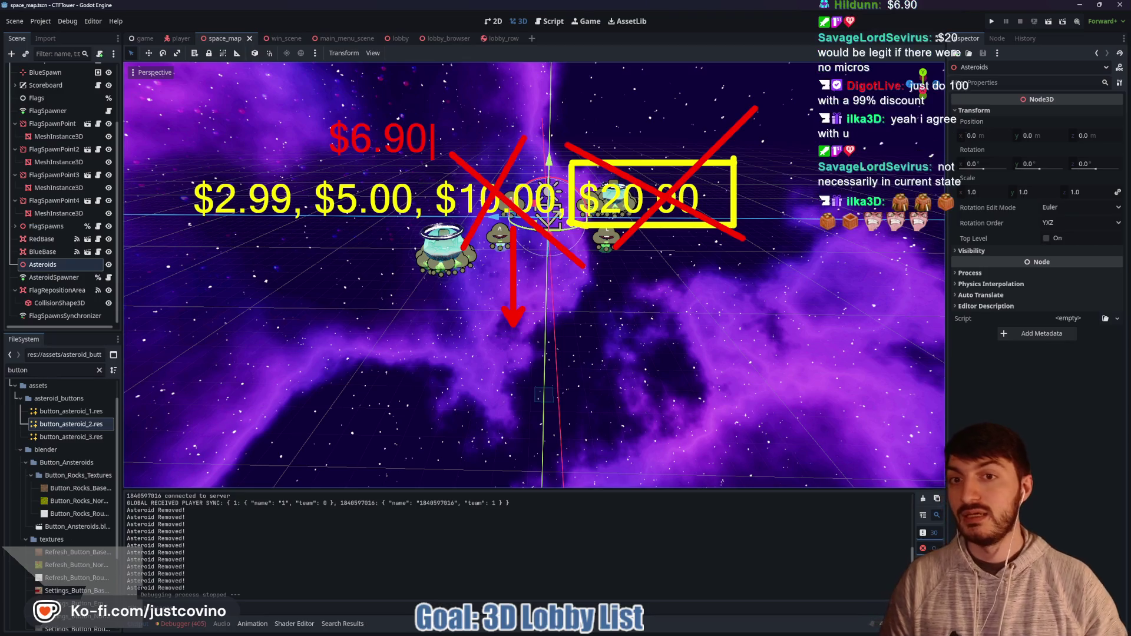
drag(325, 144, 280, 176)
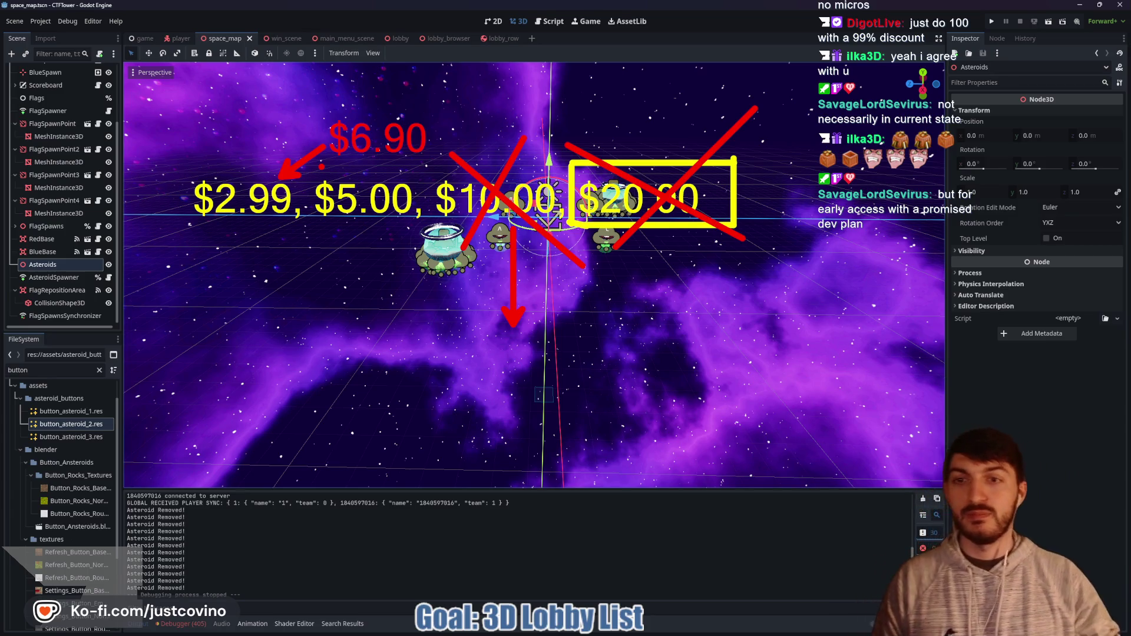
Mark $2.99, $5.00 and $6.90 with arrows, underlines and a circle, then clear all annotations.
mouse_move(380, 219)
mouse_down()
mouse_move(351, 260)
mouse_move(253, 251)
mouse_move(283, 233)
mouse_up()
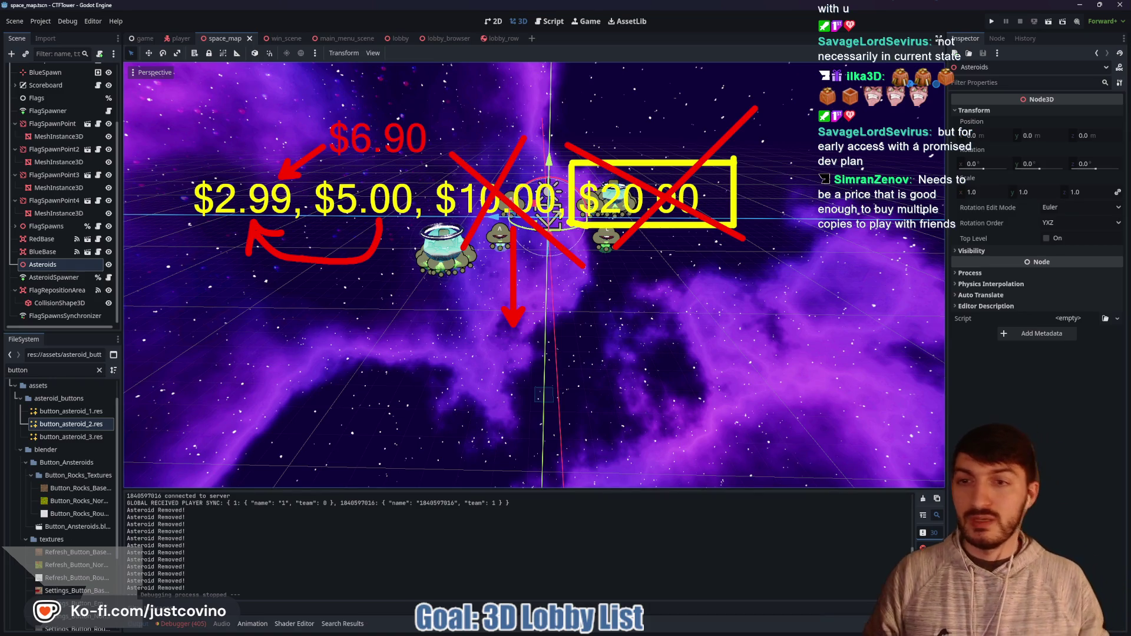
drag(329, 222, 401, 225)
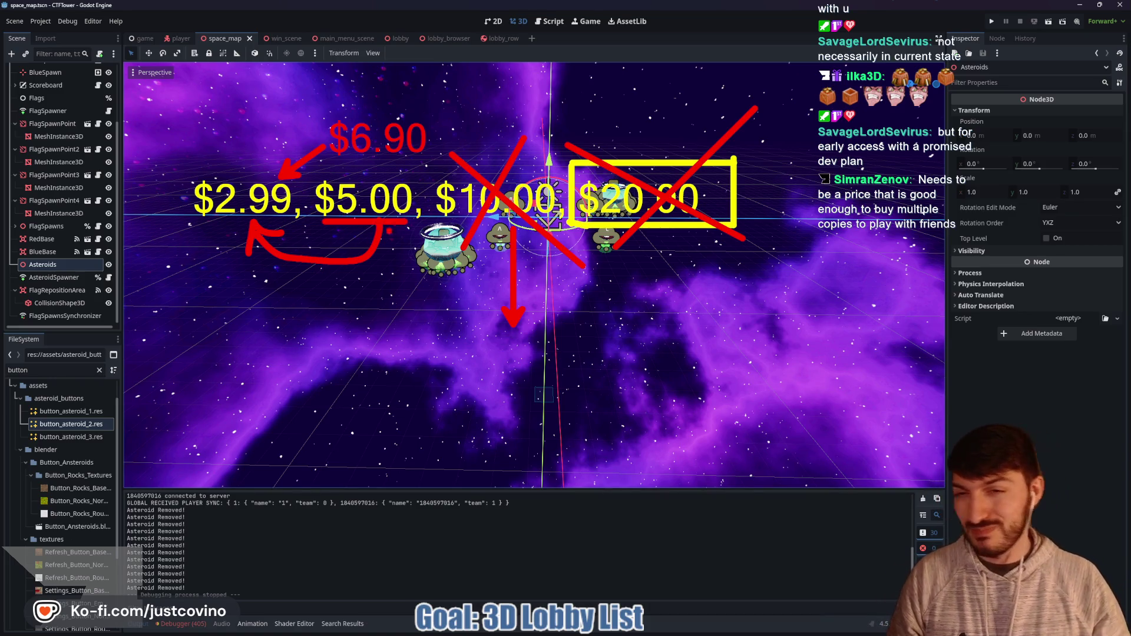
mouse_move(239, 158)
mouse_down()
mouse_move(177, 195)
mouse_move(375, 242)
mouse_move(200, 180)
mouse_up()
drag(472, 103, 399, 113)
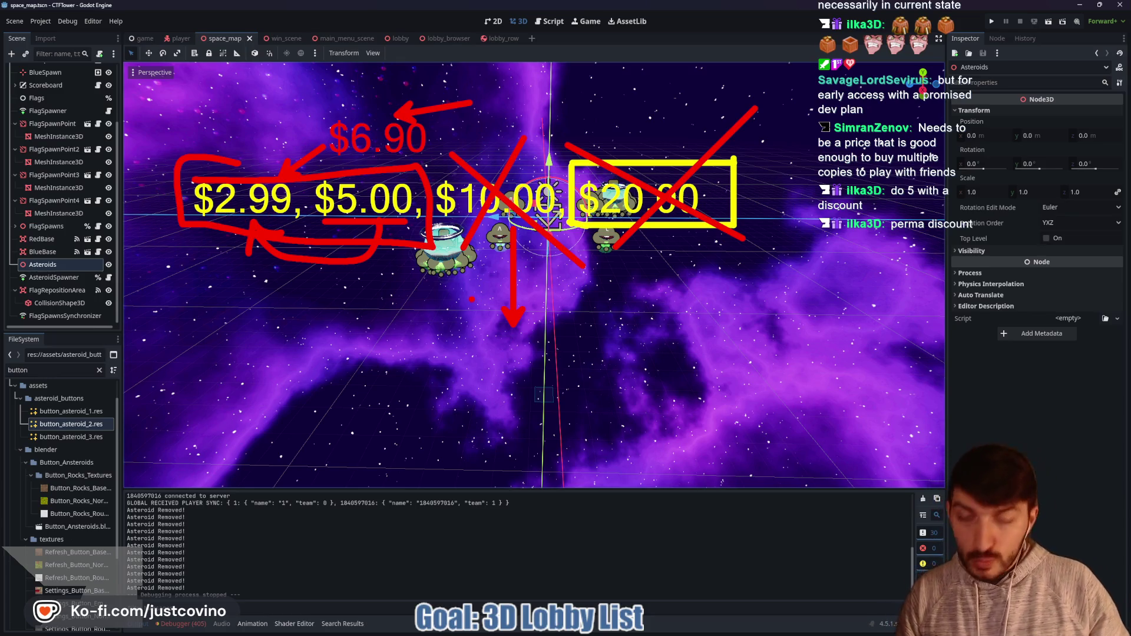
drag(335, 157, 441, 157)
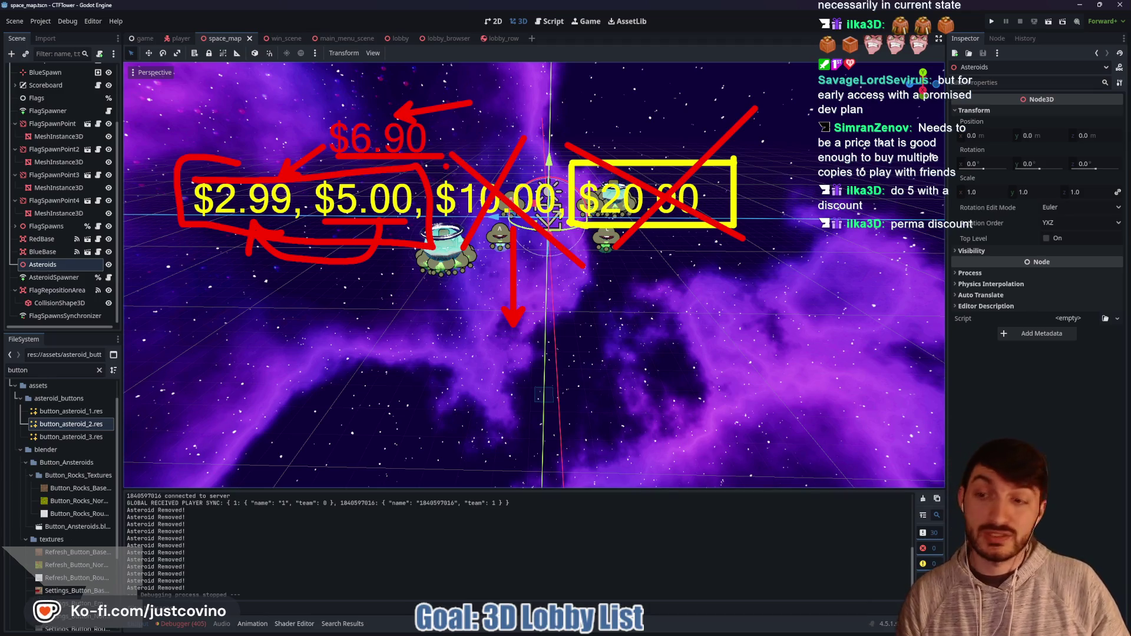
key(Escape)
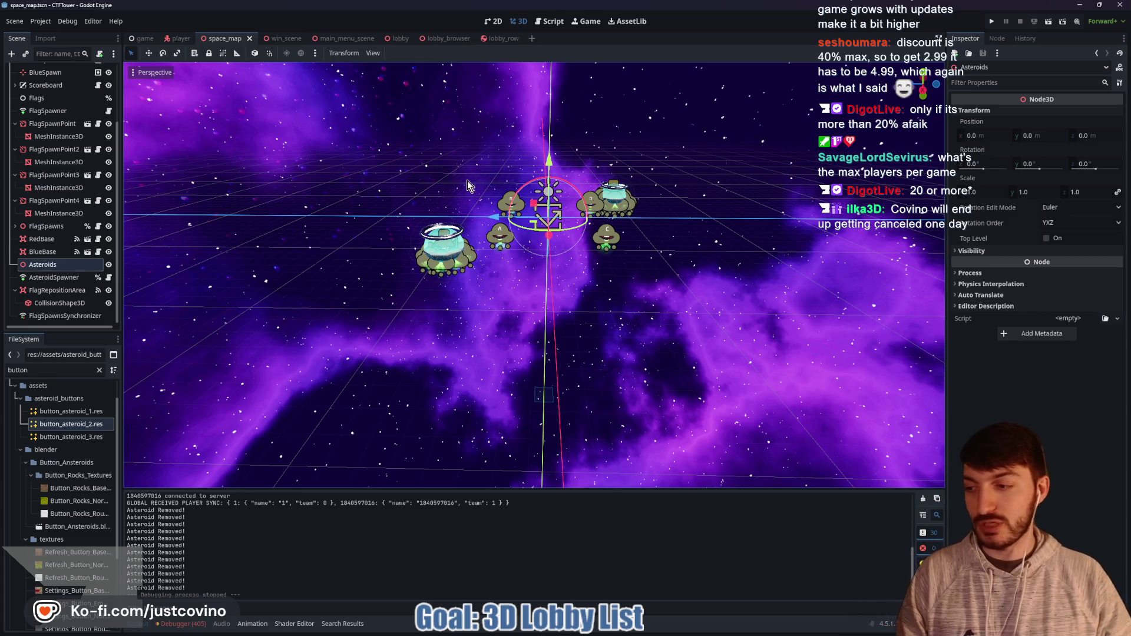
drag(375, 176, 433, 253)
mouse_move(494, 196)
mouse_down()
mouse_move(551, 194)
mouse_move(536, 262)
mouse_up()
drag(589, 237, 601, 254)
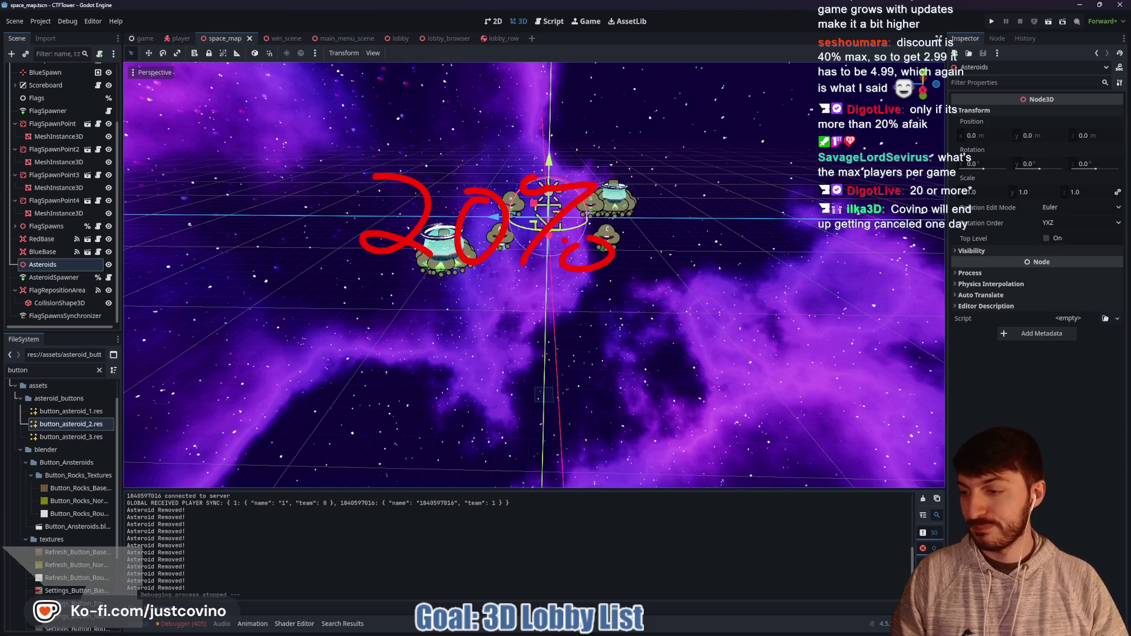
drag(366, 308, 412, 348)
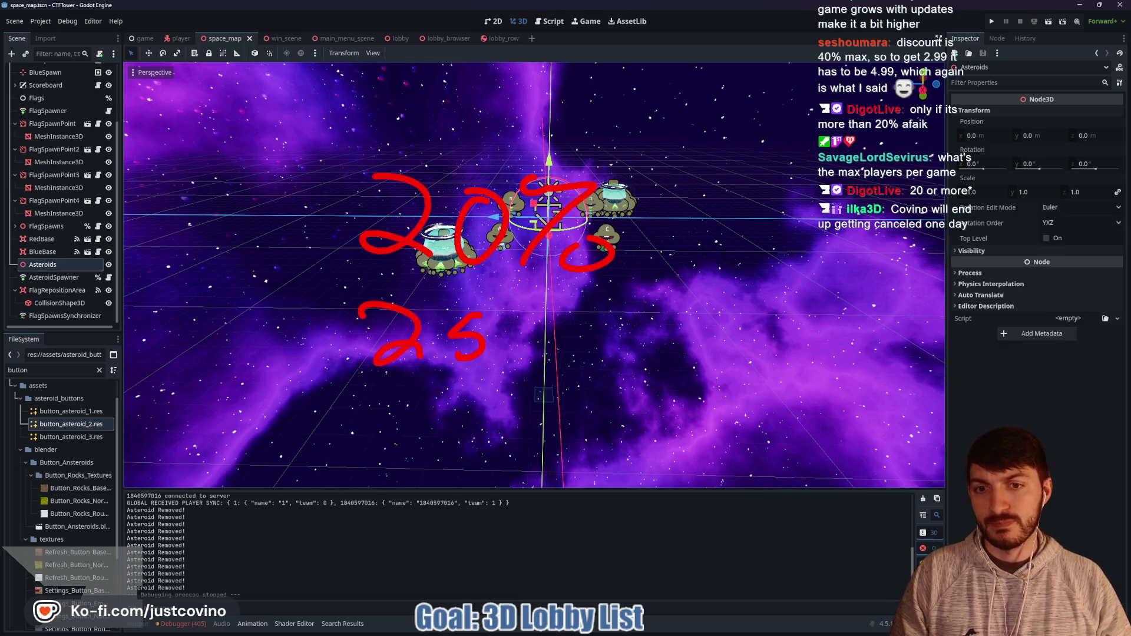
mouse_move(564, 324)
mouse_down()
mouse_move(546, 357)
mouse_move(557, 353)
mouse_up()
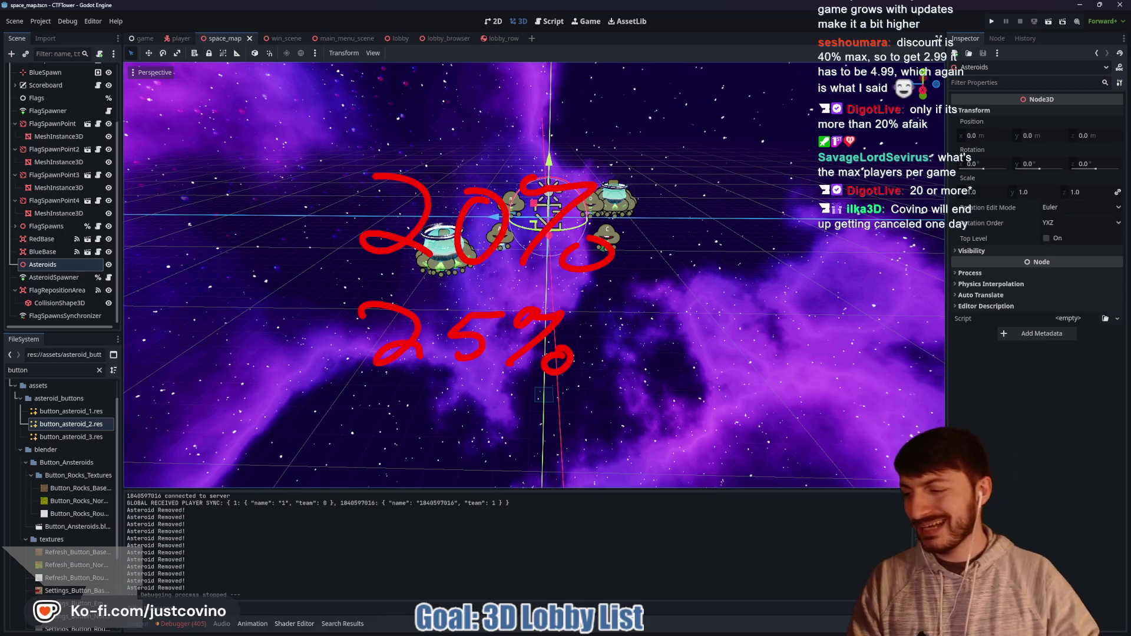
key(Escape)
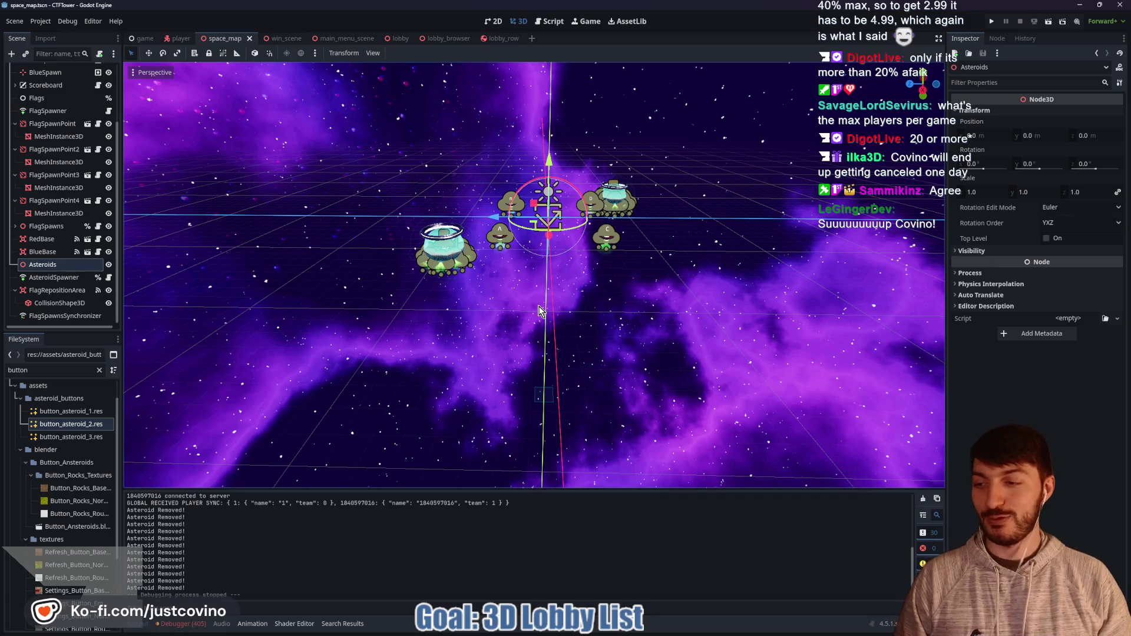
Orbit the space_map viewport slightly around the asteroid buttons.
drag(539, 312, 550, 313)
right_click(550, 314)
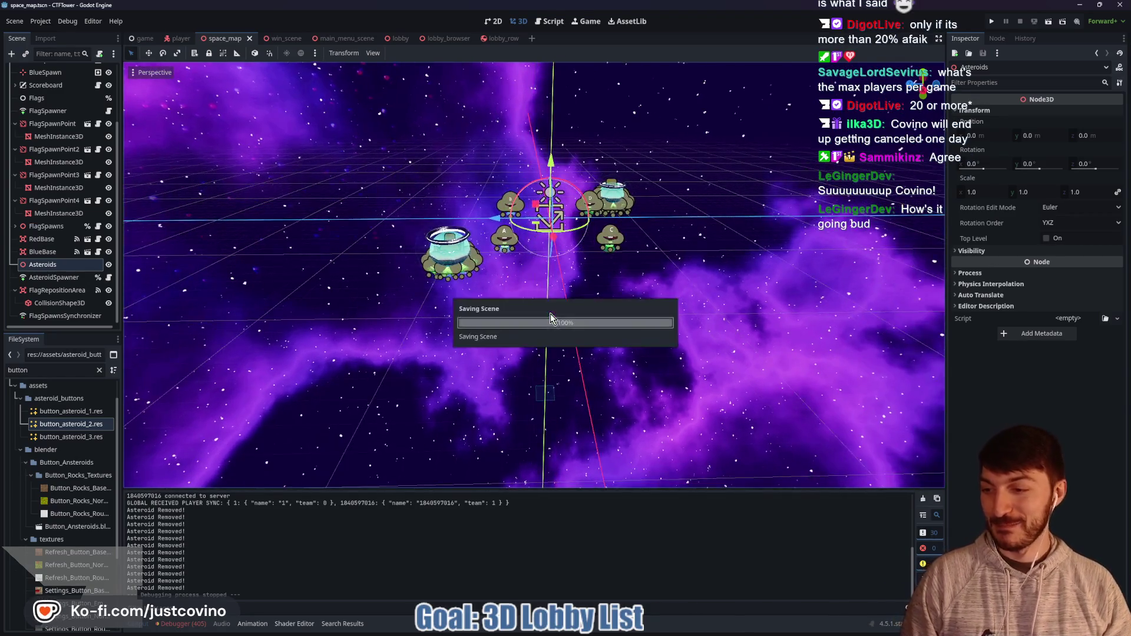
click(550, 314)
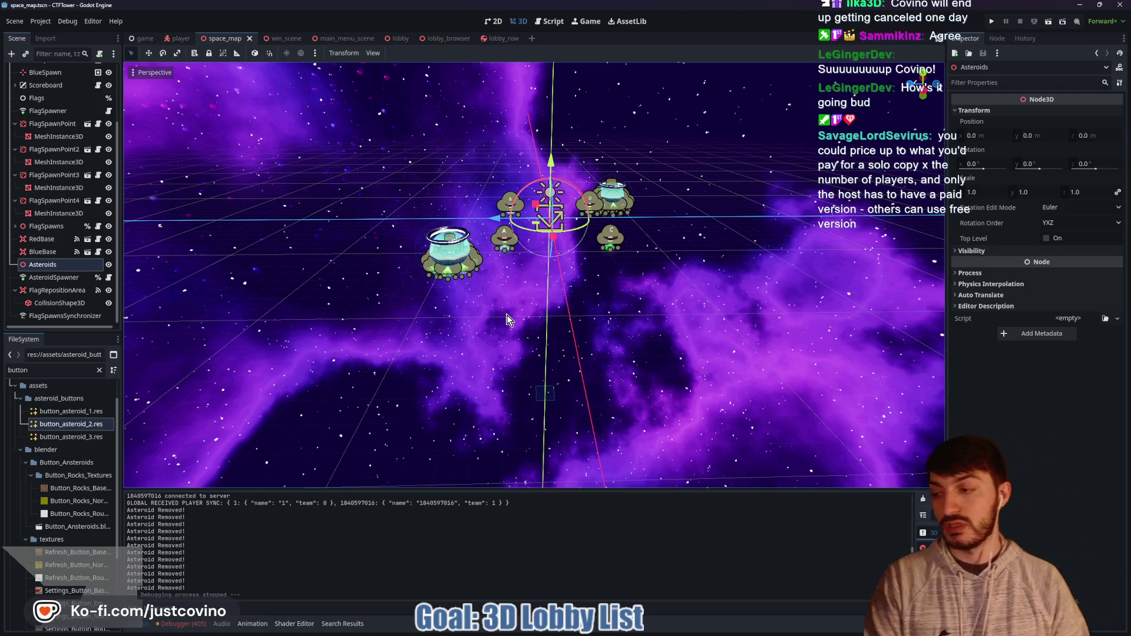
Zoom and orbit around the asteroid buttons, then save the space_map scene.
scroll(480, 284, up, 5)
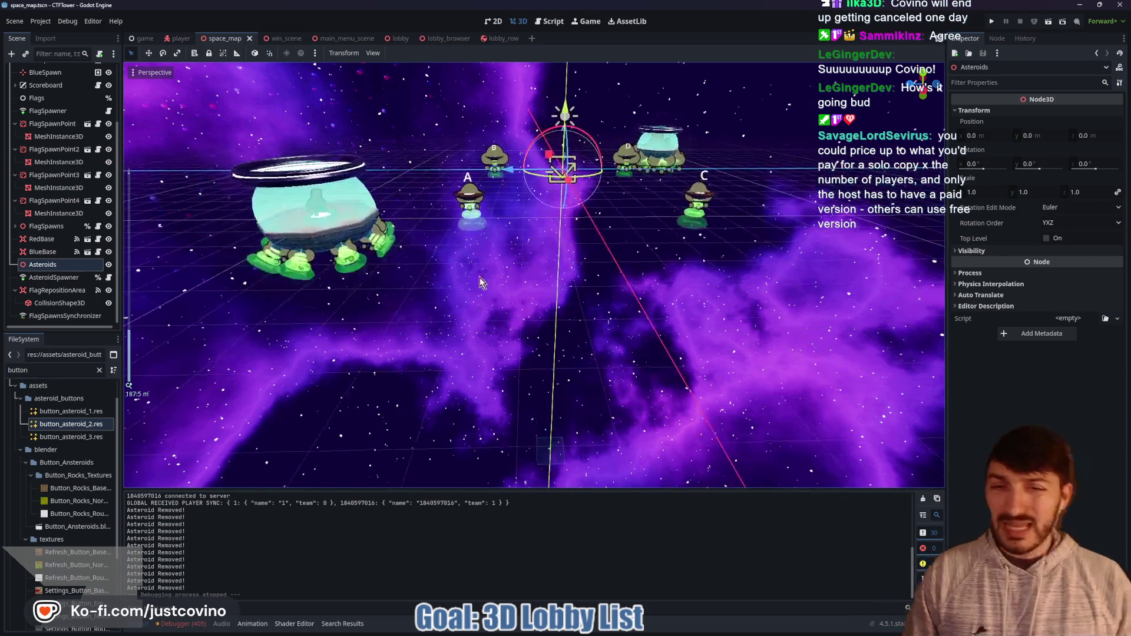
drag(512, 285, 469, 302)
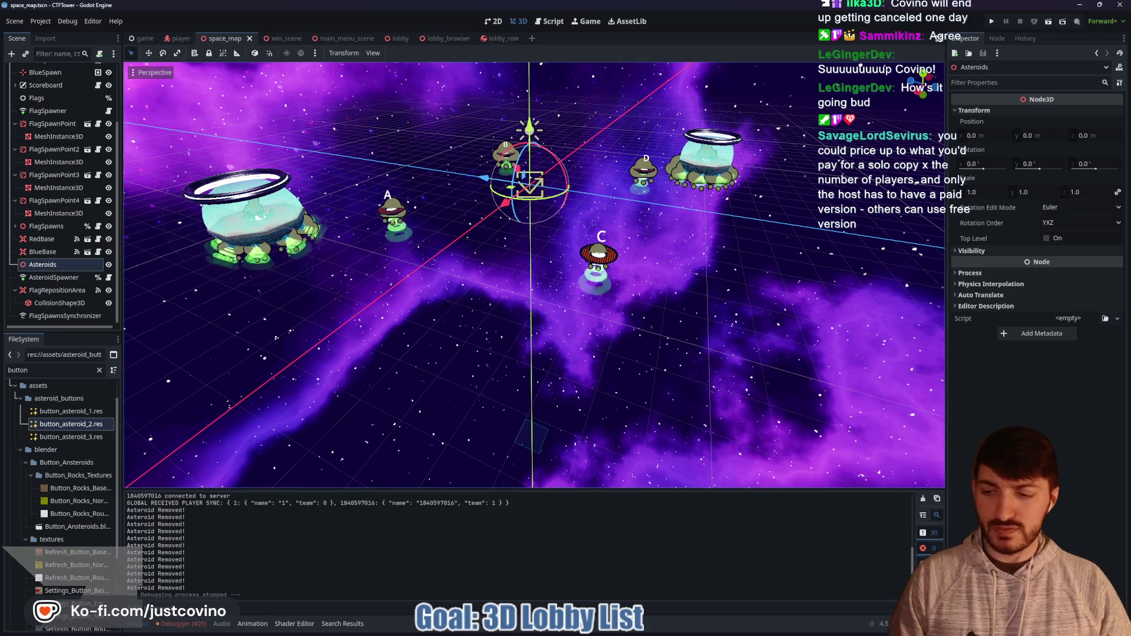
drag(471, 295, 465, 308)
key(ctrl+s)
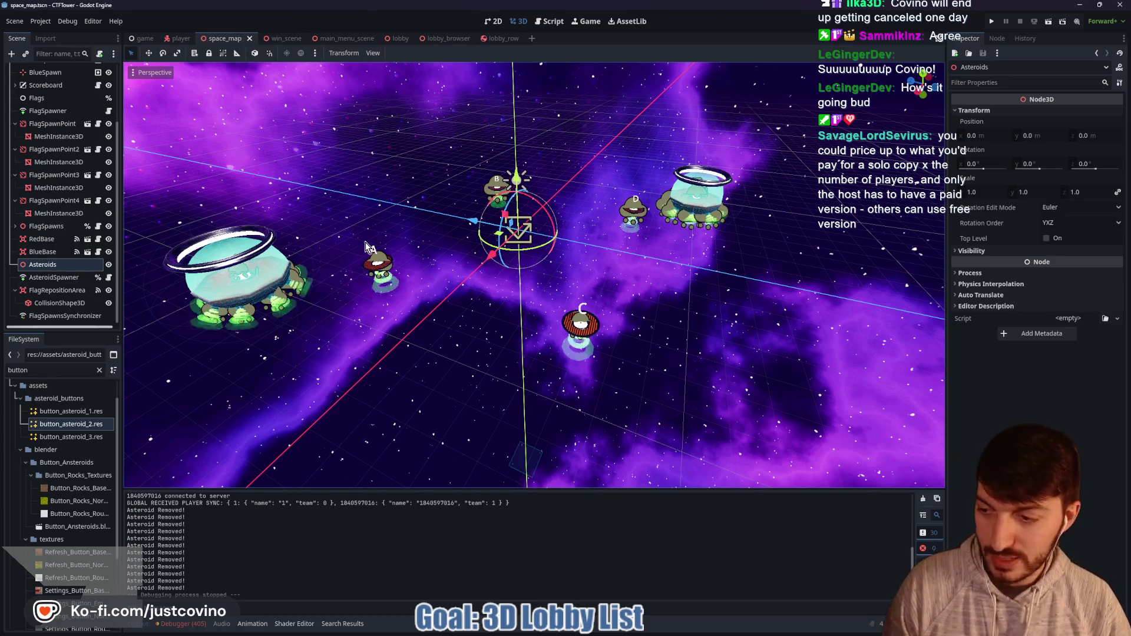
Adjust the view once more and switch to the win_scene scene.
drag(450, 234, 452, 202)
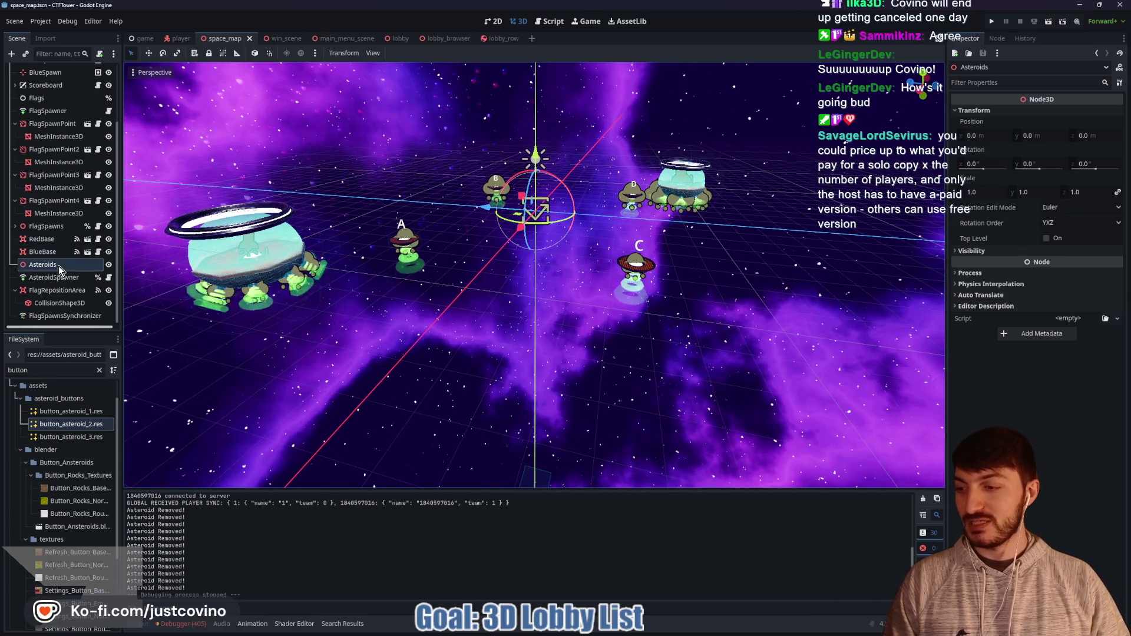
scroll(70, 125, up, 3)
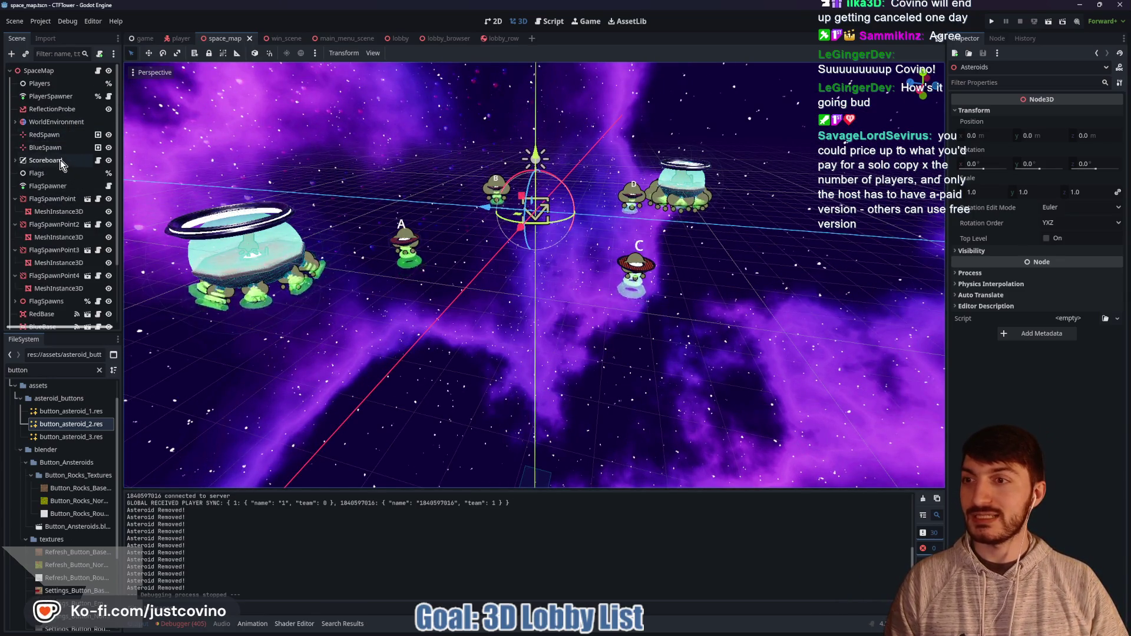
click(274, 38)
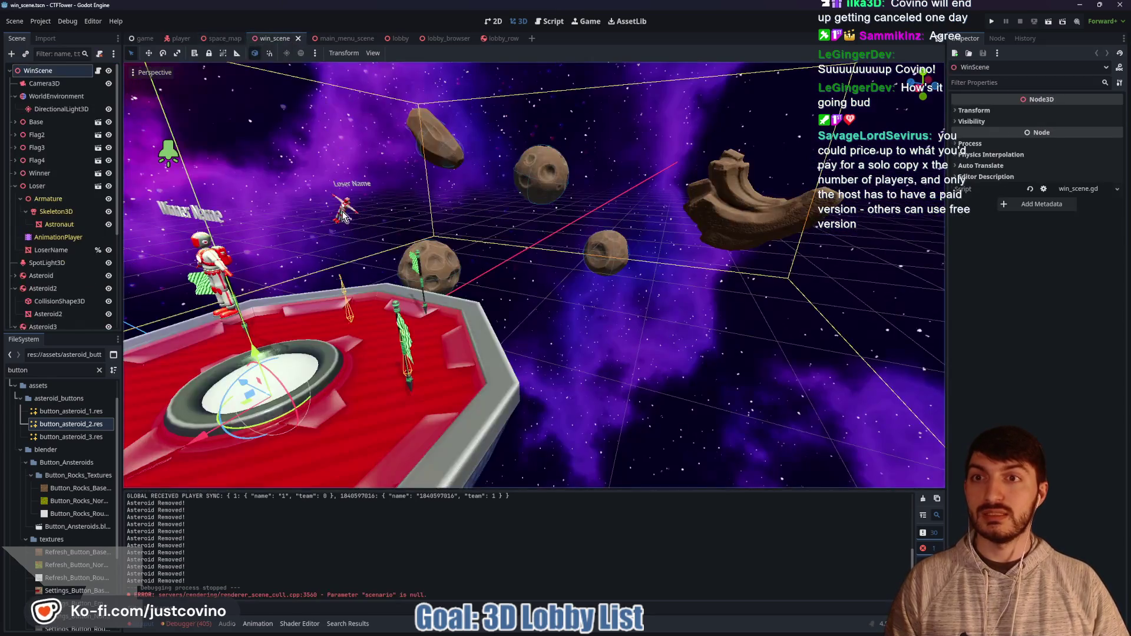
mouse_move(344, 215)
mouse_down()
mouse_move(376, 199)
mouse_move(436, 238)
mouse_move(497, 231)
mouse_up()
scroll(437, 238, up, 2)
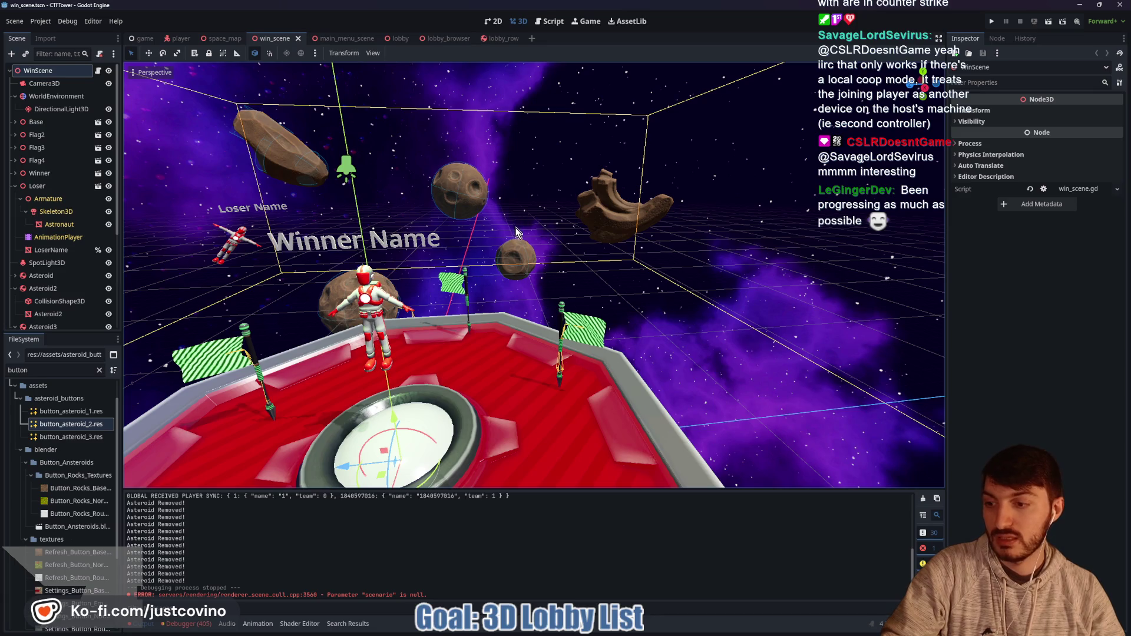
mouse_move(568, 241)
mouse_down()
mouse_move(538, 245)
mouse_move(522, 208)
mouse_up()
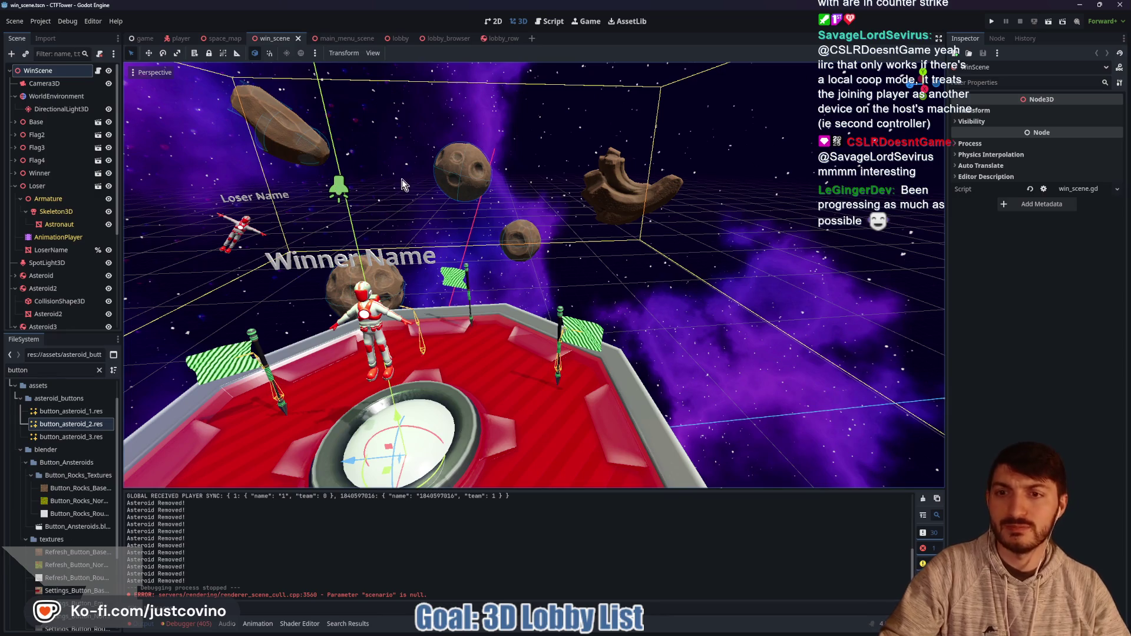
scroll(480, 206, up, 3)
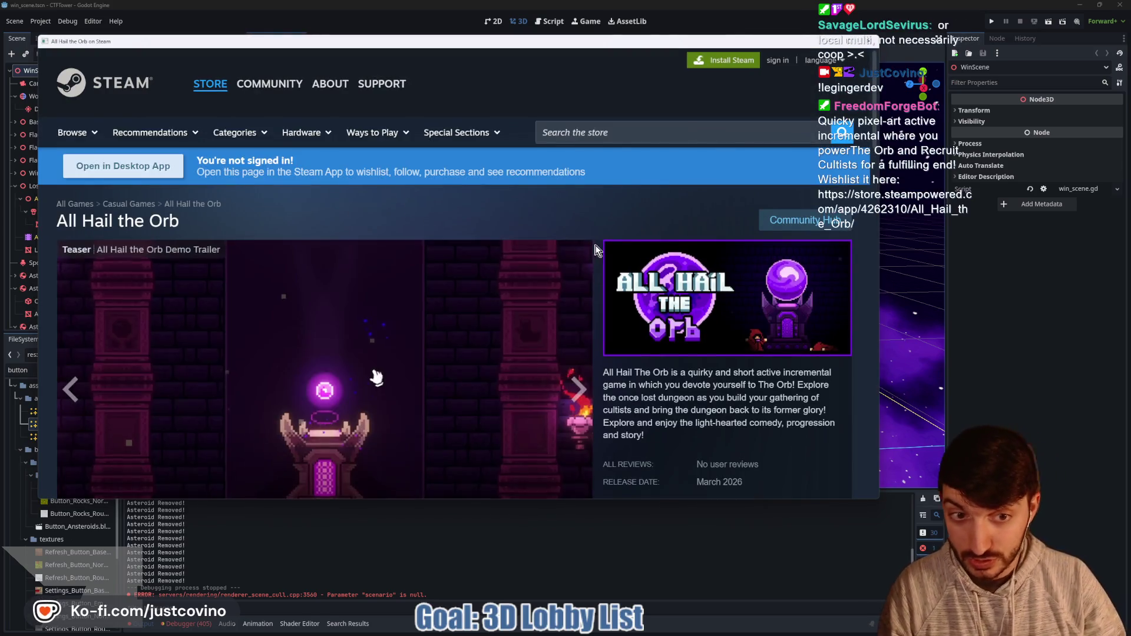
Scroll the All Hail the Orb store page and flip through its screenshots.
scroll(595, 245, down, 3)
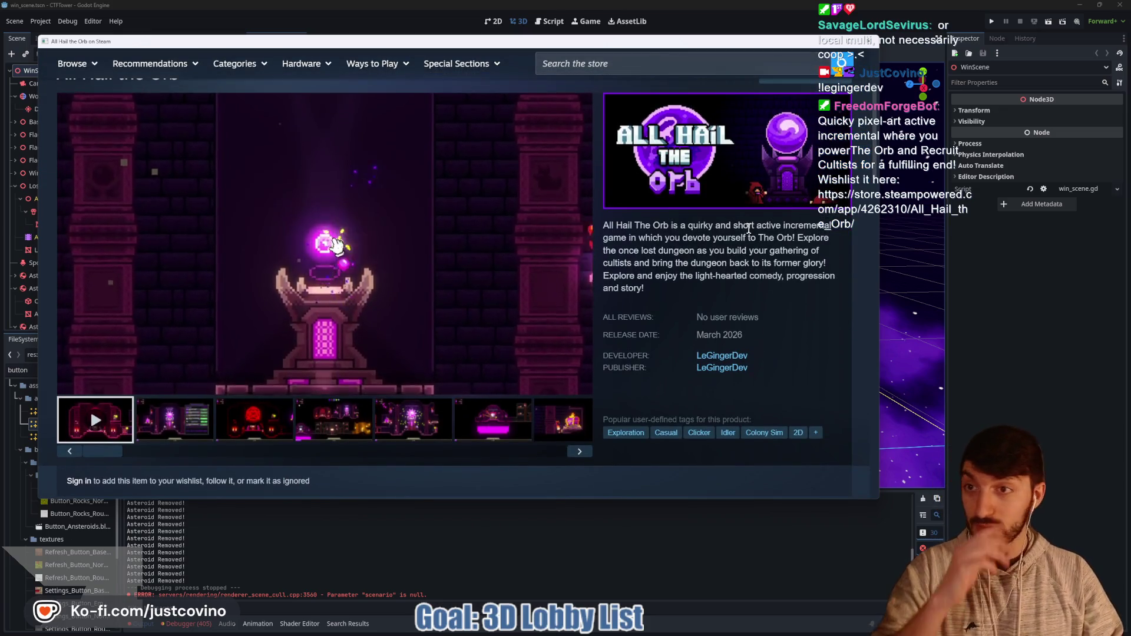
scroll(740, 241, up, 3)
scroll(740, 242, down, 9)
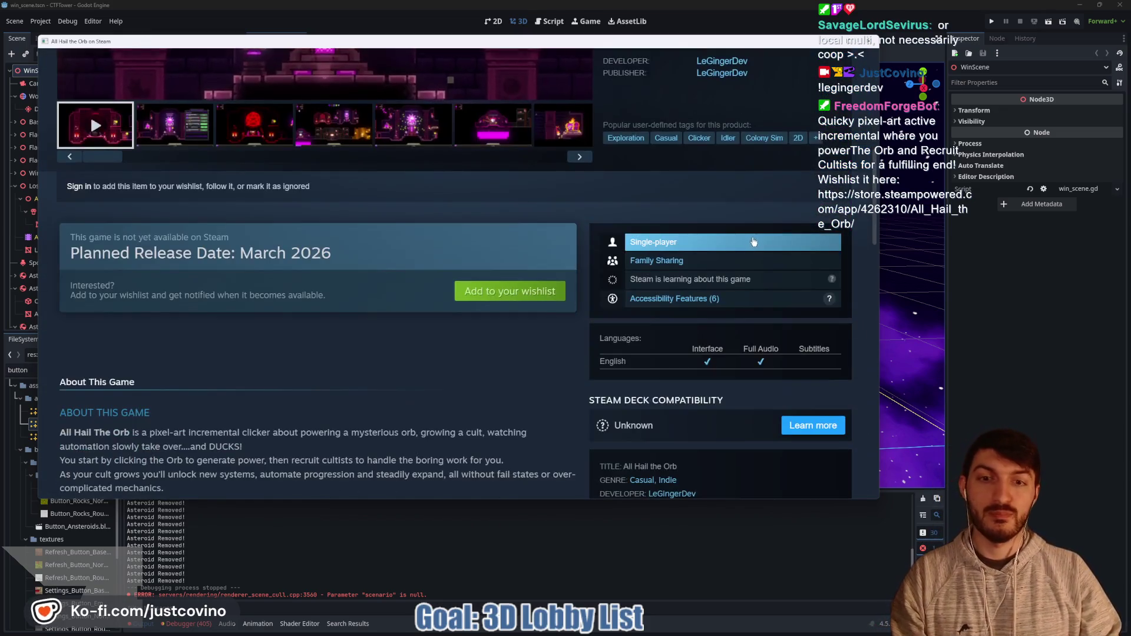
scroll(755, 238, up, 6)
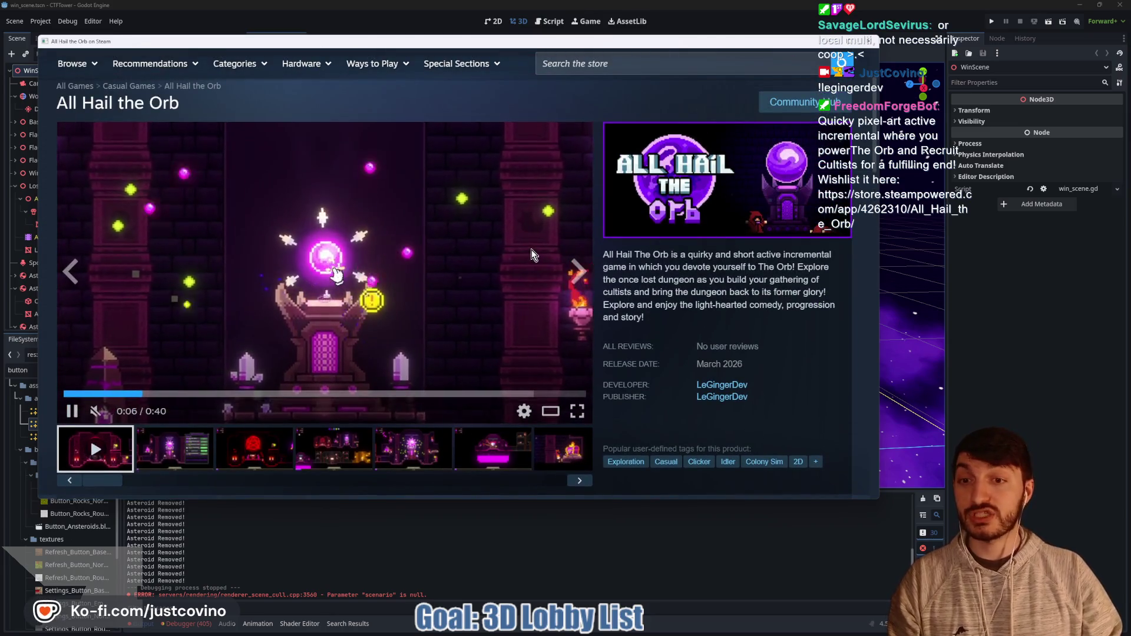
click(203, 449)
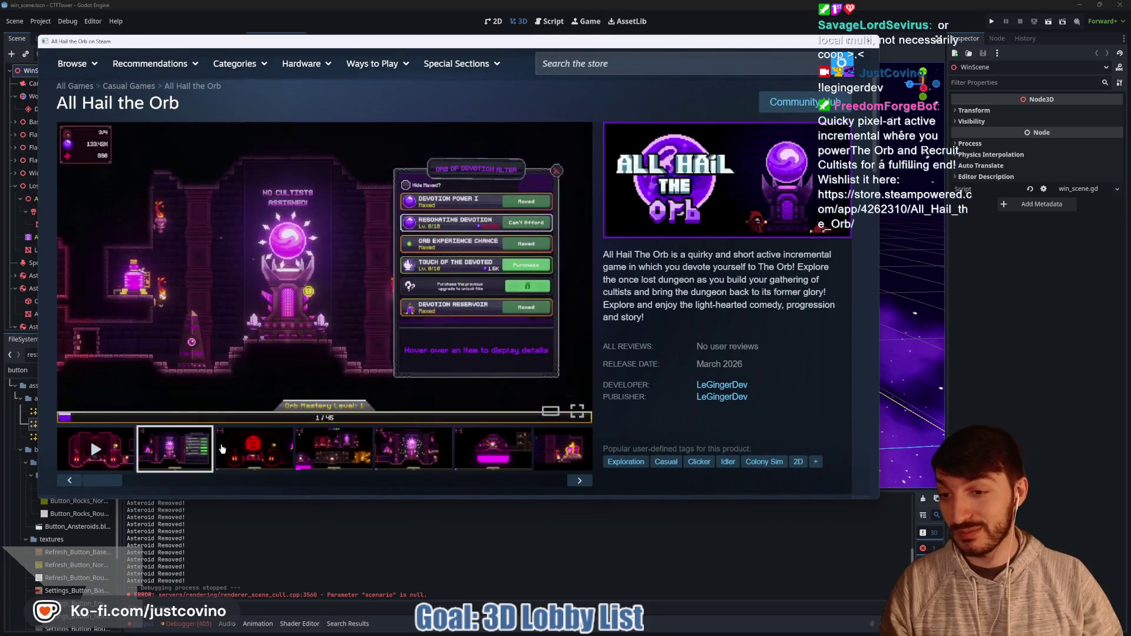
click(248, 450)
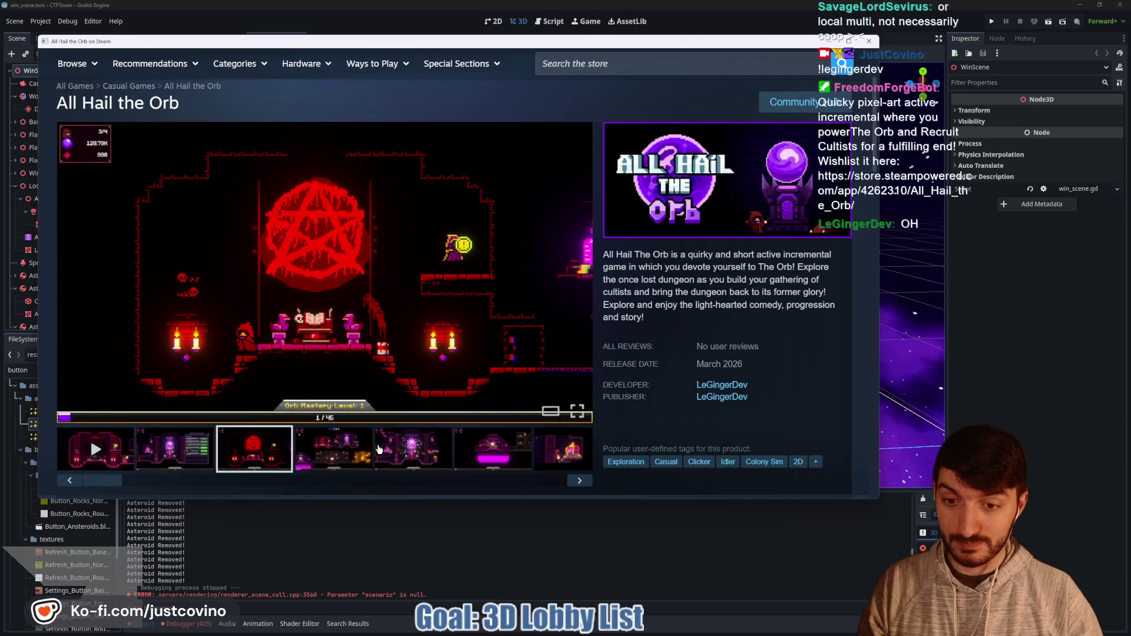
click(380, 451)
click(479, 464)
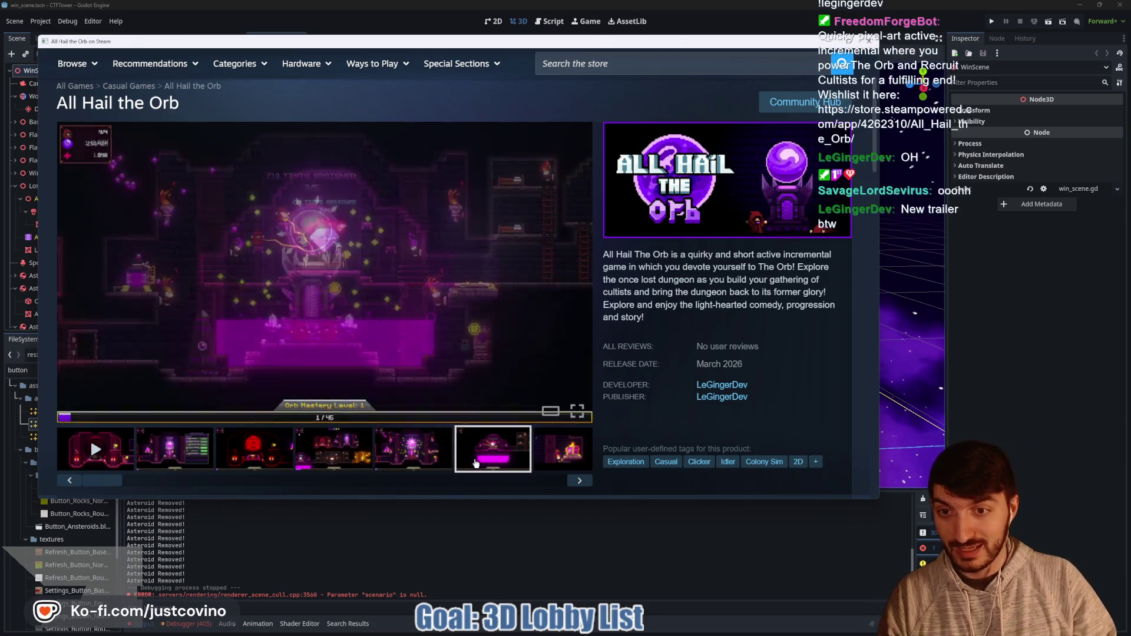
View the dungeon overview screenshot, play the 0:40 trailer, then close the store page.
click(326, 464)
click(96, 450)
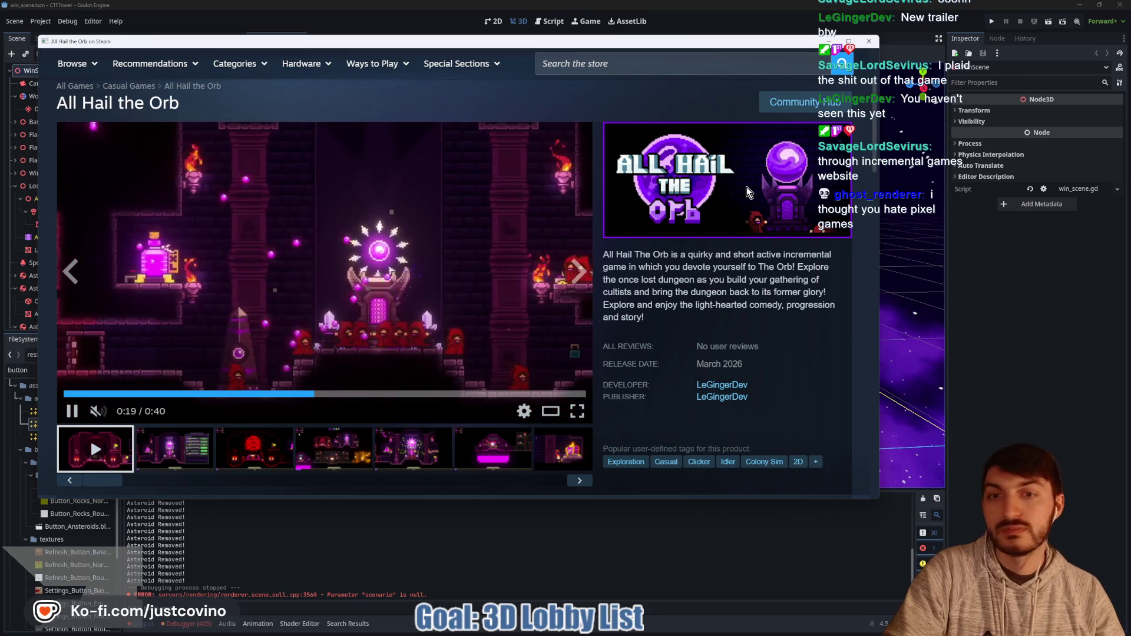
click(868, 43)
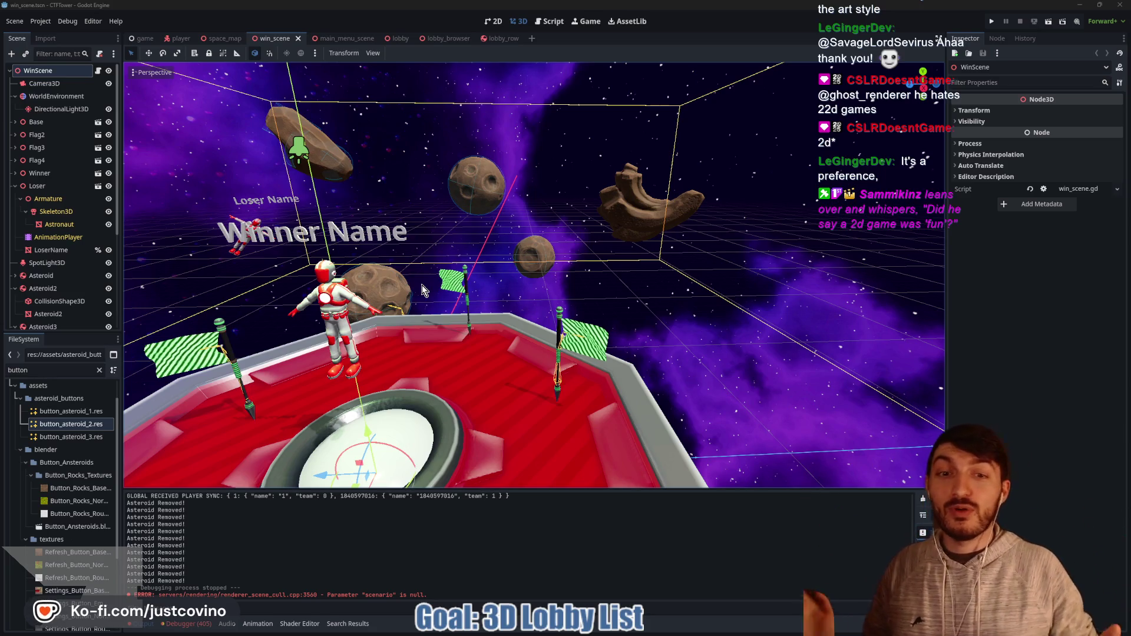
Save win_scene with Ctrl+S while orbiting around its winner platform.
mouse_move(400, 223)
mouse_down()
mouse_move(359, 285)
mouse_move(472, 247)
mouse_up()
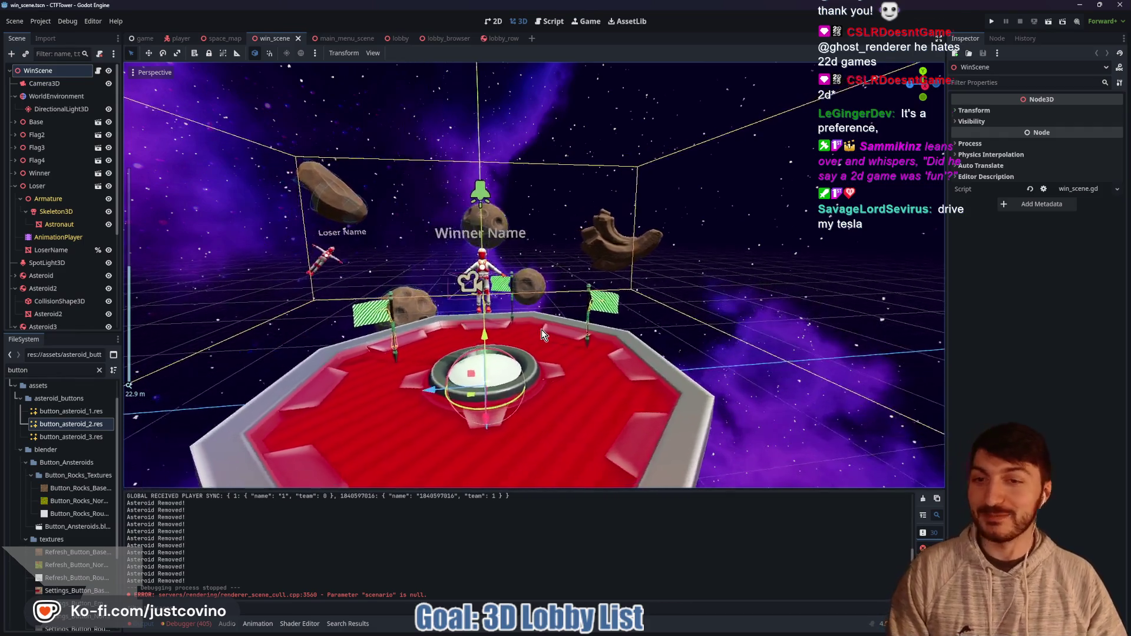
key(ctrl+s)
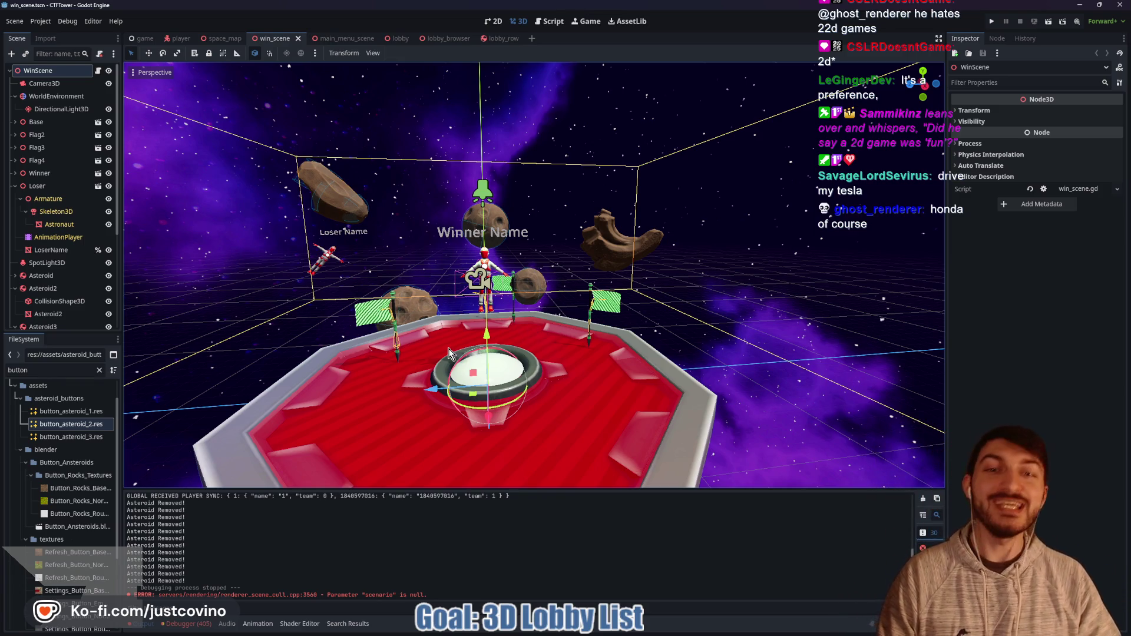
drag(447, 352, 494, 345)
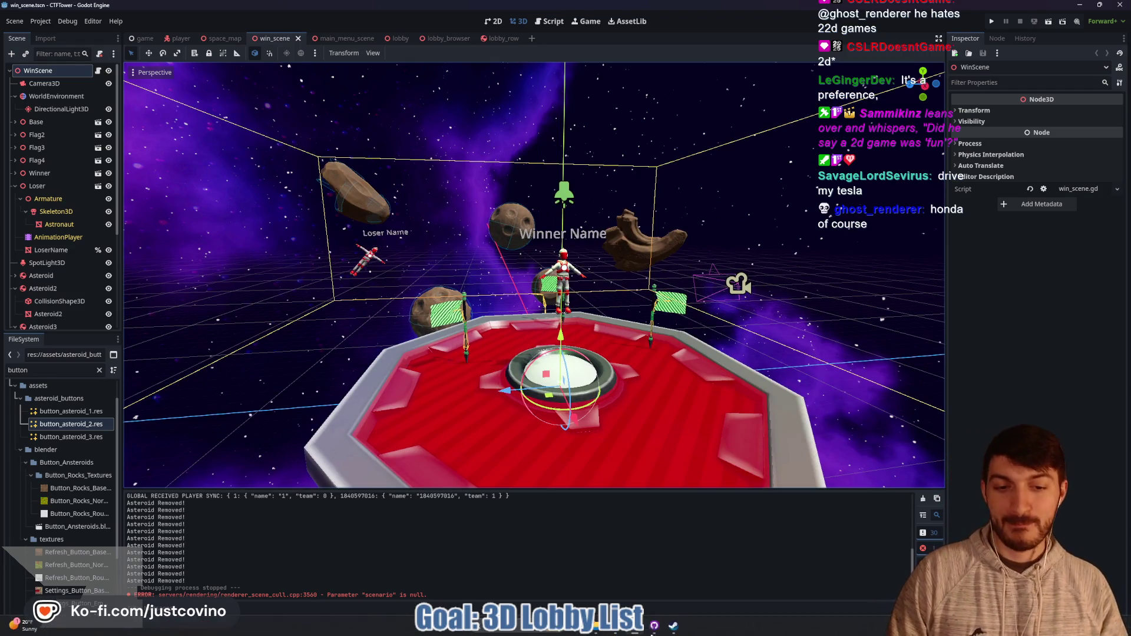
click(673, 626)
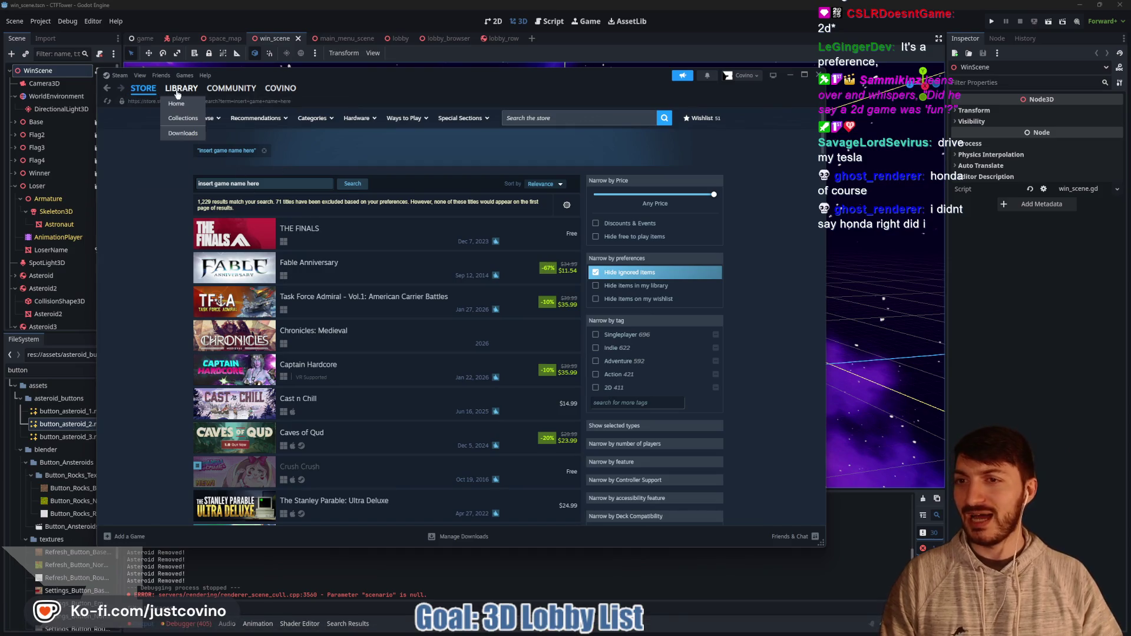
click(177, 91)
click(135, 176)
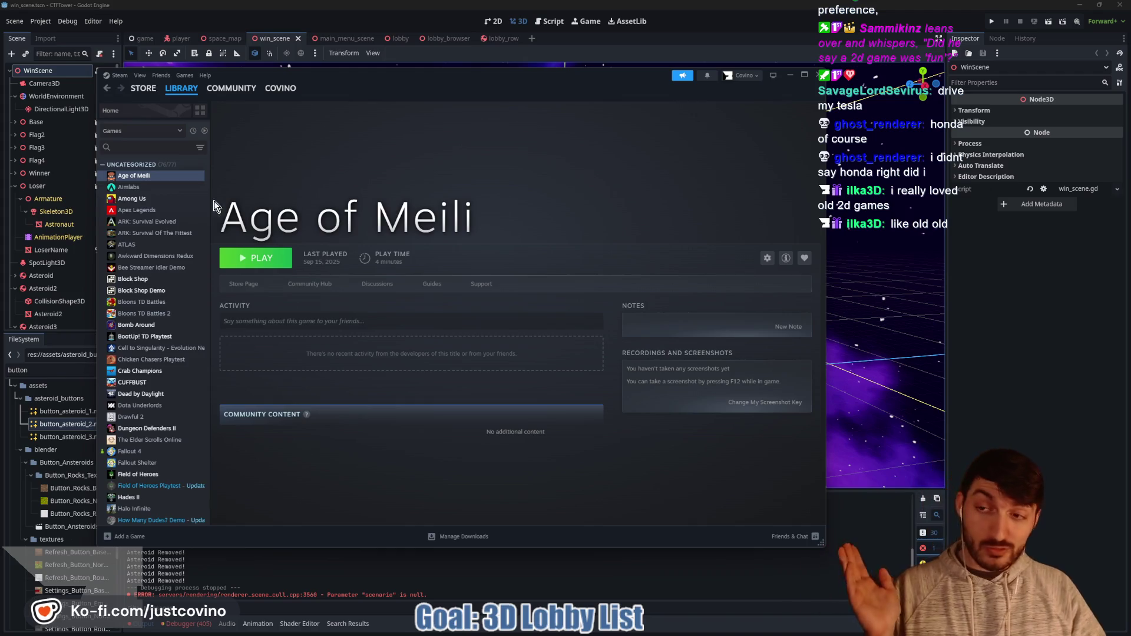
scroll(157, 224, down, 2)
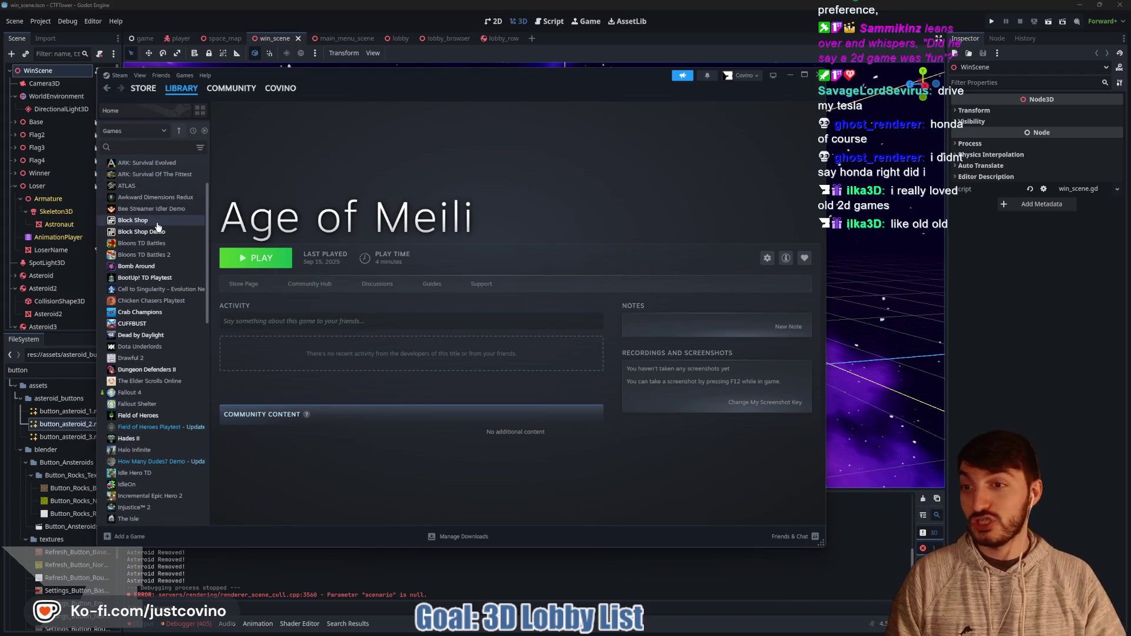
scroll(156, 227, down, 2)
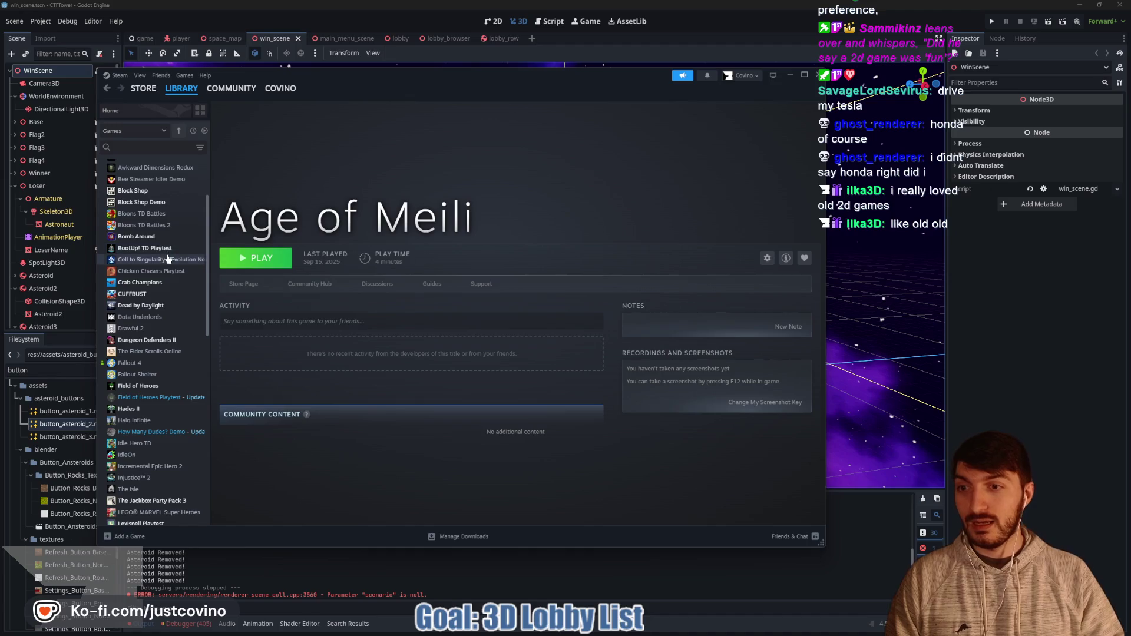
click(136, 206)
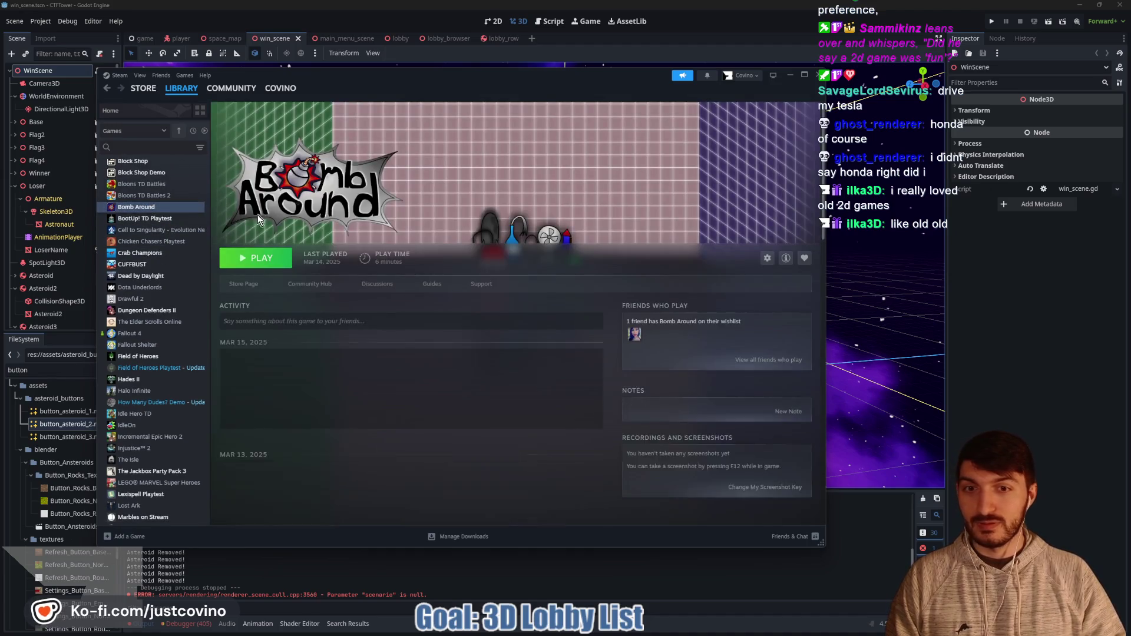
scroll(135, 253, down, 3)
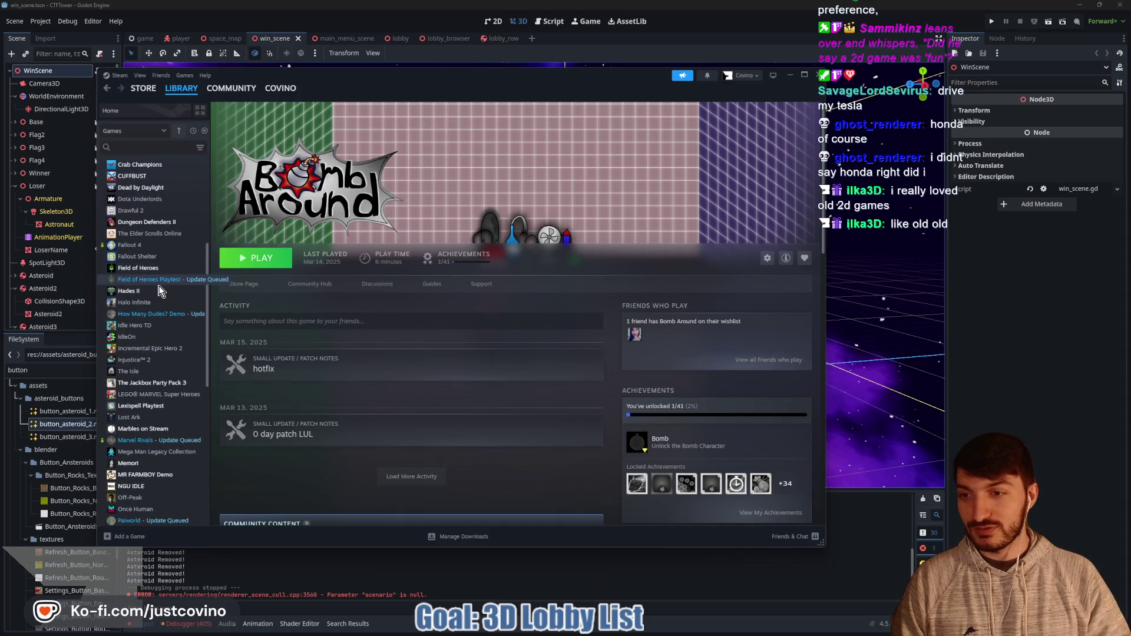
scroll(152, 333, down, 5)
scroll(152, 333, down, 2)
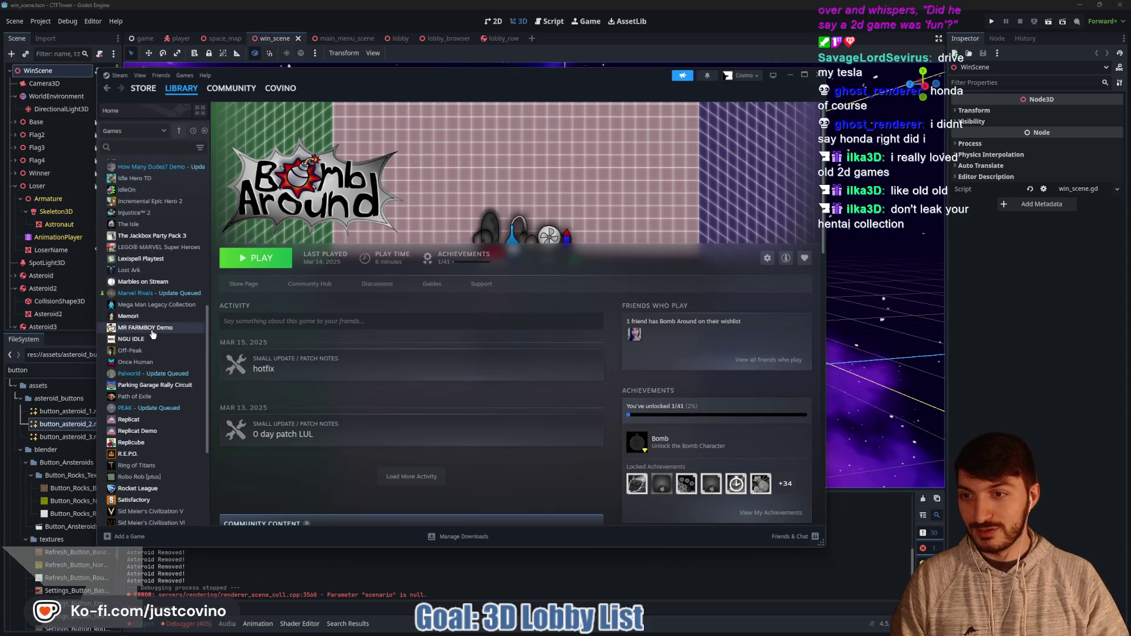
click(151, 252)
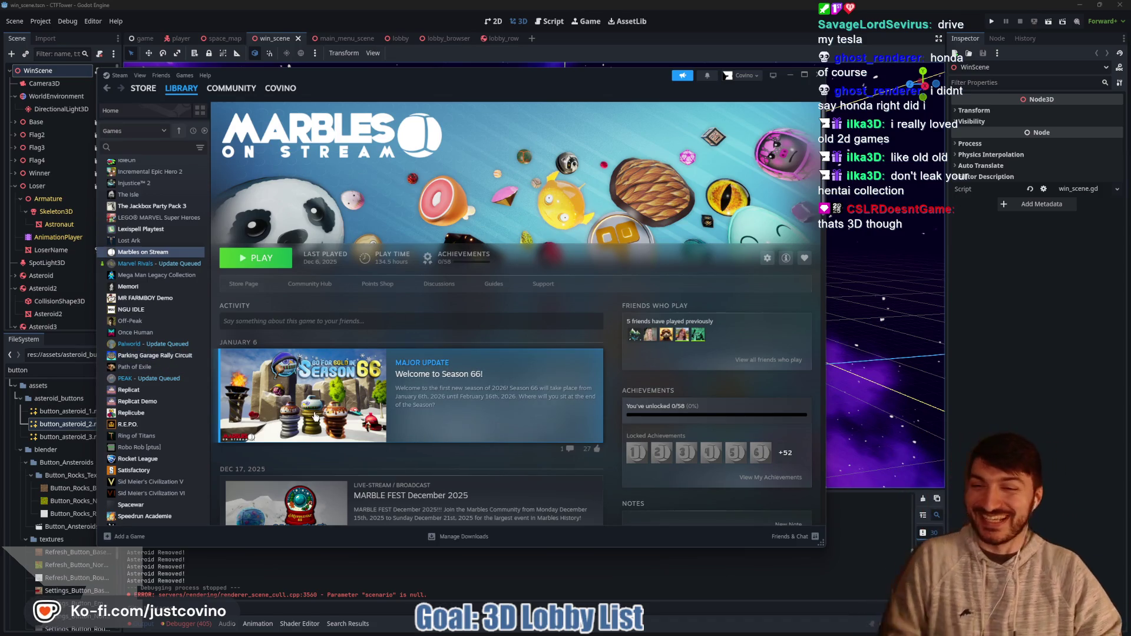
scroll(155, 373, down, 1)
click(145, 271)
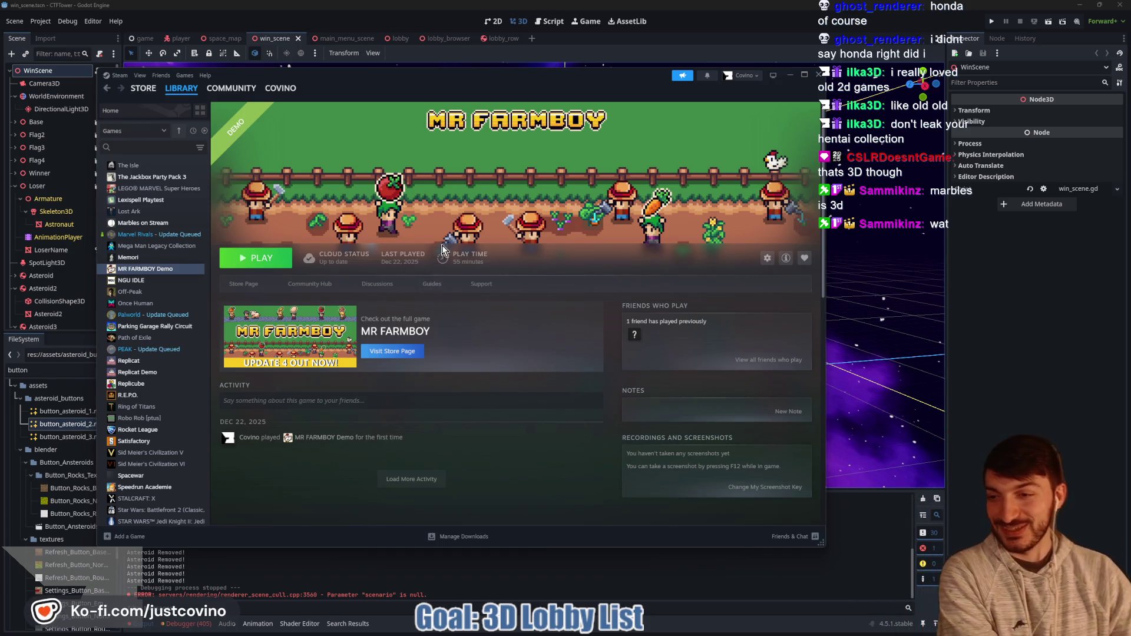
scroll(167, 373, down, 4)
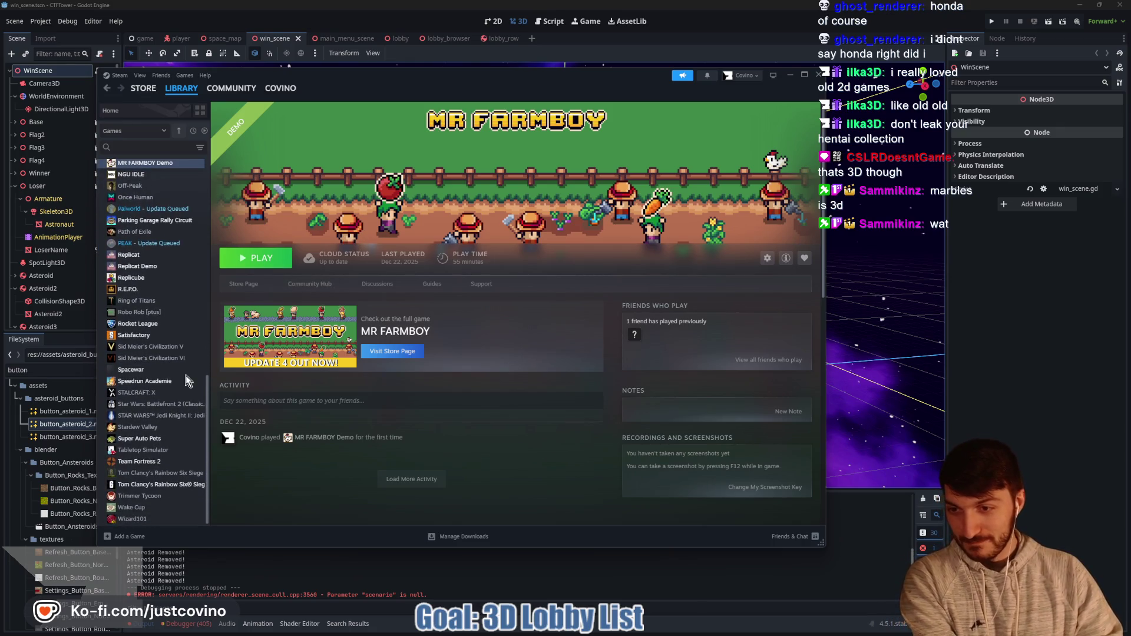
click(159, 439)
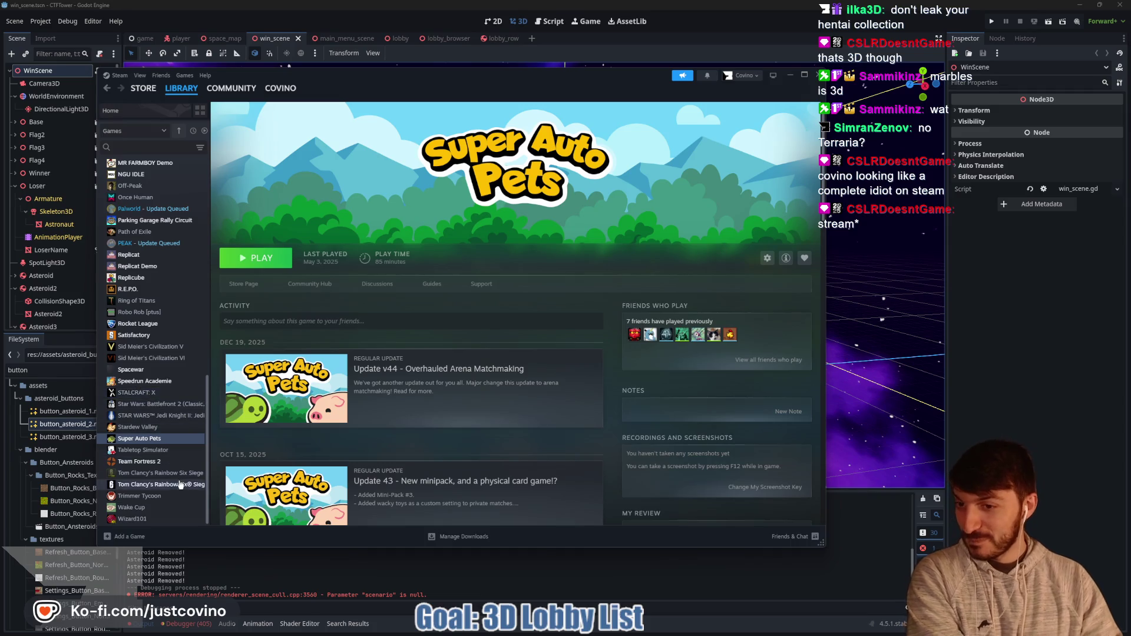
click(164, 509)
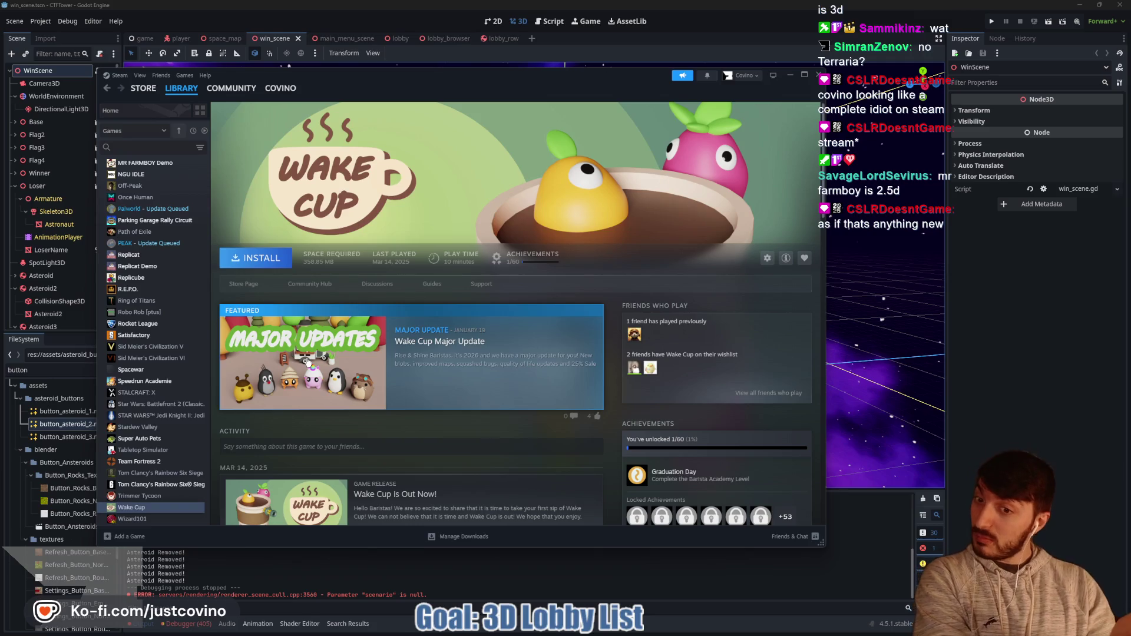
scroll(153, 380, up, 1)
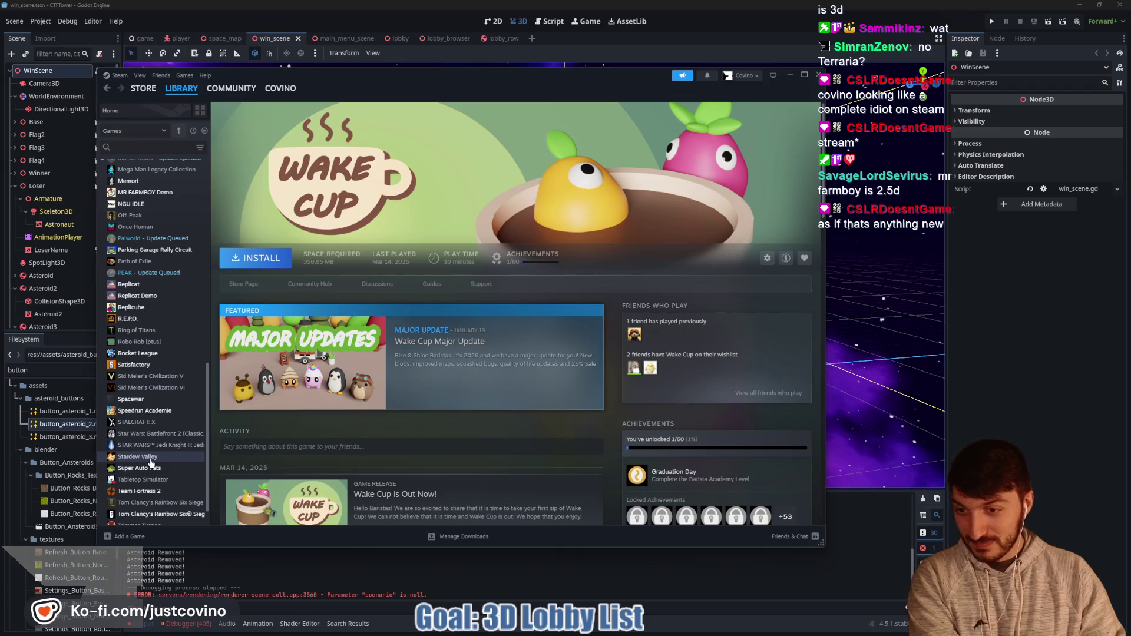
click(141, 457)
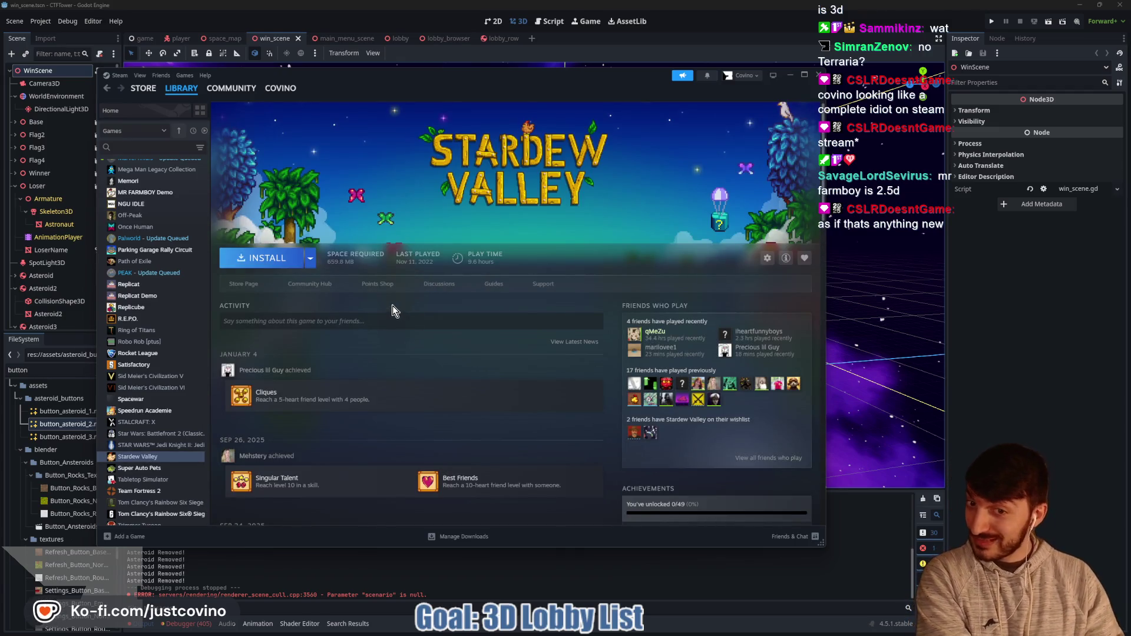
key(alt+Tab)
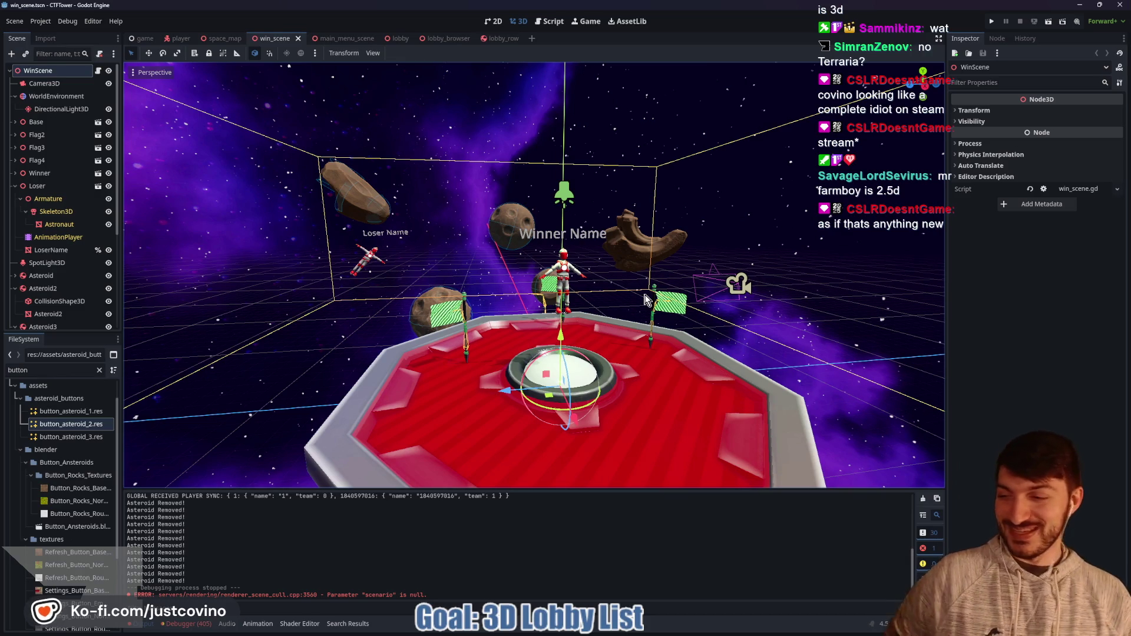
drag(671, 318, 653, 318)
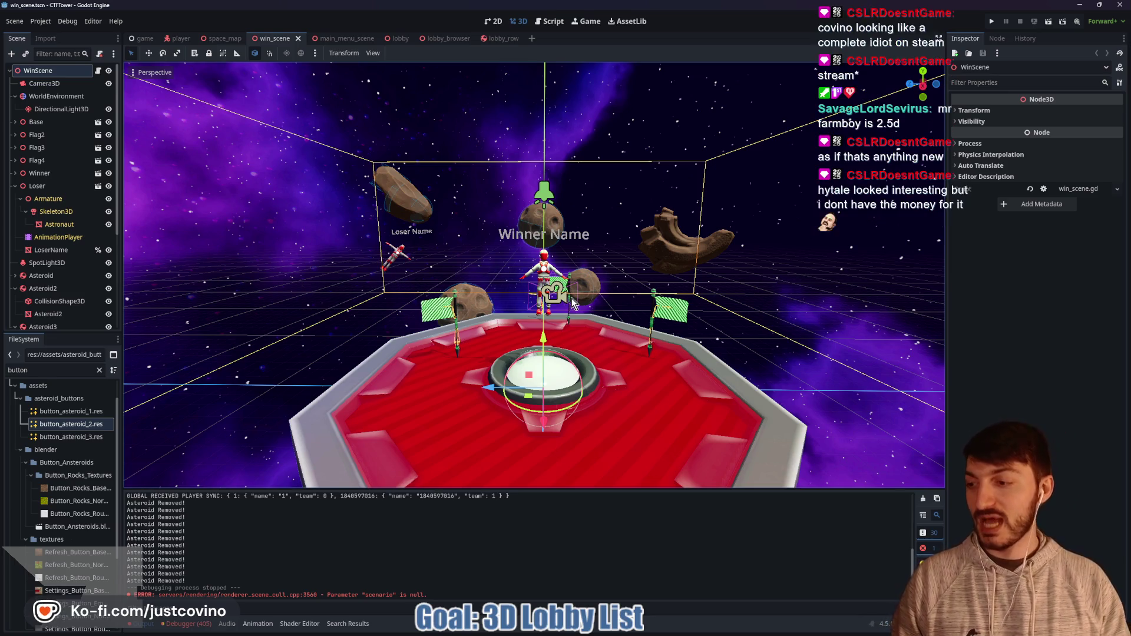
drag(428, 340, 450, 337)
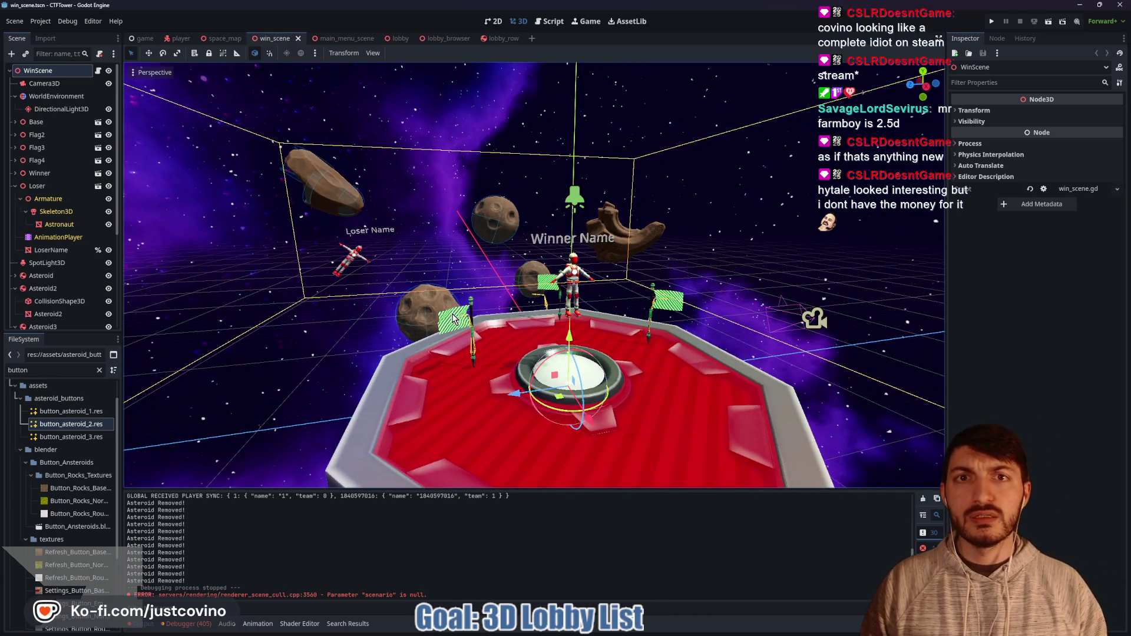
drag(722, 259, 726, 250)
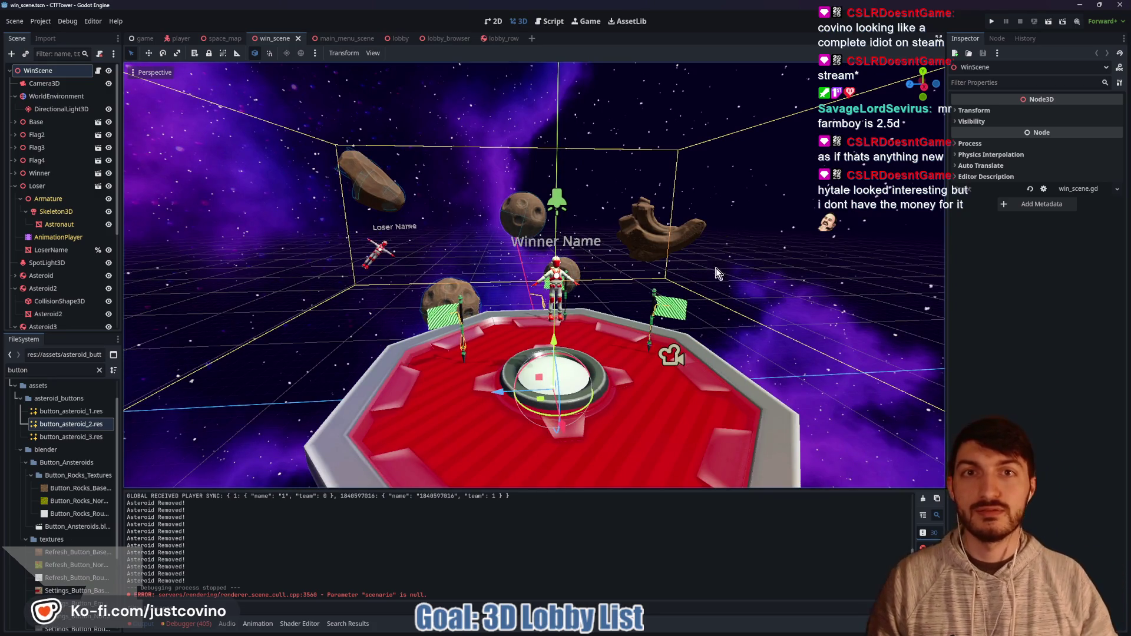
drag(705, 302, 747, 308)
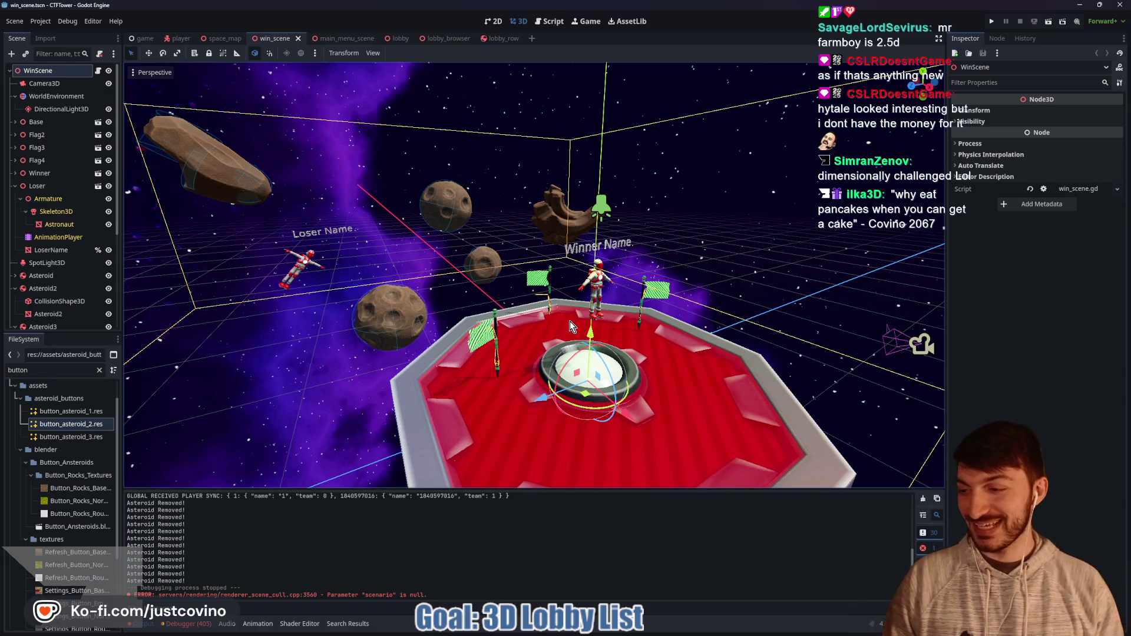
mouse_move(571, 326)
mouse_down()
mouse_move(543, 328)
mouse_move(609, 332)
mouse_move(569, 362)
mouse_move(611, 359)
mouse_move(599, 345)
mouse_up()
scroll(569, 362, up, 2)
scroll(564, 360, down, 3)
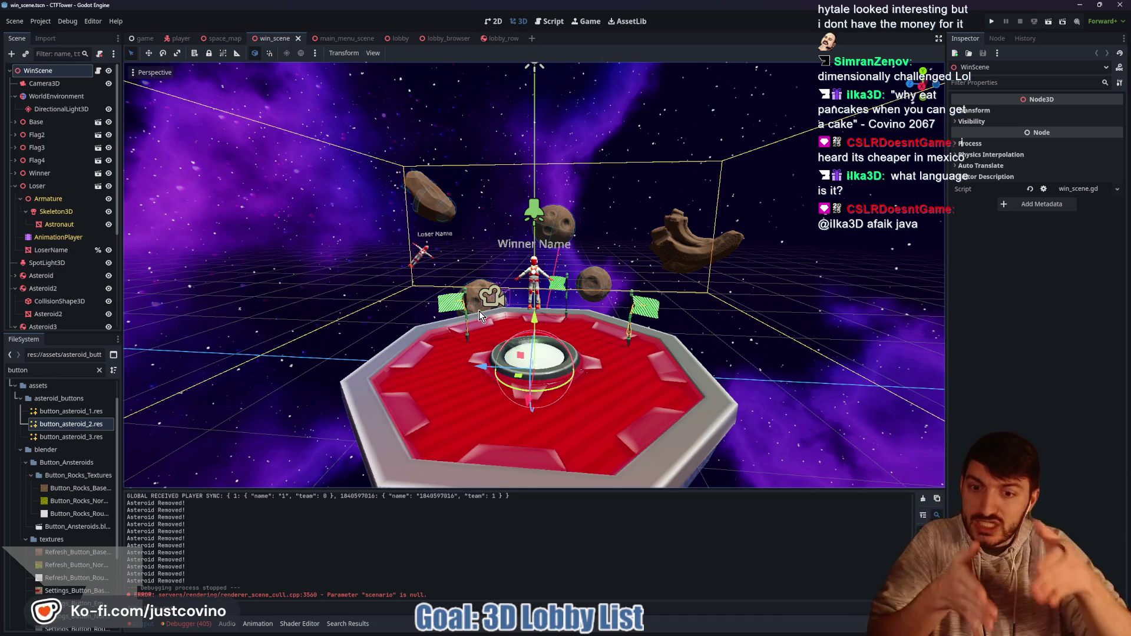
drag(428, 273, 429, 272)
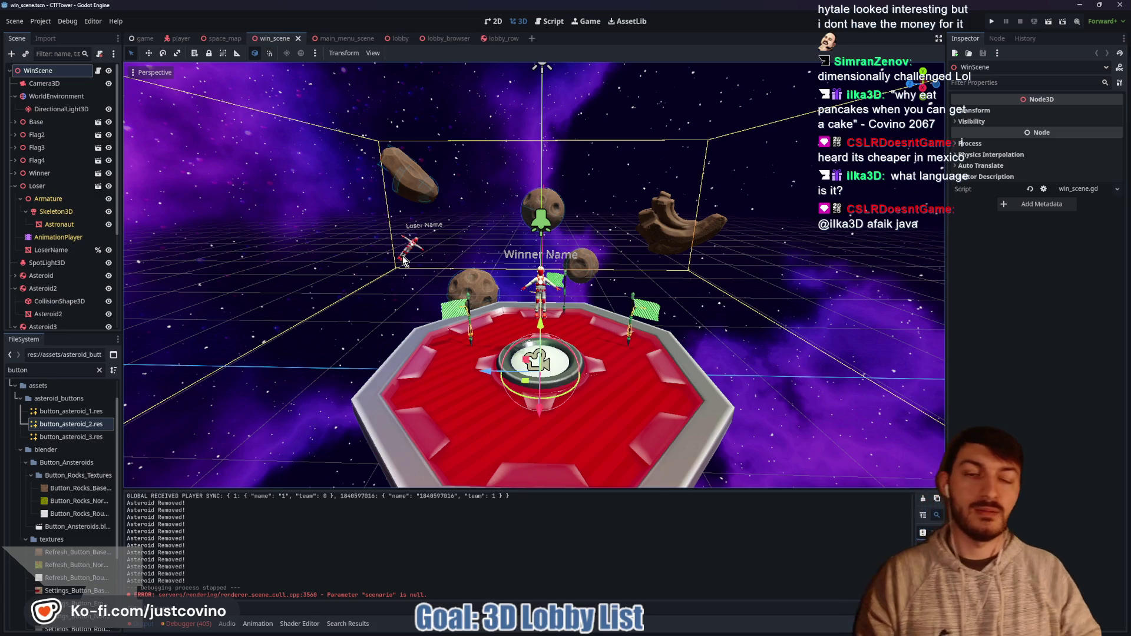
drag(314, 237, 333, 240)
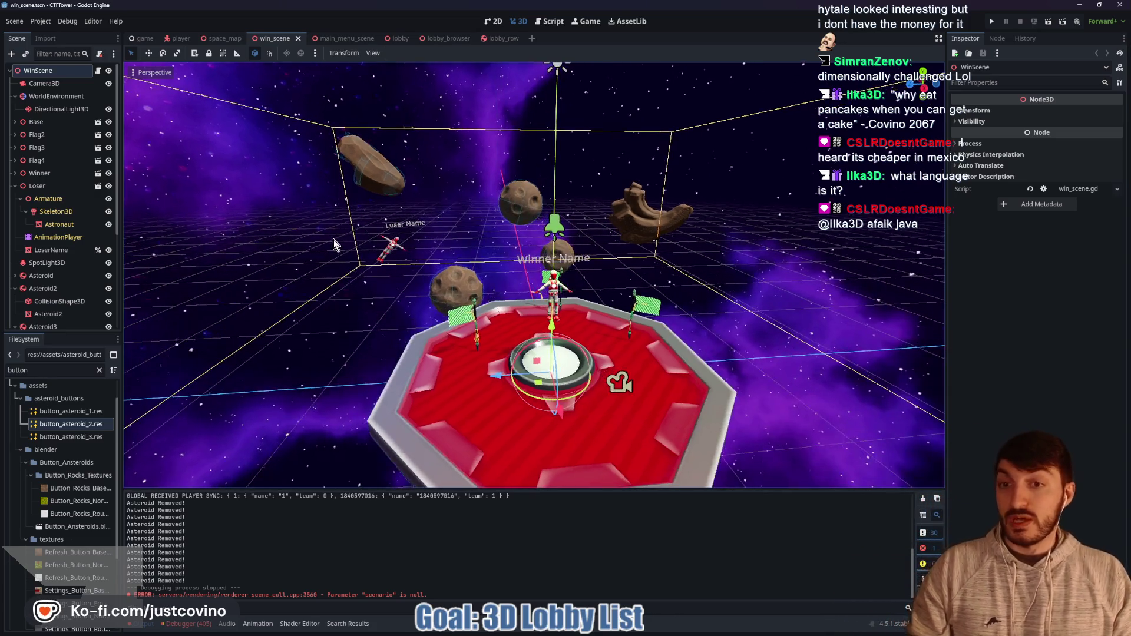
click(341, 38)
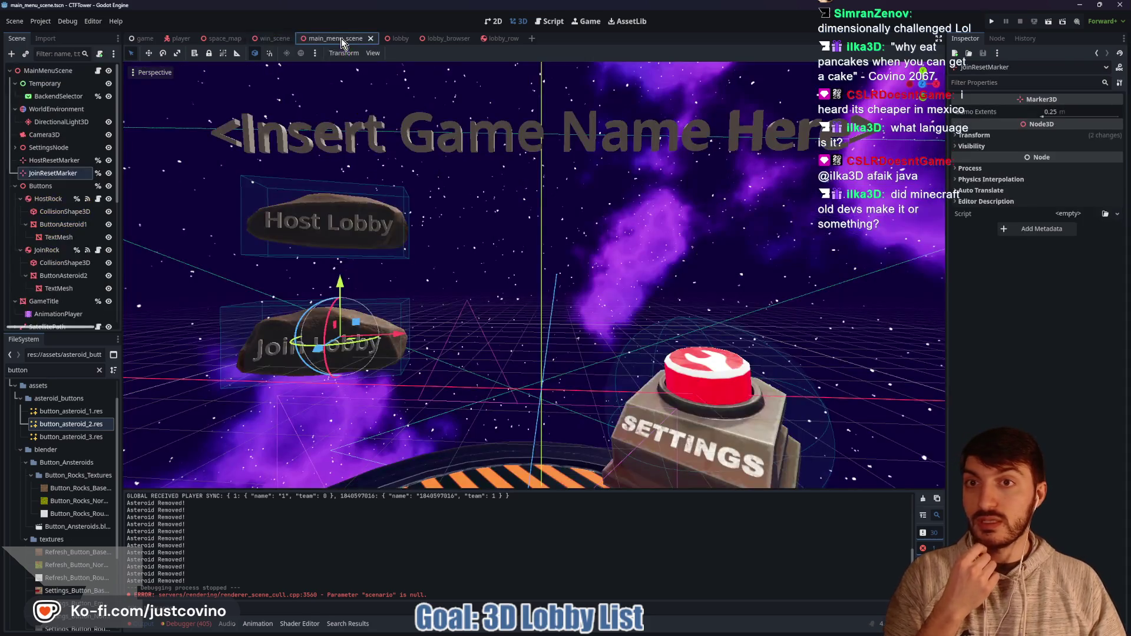
Open main_menu_scene.gd from the MainMenuScene node and save the scene.
click(98, 70)
click(430, 140)
key(ctrl+s)
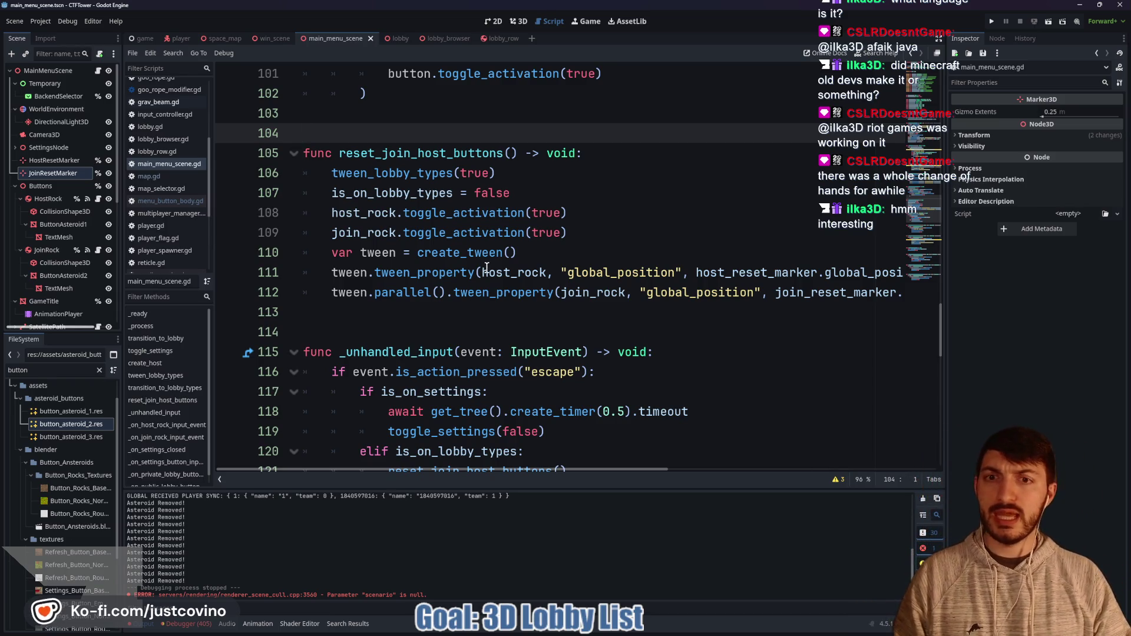
Review main_menu_scene.gd around lines 93–104, then run the project to test the menu.
scroll(472, 273, up, 1)
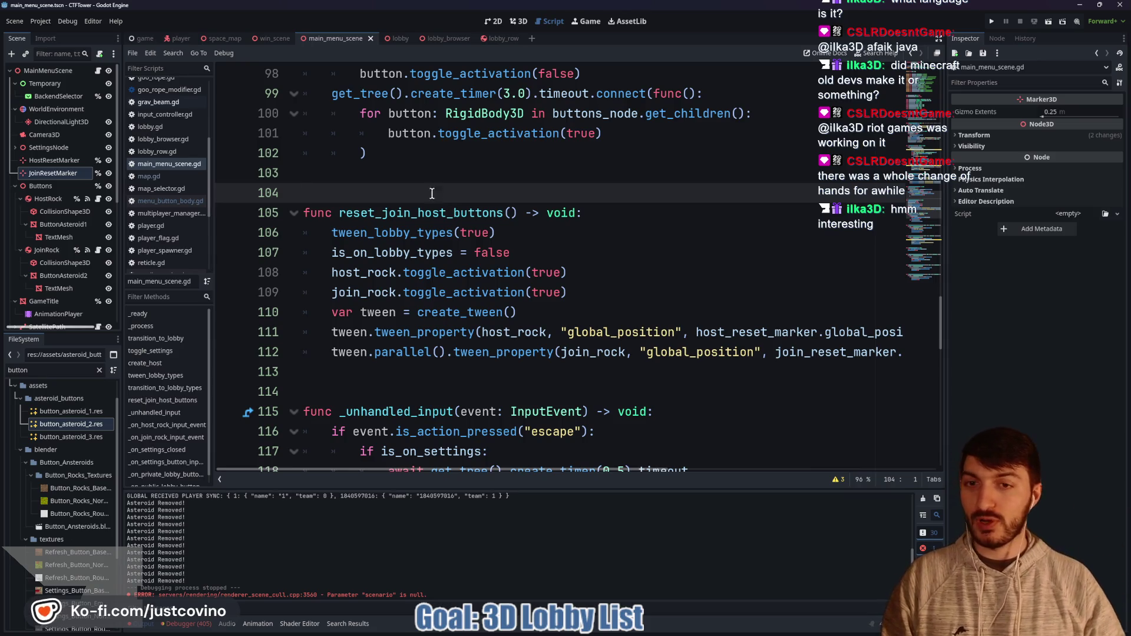
mouse_move(407, 254)
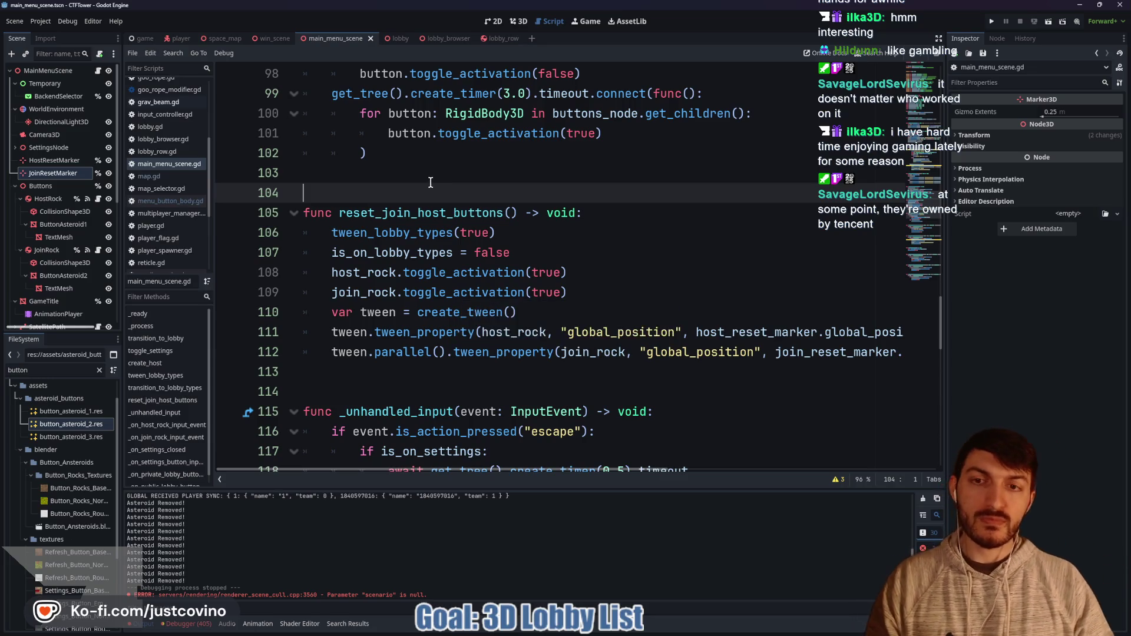
scroll(430, 182, up, 4)
click(442, 214)
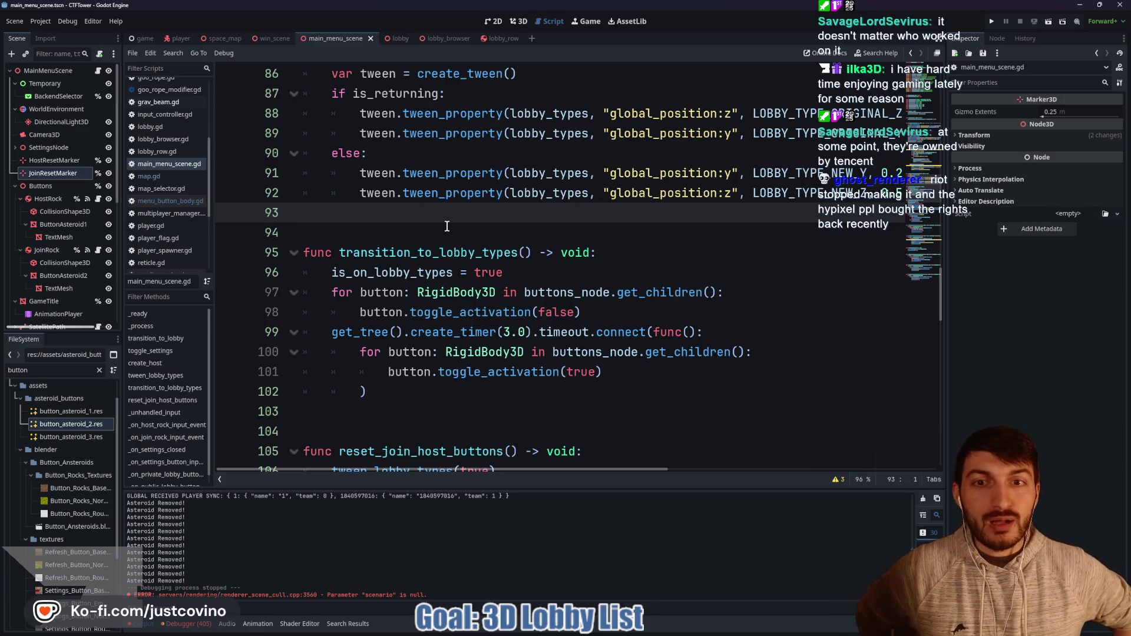
key(Down)
scroll(443, 224, down, 3)
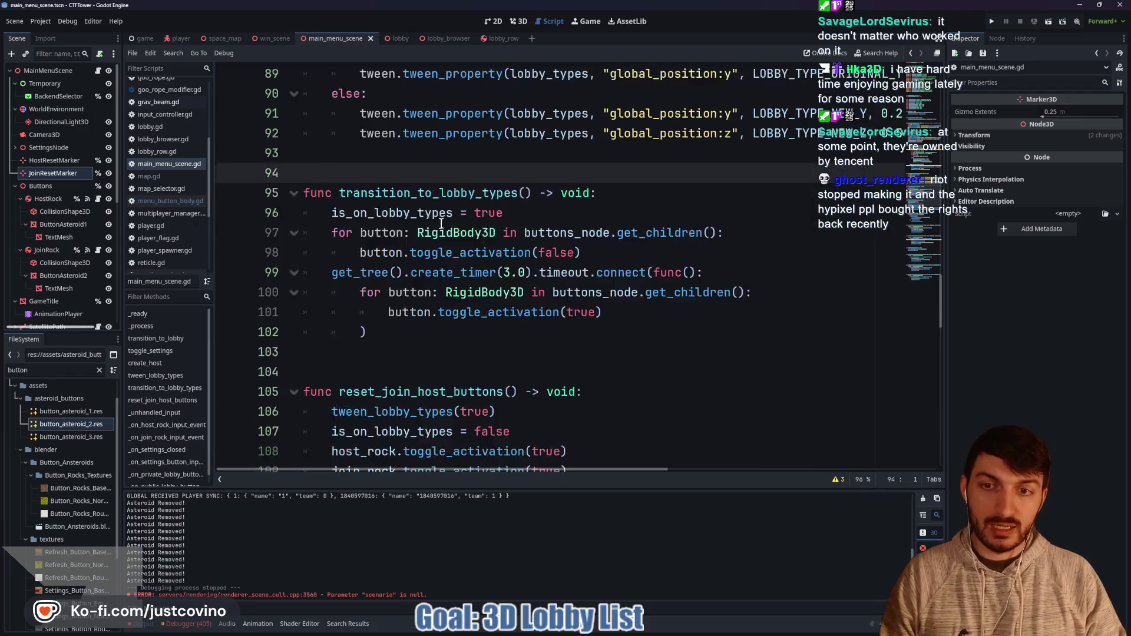
click(436, 222)
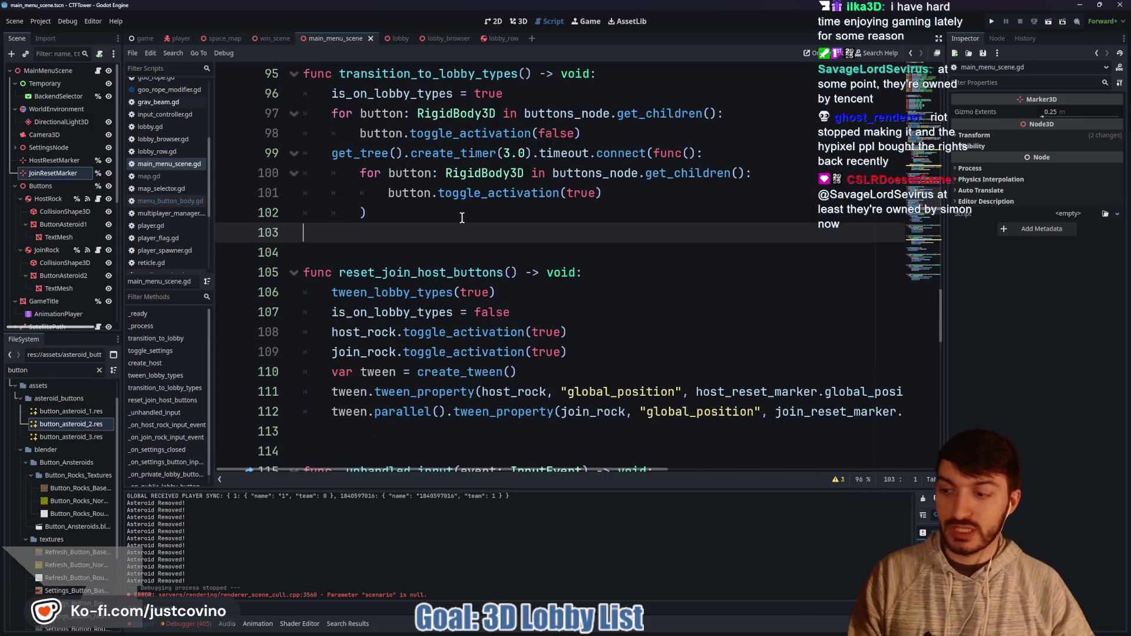
click(425, 248)
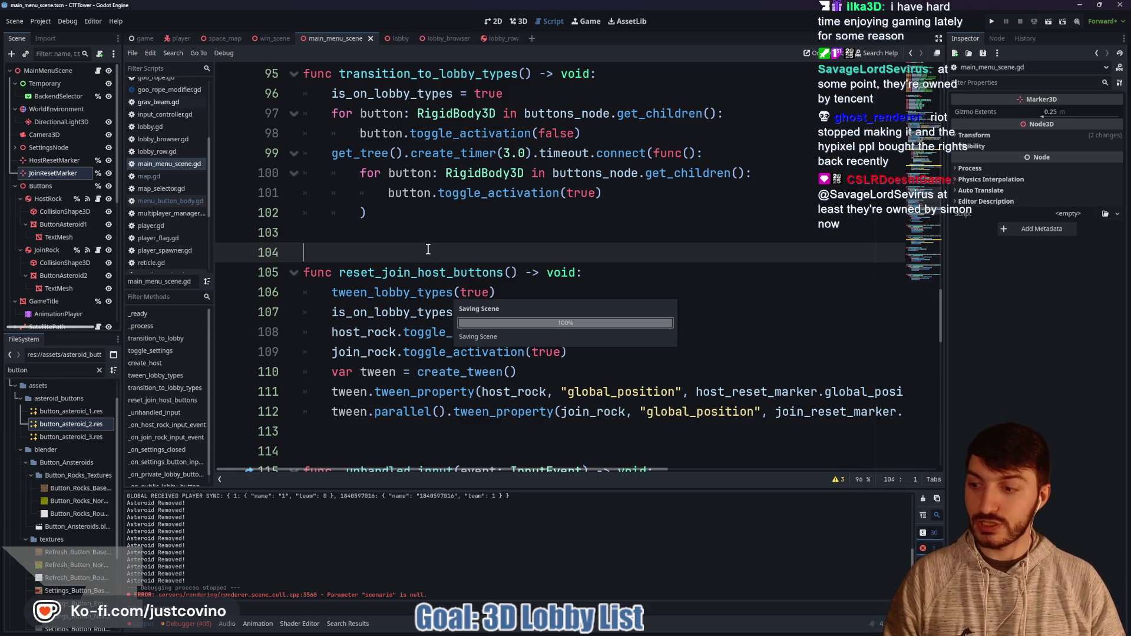
scroll(429, 250, up, 1)
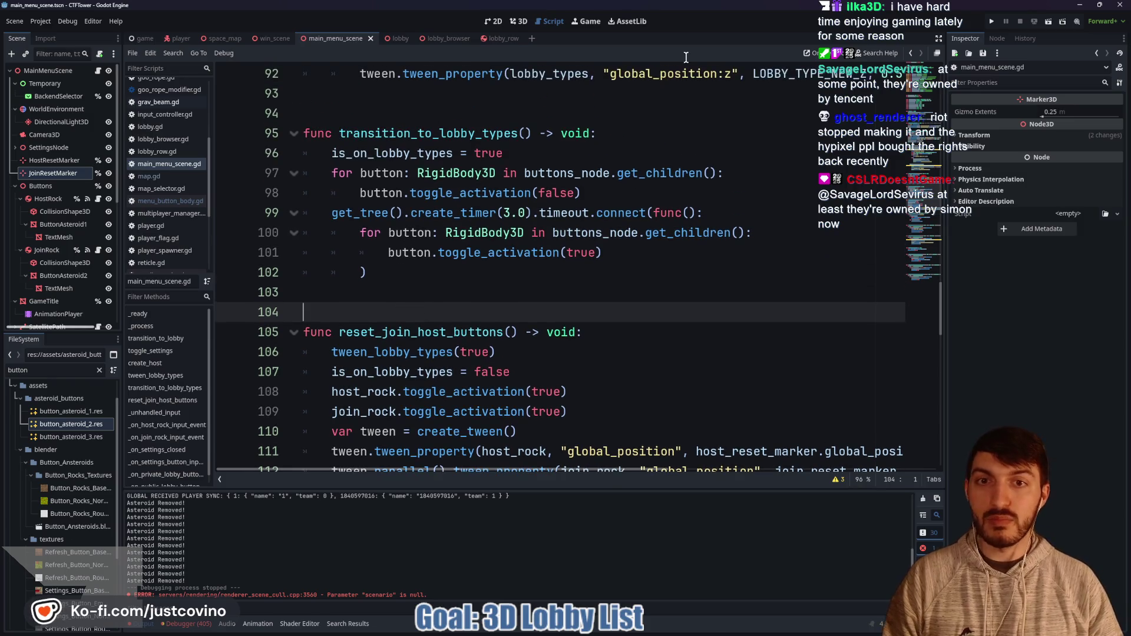
click(991, 21)
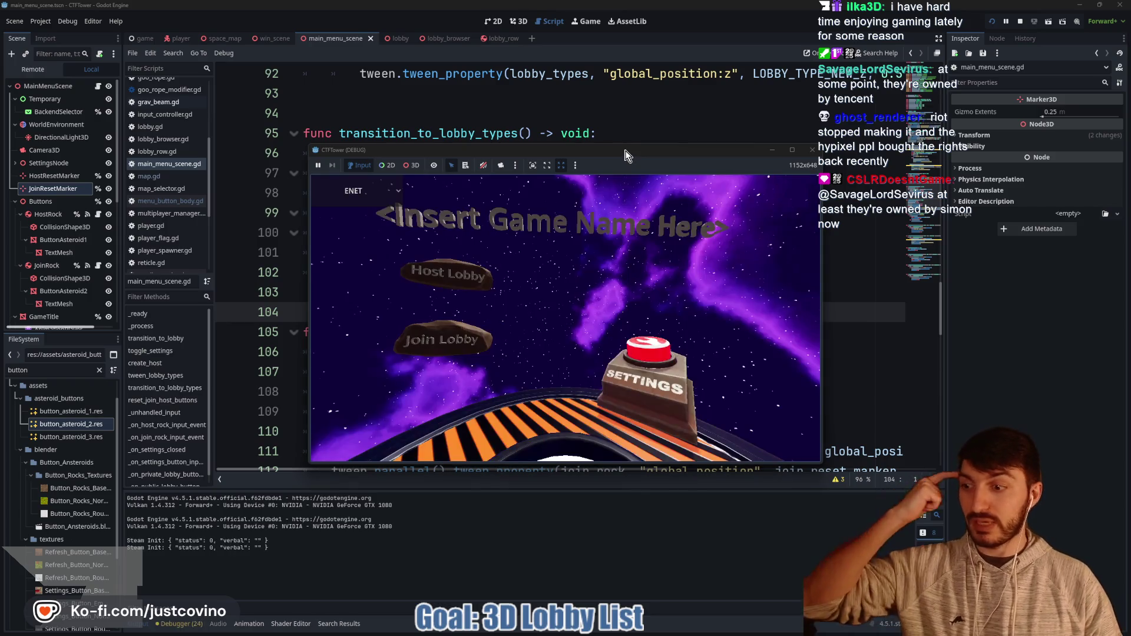
Arrange the two CTFTower debug windows side by side.
drag(626, 156, 373, 160)
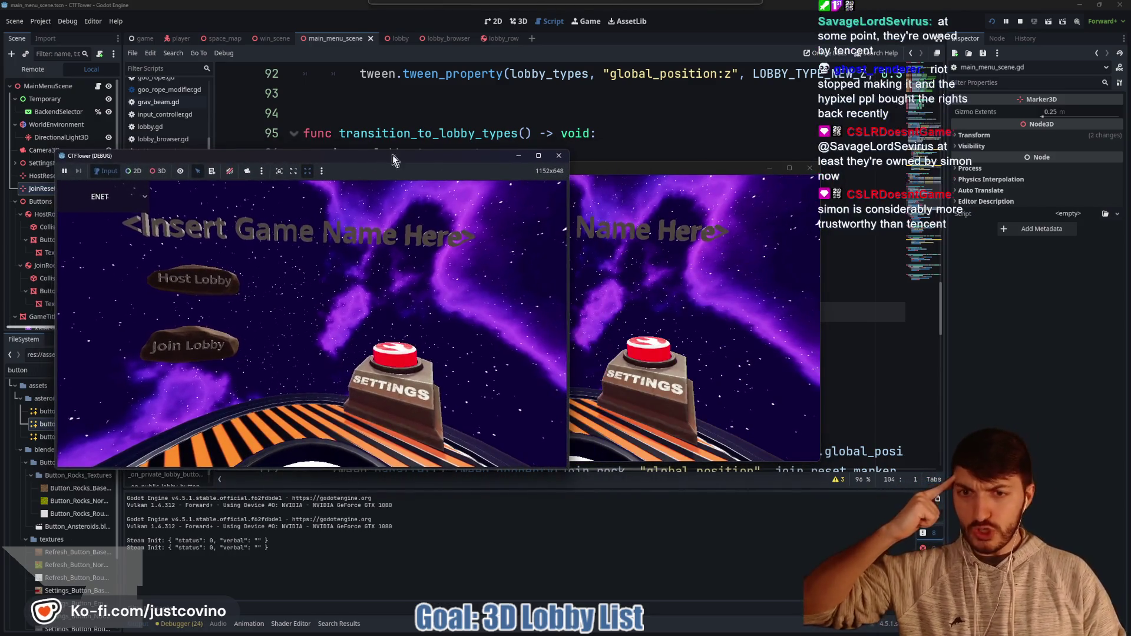
drag(624, 169, 892, 160)
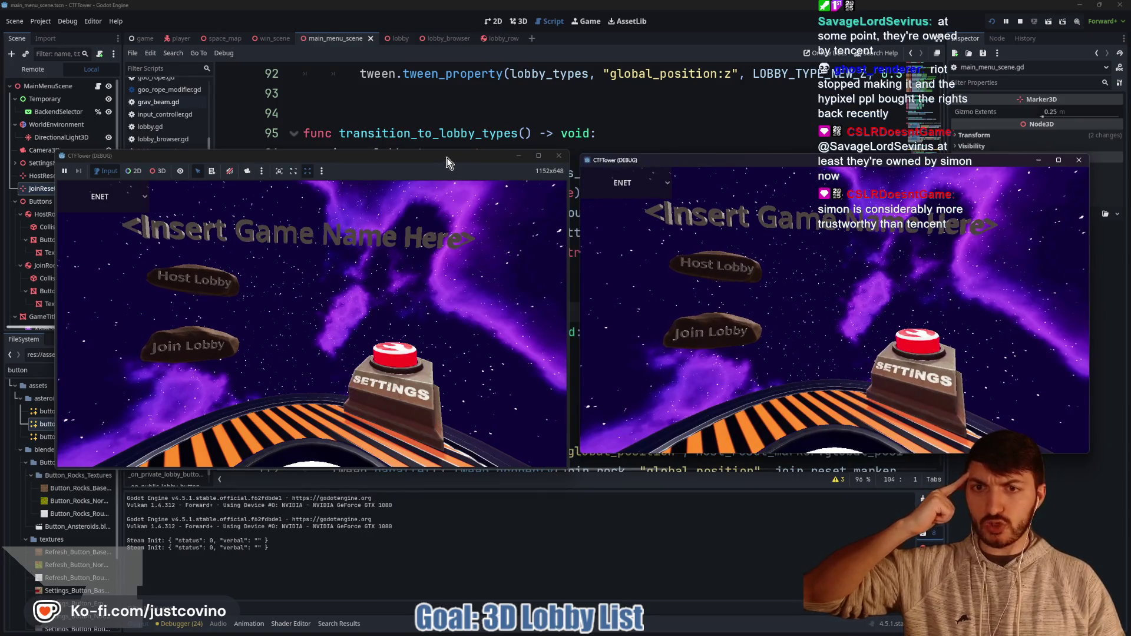
drag(730, 164, 715, 153)
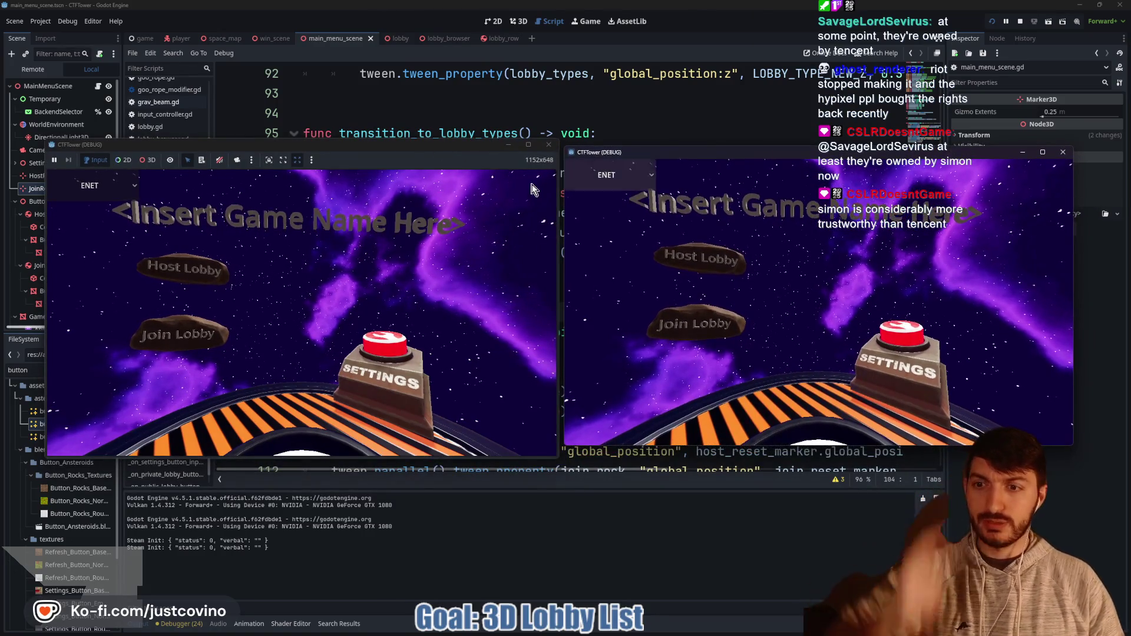
Host a private lobby in the left game and open the lobby list in the right.
click(199, 269)
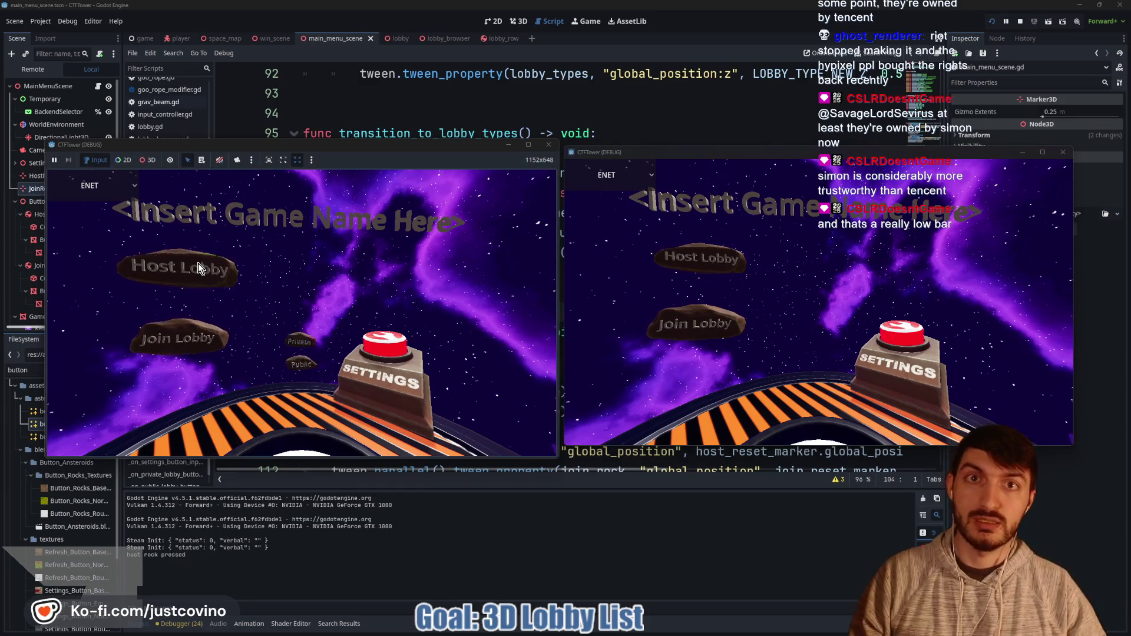
click(697, 320)
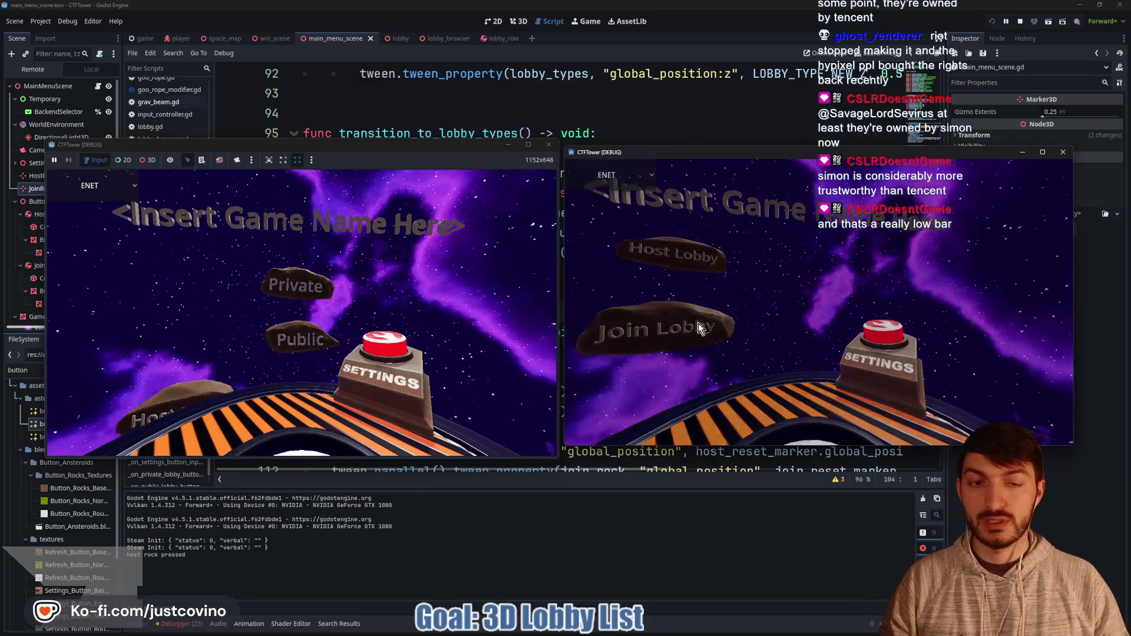
click(307, 277)
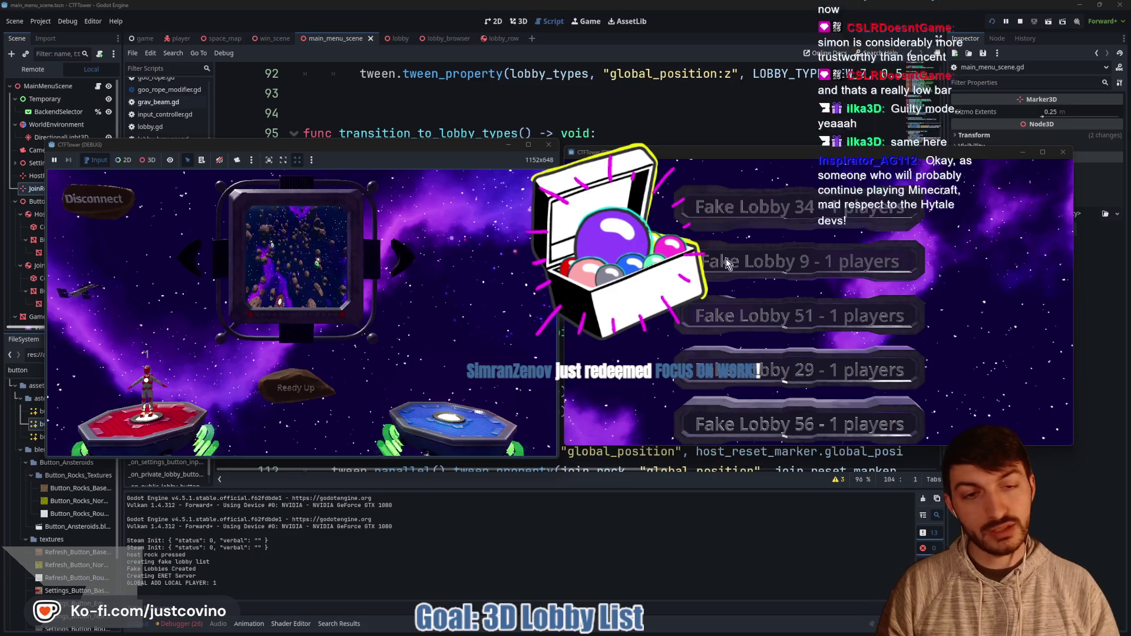
Join the hosted lobby from the right game and cycle the lobby monitor's map preview.
click(795, 206)
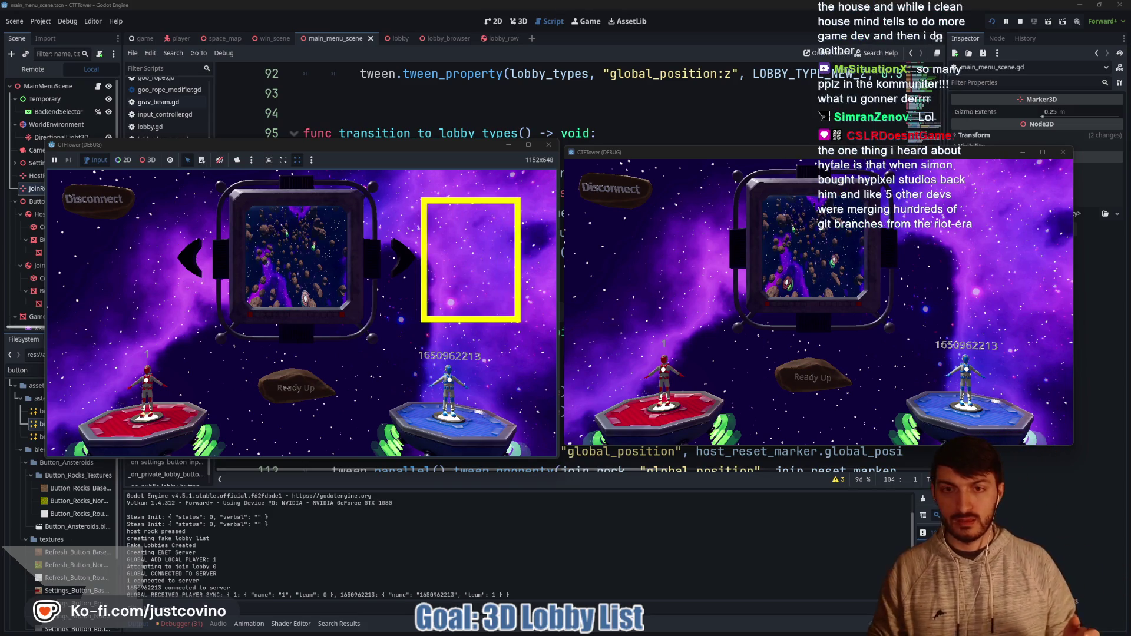
click(471, 259)
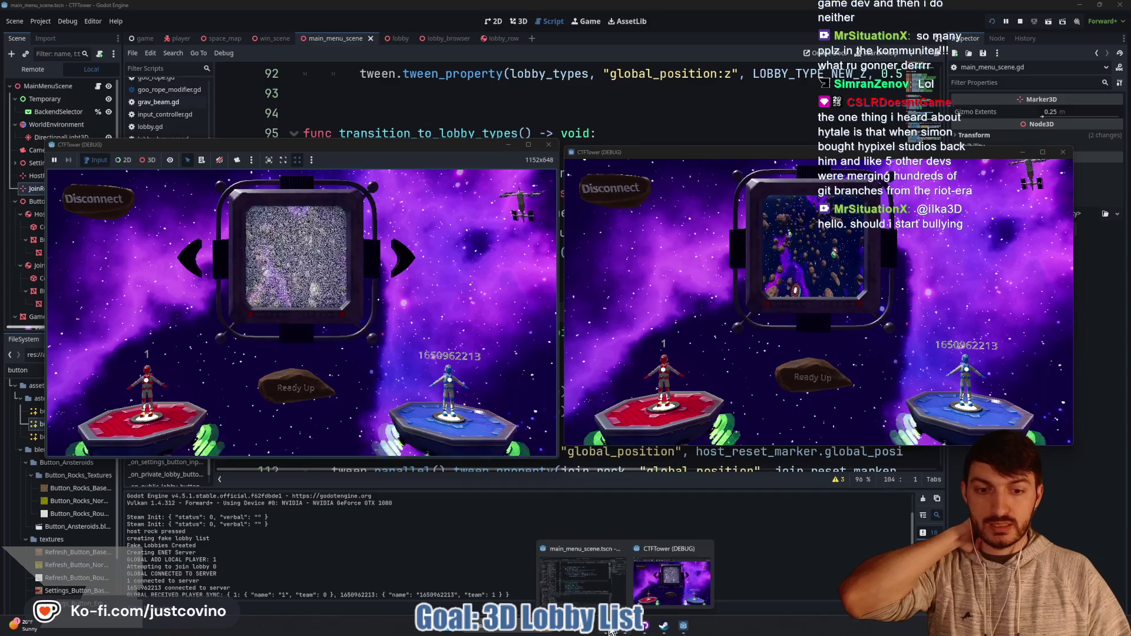
Open the Lobby card on the Notion board, tick Private Lobby done, and close it.
click(625, 578)
click(395, 266)
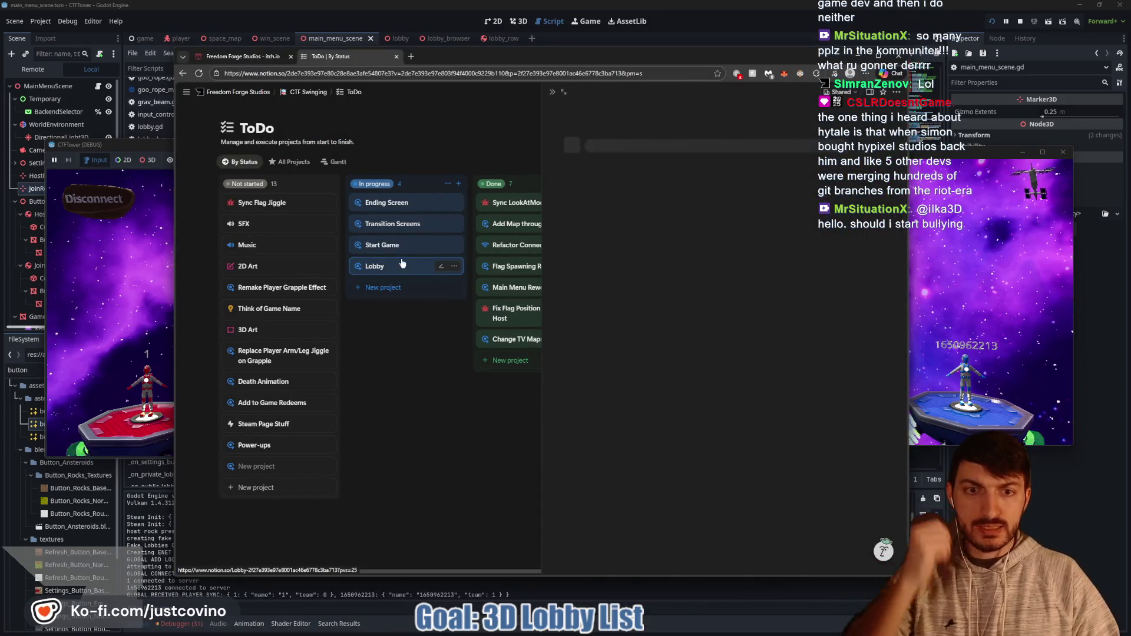
scroll(708, 425, down, 2)
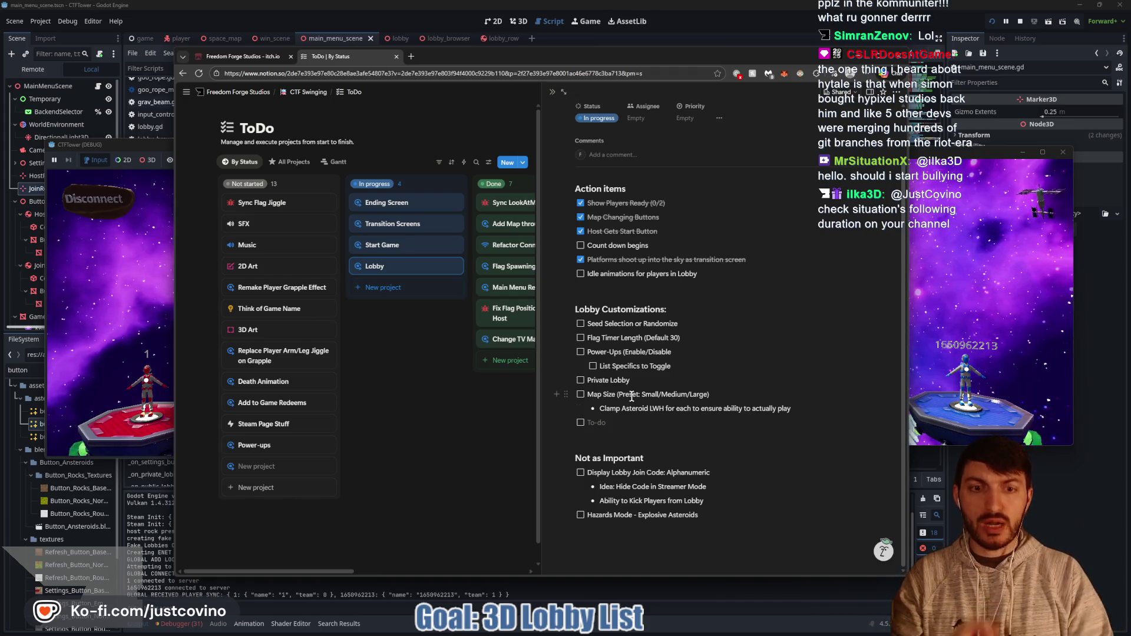
click(580, 381)
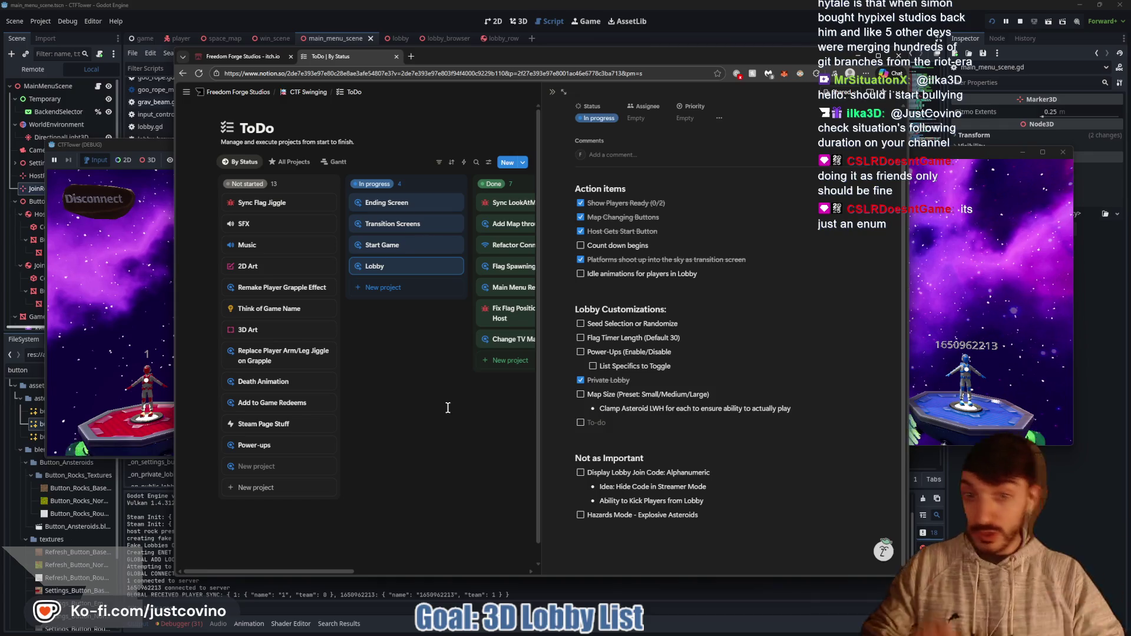
click(443, 383)
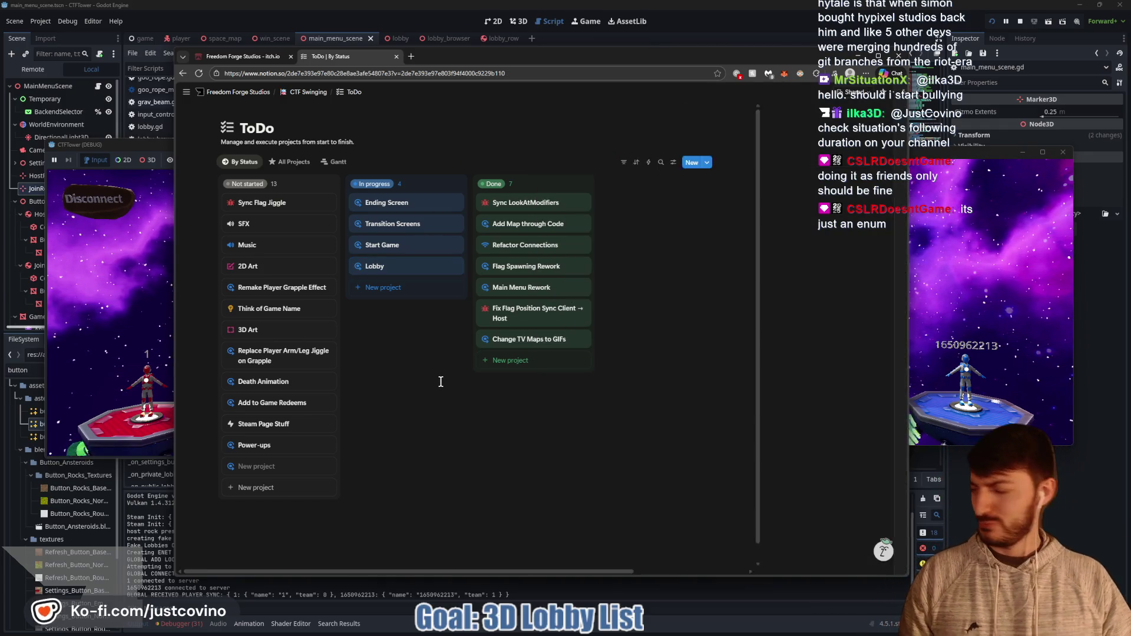
Return to Godot, stop the running game, and scroll through main_menu_scene.gd.
click(979, 6)
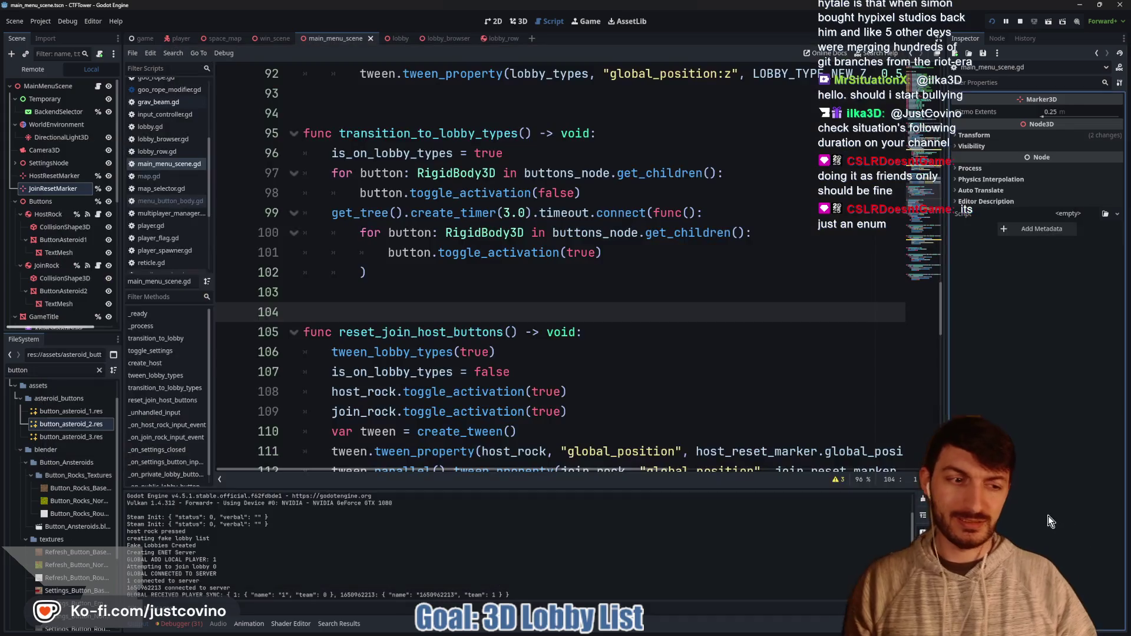
click(1021, 21)
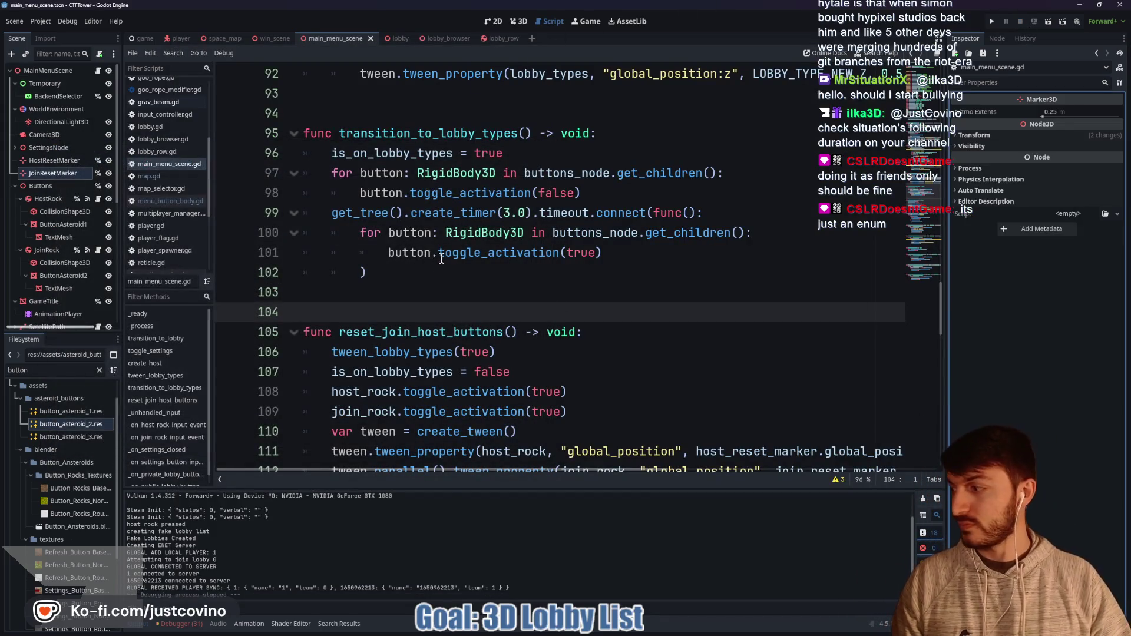
click(443, 254)
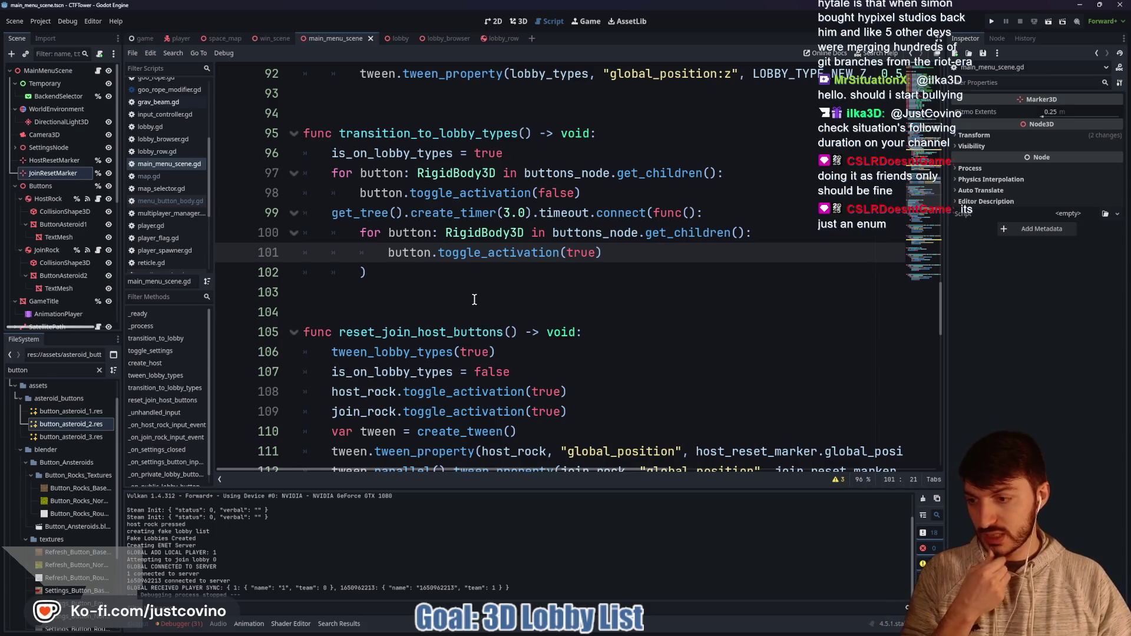
scroll(524, 301, down, 12)
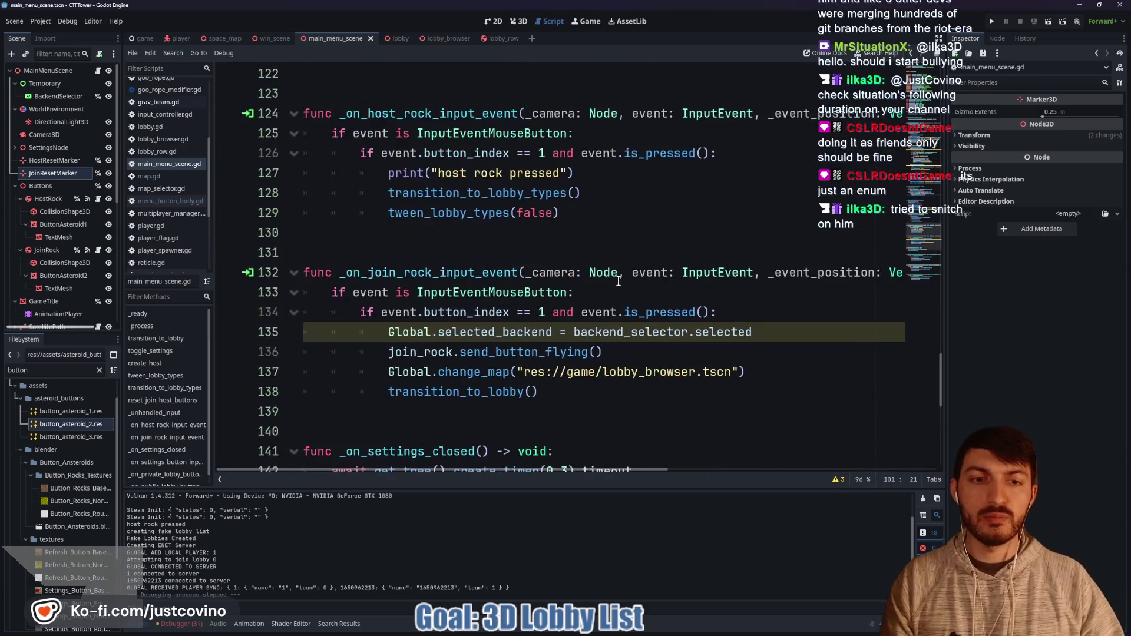
scroll(620, 284, down, 6)
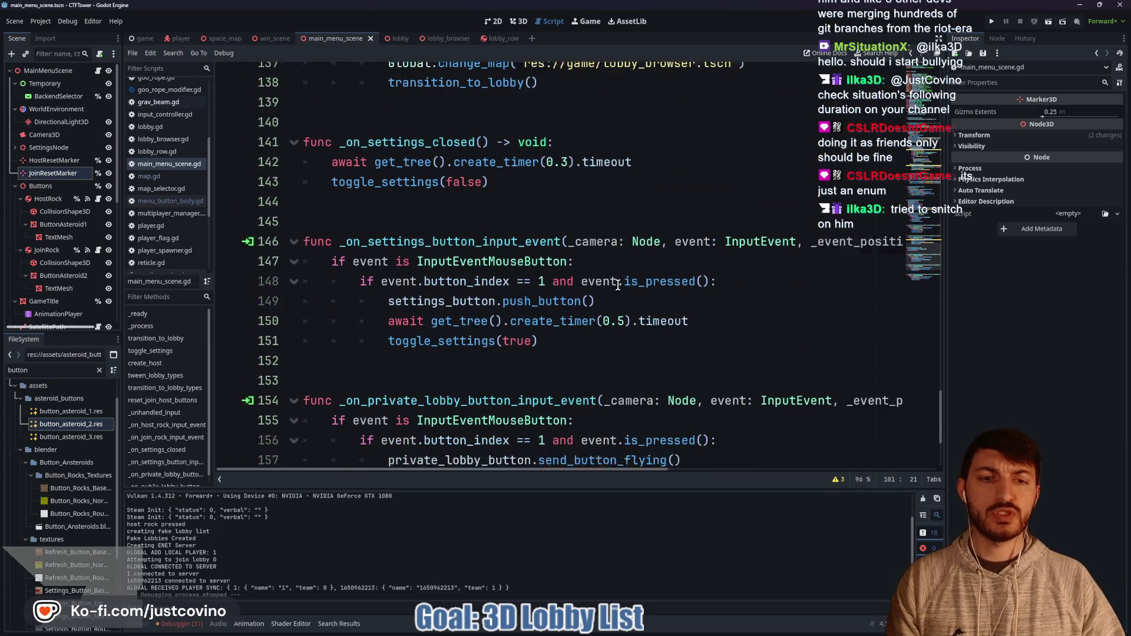
scroll(616, 281, up, 8)
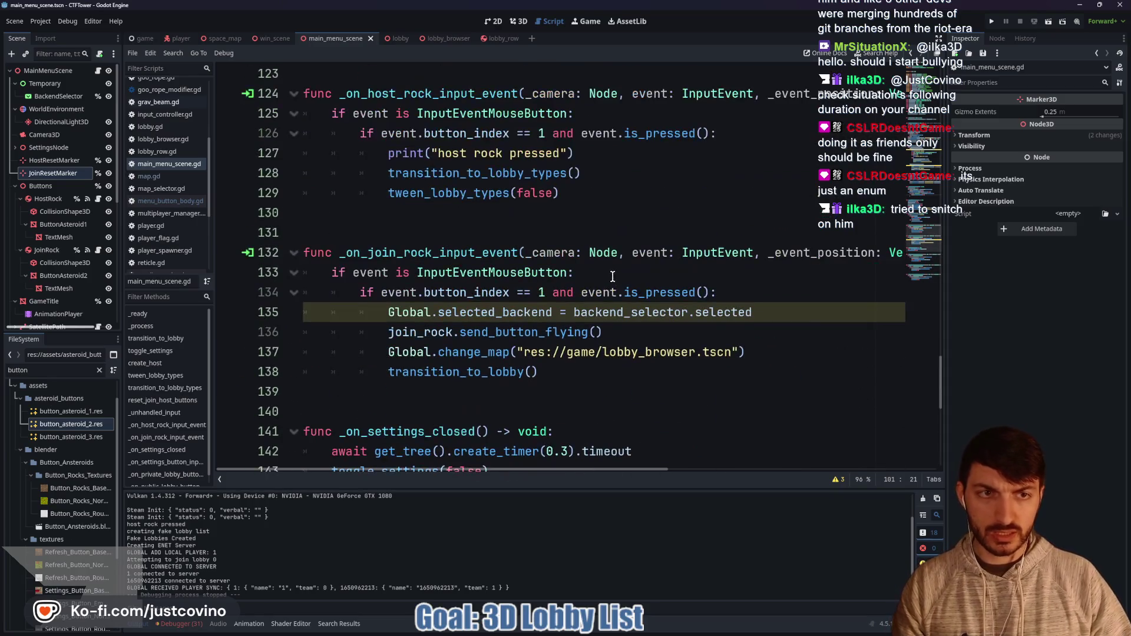
scroll(612, 277, up, 3)
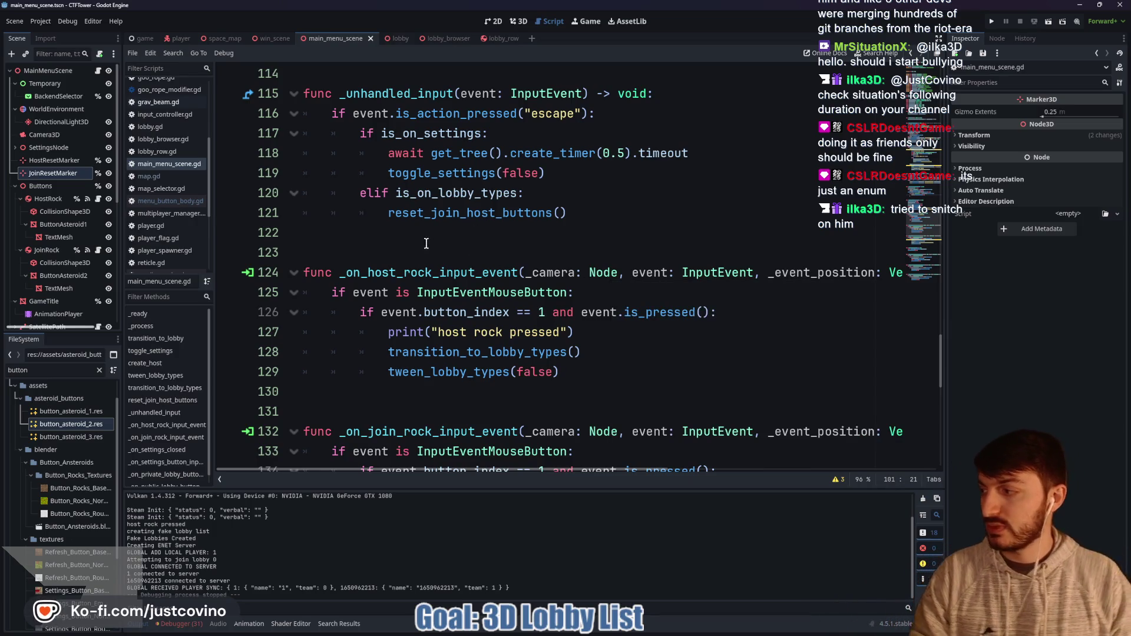
scroll(484, 212, up, 9)
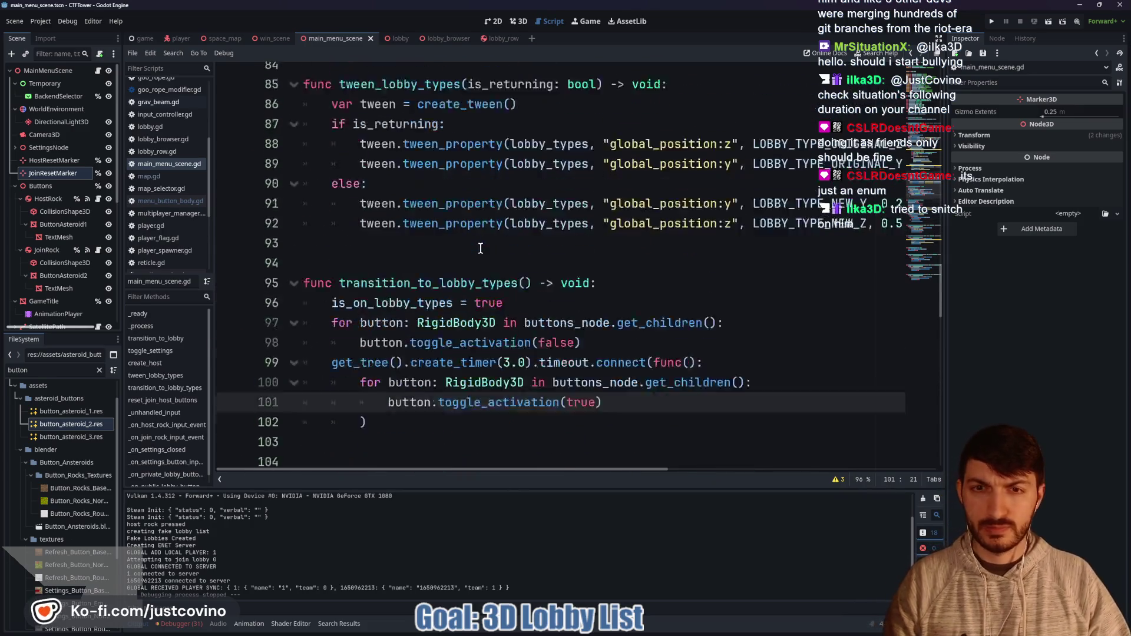
scroll(480, 248, down, 2)
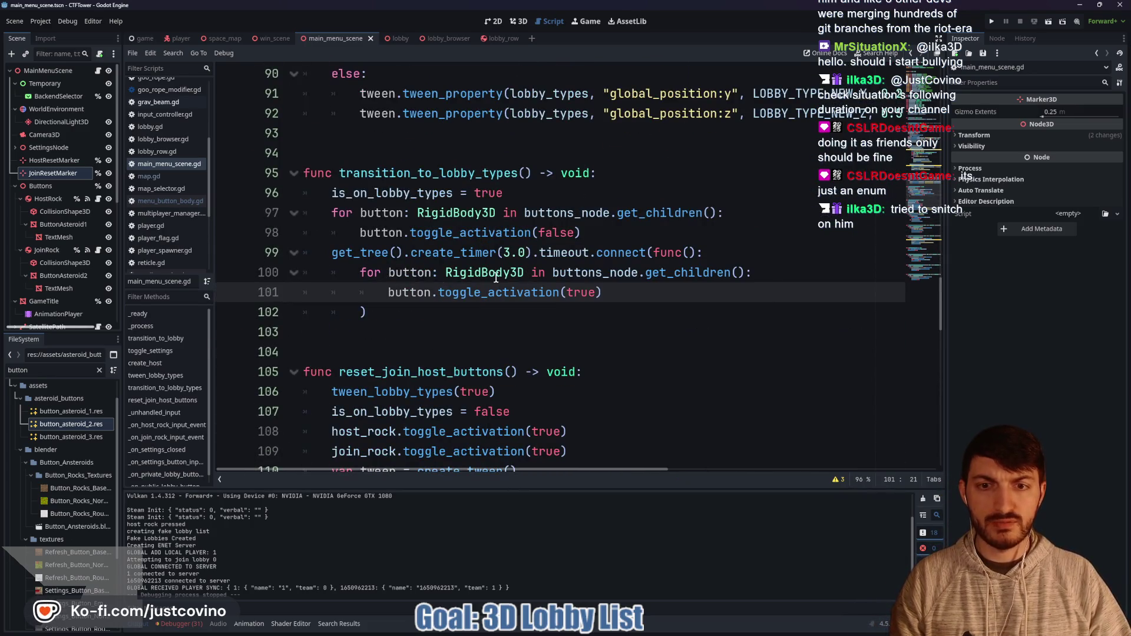
scroll(496, 279, up, 7)
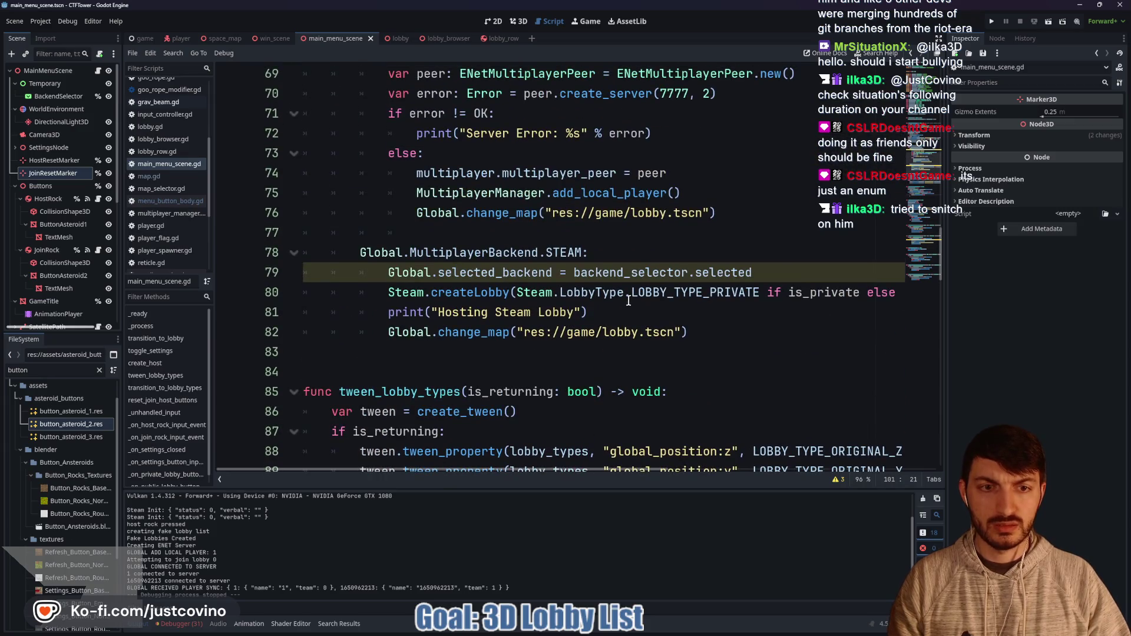
Select LOBBY_TYPE_PRIVATE on line 80 and add an underscore to preview lobby type completions, then remove it.
click(714, 293)
double_click(716, 293)
scroll(745, 303, right, 2)
scroll(751, 302, right, 10)
scroll(748, 302, left, 8)
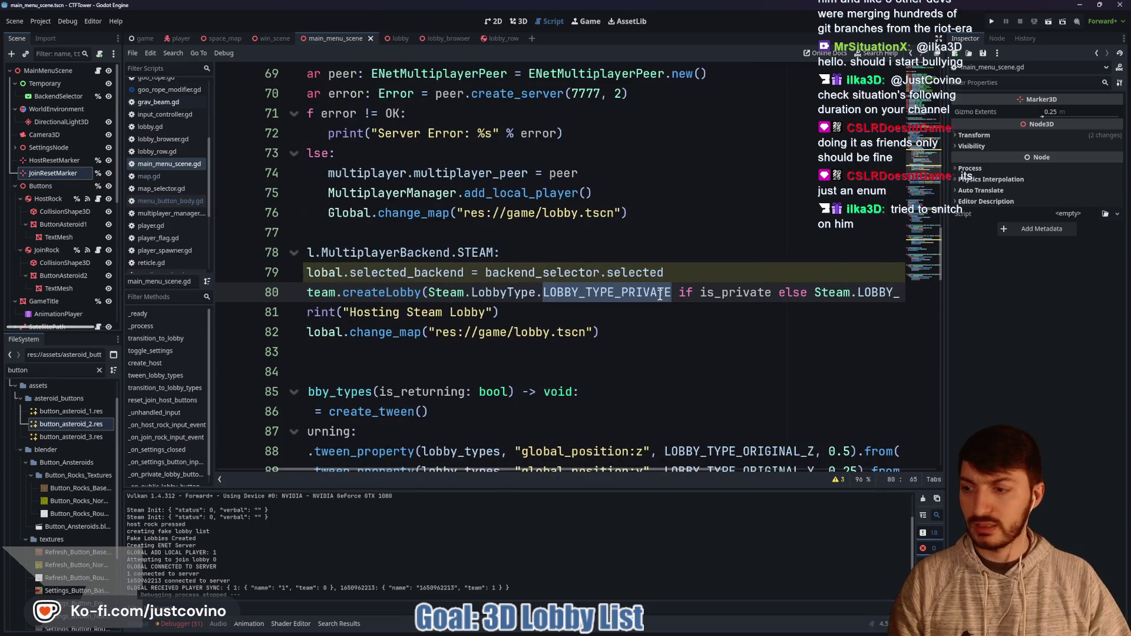
click(666, 292)
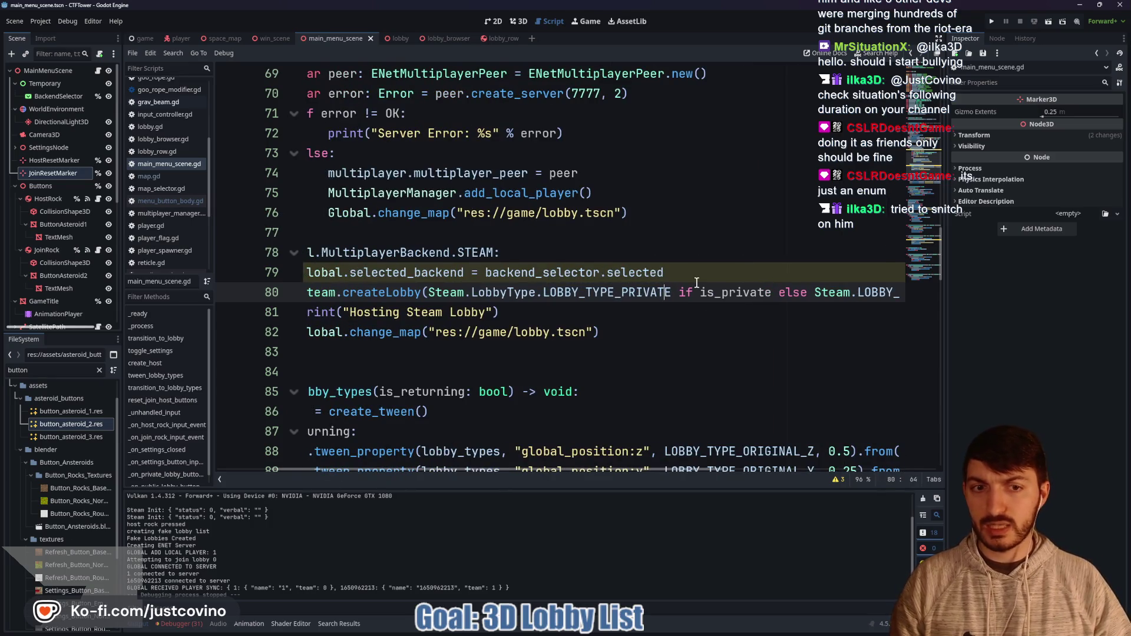
click(670, 301)
text(_)
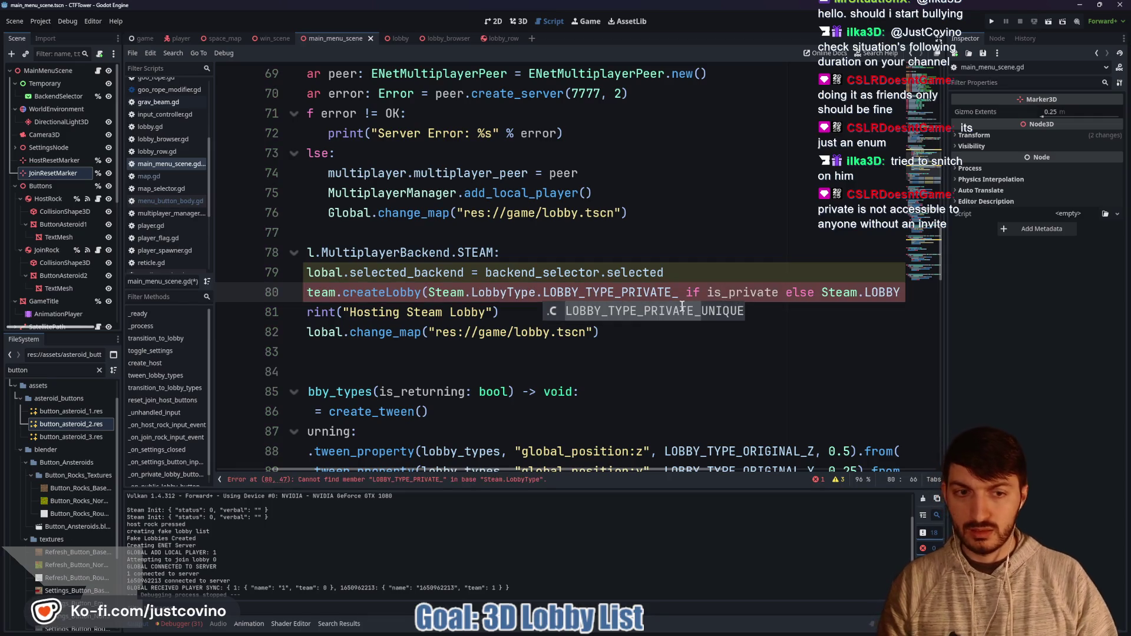
key(BackSpace)
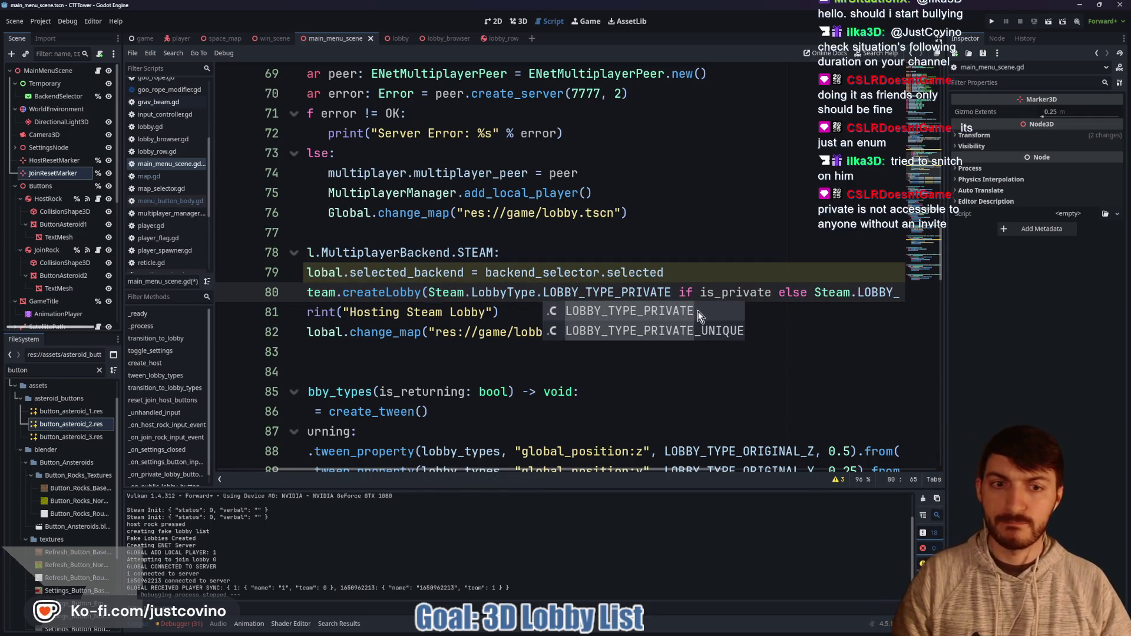
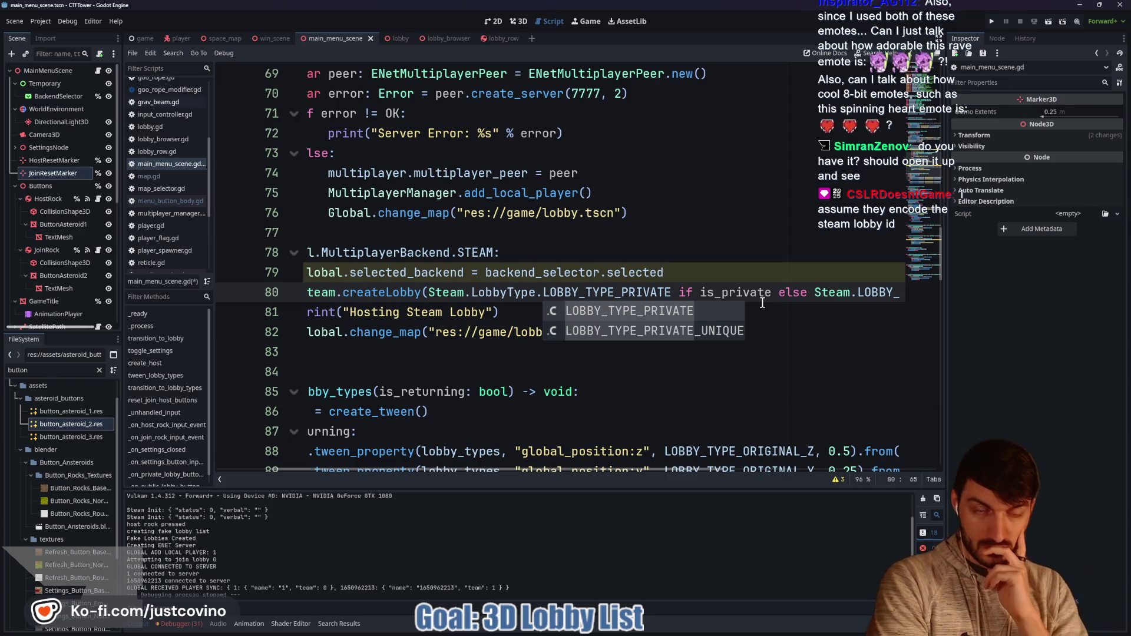
Dismiss the code completion and select the LOBBY_TYPE_PRIVATE constant on line 80.
click(675, 290)
click(644, 293)
double_click(643, 292)
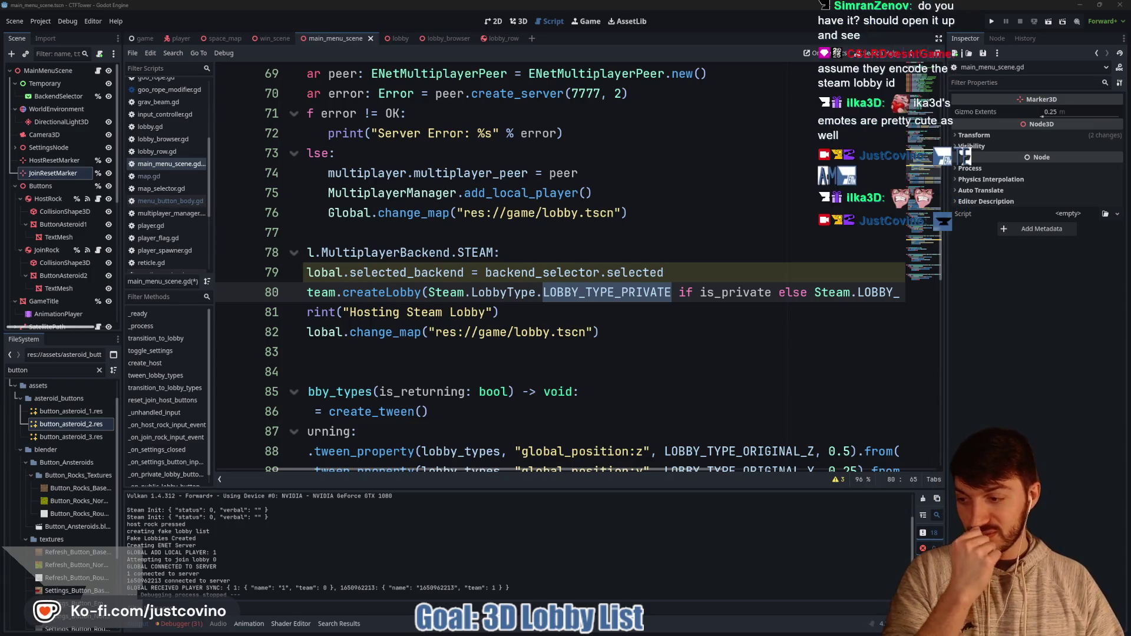
mouse_move(469, 329)
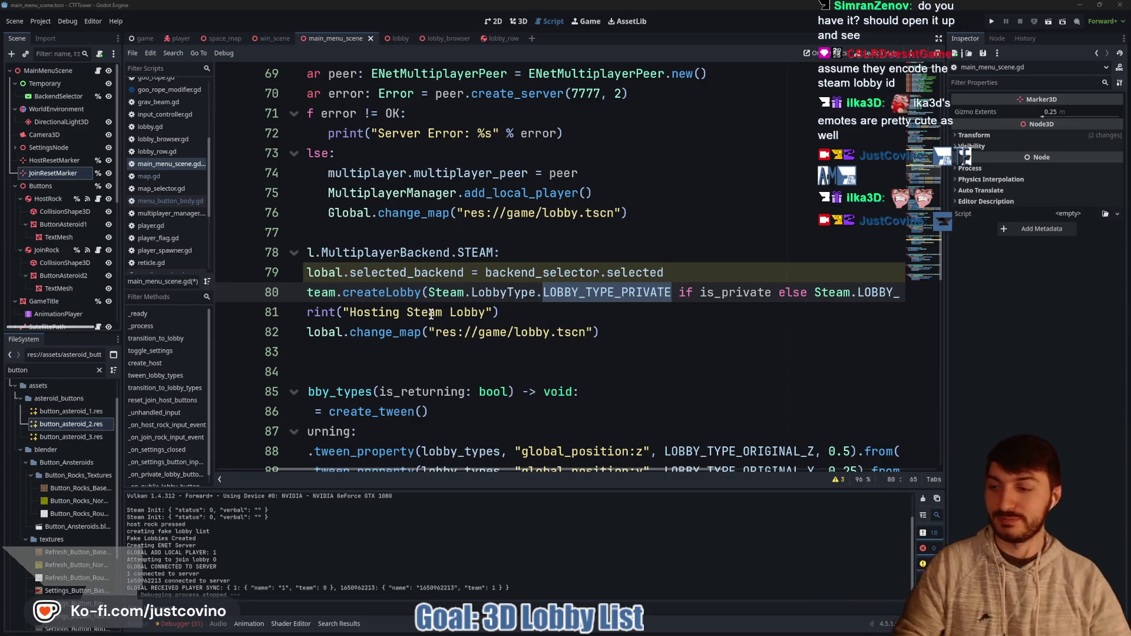
click(584, 313)
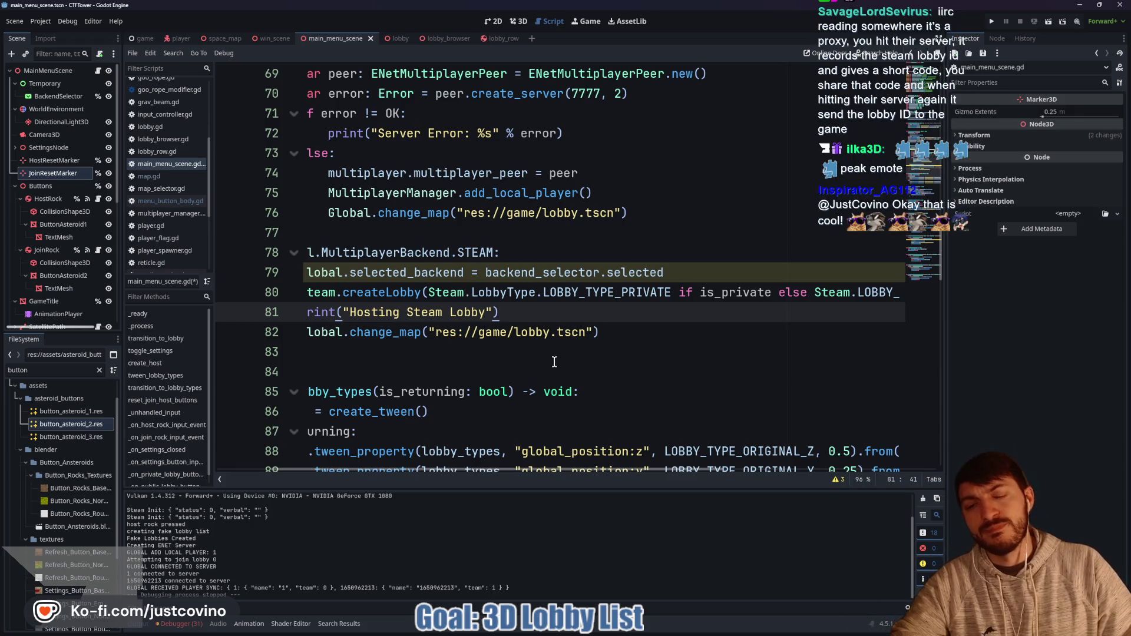
double_click(614, 293)
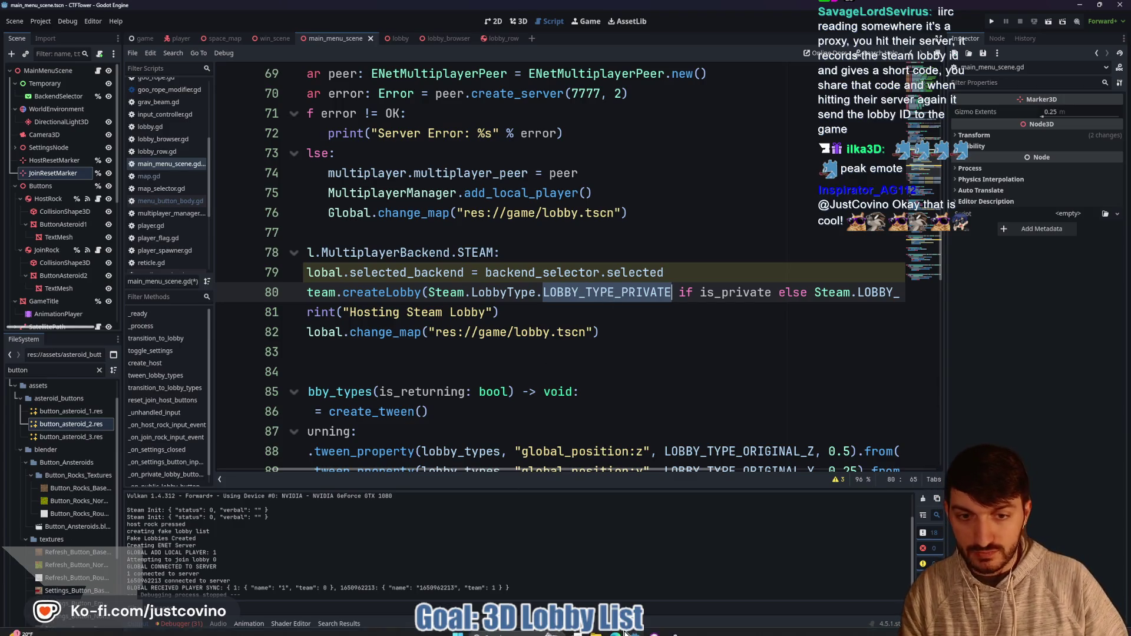
Check the friends' action menus in the Steam friends list, then return to Godot.
click(673, 631)
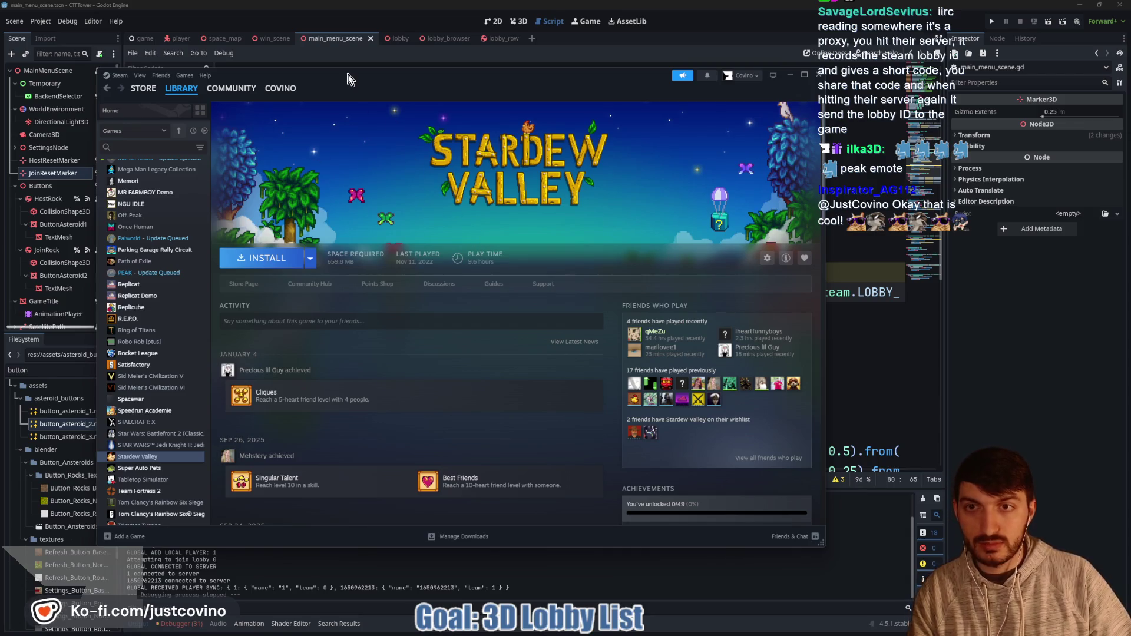
click(789, 537)
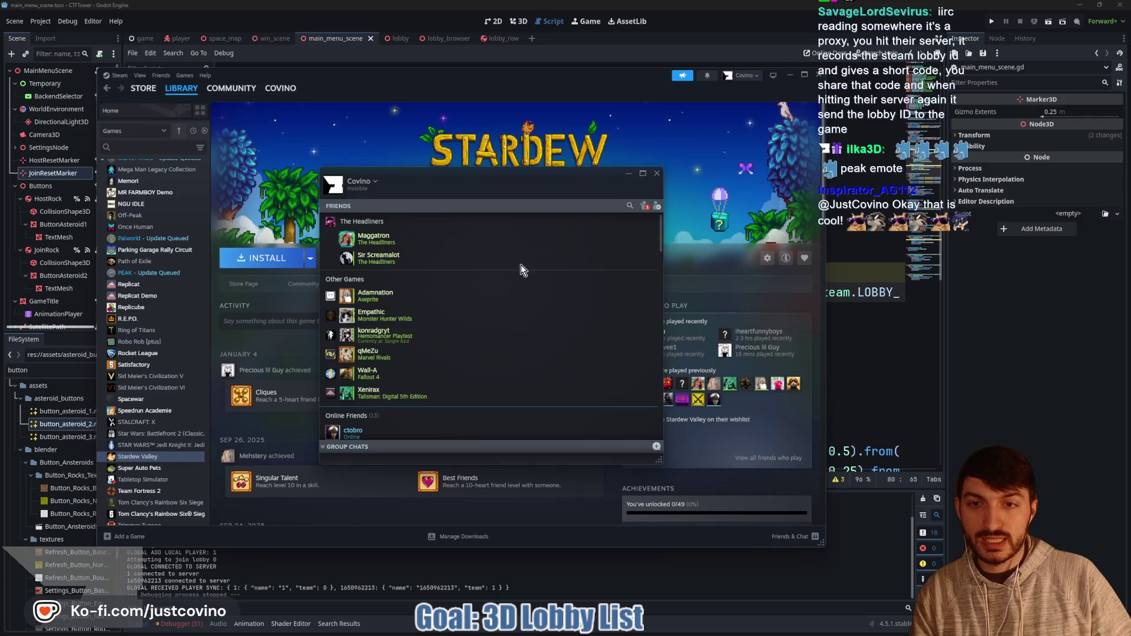
click(392, 238)
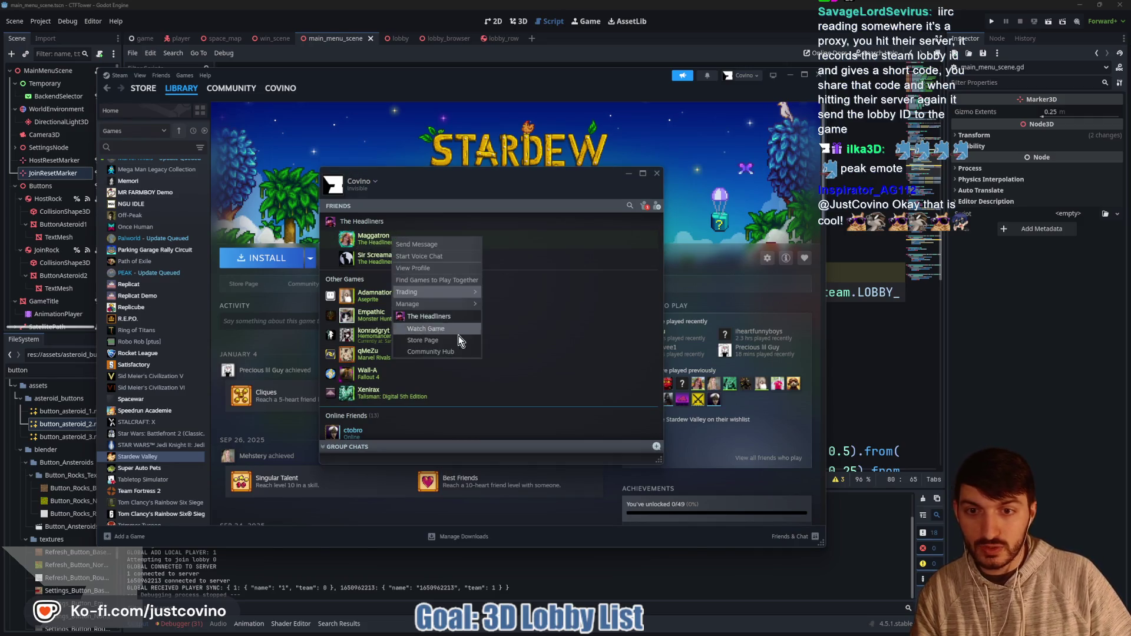
click(488, 185)
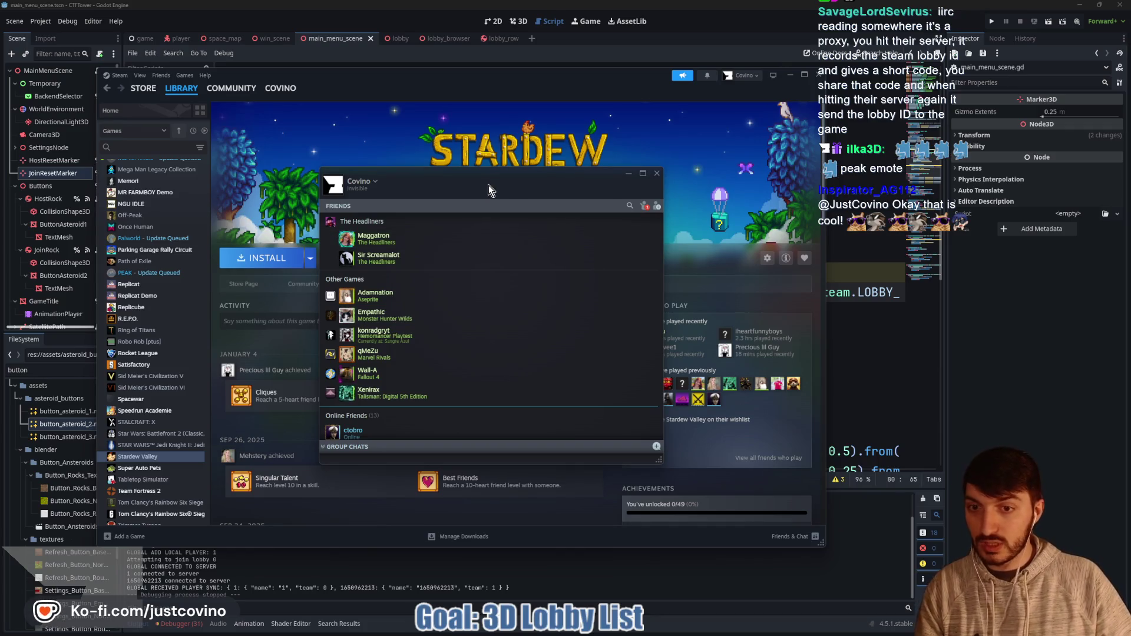
click(380, 354)
click(419, 425)
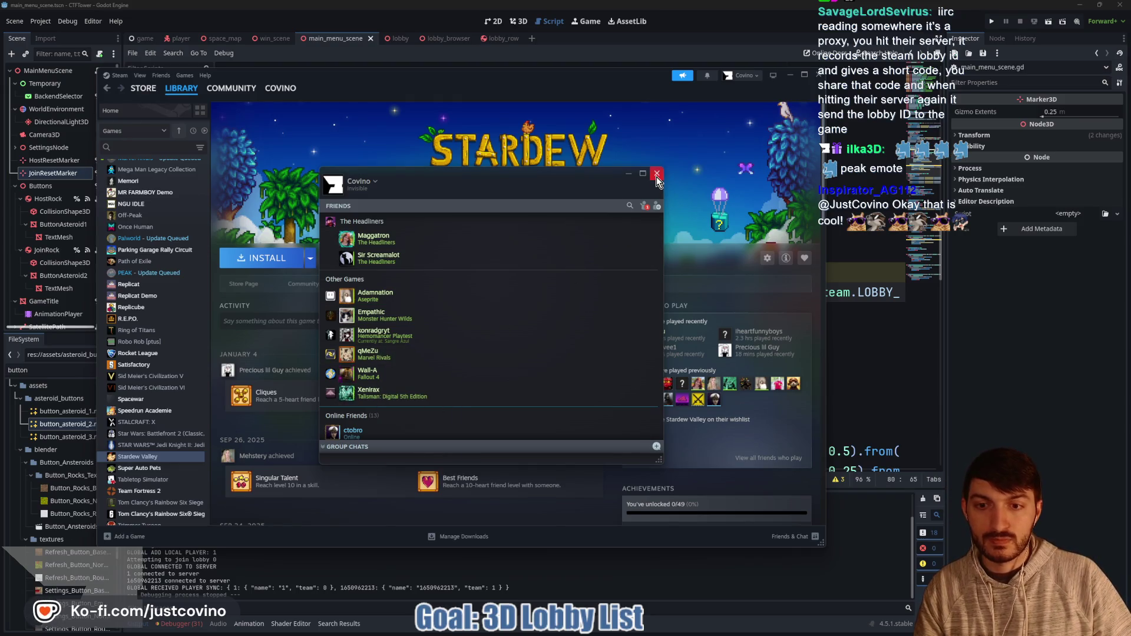
click(657, 174)
click(871, 372)
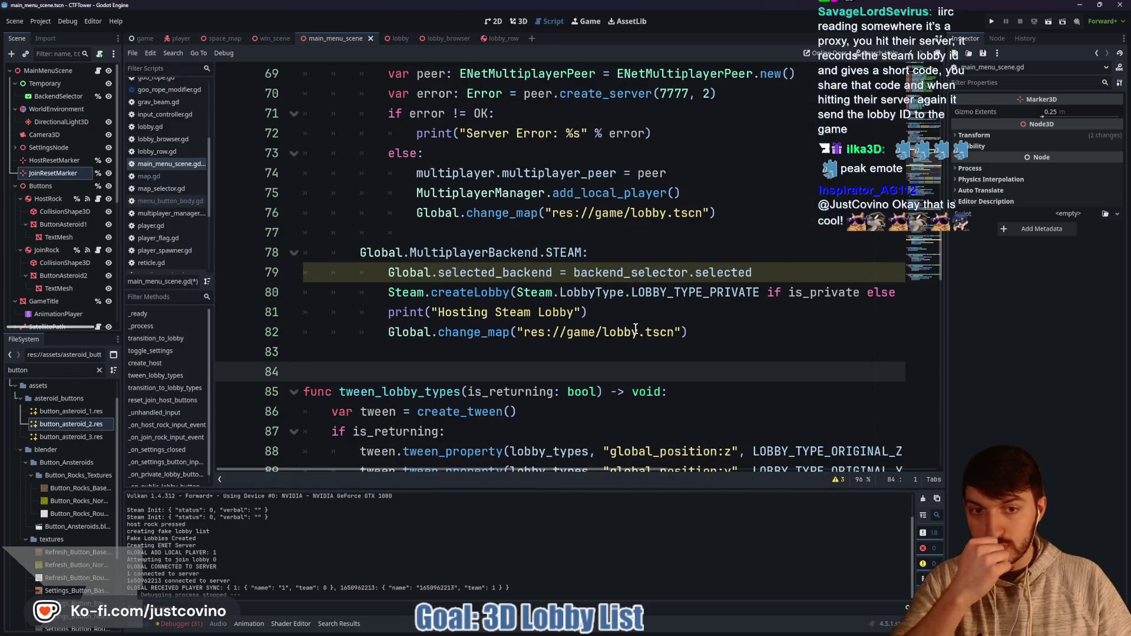
Add a '#TODO Double Check' comment to line 78 and consult the Steamworks lobby type docs.
click(738, 266)
click(627, 247)
text(#TODO Douv)
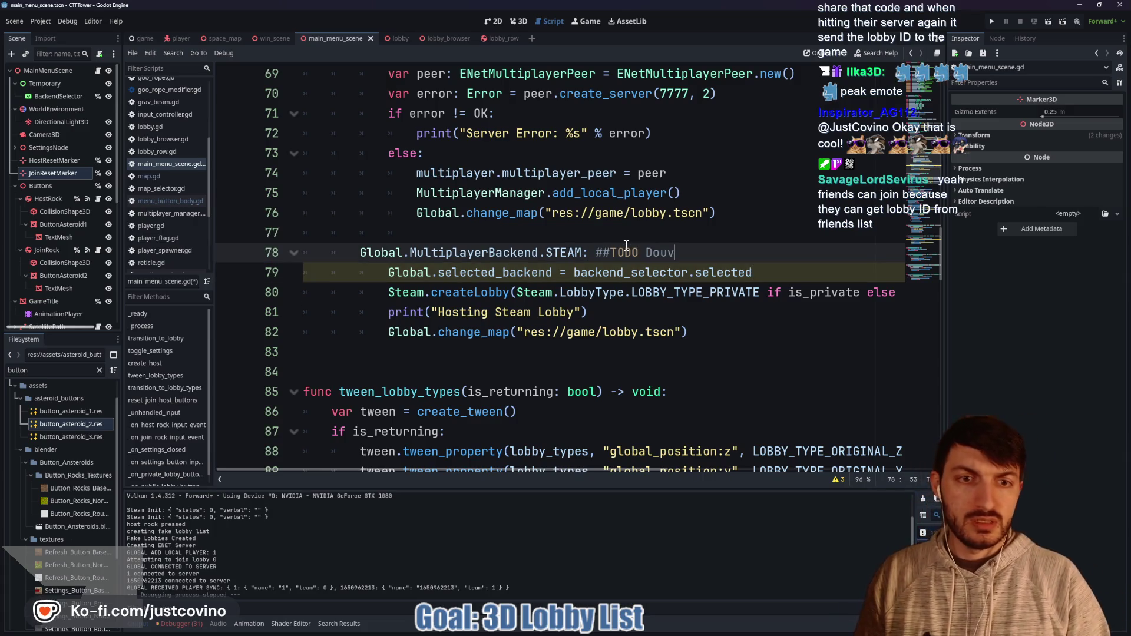
key(BackSpace)
text(ble Check)
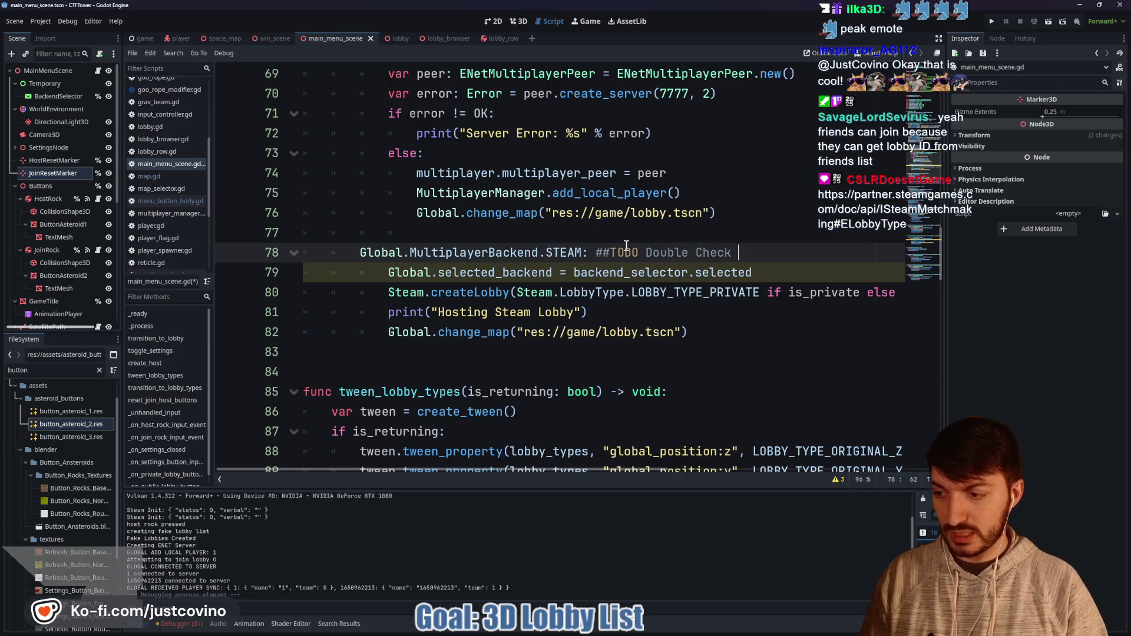
key(alt+Tab)
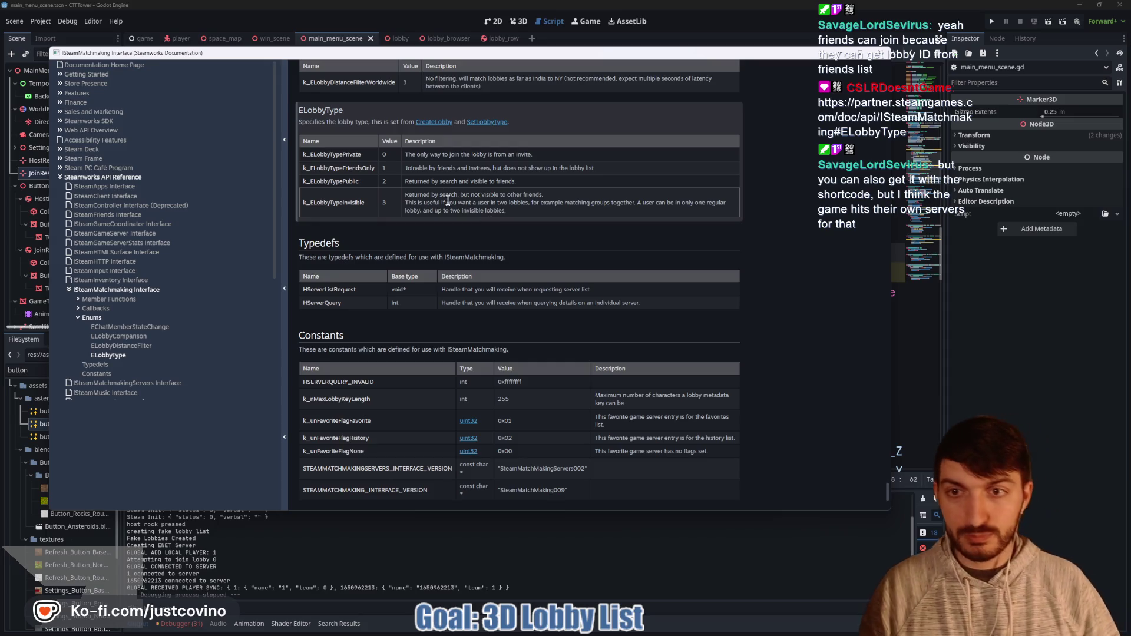
key(alt+Tab)
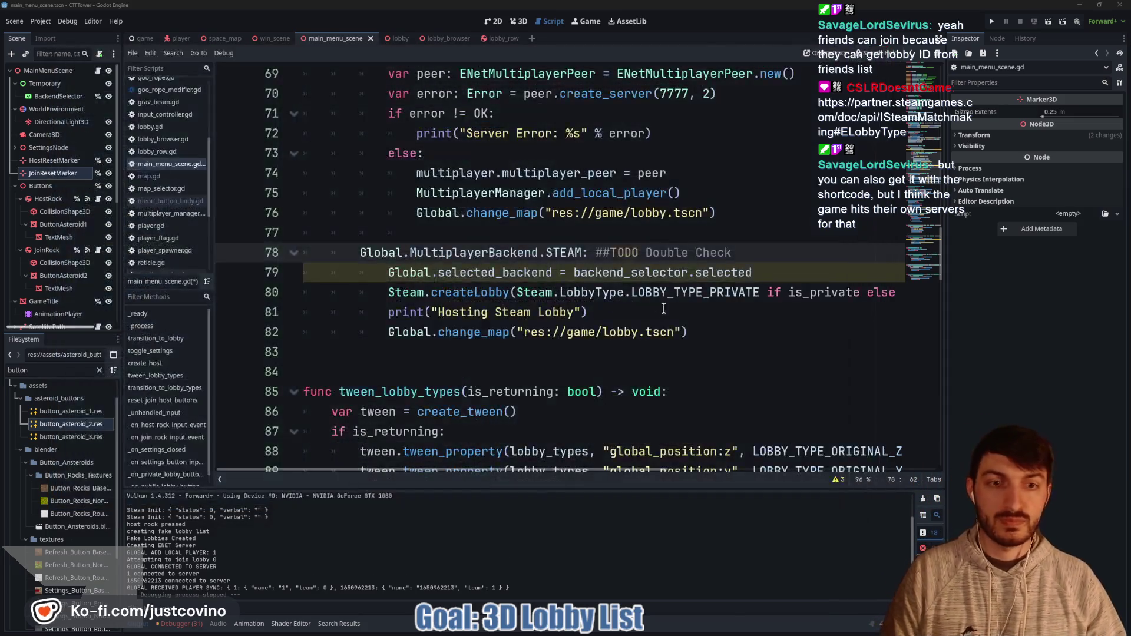
Remove the TODO comment and change line 80's lobby type from LOBBY_TYPE_PRIVATE to LOBBY_TYPE_FRIENDS_ONLY.
drag(741, 251, 600, 253)
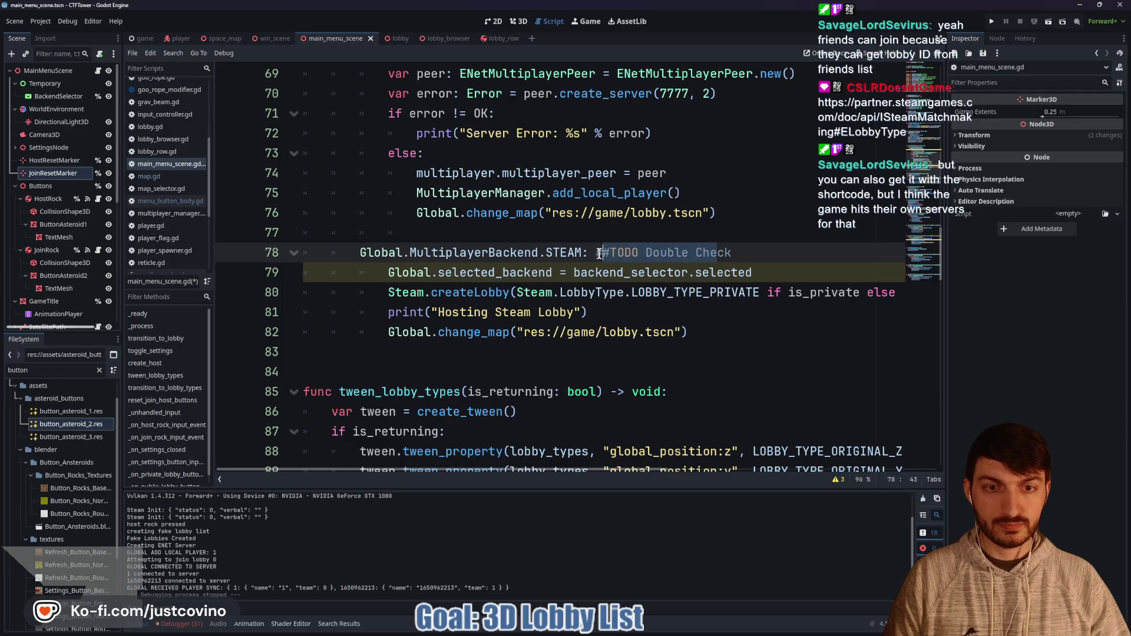
key(BackSpace)
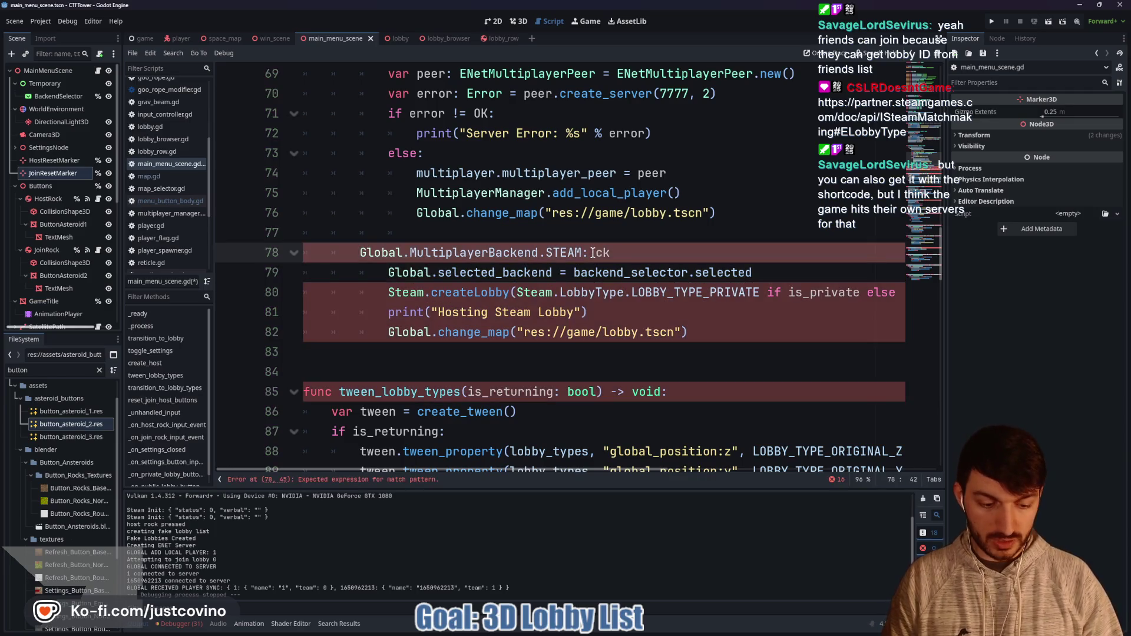
click(748, 293)
drag(758, 293, 711, 292)
text(FR)
key(Return)
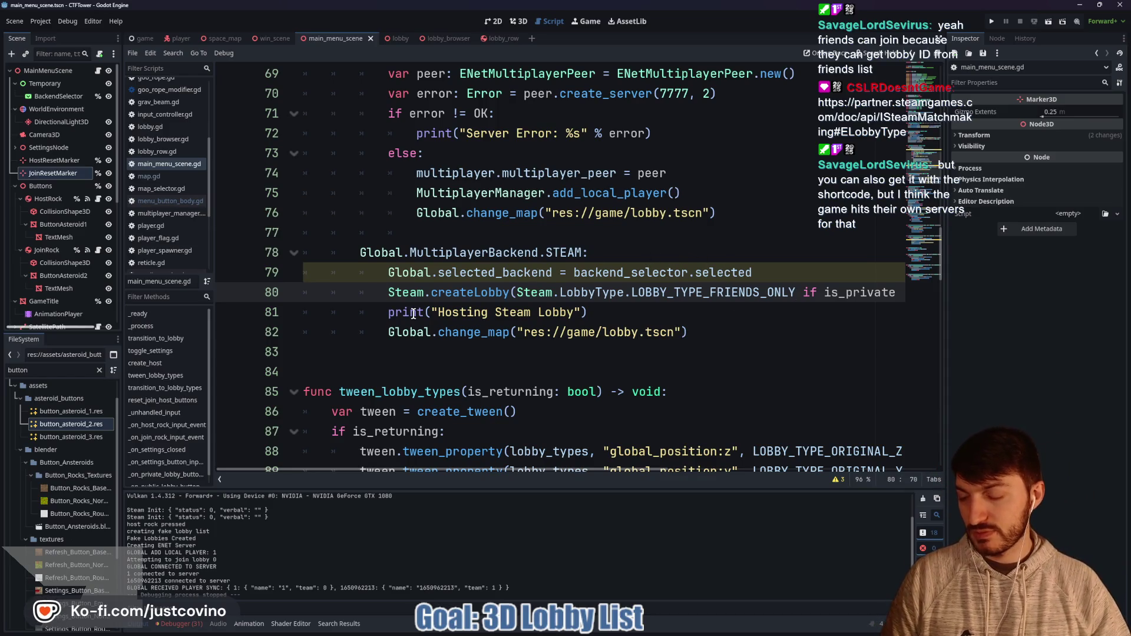
mouse_move(615, 332)
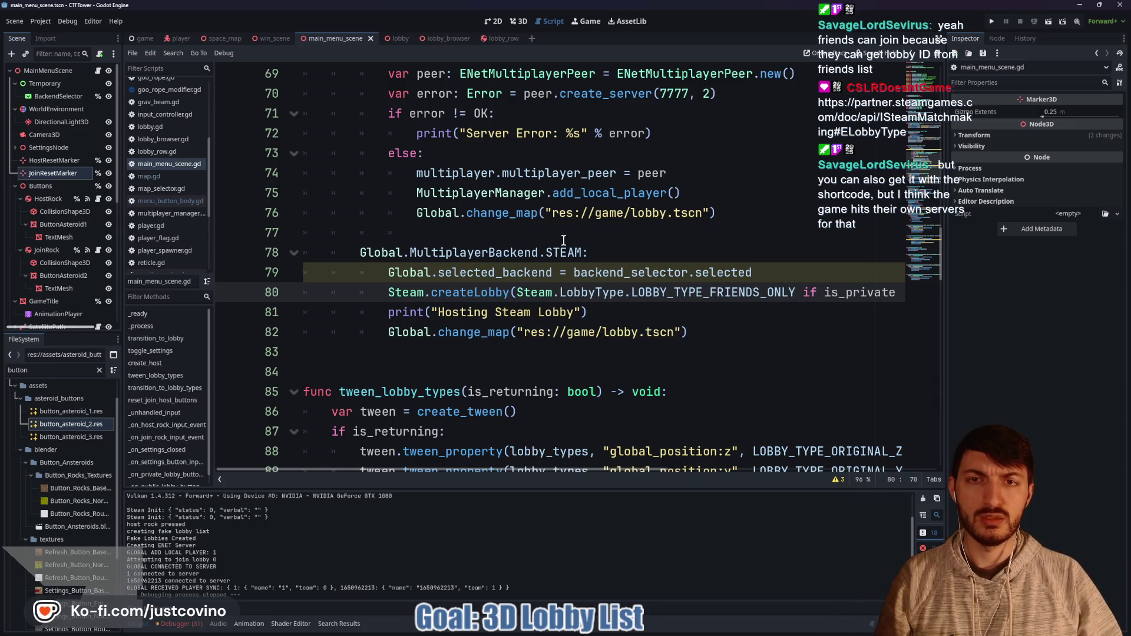
click(613, 313)
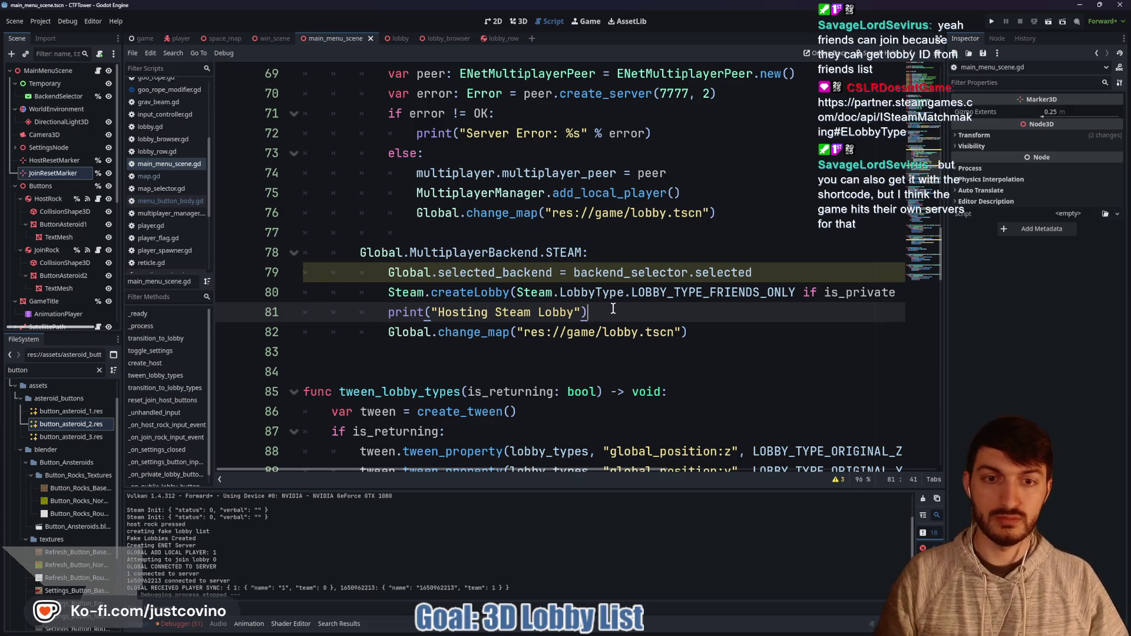
Scroll through main_menu_scene.gd, reviewing lines 104 to 114.
scroll(629, 266, down, 2)
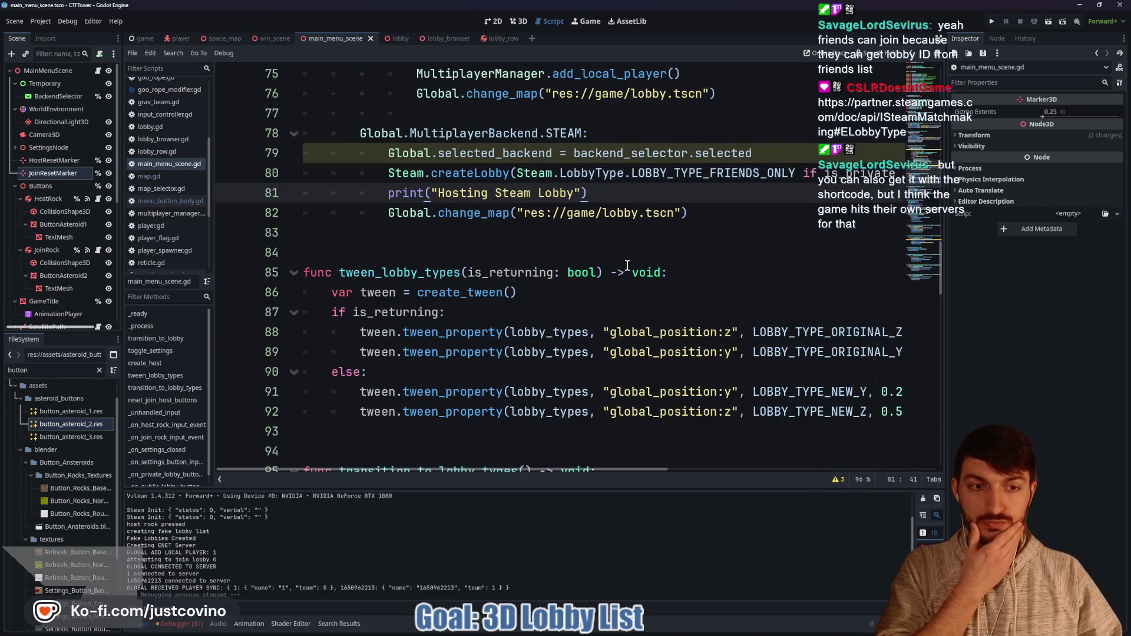
scroll(669, 261, down, 9)
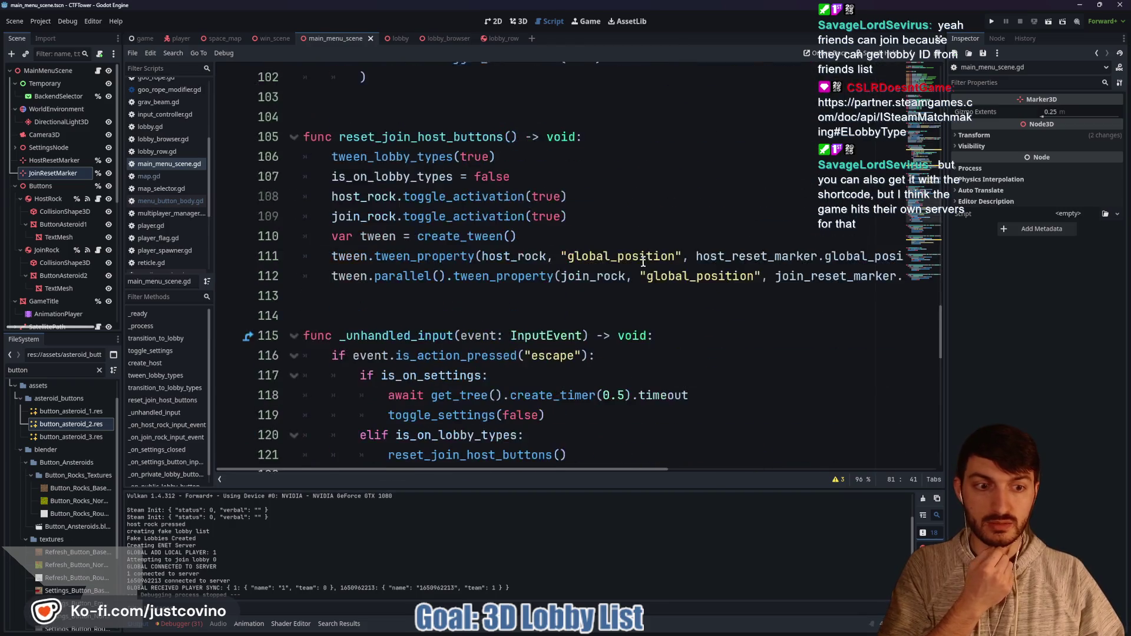
click(474, 307)
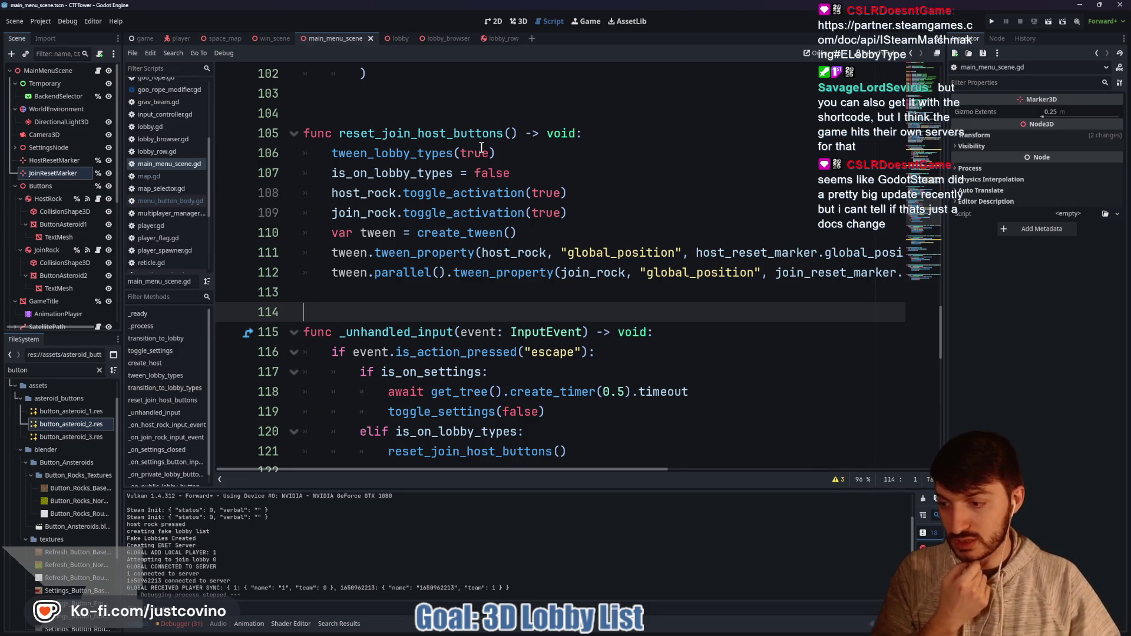
click(568, 182)
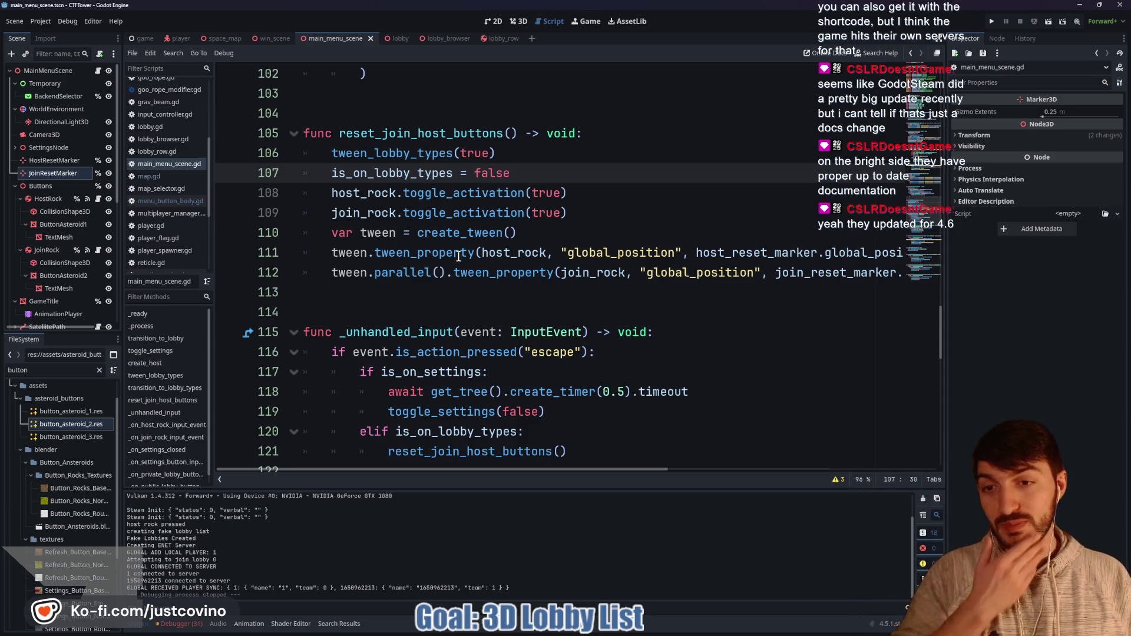
scroll(458, 265, up, 2)
click(402, 226)
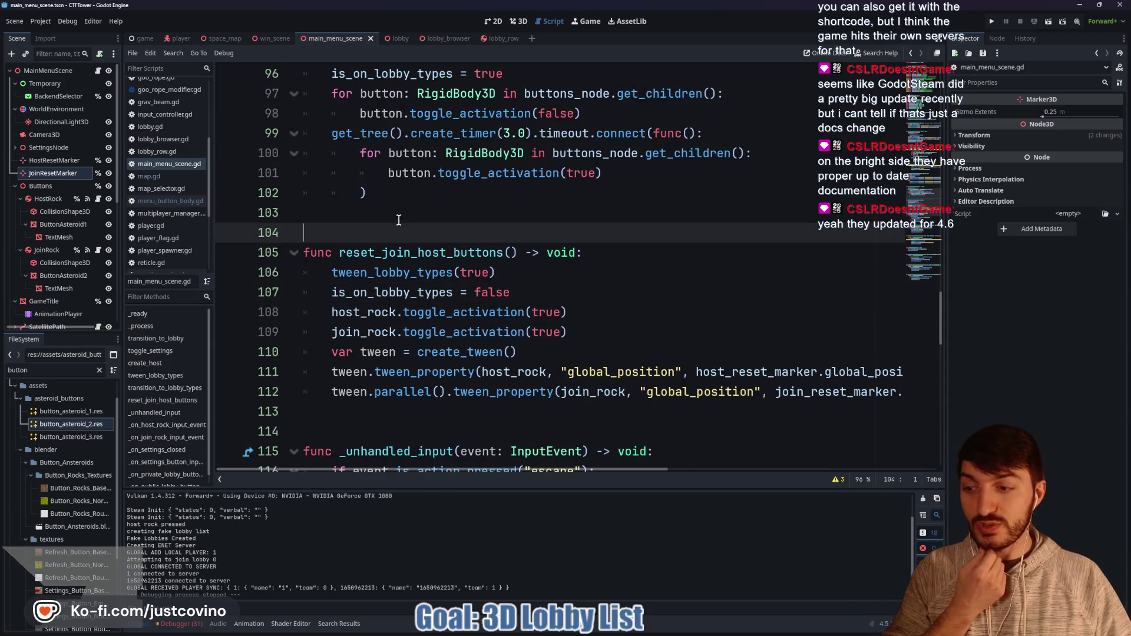
scroll(386, 245, up, 3)
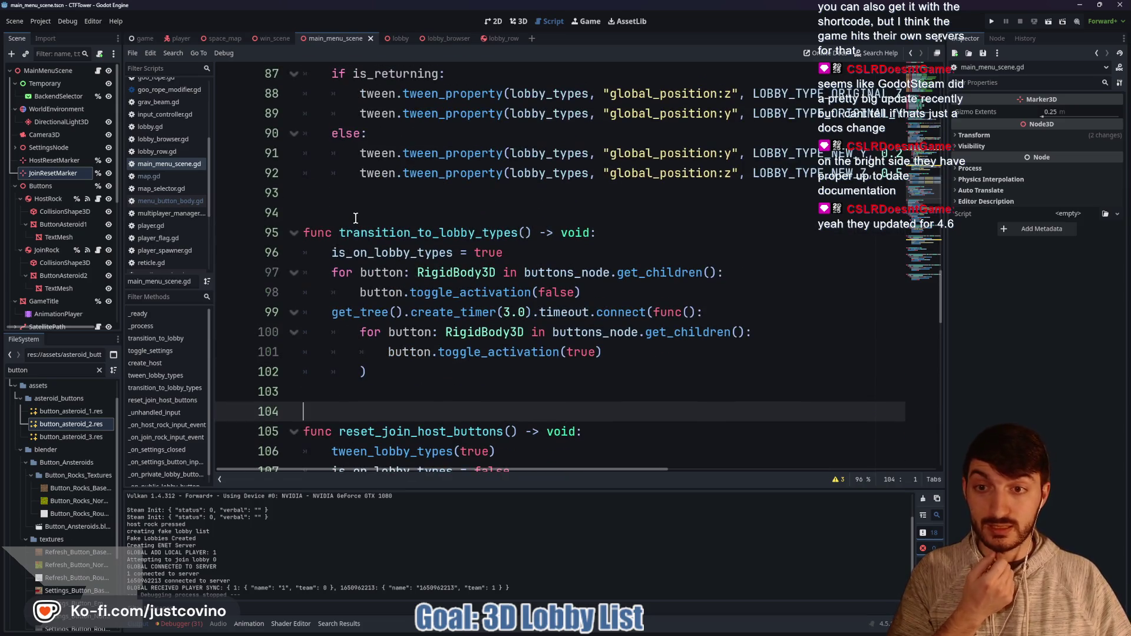
scroll(372, 277, up, 4)
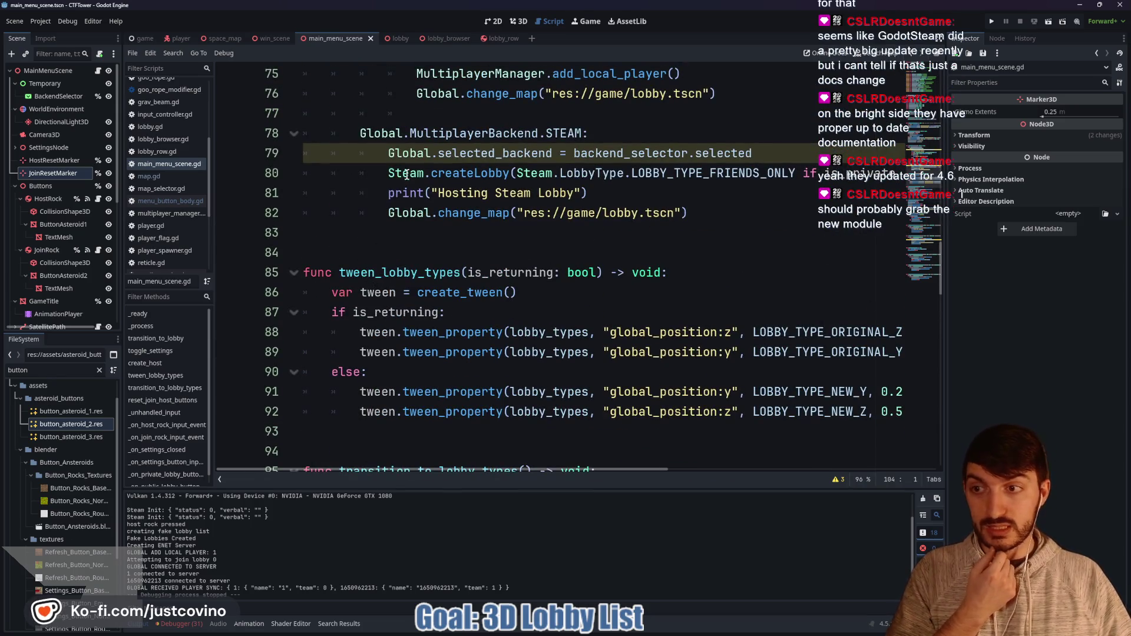
Review the player script, then go through main_menu_scene to the lobby scene's lobby.gd.
click(178, 38)
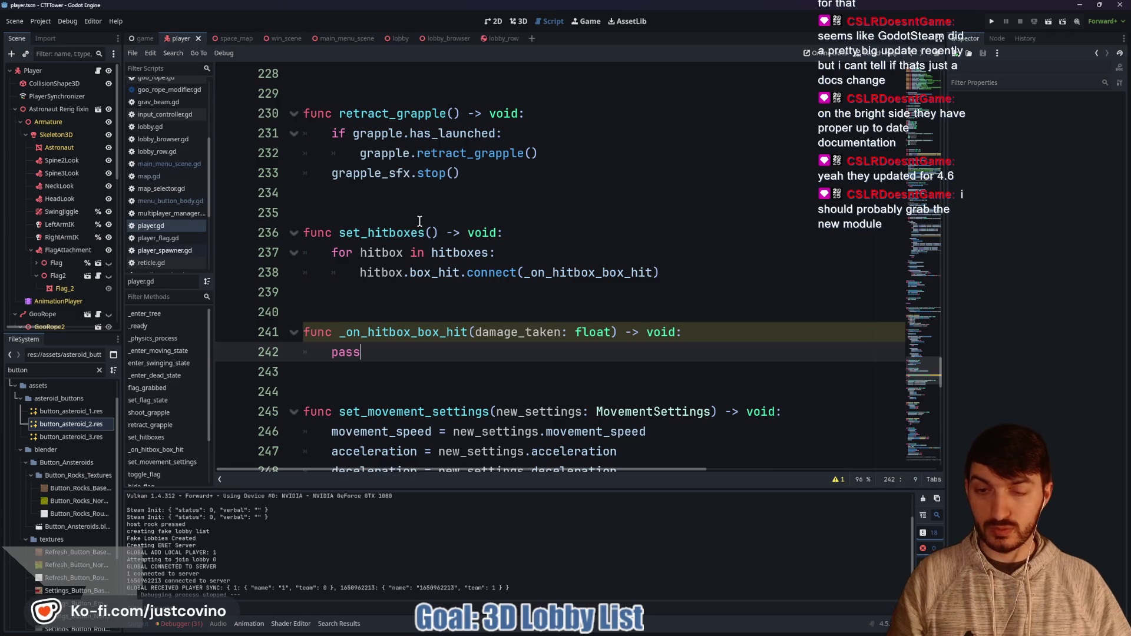
click(405, 299)
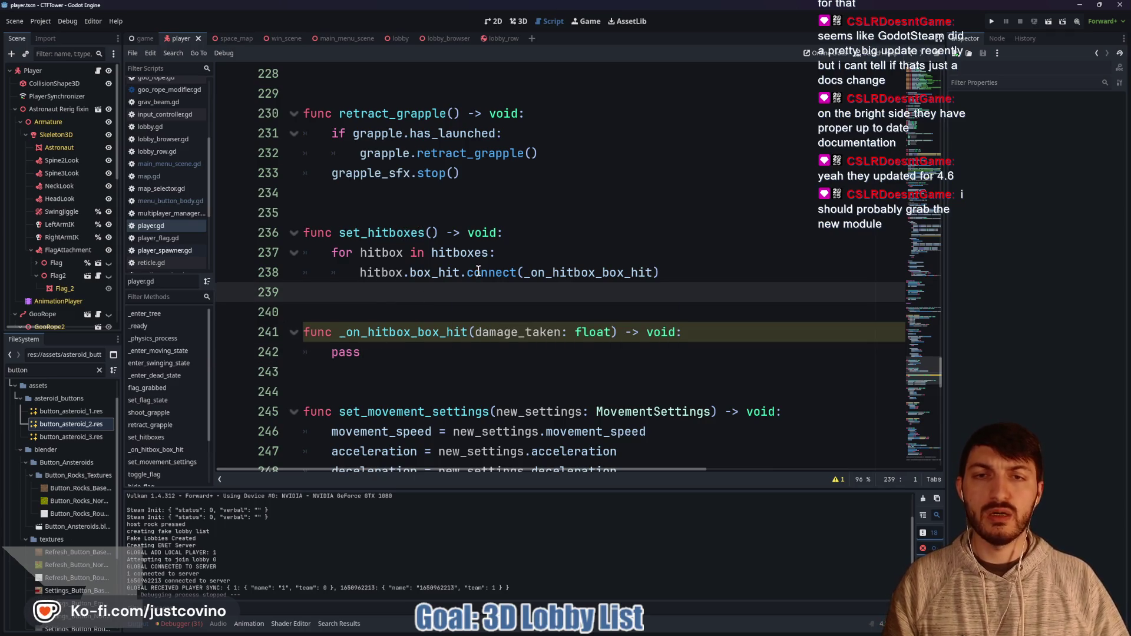
scroll(465, 275, up, 4)
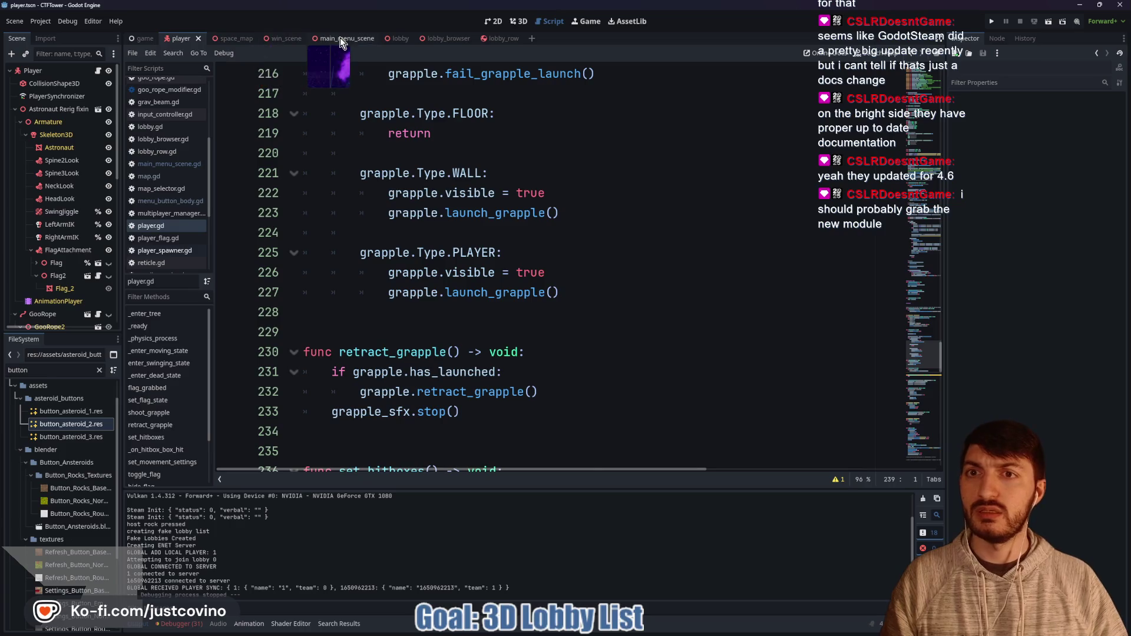
click(339, 38)
click(398, 38)
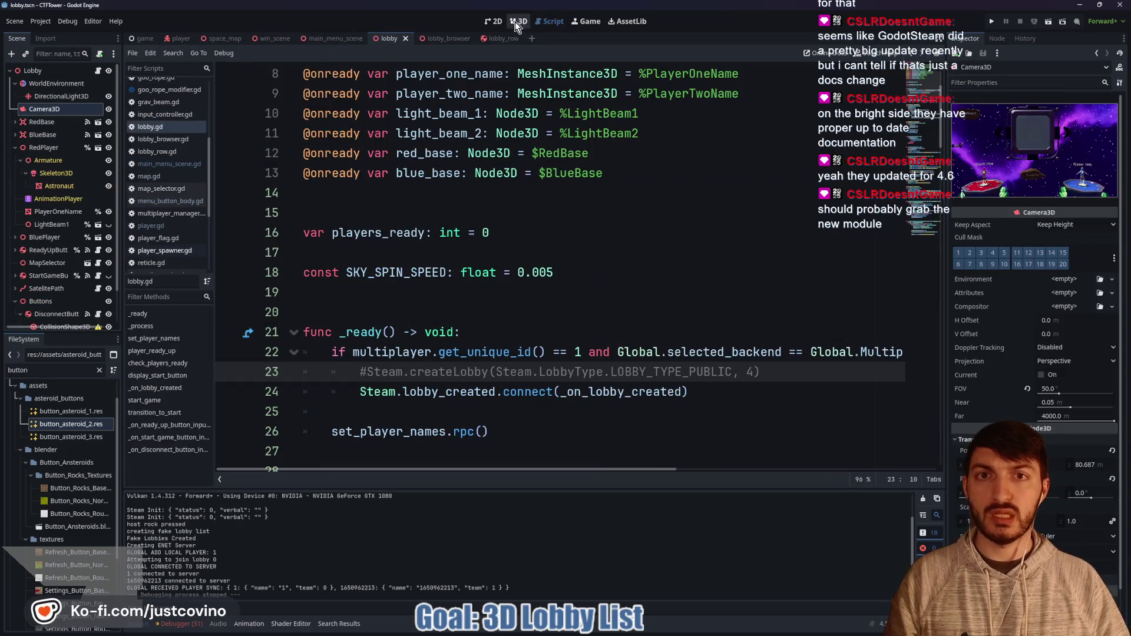
Show the lobby scene in 3D and sketch marks beside the central screen and Player Two.
click(516, 21)
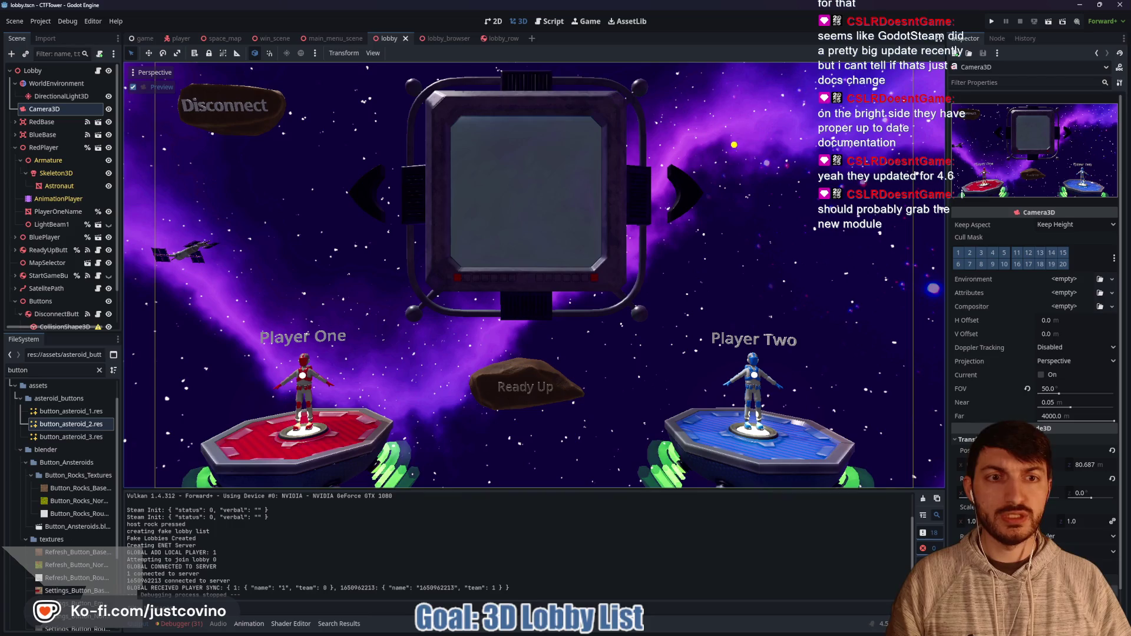
mouse_move(182, 175)
mouse_down()
mouse_move(323, 308)
mouse_move(322, 324)
mouse_up()
mouse_move(741, 100)
mouse_down()
mouse_move(841, 304)
mouse_move(866, 271)
mouse_up()
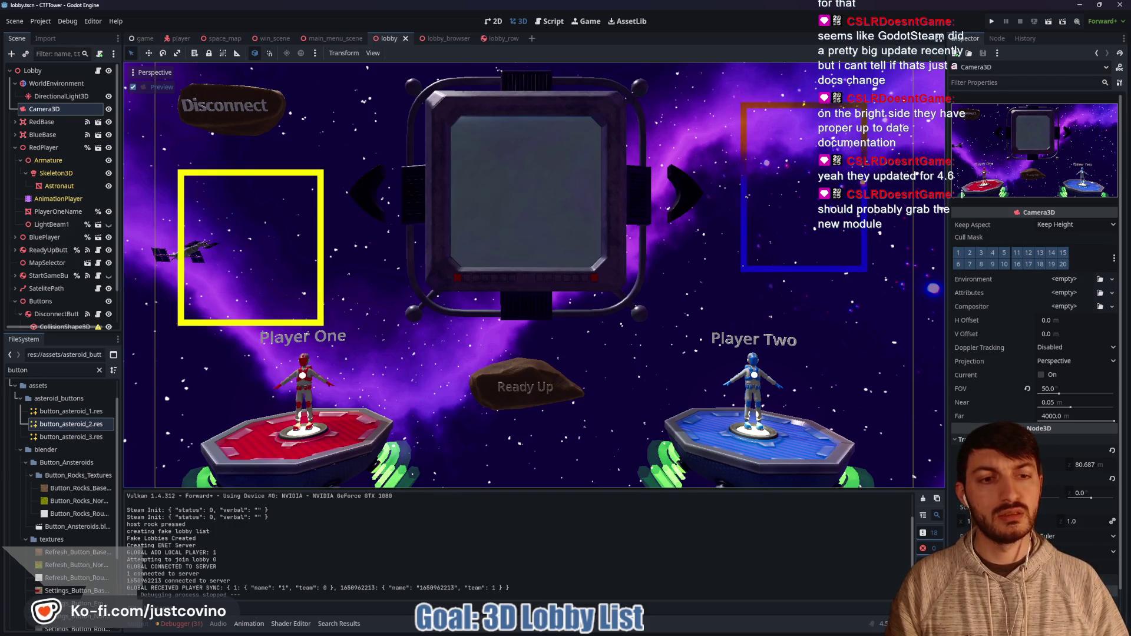
mouse_move(705, 391)
mouse_down()
mouse_move(698, 327)
mouse_move(811, 427)
mouse_up()
key(ctrl+z)
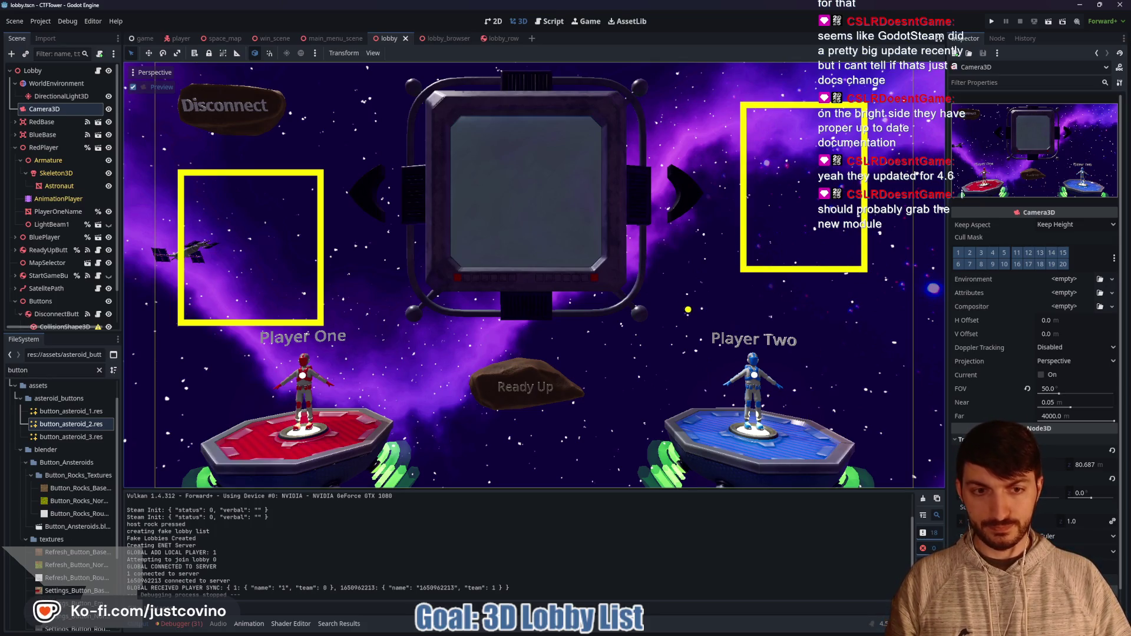
drag(669, 300, 878, 300)
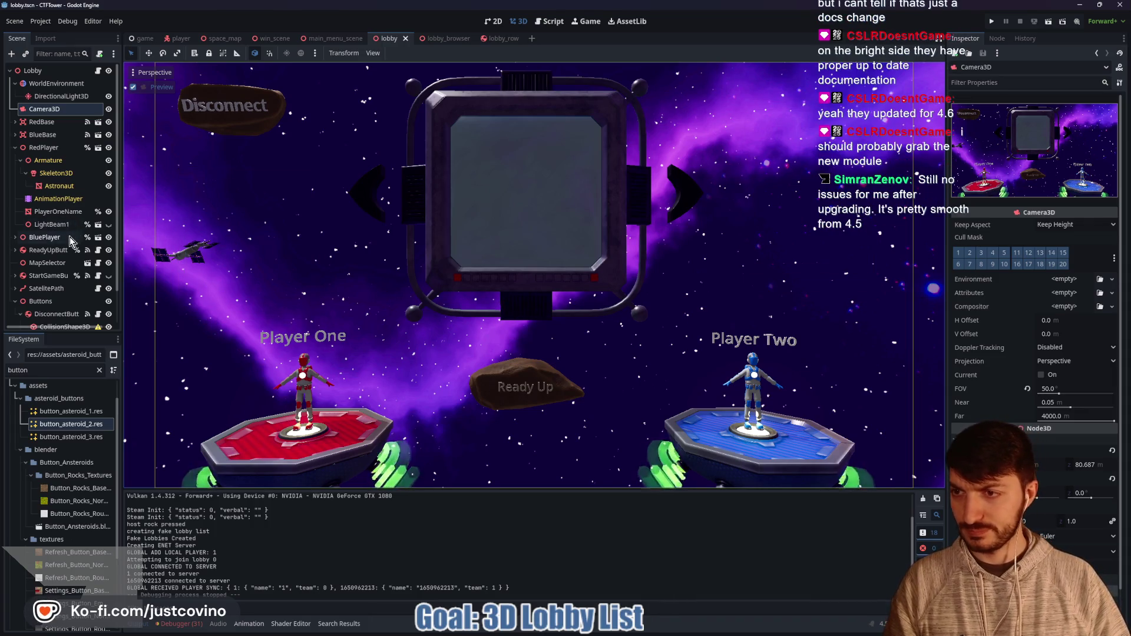
scroll(59, 248, down, 2)
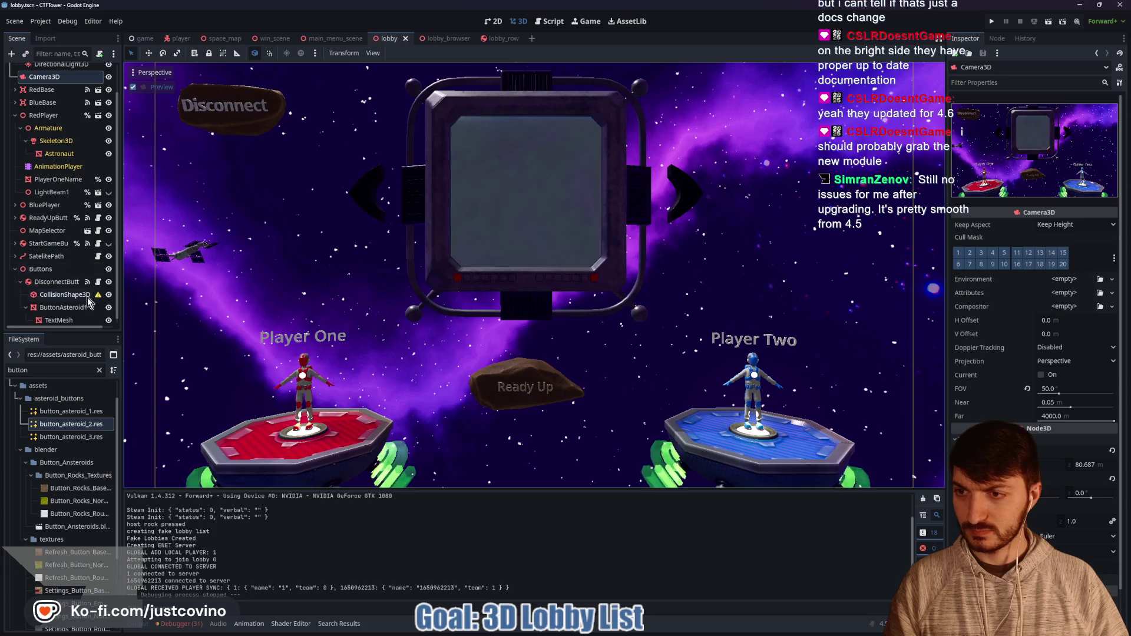
Hide BluePlayer's LightBeam2, leaving LightBeam1 visible, and save the lobby scene.
click(110, 191)
click(109, 191)
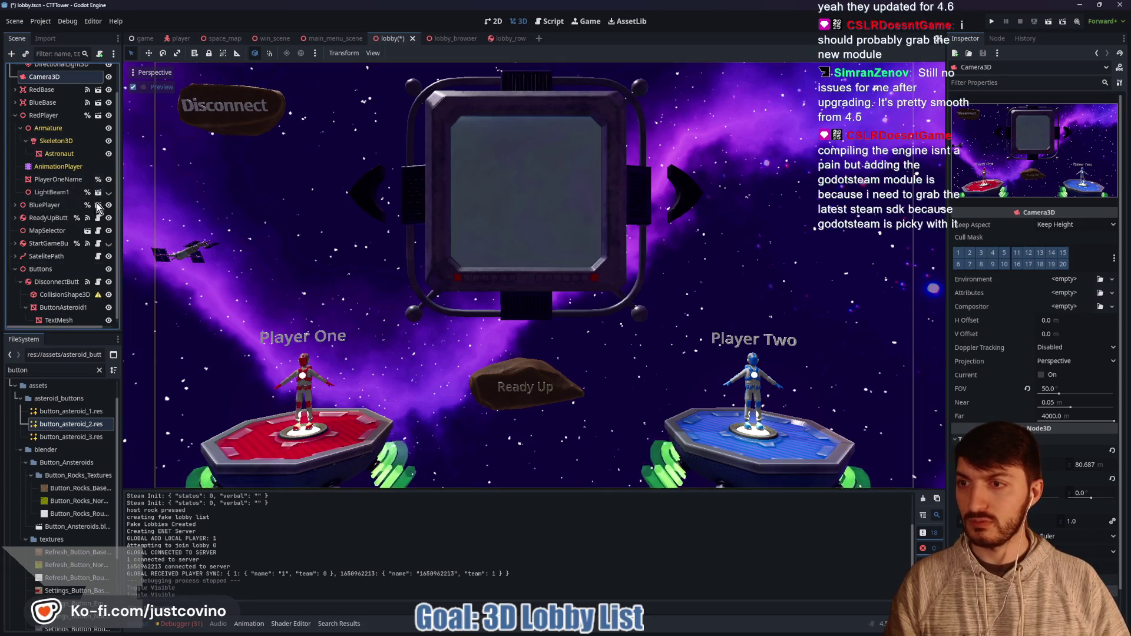
click(15, 205)
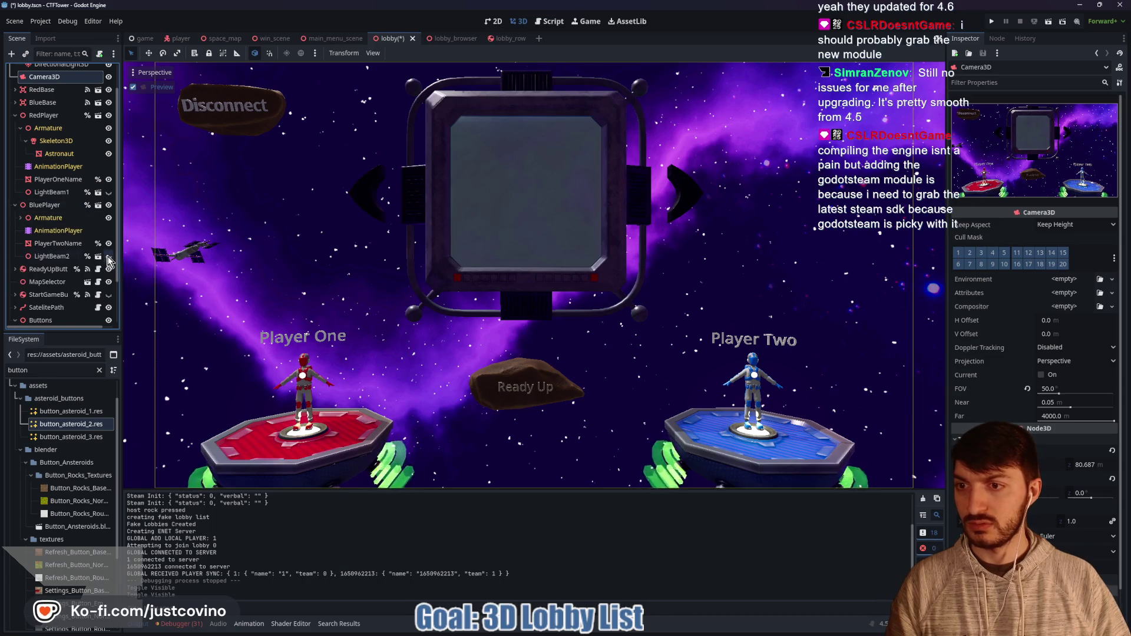
click(109, 257)
drag(722, 121, 901, 275)
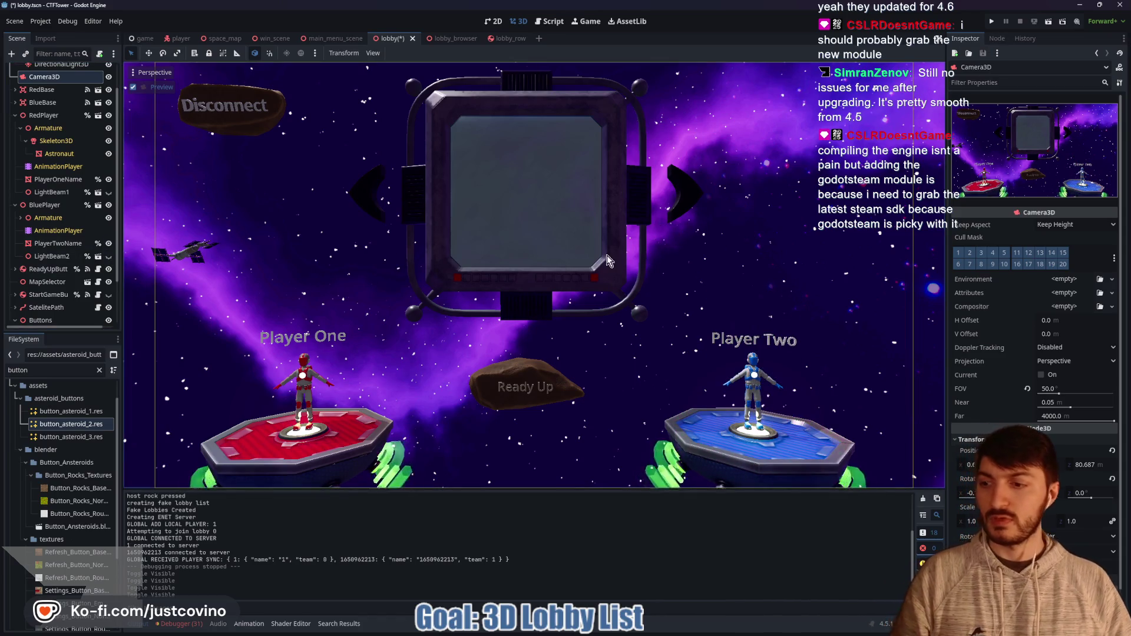
key(ctrl+s)
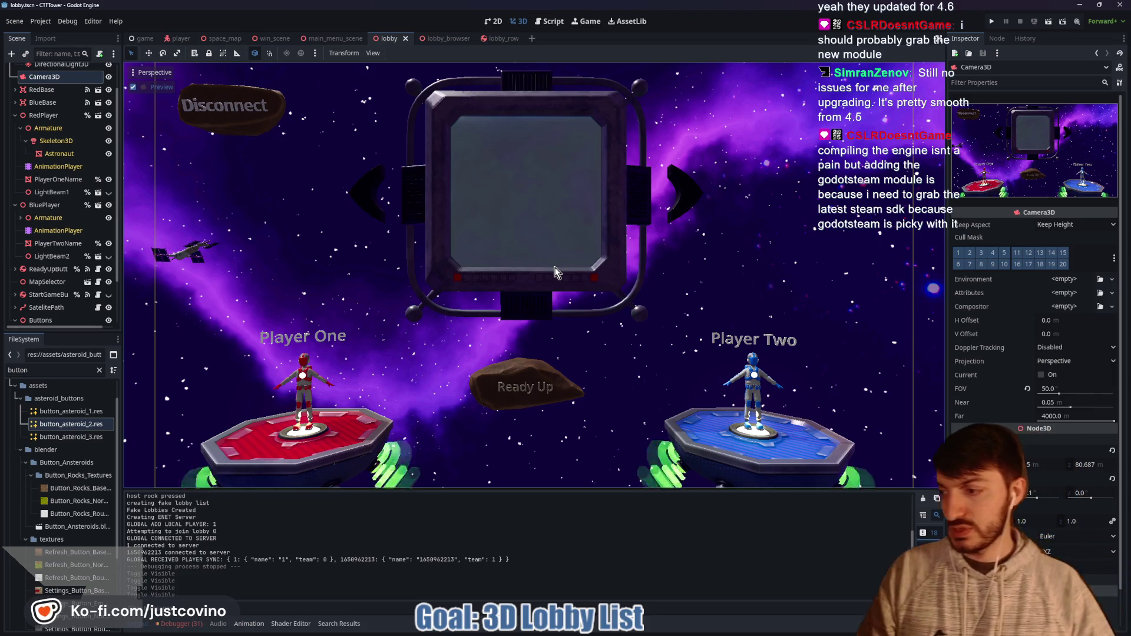